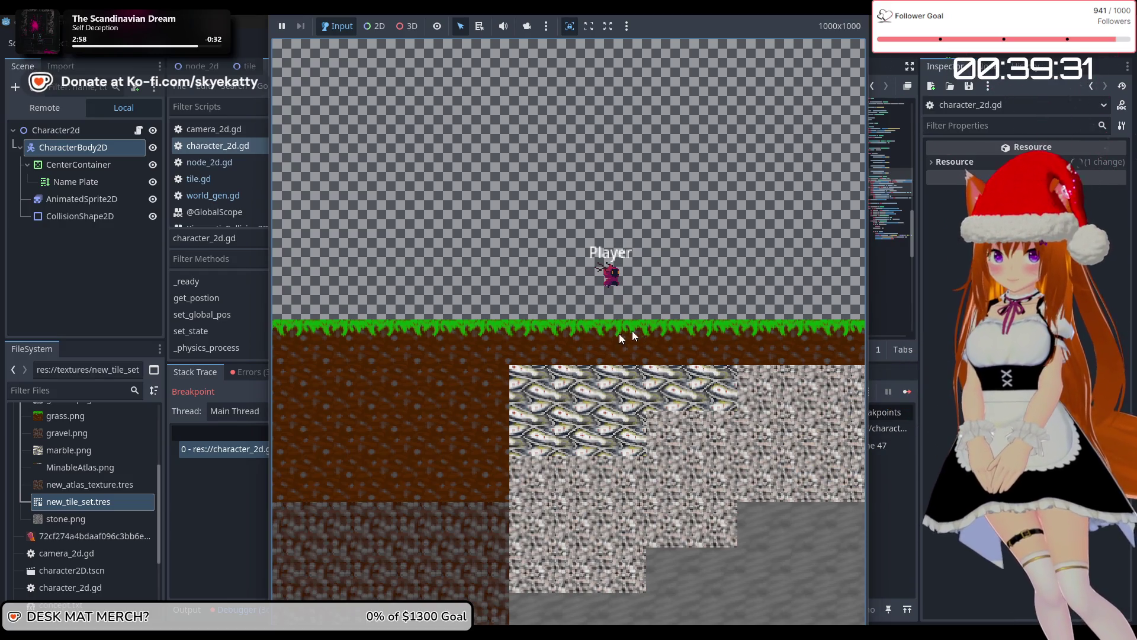
# Pick a tile in the running game so global_target becomes (128, 0), then return to the editor paused at line 47
pyautogui.click(610, 367)
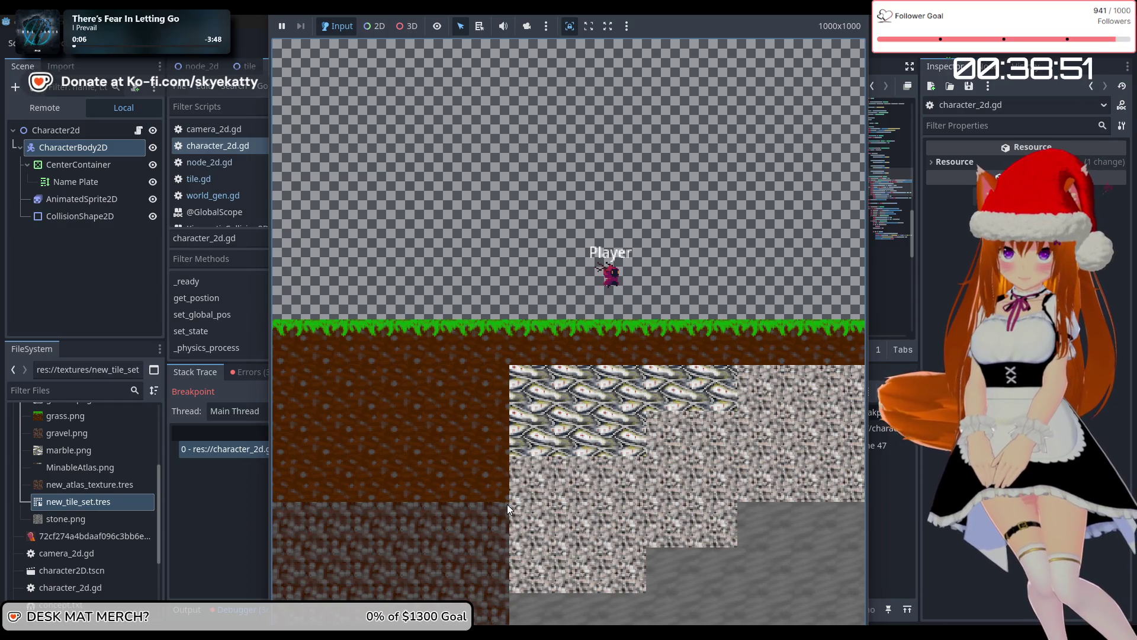
pyautogui.click(888, 391)
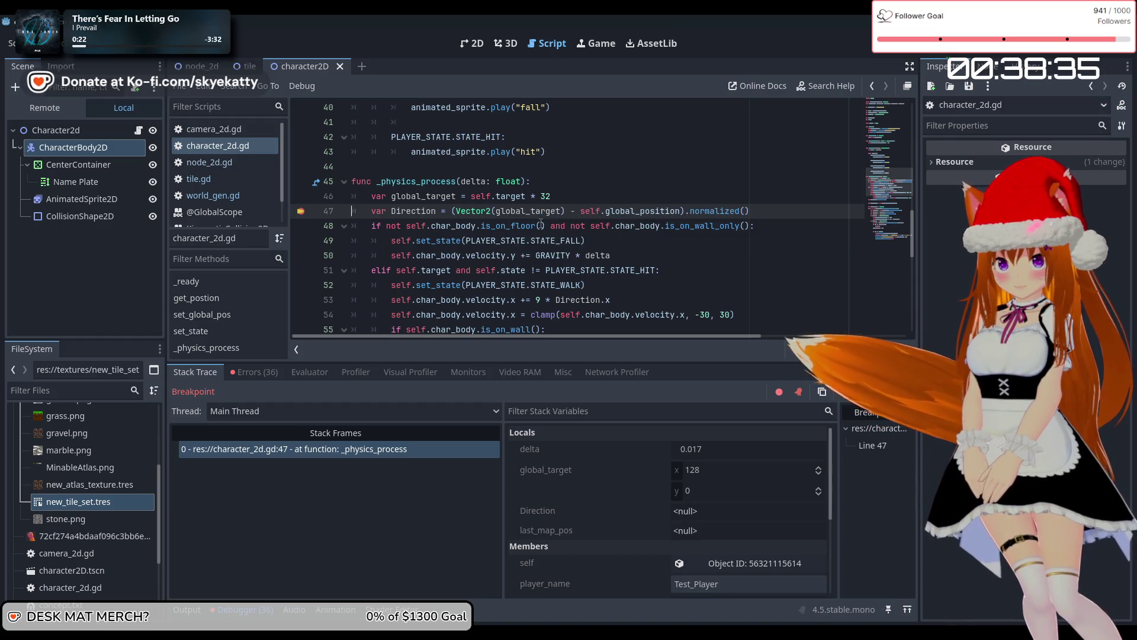
pyautogui.scroll(2, 627, 223)
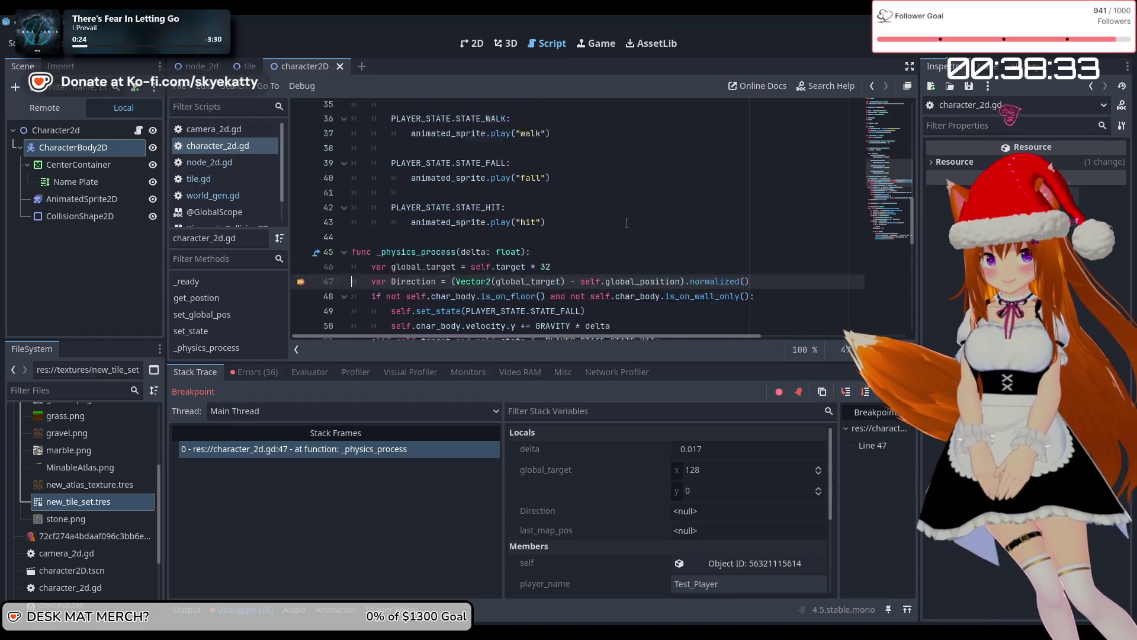
pyautogui.scroll(-2, 627, 223)
pyautogui.moveTo(608, 219)
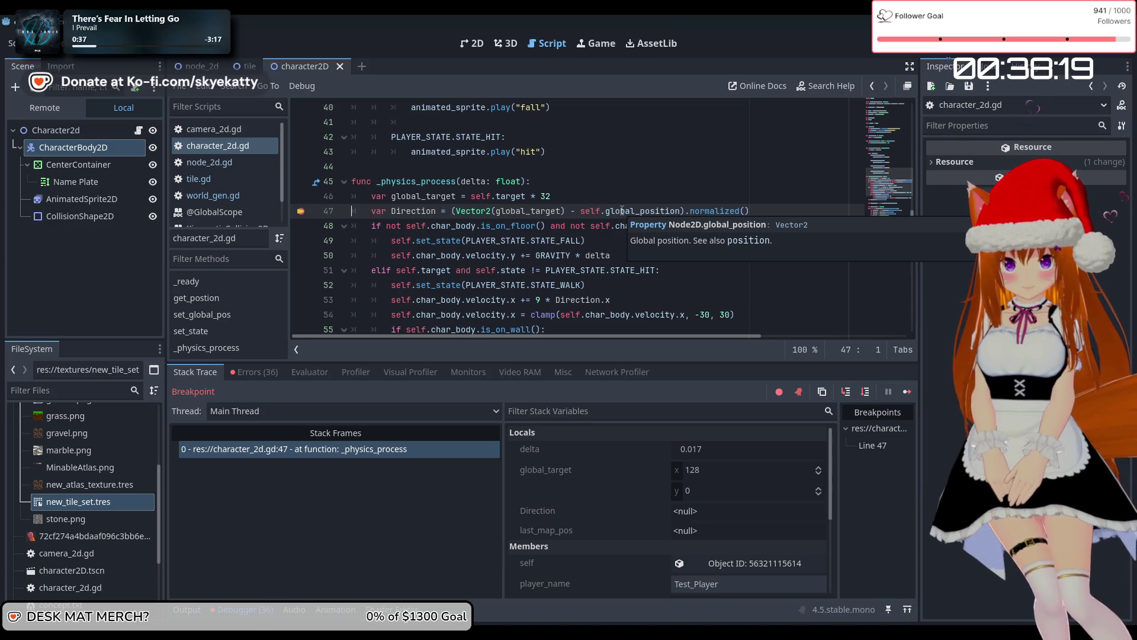
pyautogui.moveTo(702, 213)
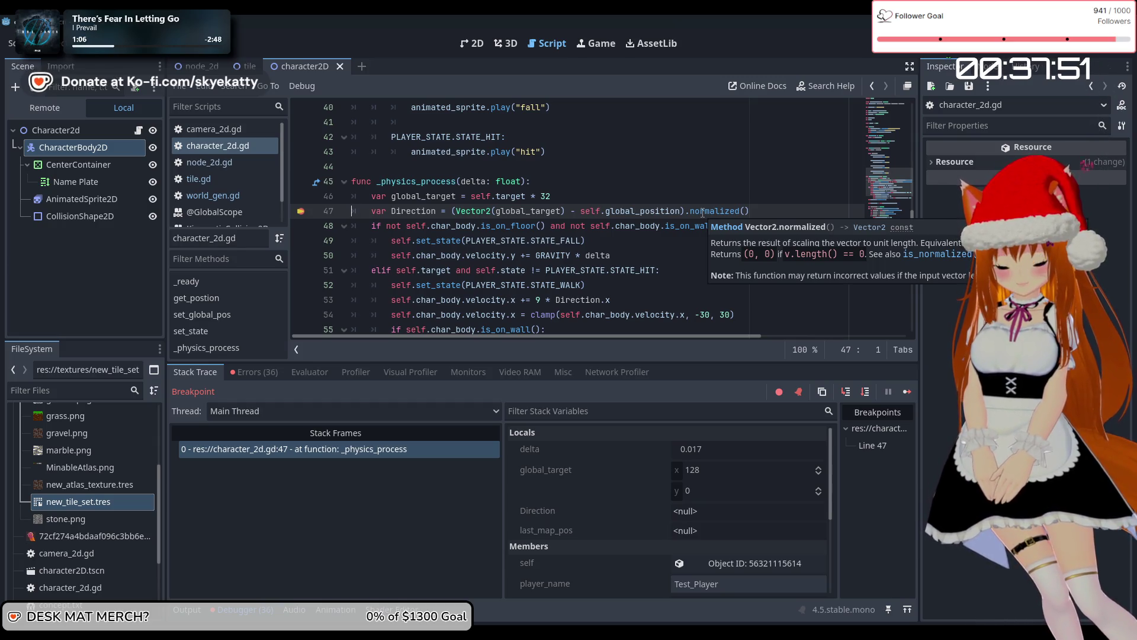
pyautogui.moveTo(514, 212)
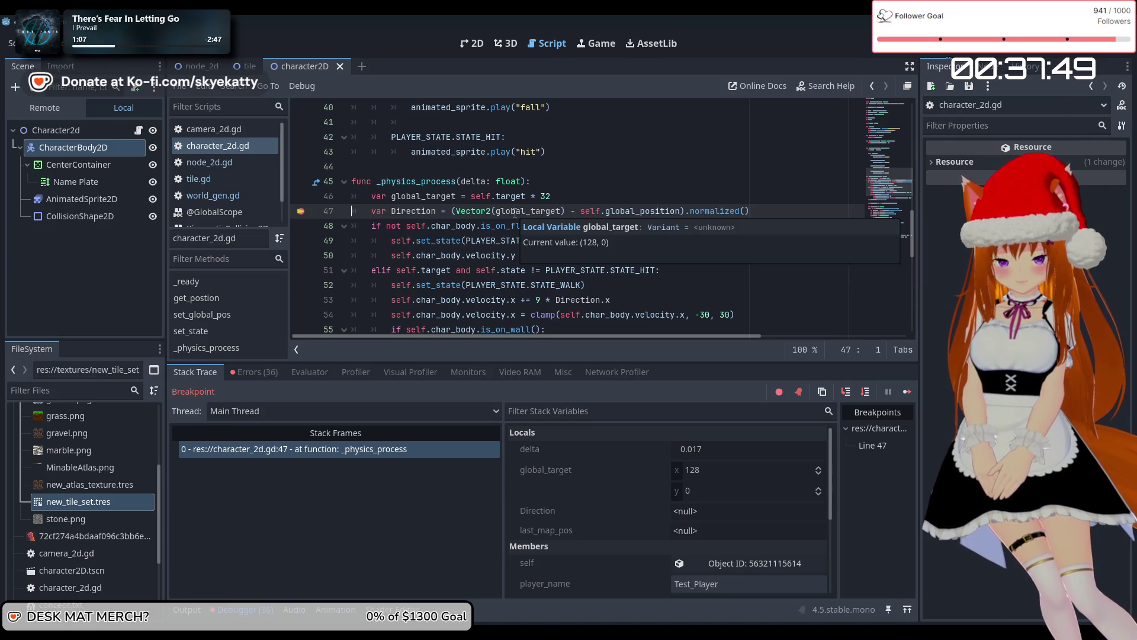
pyautogui.moveTo(456, 212); pyautogui.dragTo(567, 212)
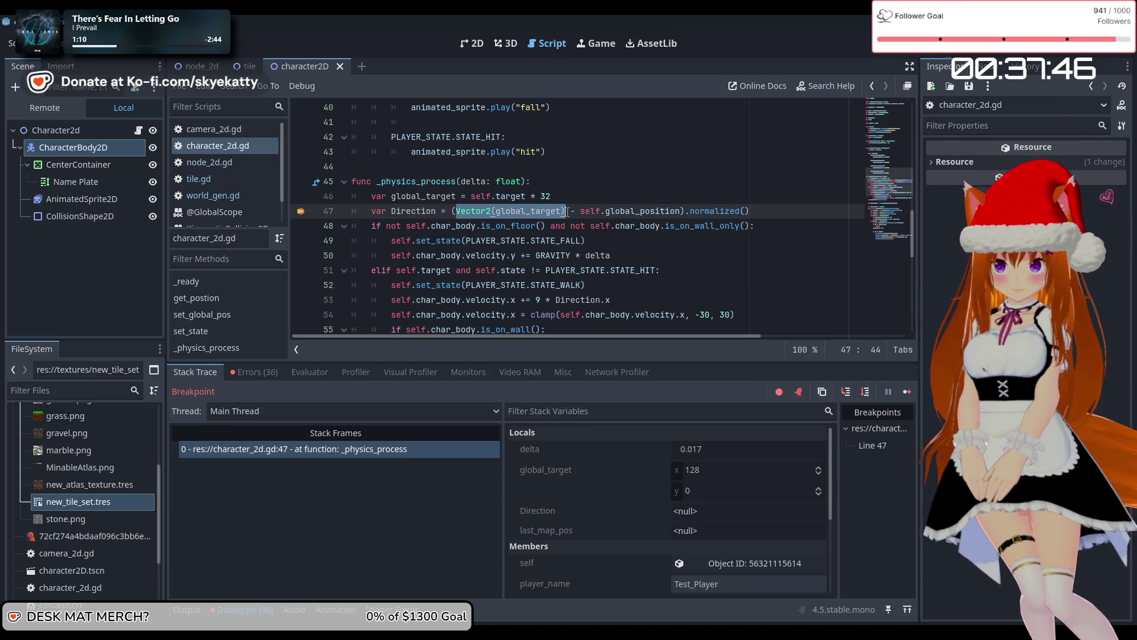
pyautogui.click(440, 211)
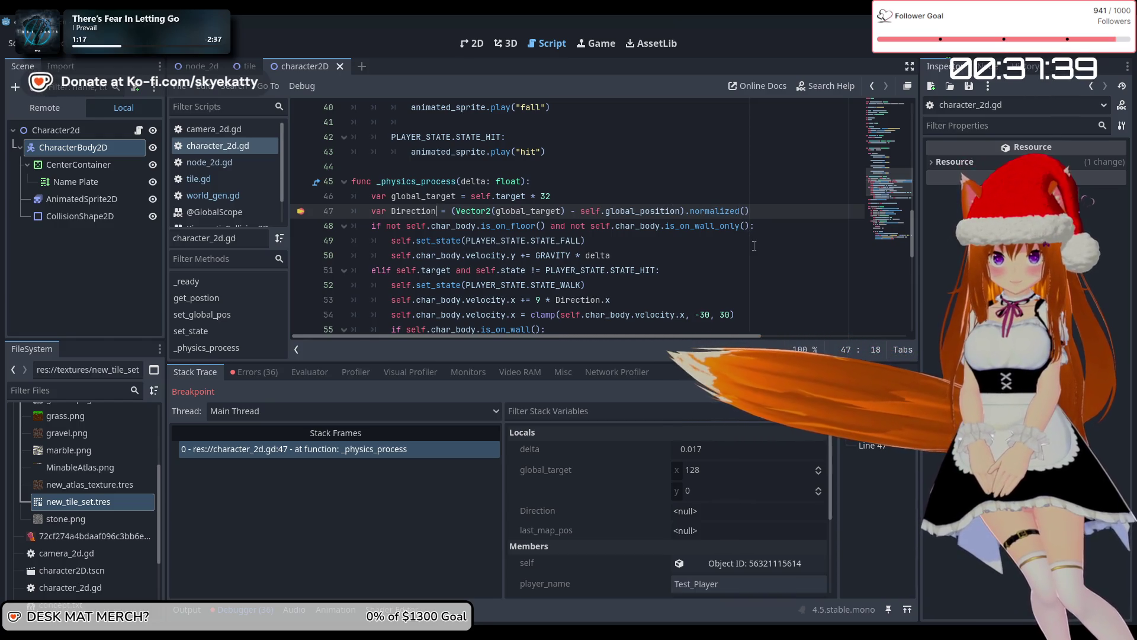
pyautogui.click(565, 212)
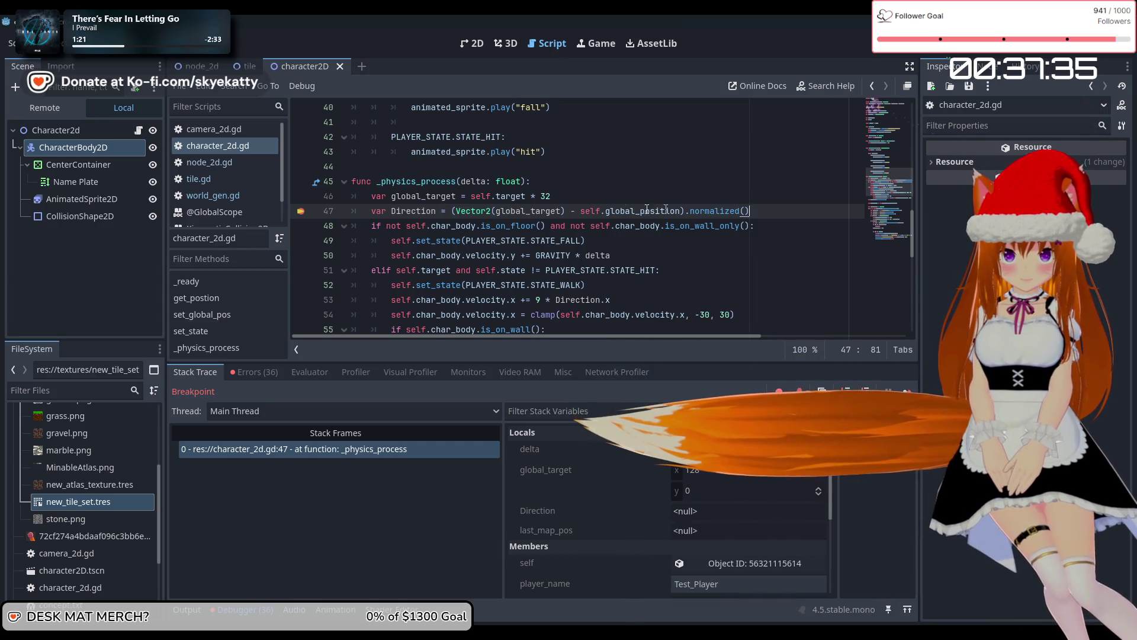
pyautogui.click(454, 212)
pyautogui.moveTo(468, 208)
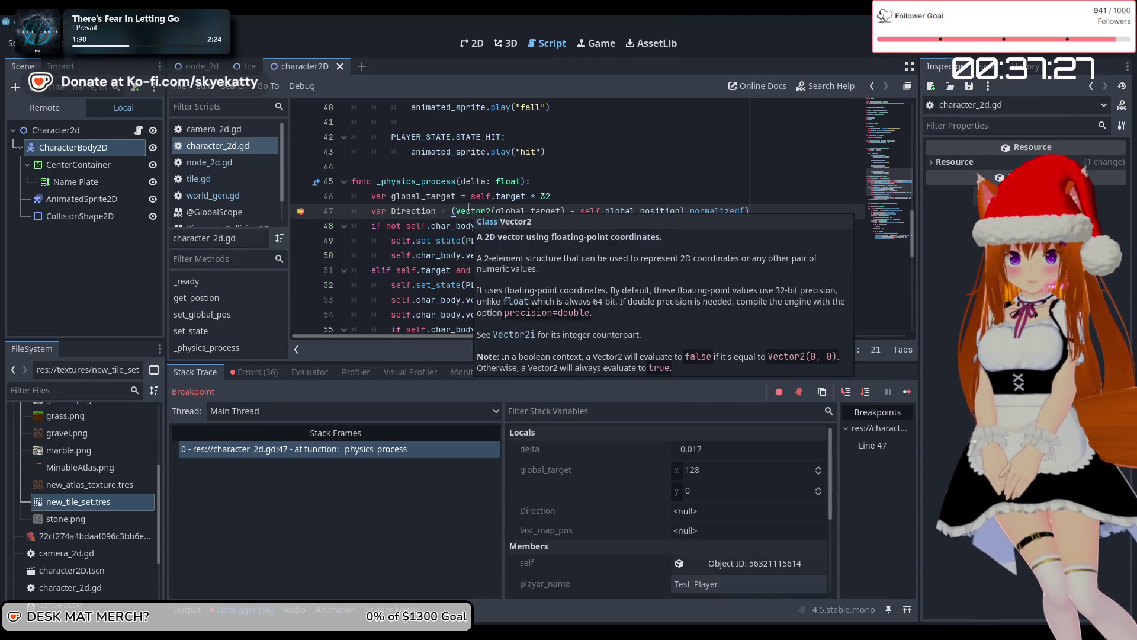
pyautogui.click(628, 193)
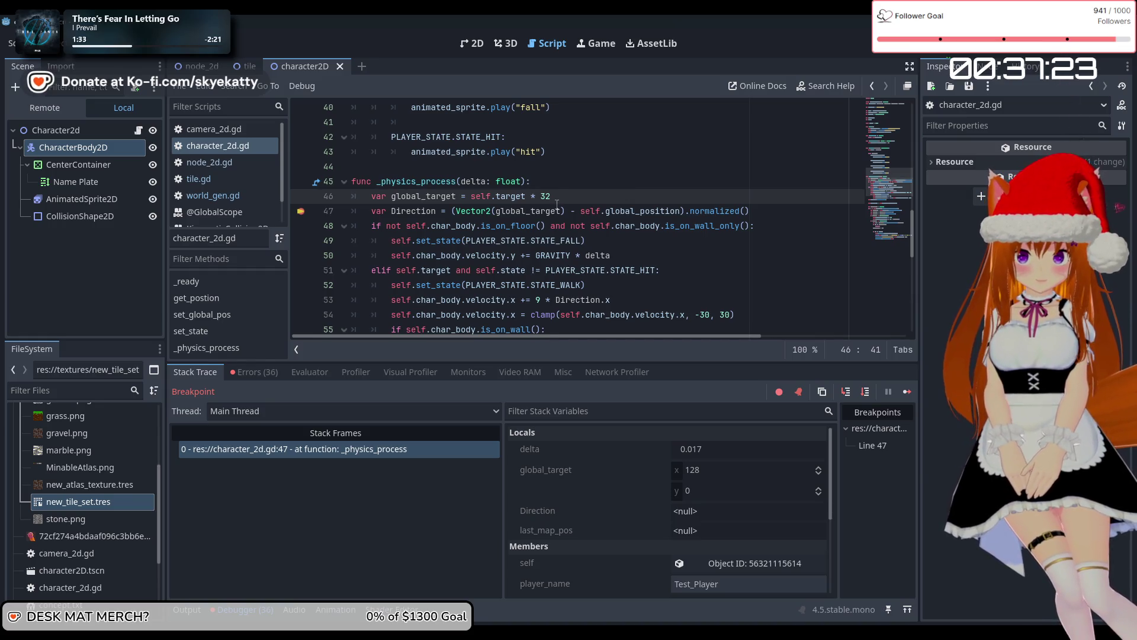
# Add a breakpoint on line 48, continue execution, and remove the line-47 breakpoint
pyautogui.click(302, 226)
pyautogui.click(911, 394)
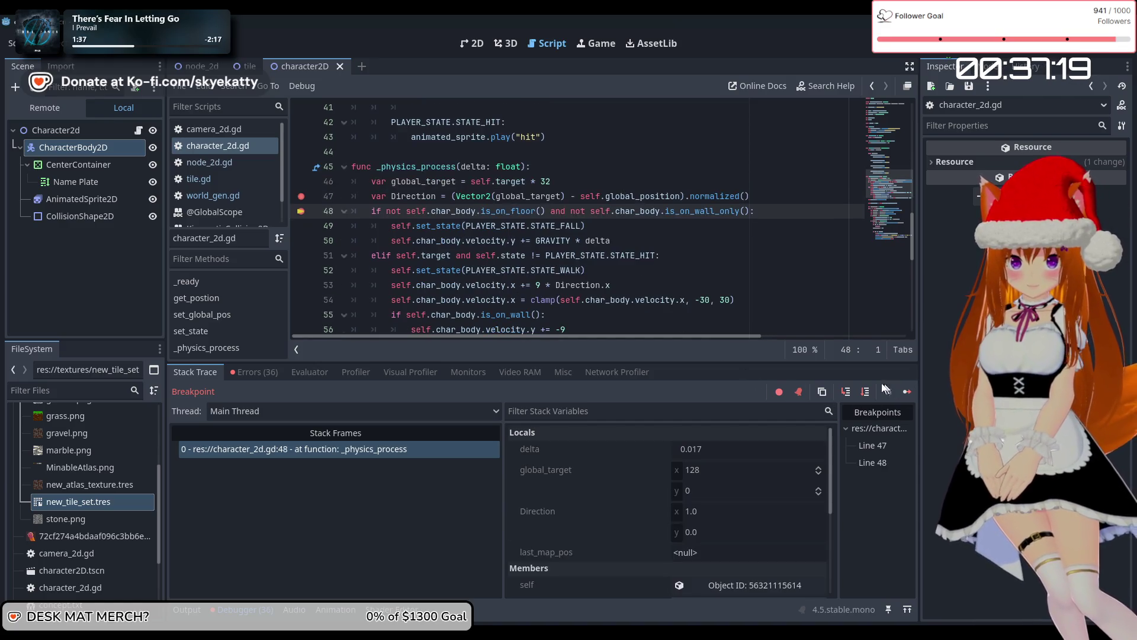
pyautogui.click(300, 197)
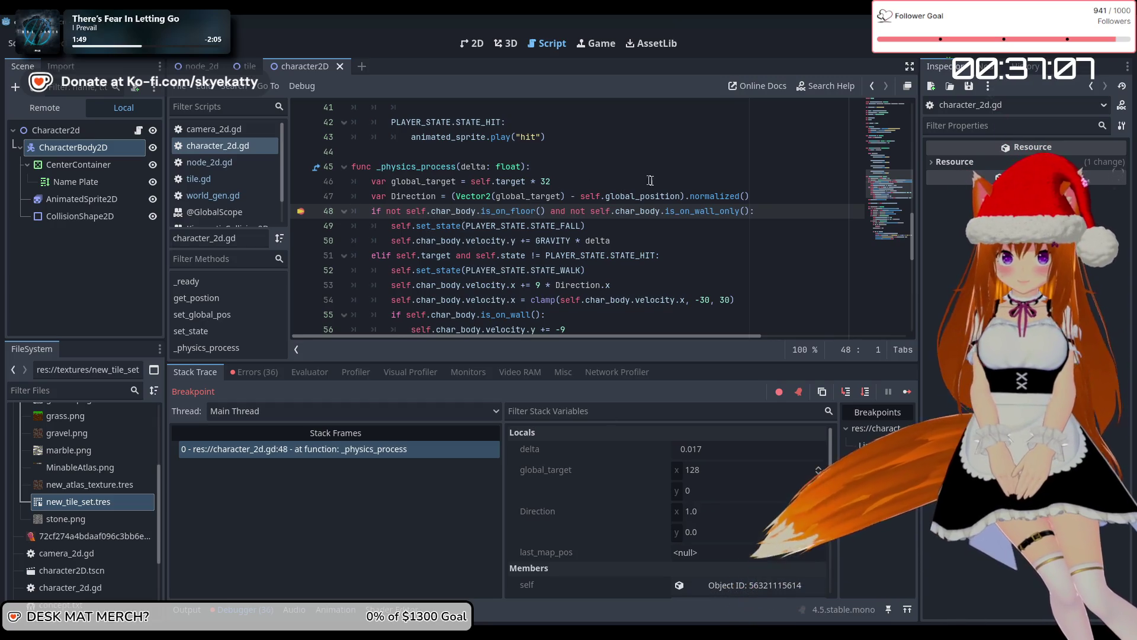
# Select the word normalized on line 47
pyautogui.moveTo(565, 200)
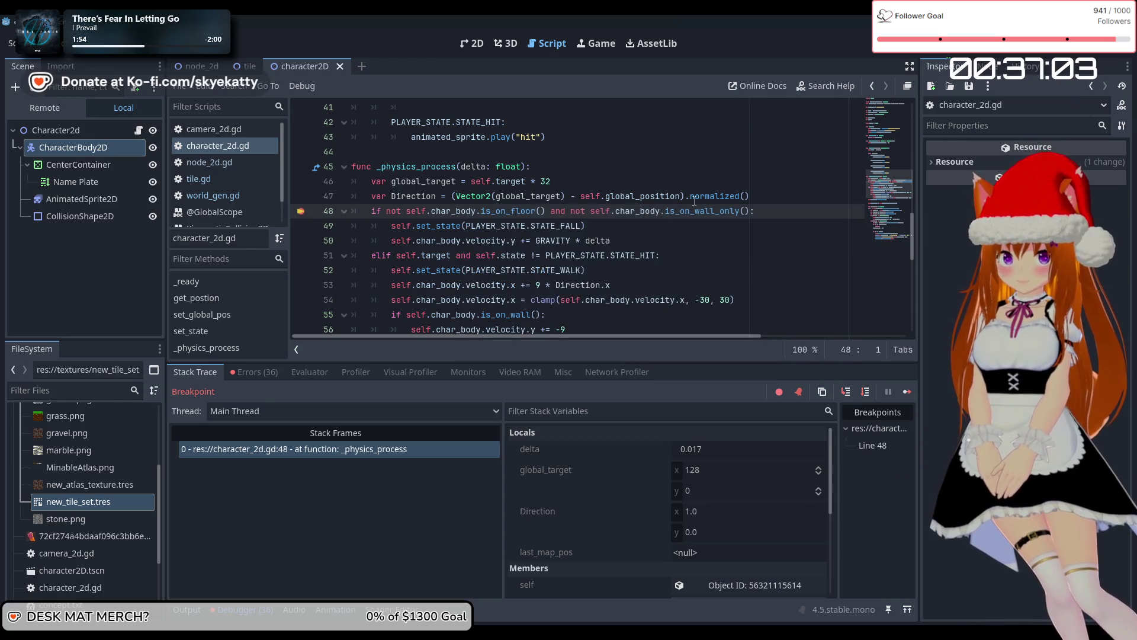
pyautogui.moveTo(707, 197)
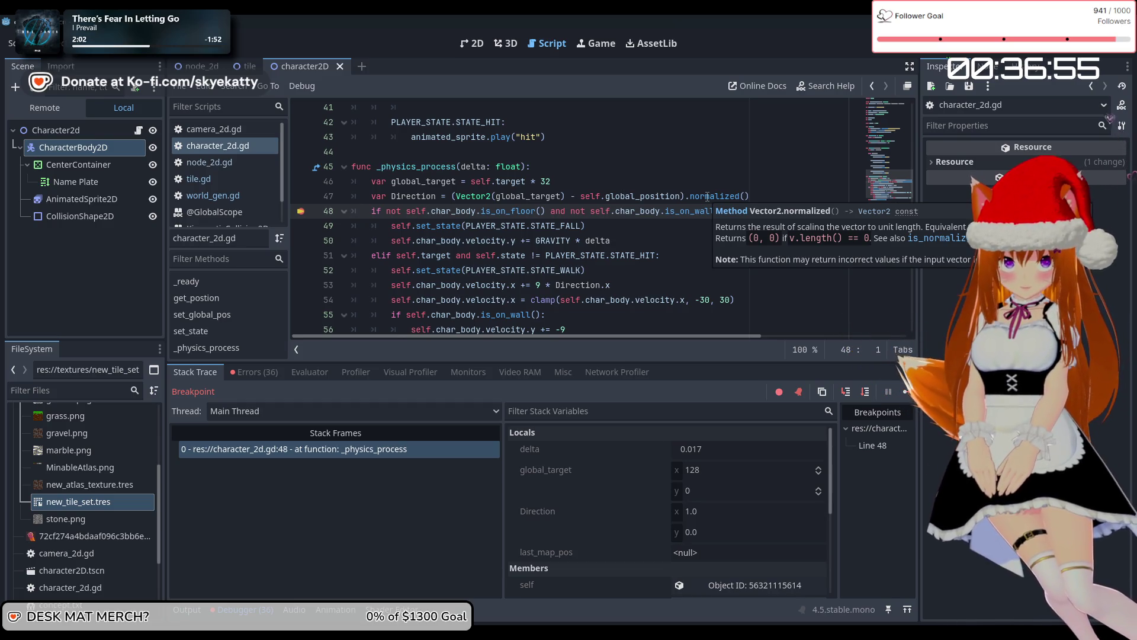
pyautogui.doubleClick(708, 196)
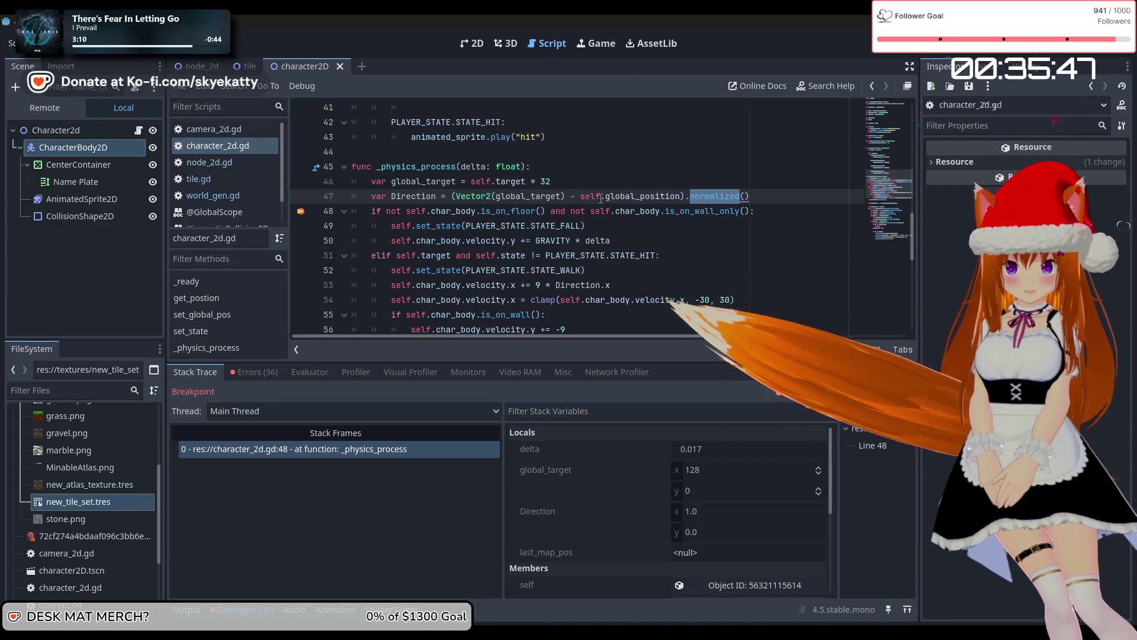
pyautogui.moveTo(601, 198)
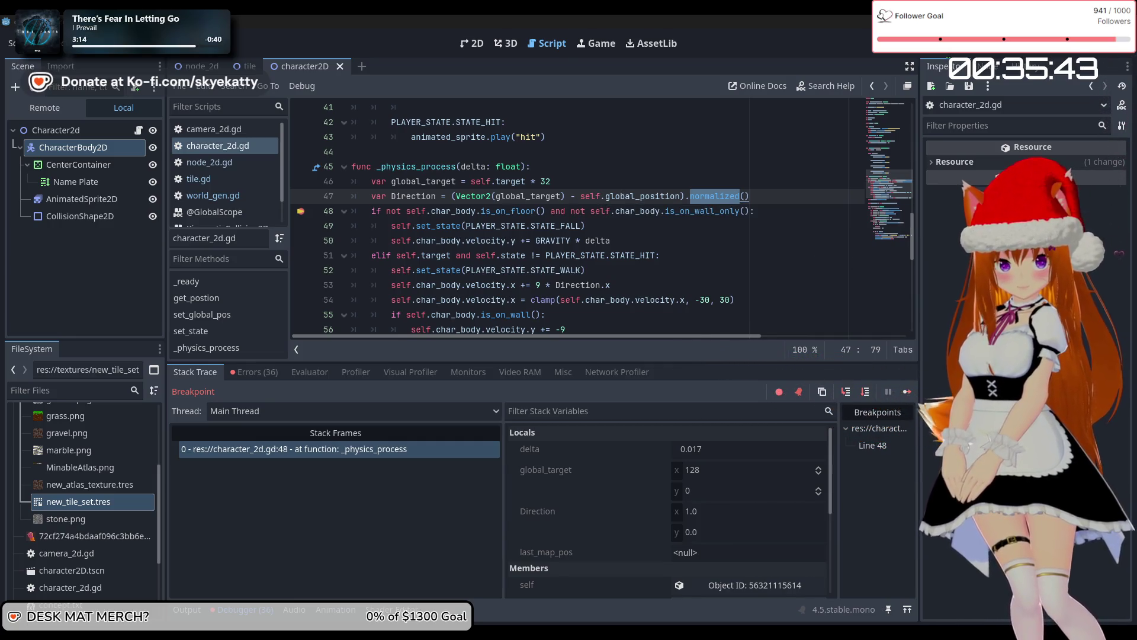
pyautogui.scroll(2, 697, 186)
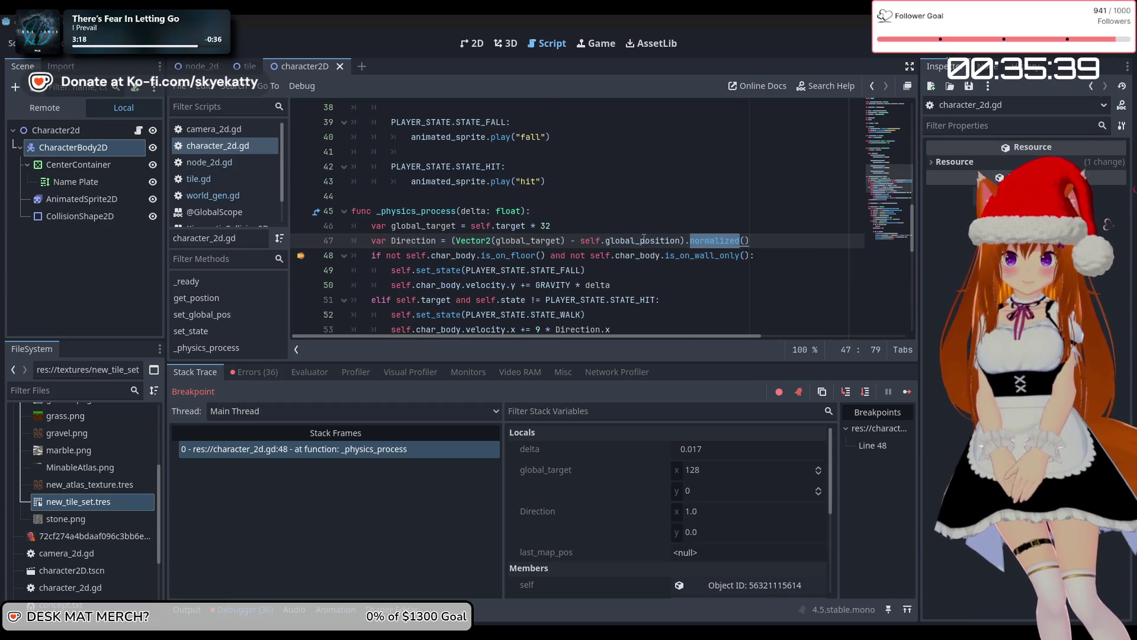
pyautogui.scroll(2, 644, 239)
pyautogui.scroll(-4, 644, 238)
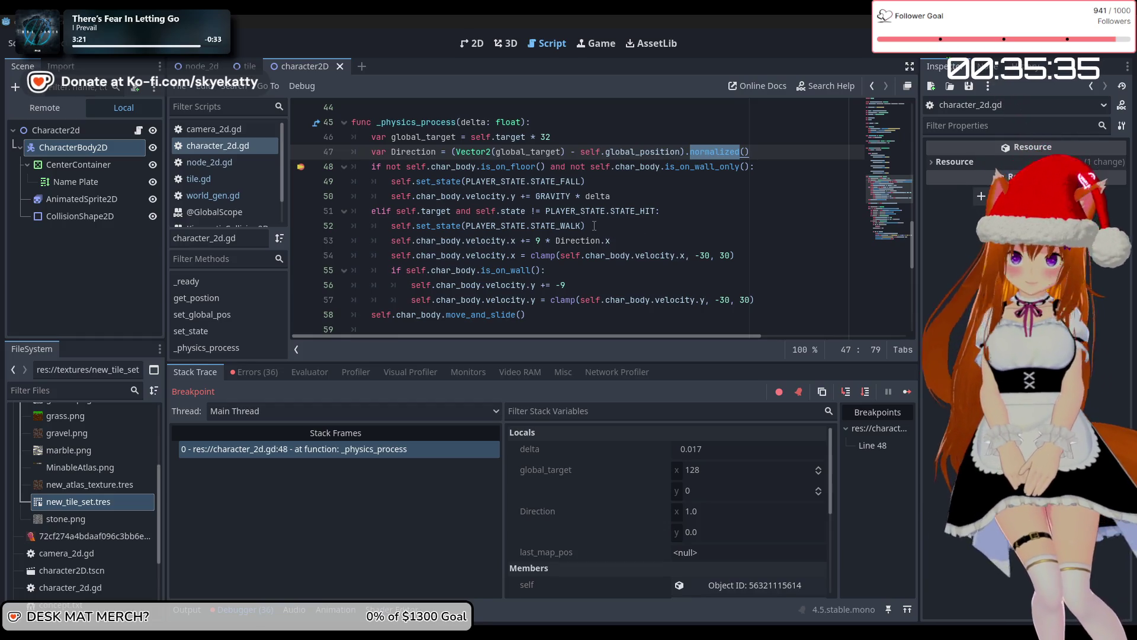
pyautogui.moveTo(537, 180)
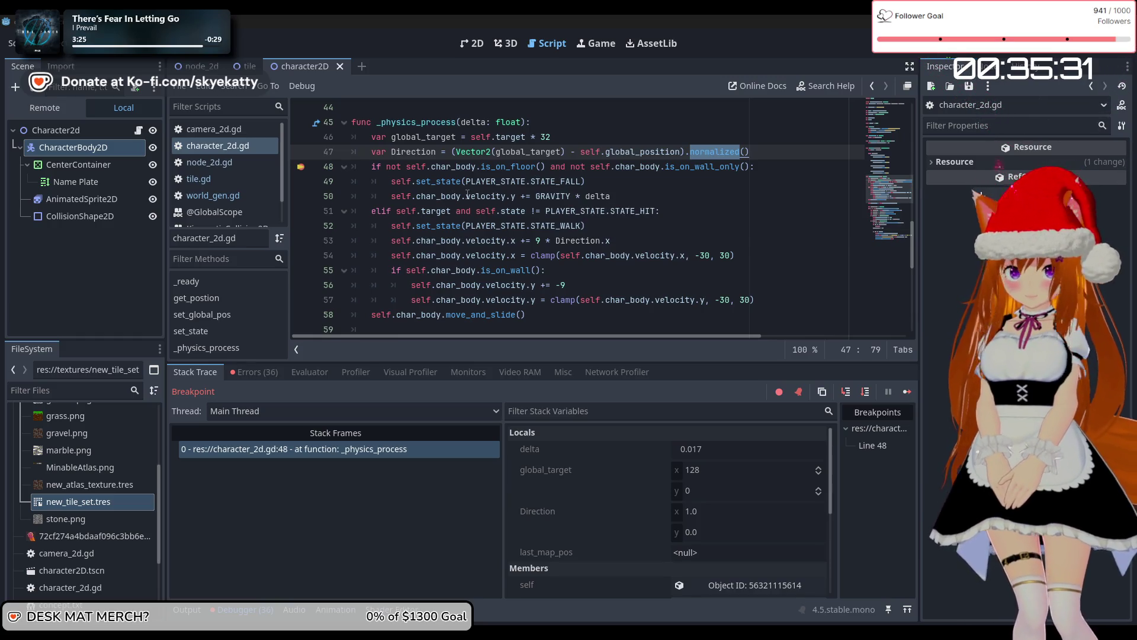
pyautogui.moveTo(466, 190)
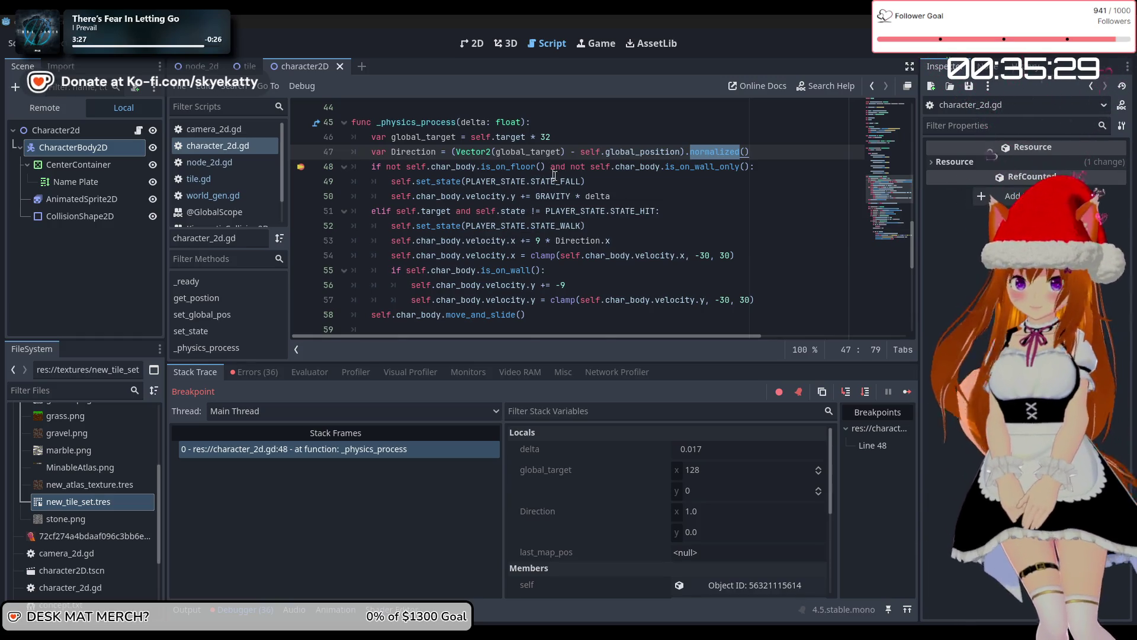
pyautogui.scroll(13, 553, 175)
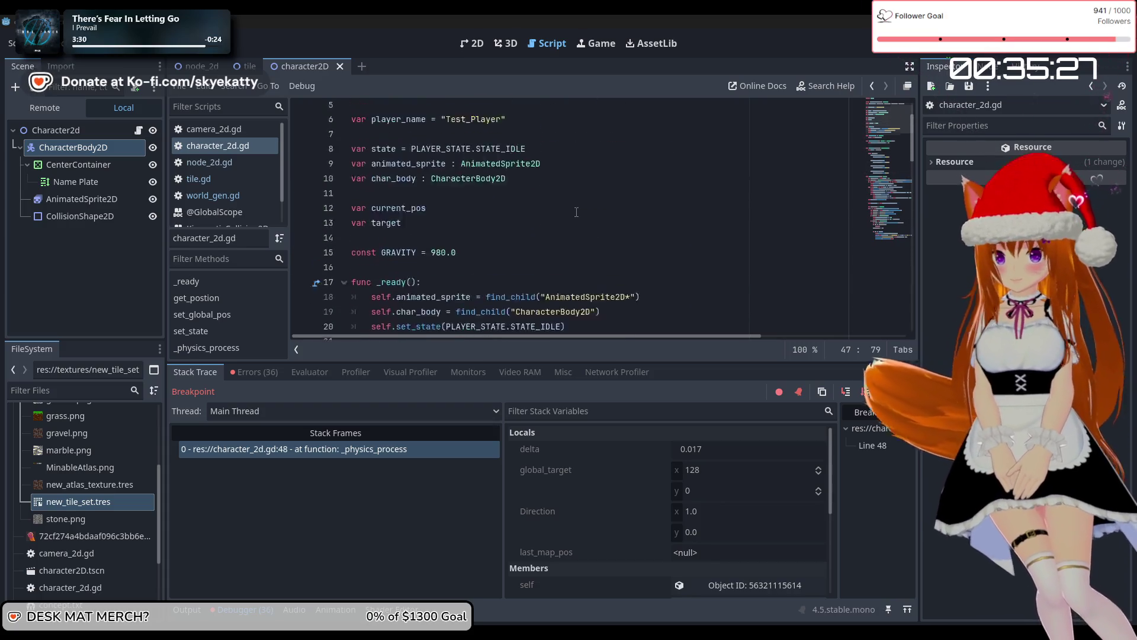
pyautogui.scroll(2, 576, 212)
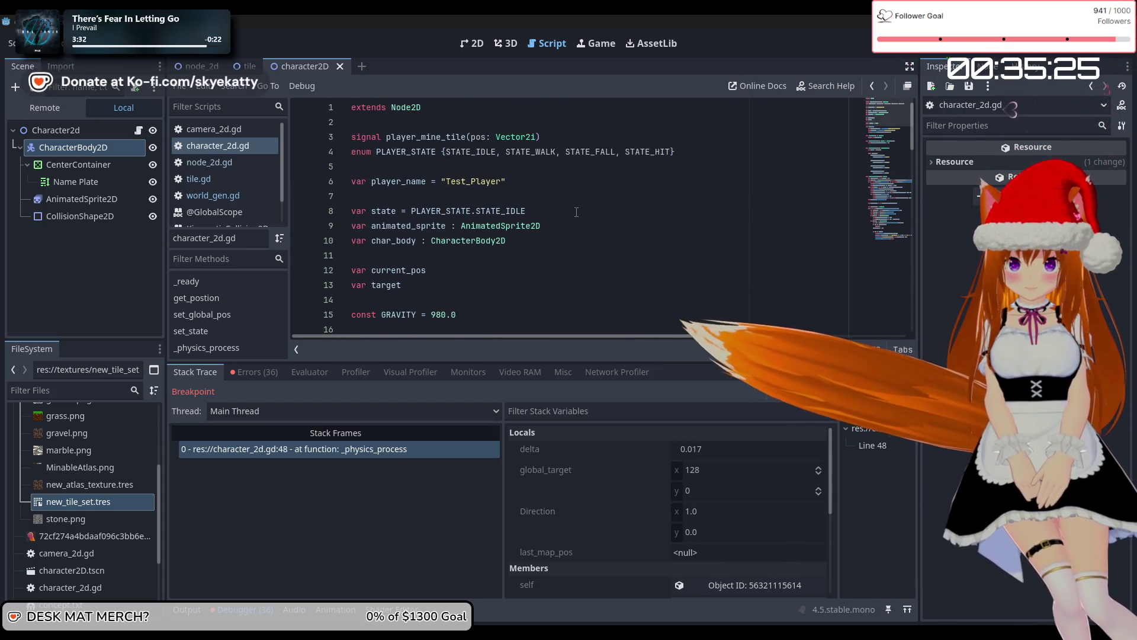
pyautogui.moveTo(494, 211)
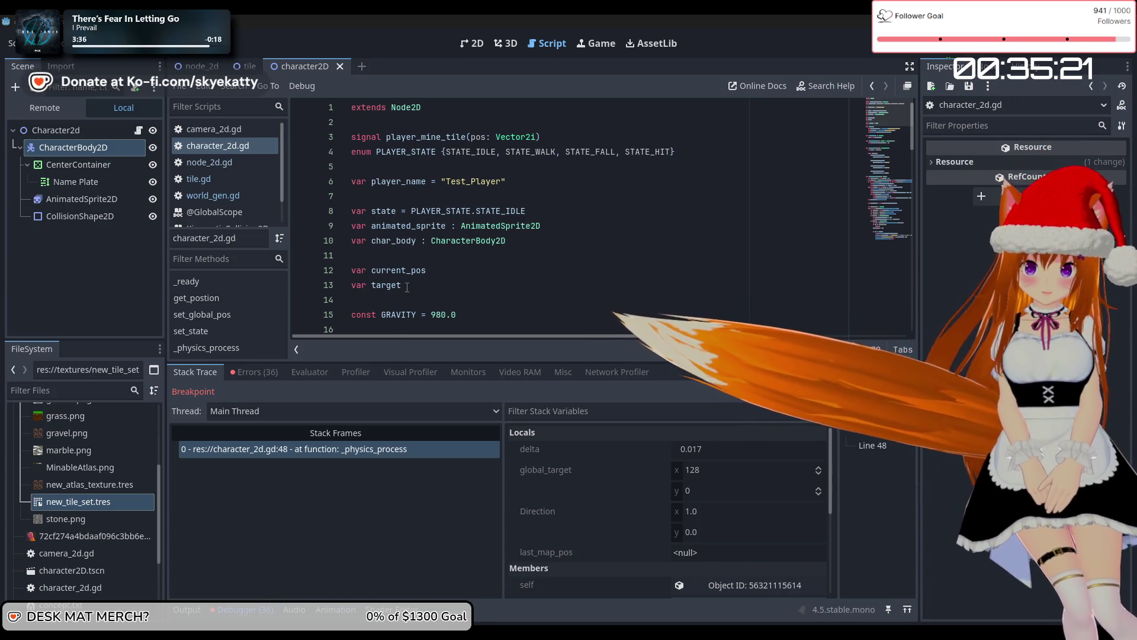
pyautogui.scroll(-1, 407, 288)
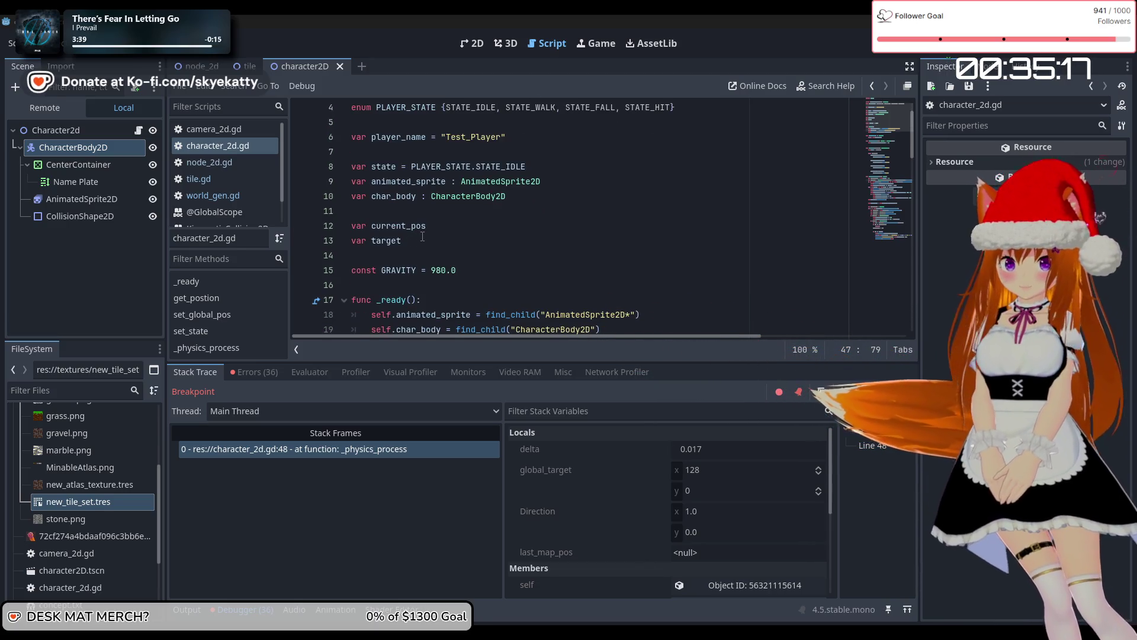
pyautogui.click(422, 237)
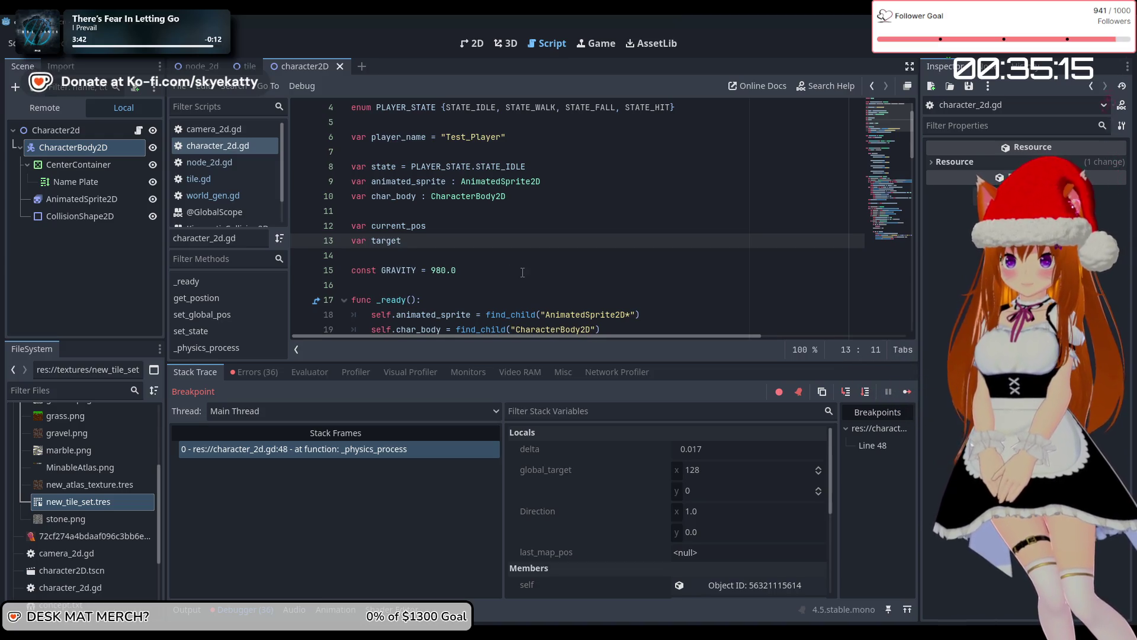
pyautogui.scroll(-3, 522, 271)
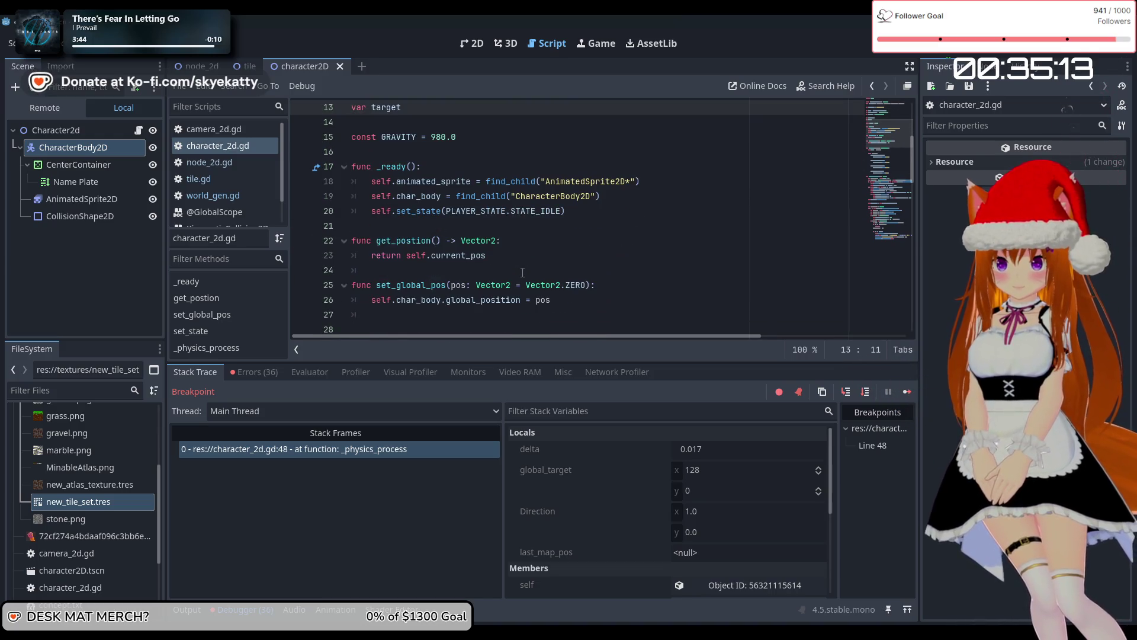
pyautogui.scroll(-1, 522, 272)
pyautogui.scroll(-1, 522, 272)
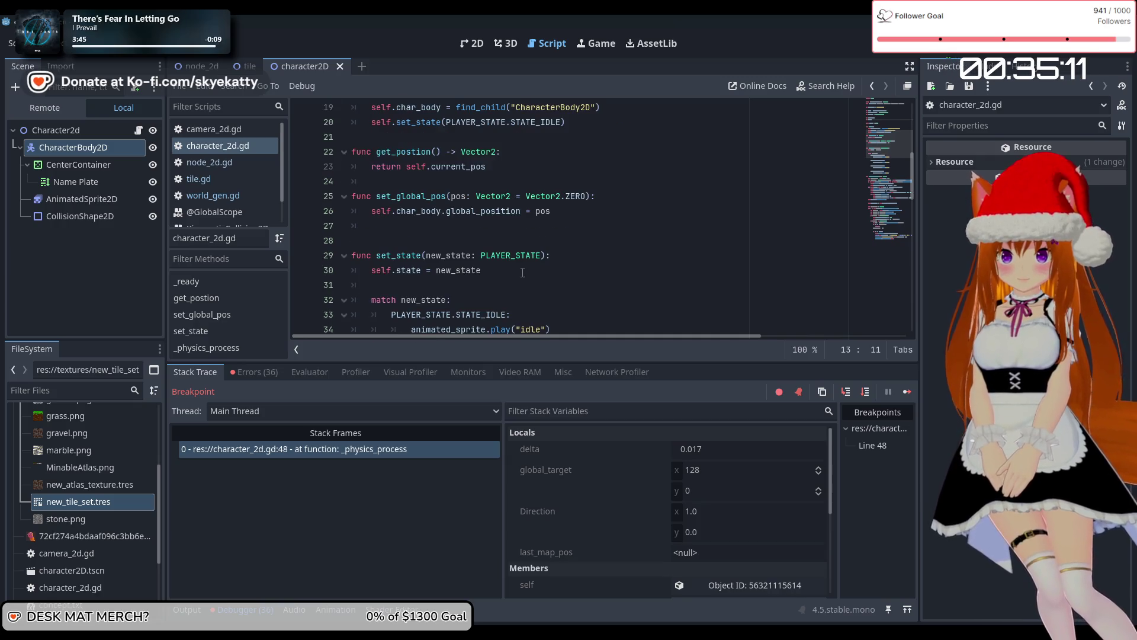
pyautogui.scroll(-11, 522, 272)
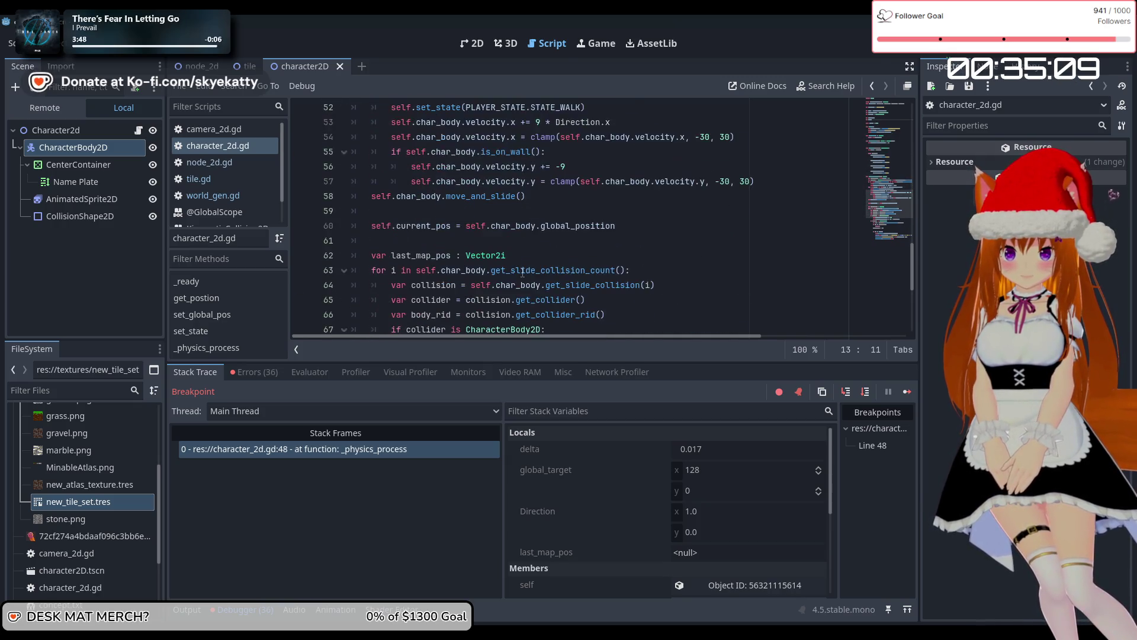
pyautogui.scroll(-5, 522, 272)
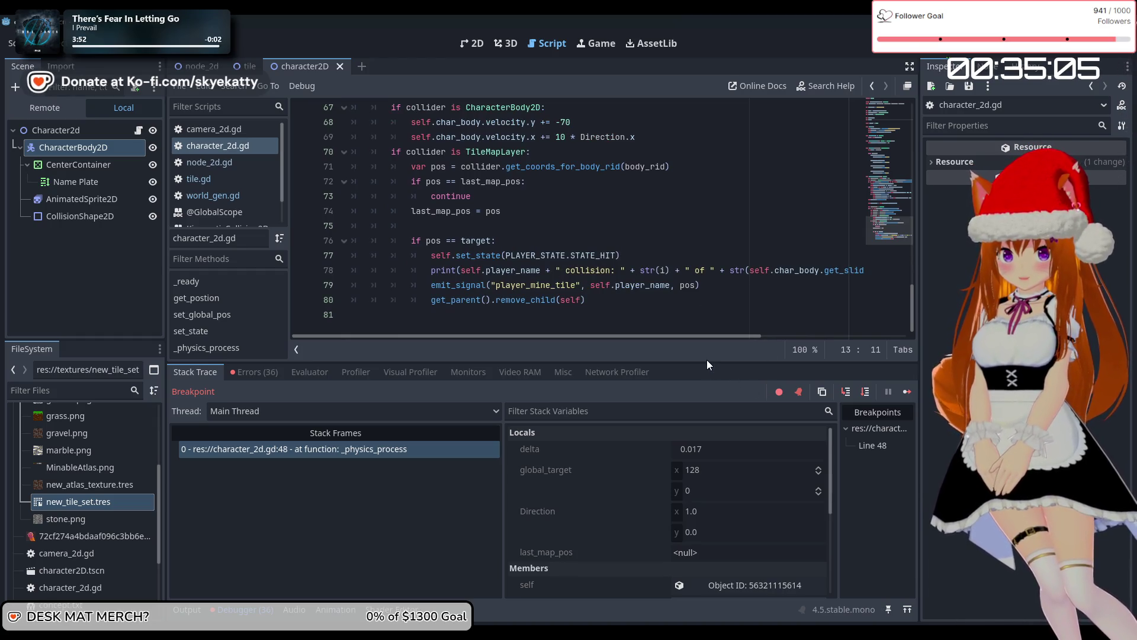
pyautogui.moveTo(706, 360); pyautogui.dragTo(706, 358)
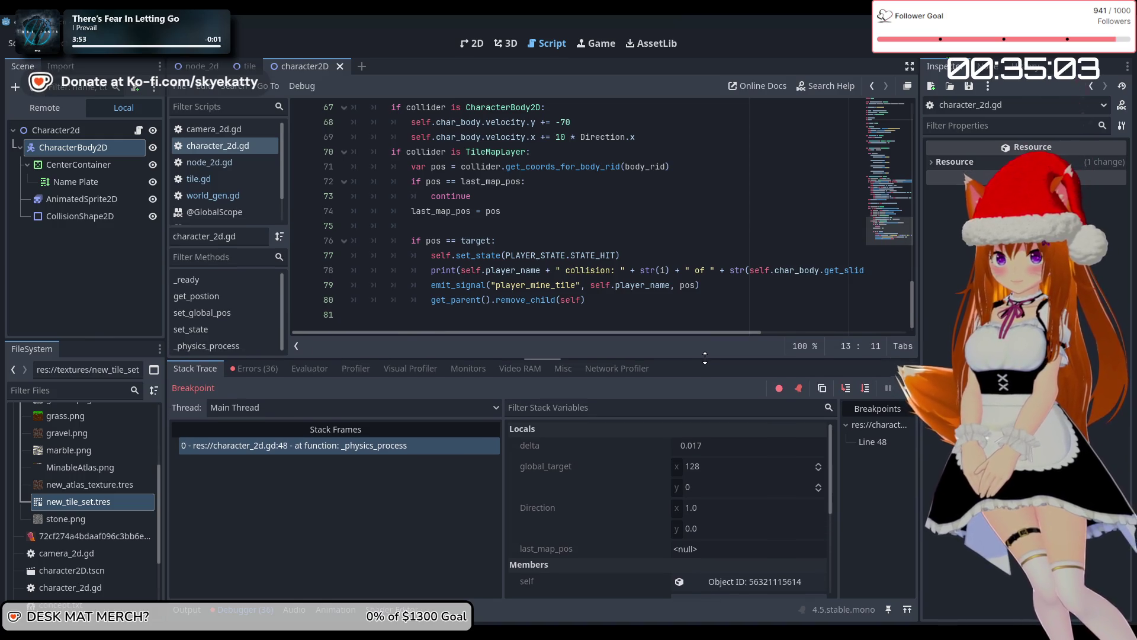
pyautogui.scroll(3, 710, 322)
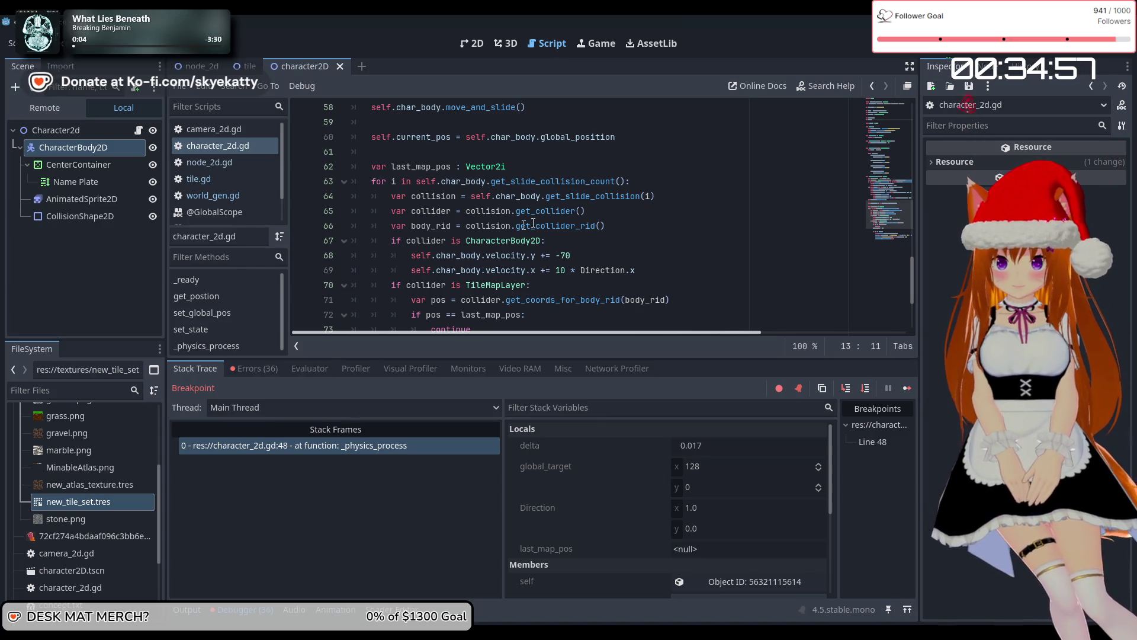
pyautogui.moveTo(562, 215)
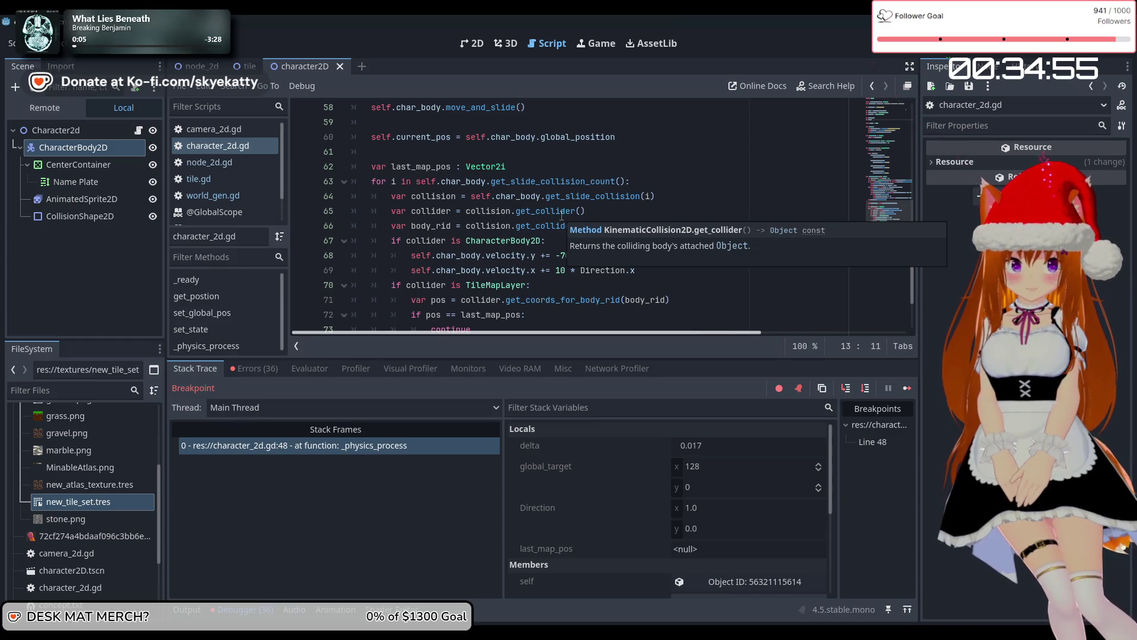
pyautogui.scroll(3, 592, 201)
pyautogui.scroll(-5, 610, 196)
pyautogui.scroll(3, 629, 187)
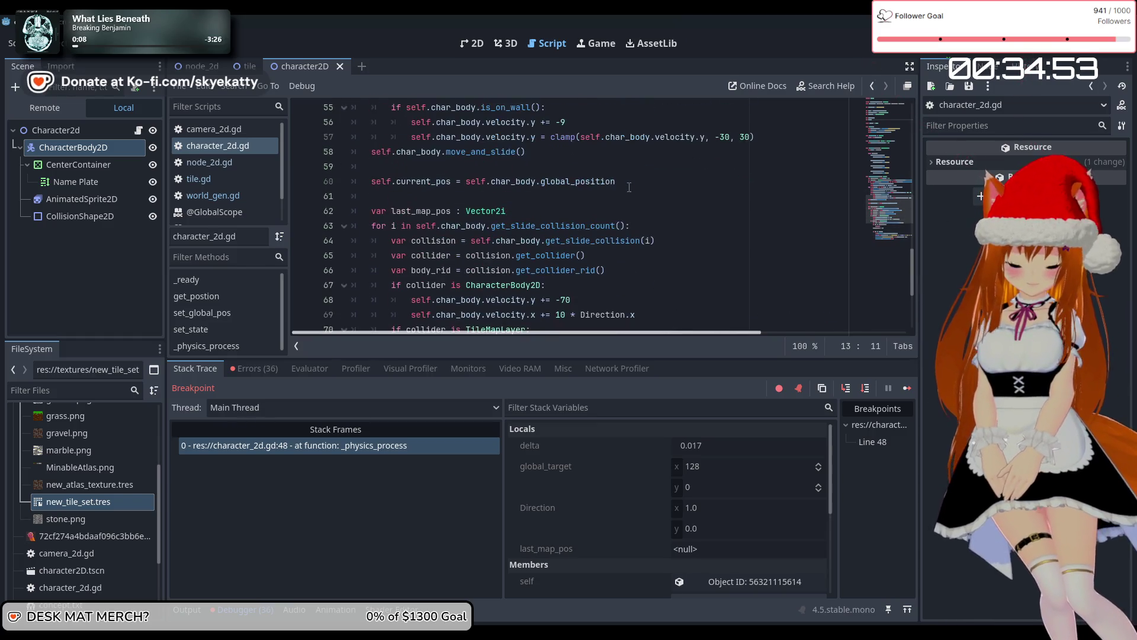
pyautogui.scroll(-4, 633, 236)
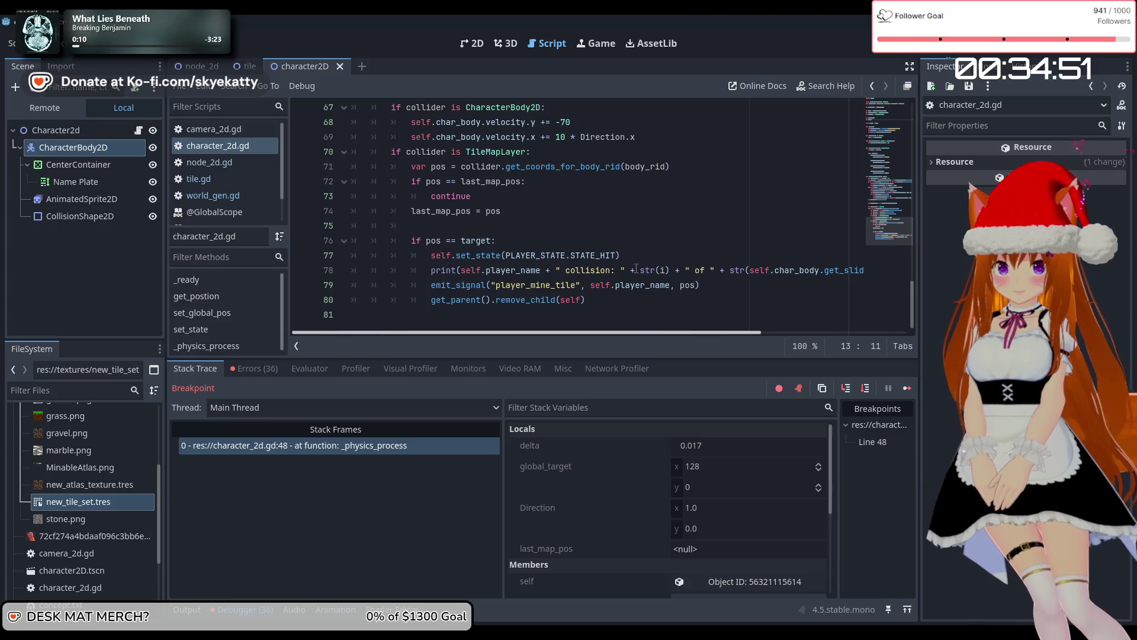
pyautogui.scroll(4, 636, 268)
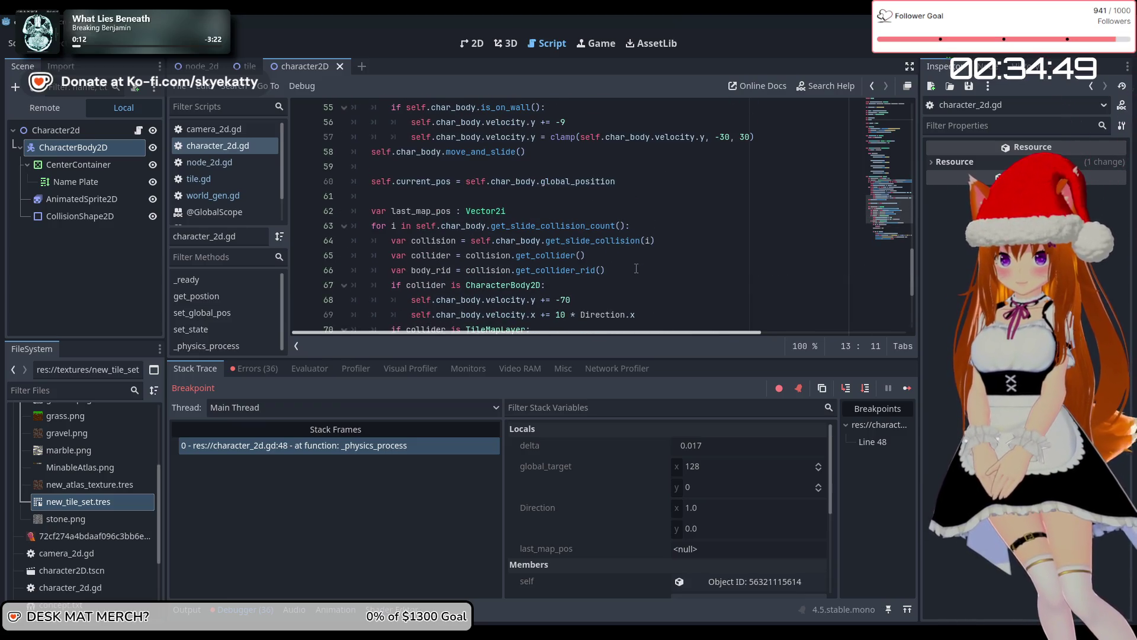
pyautogui.scroll(2, 636, 268)
pyautogui.press('F5')
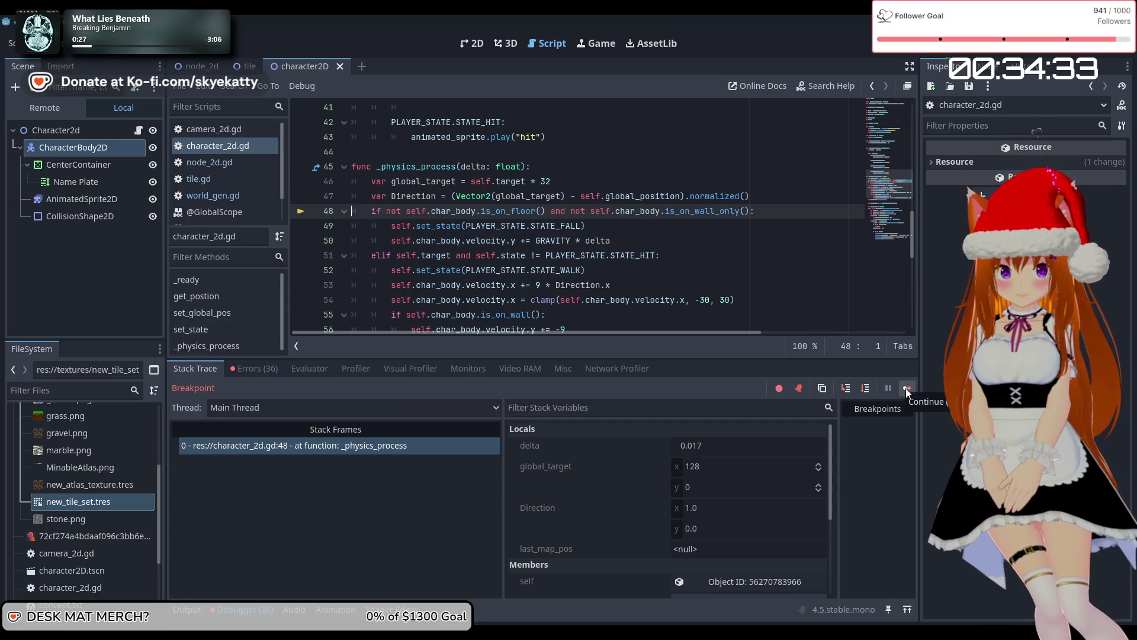
# Comment out the emit_signal call on line 79 with Ctrl+K, rerun the game, then stop it
pyautogui.click(417, 196)
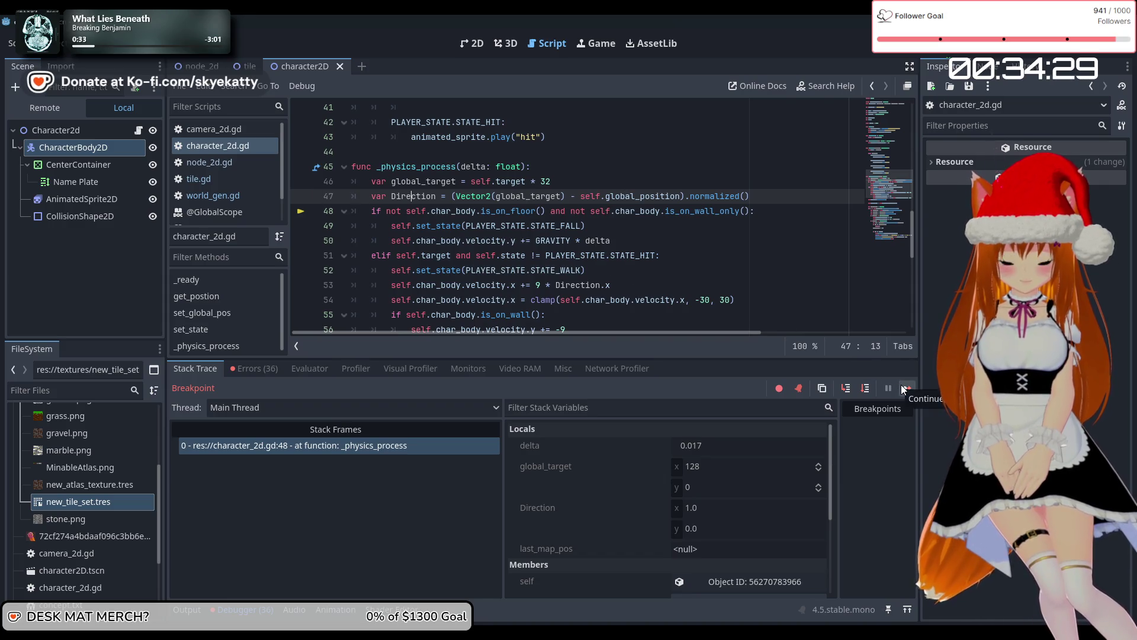
pyautogui.scroll(-3, 612, 240)
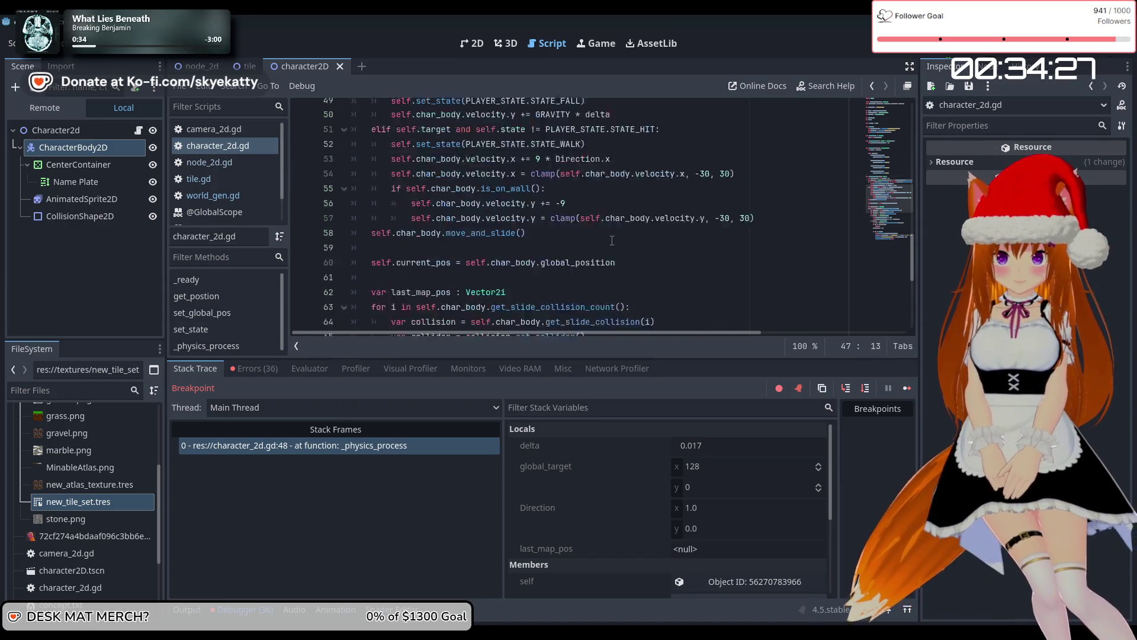
pyautogui.scroll(-6, 612, 241)
pyautogui.click(443, 286)
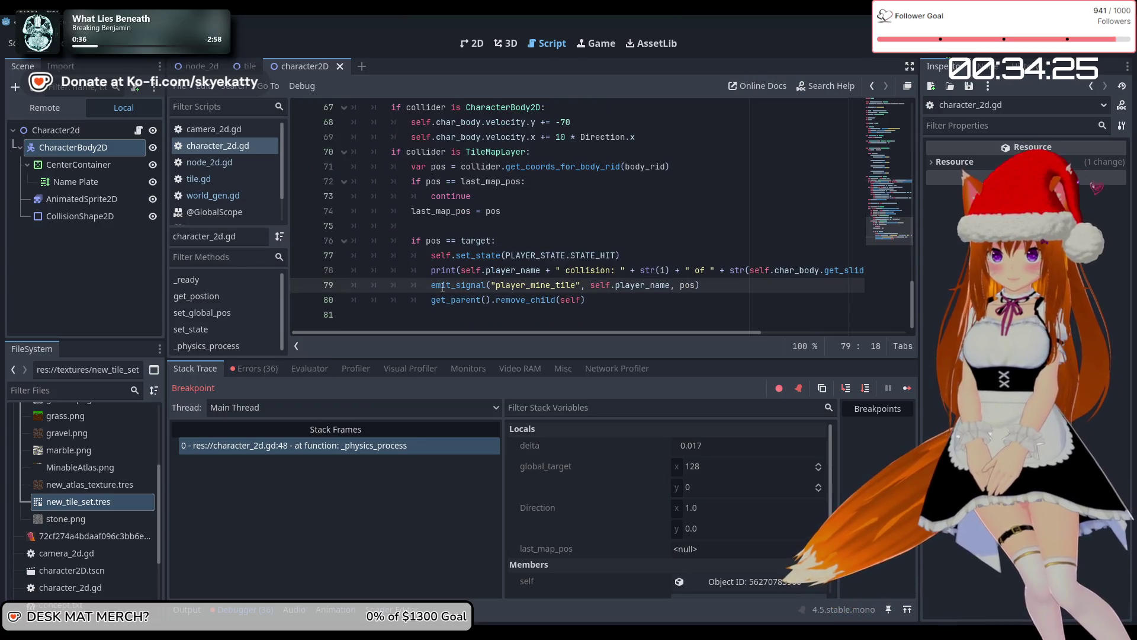
pyautogui.hotkey('ctrl', 'k')
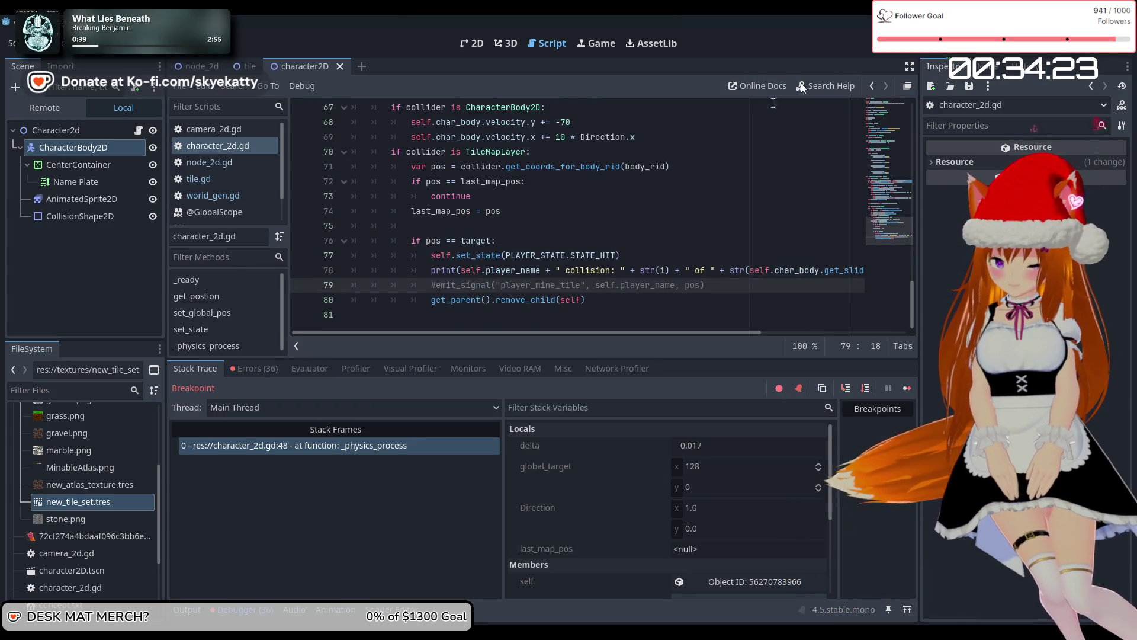
pyautogui.press('F5')
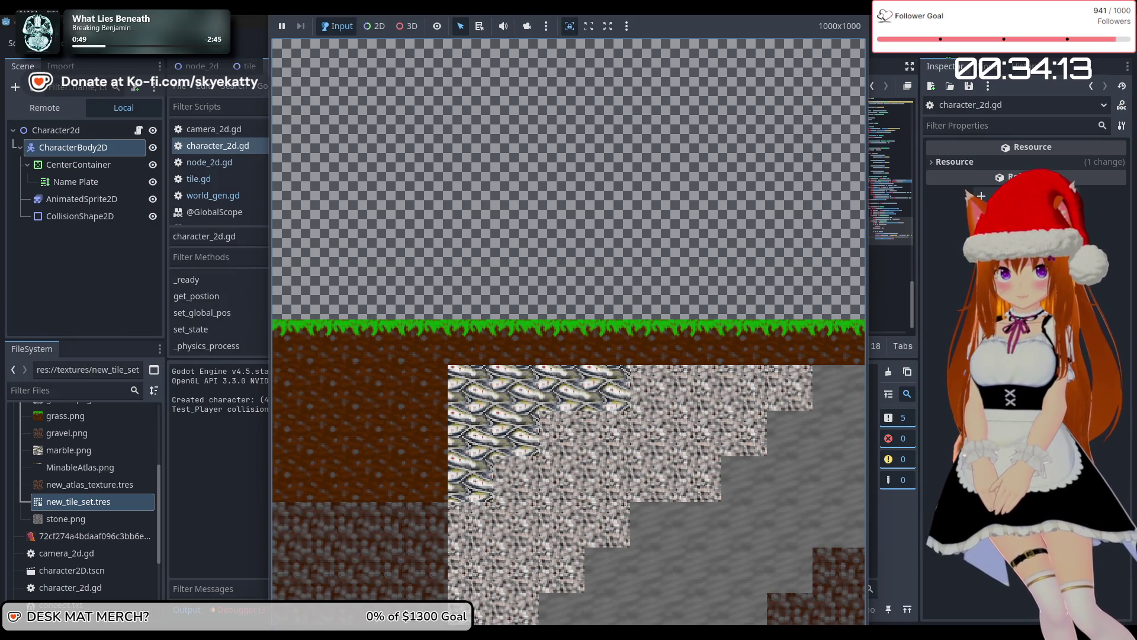
pyautogui.click(971, 52)
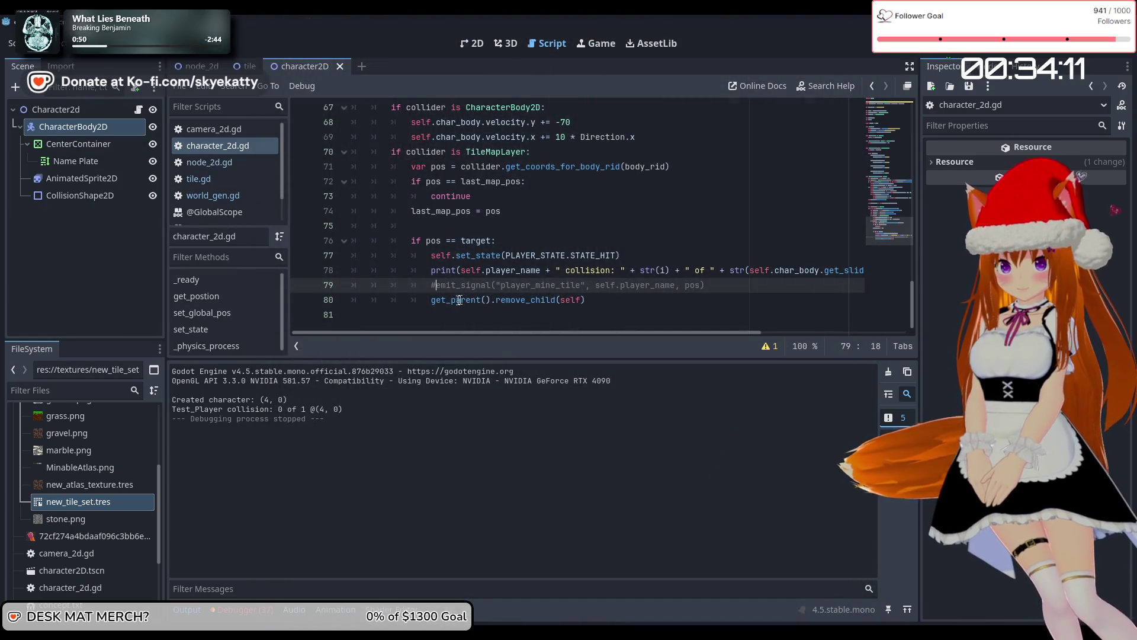
# Comment out line 80's remove_child call, rerun, walk the player right three times, then stop
pyautogui.click(432, 301)
pyautogui.write('#')
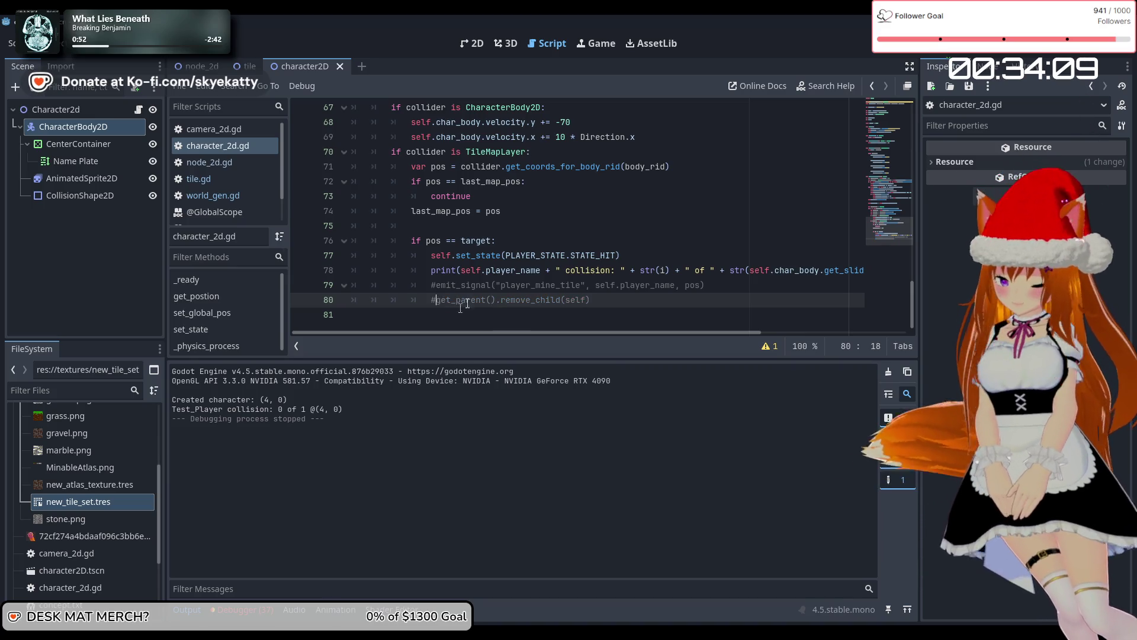
pyautogui.press('F5')
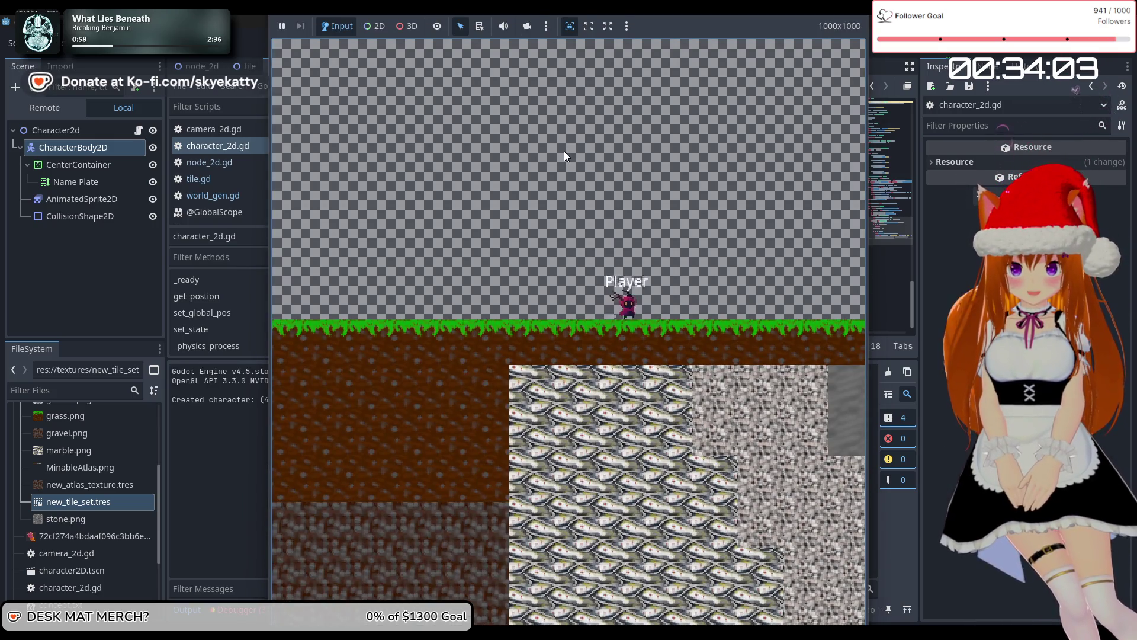
pyautogui.press('Right')
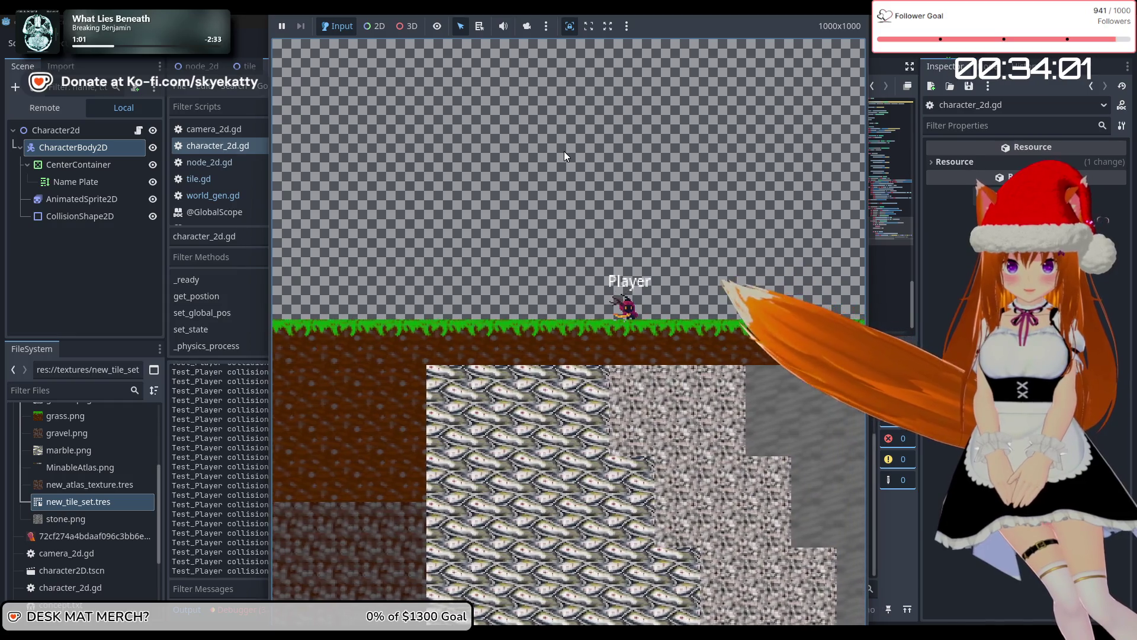
pyautogui.press('Right')
pyautogui.press('Right')
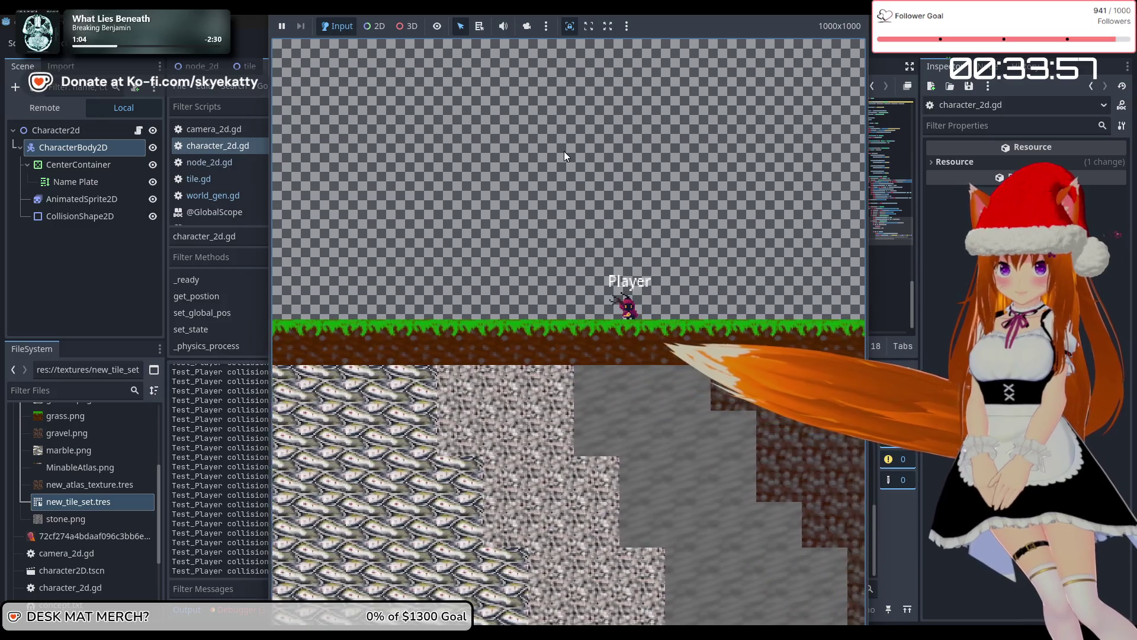
pyautogui.press('Right')
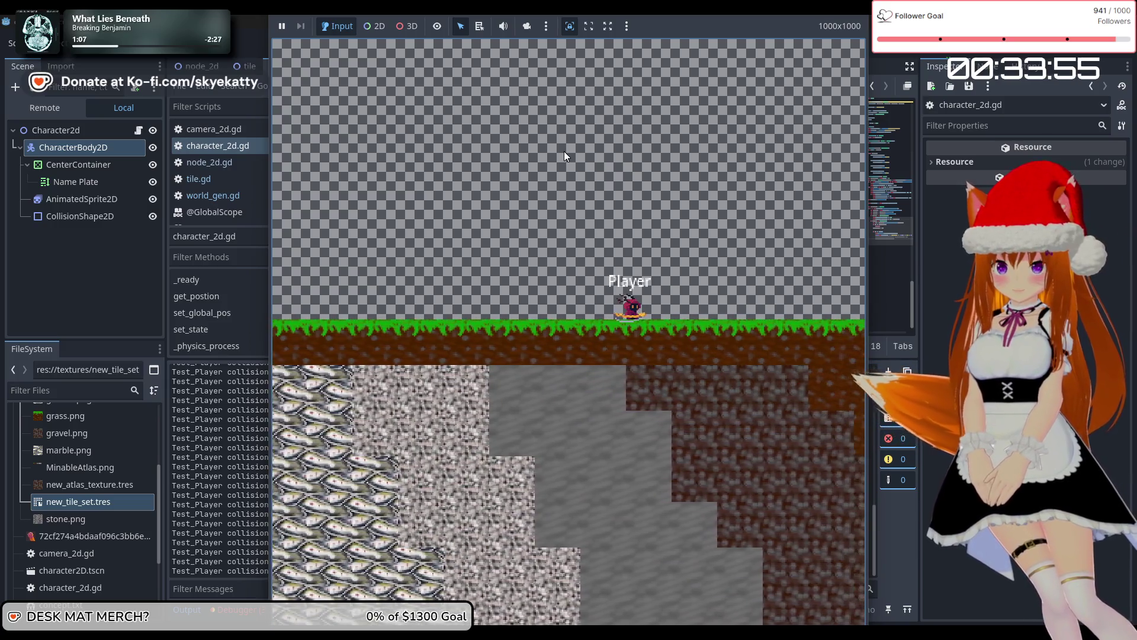
pyautogui.press('F8')
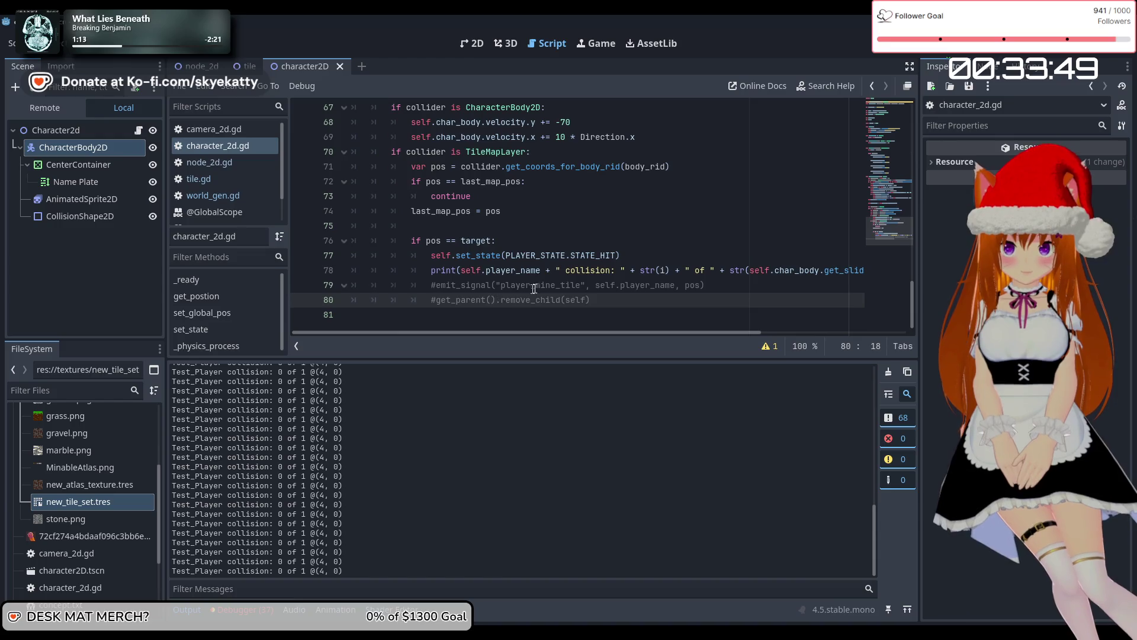
# Delete '!= PLAYER_STATE.STATE_HIT' from line 51's elif condition and rerun the game
pyautogui.scroll(1, 542, 282)
pyautogui.scroll(10, 542, 283)
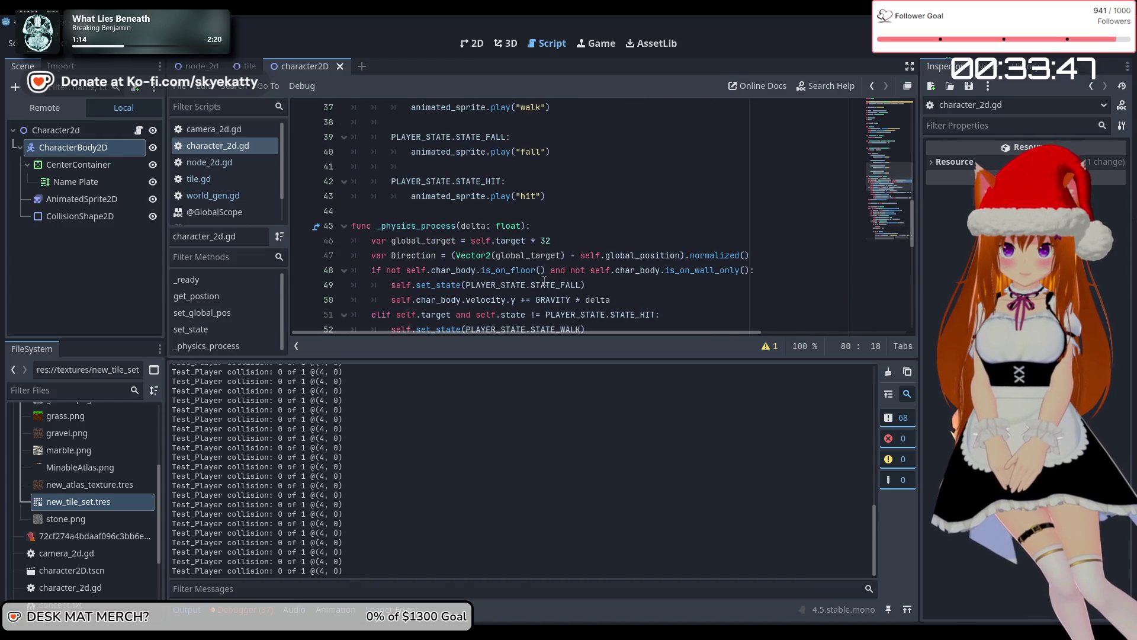
pyautogui.scroll(-7, 543, 277)
pyautogui.scroll(-4, 543, 277)
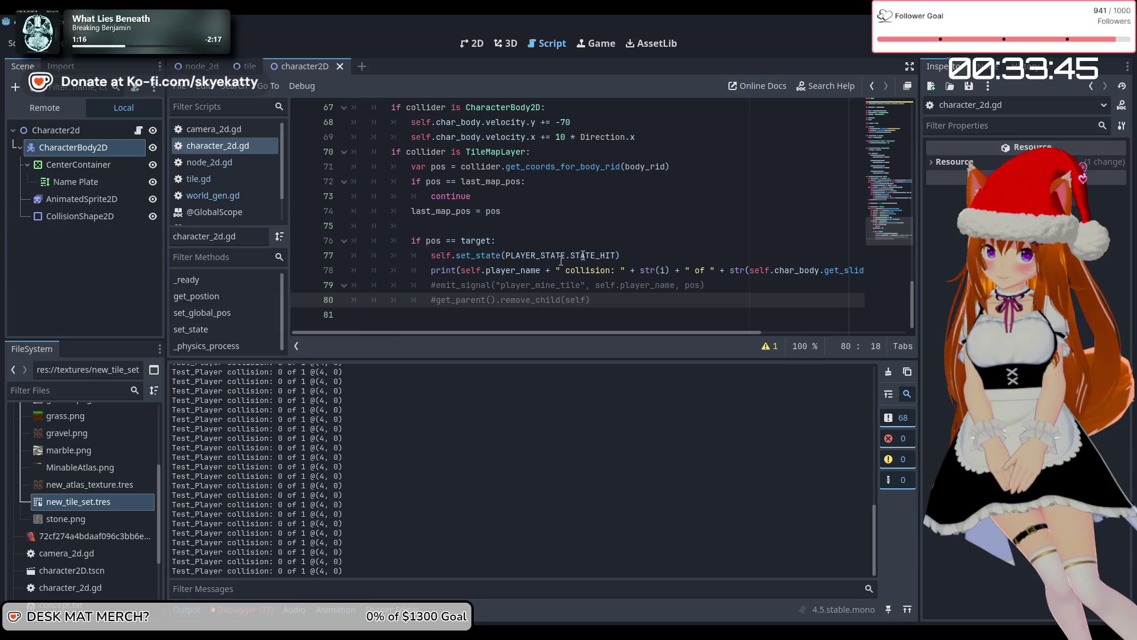
pyautogui.scroll(4, 658, 233)
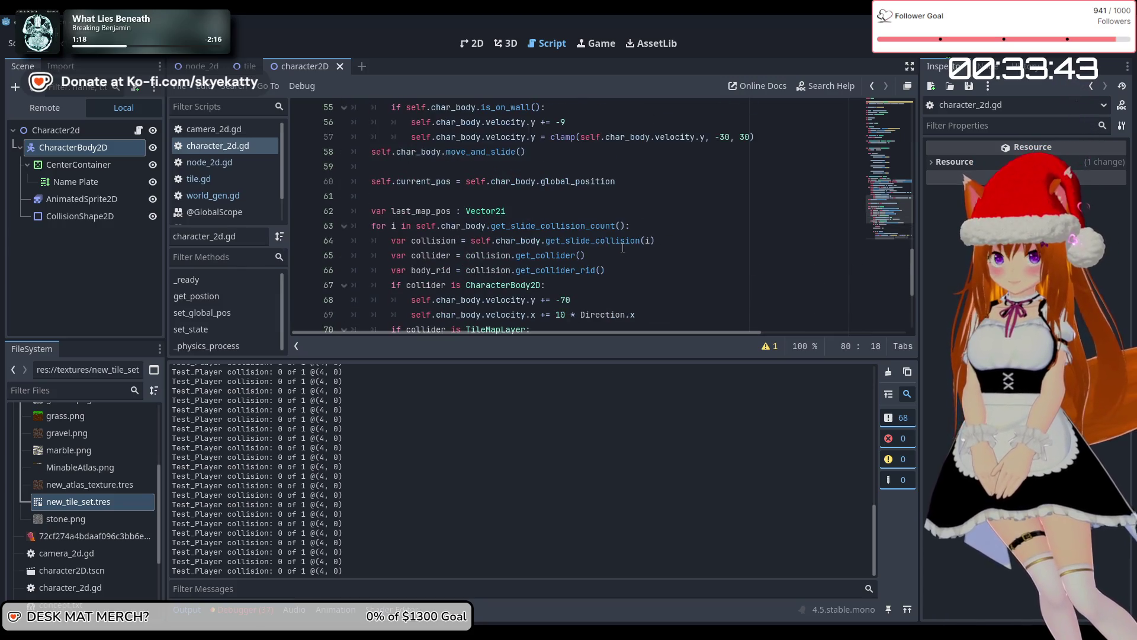
pyautogui.scroll(5, 623, 248)
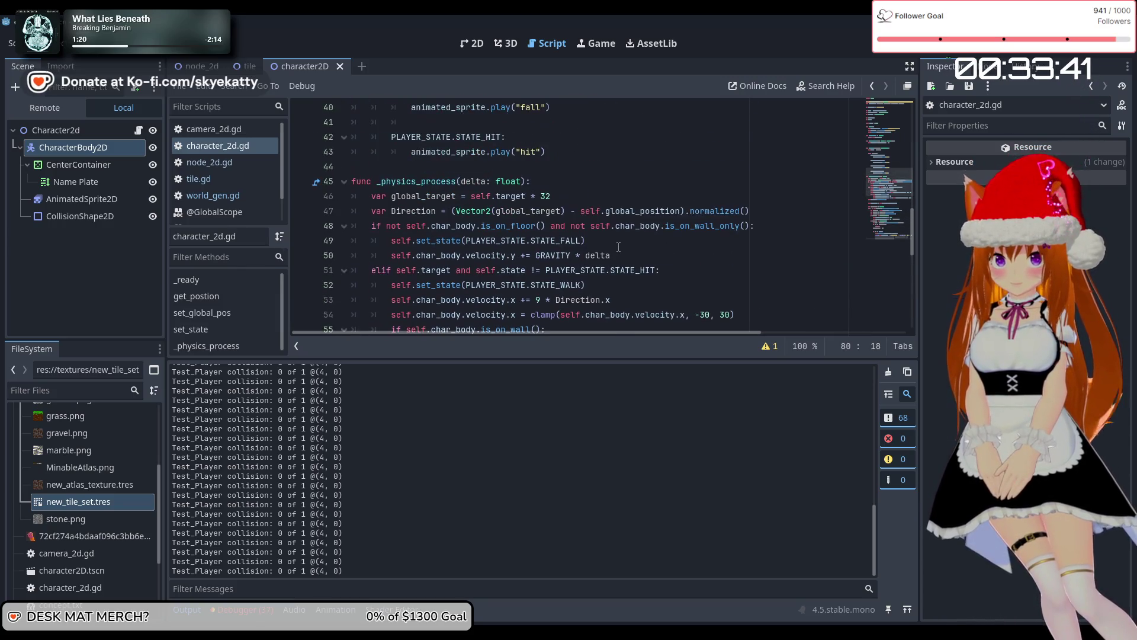
pyautogui.scroll(-2, 494, 223)
pyautogui.scroll(1, 440, 218)
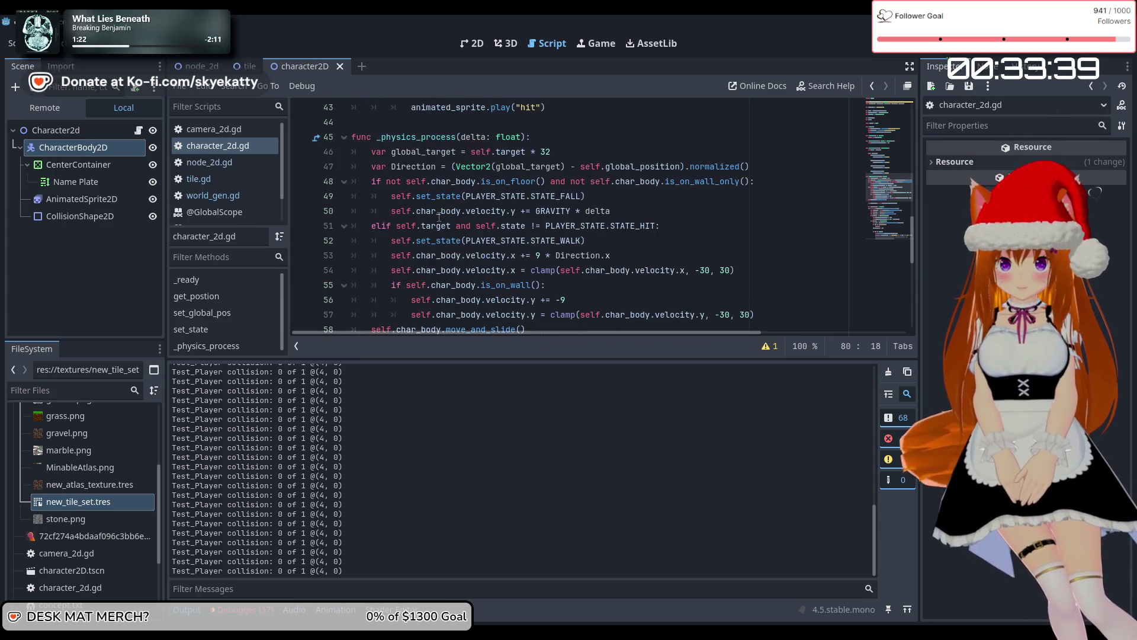
pyautogui.scroll(-1, 551, 240)
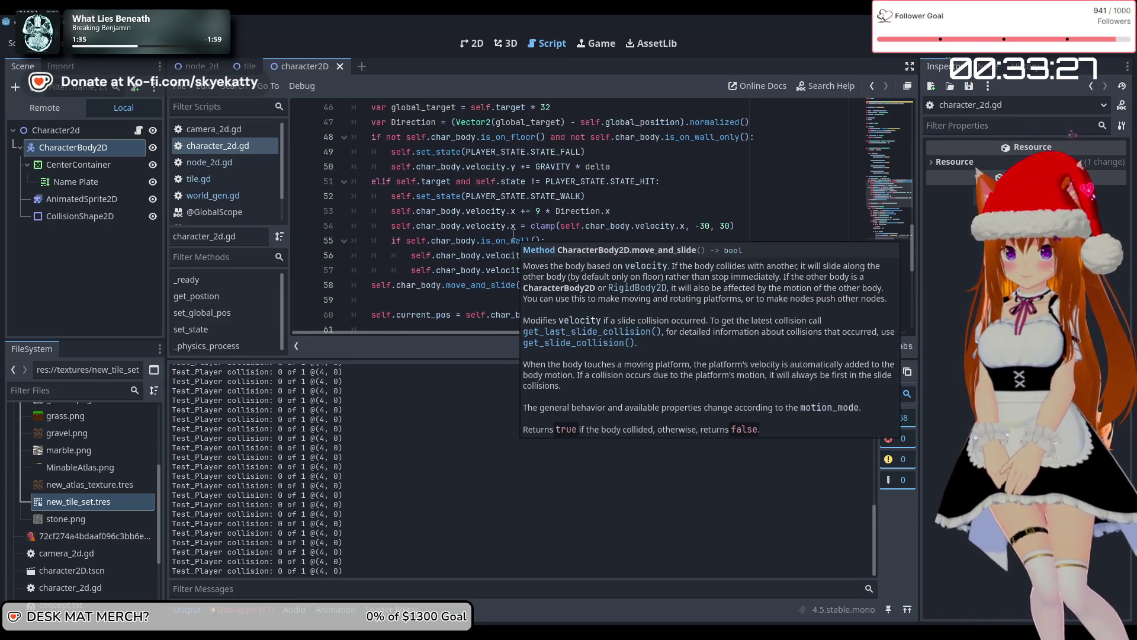
pyautogui.moveTo(656, 181); pyautogui.dragTo(546, 183)
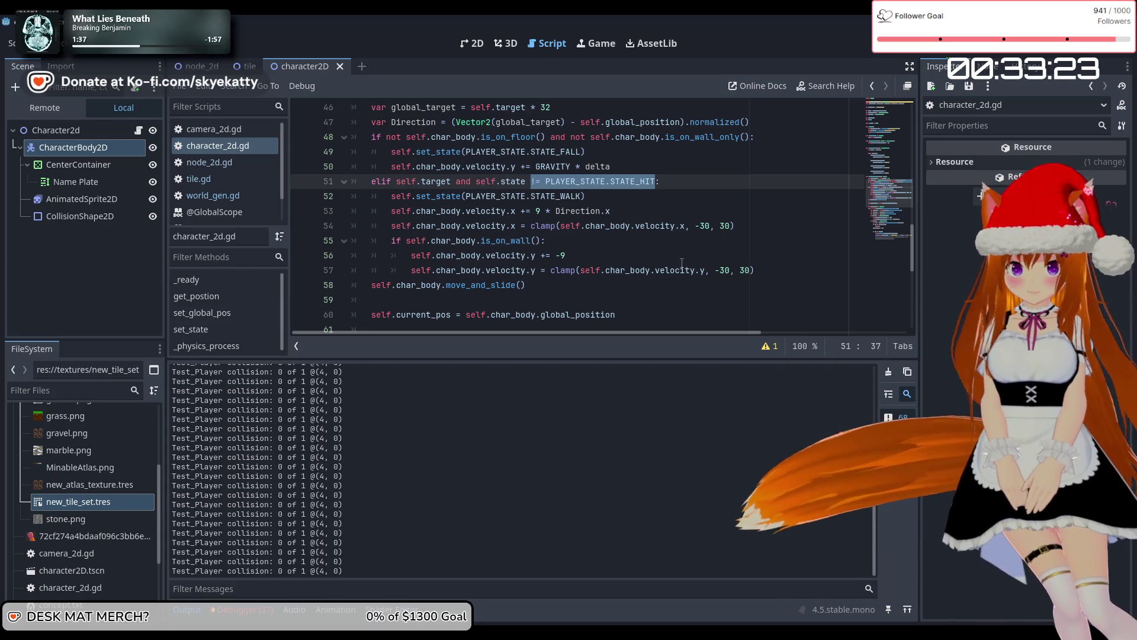
pyautogui.press('BackSpace')
pyautogui.press('BackSpace')
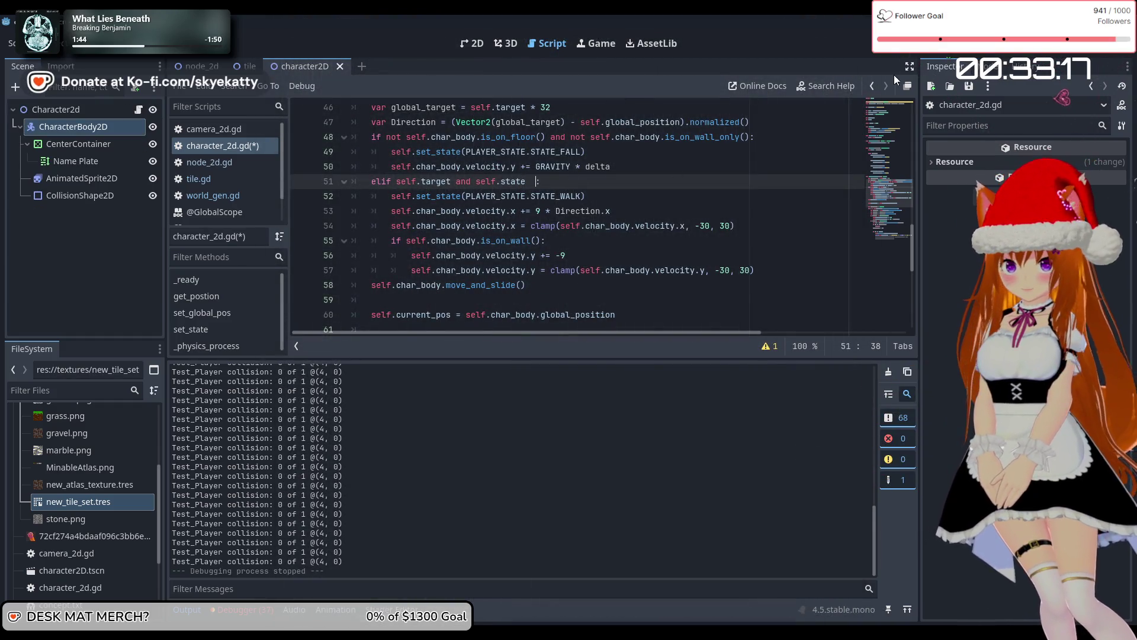
pyautogui.click(938, 51)
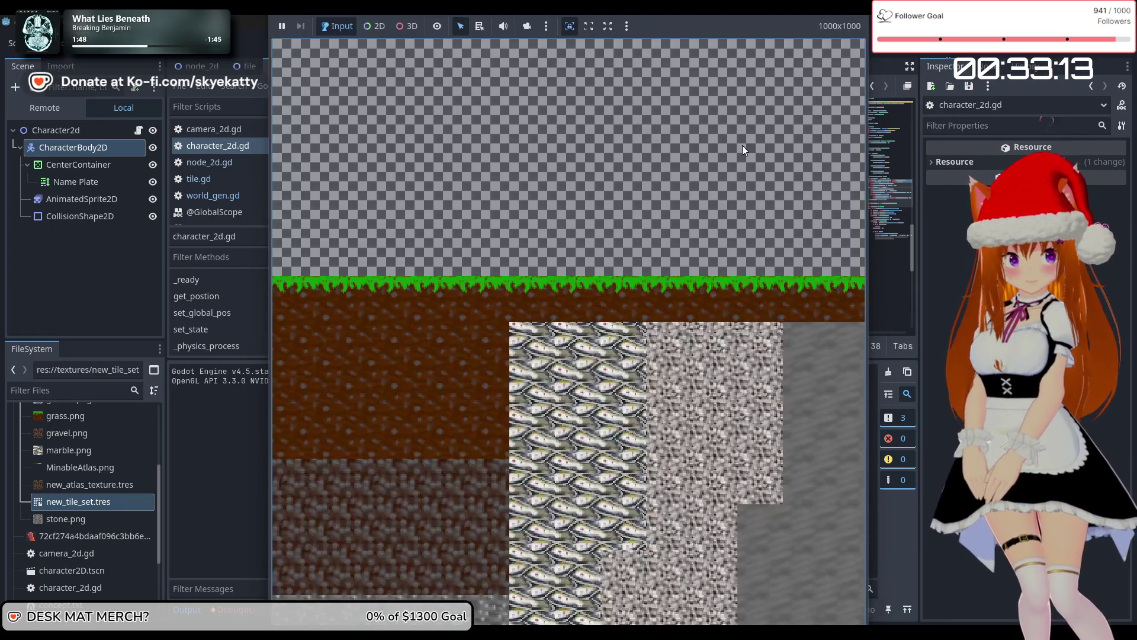
# Walk the player right four times in the running game, then stop it with F8
pyautogui.press('Right')
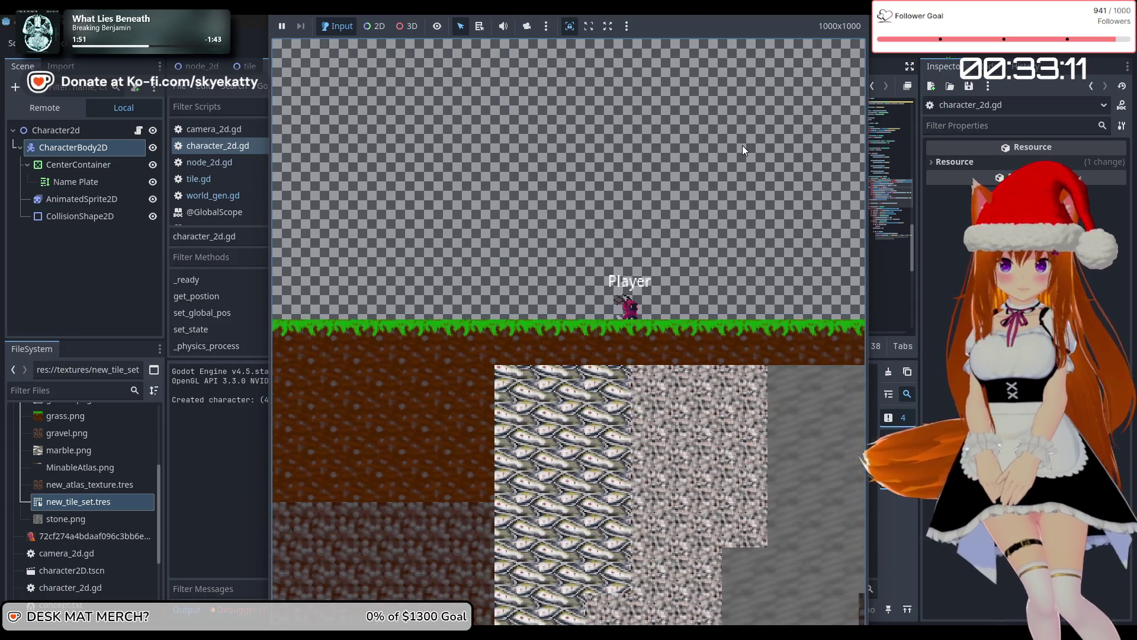
pyautogui.press('Right')
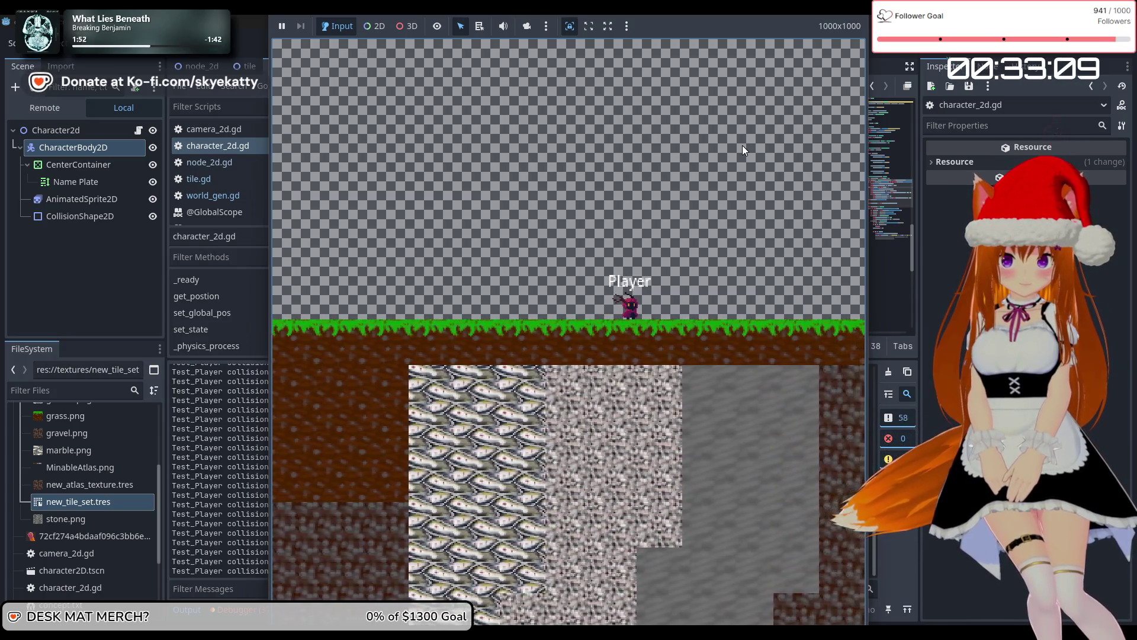
pyautogui.press('Right')
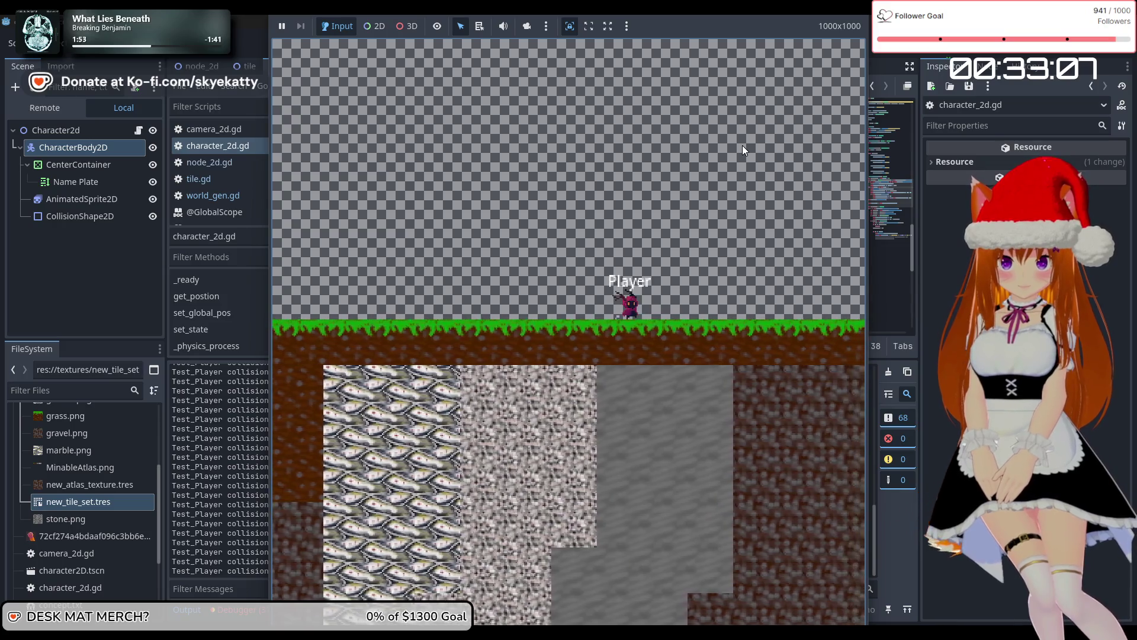
pyautogui.press('Right')
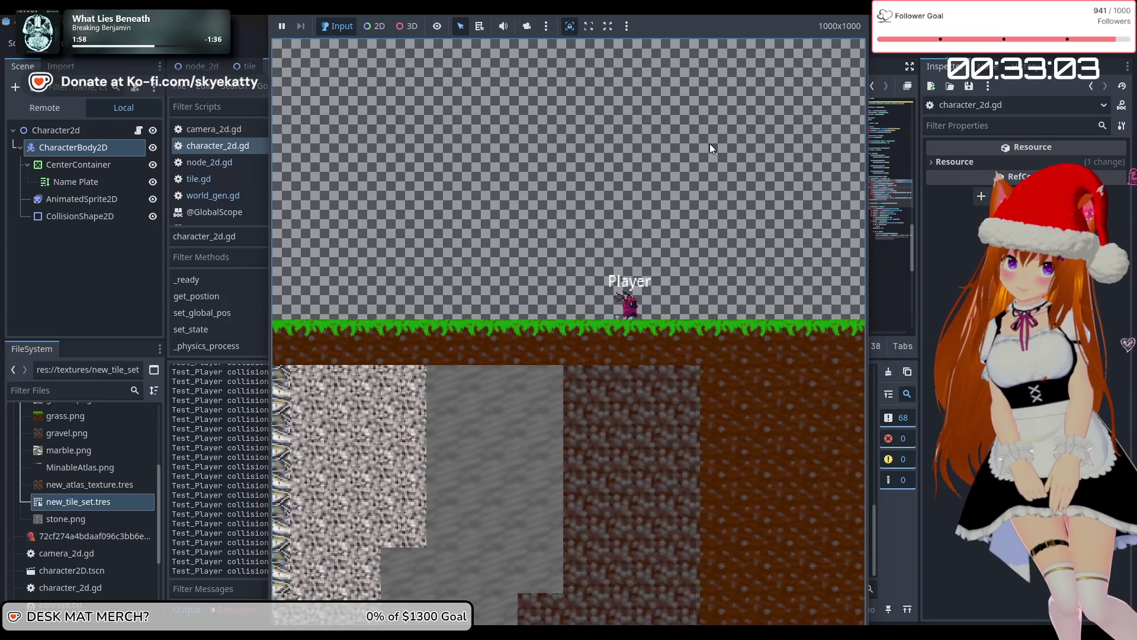
pyautogui.press('F8')
pyautogui.scroll(10, 299, 461)
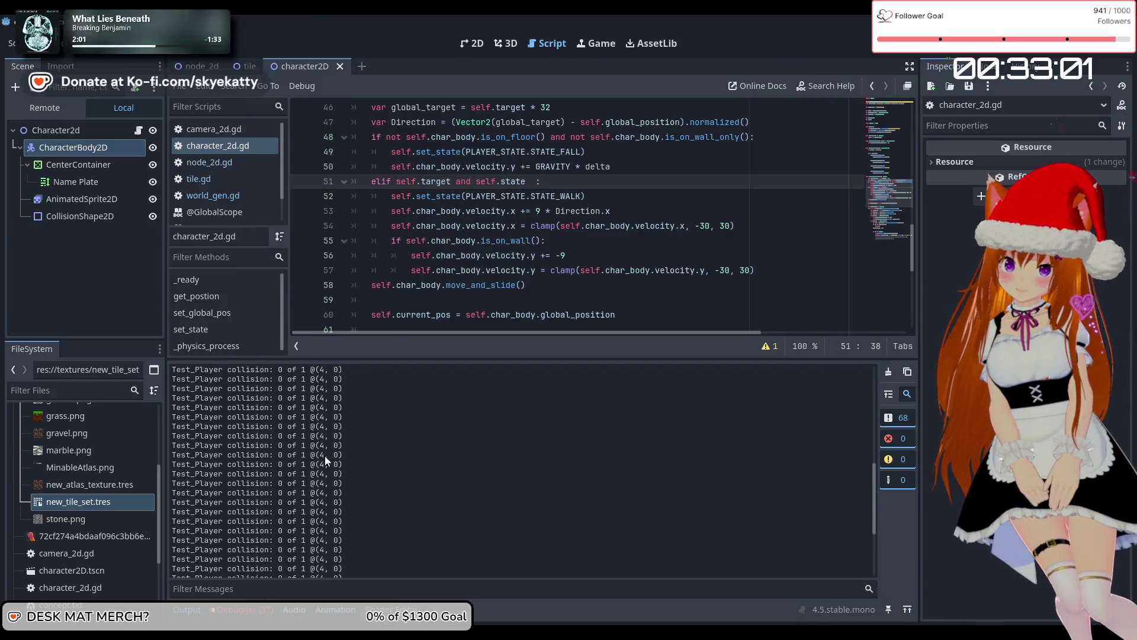
pyautogui.scroll(10, 337, 441)
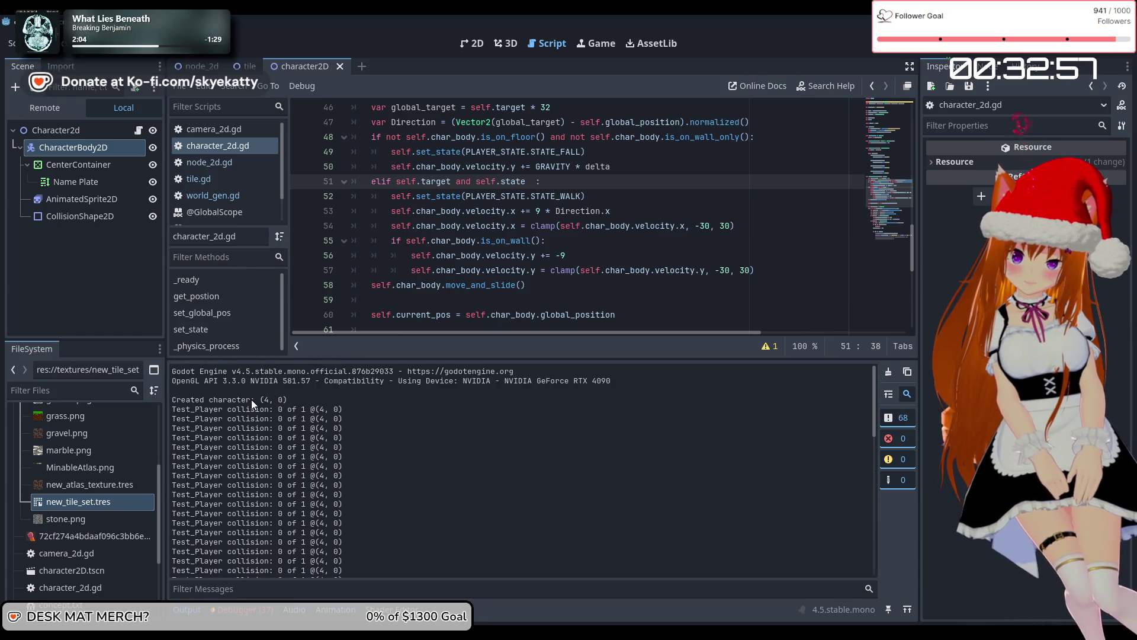
pyautogui.scroll(-10, 325, 404)
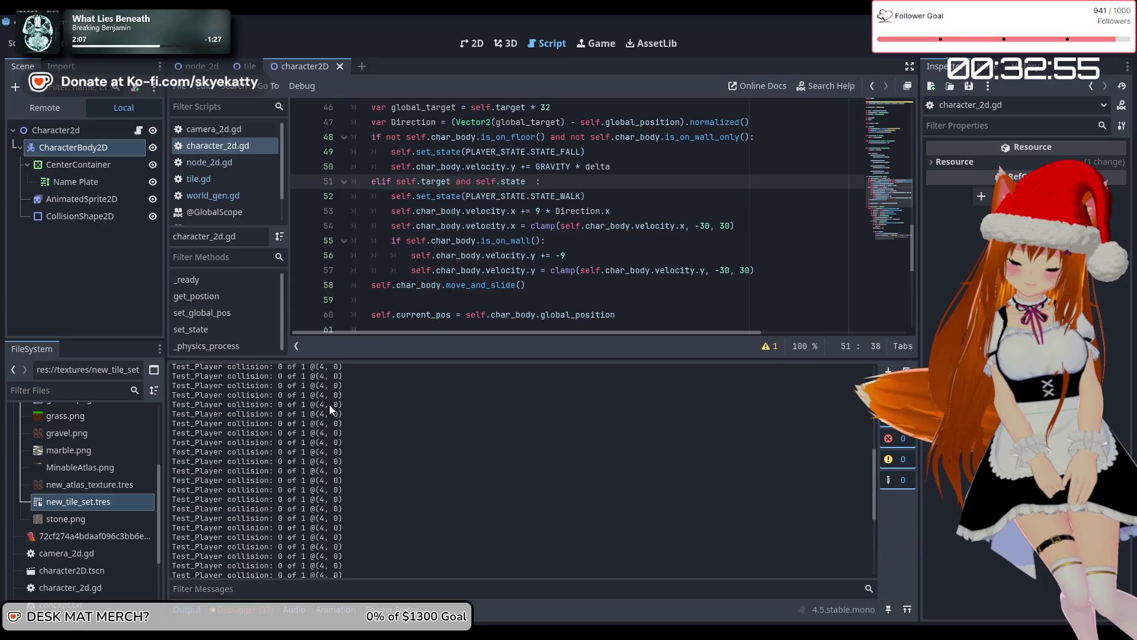
pyautogui.scroll(5, 348, 394)
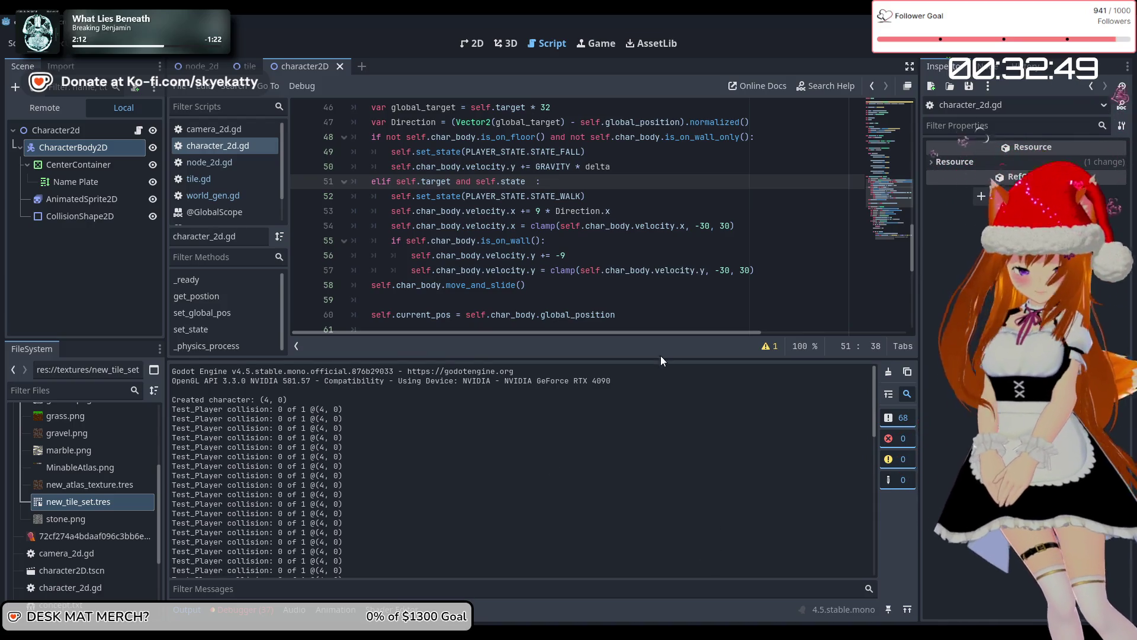
pyautogui.scroll(9, 426, 237)
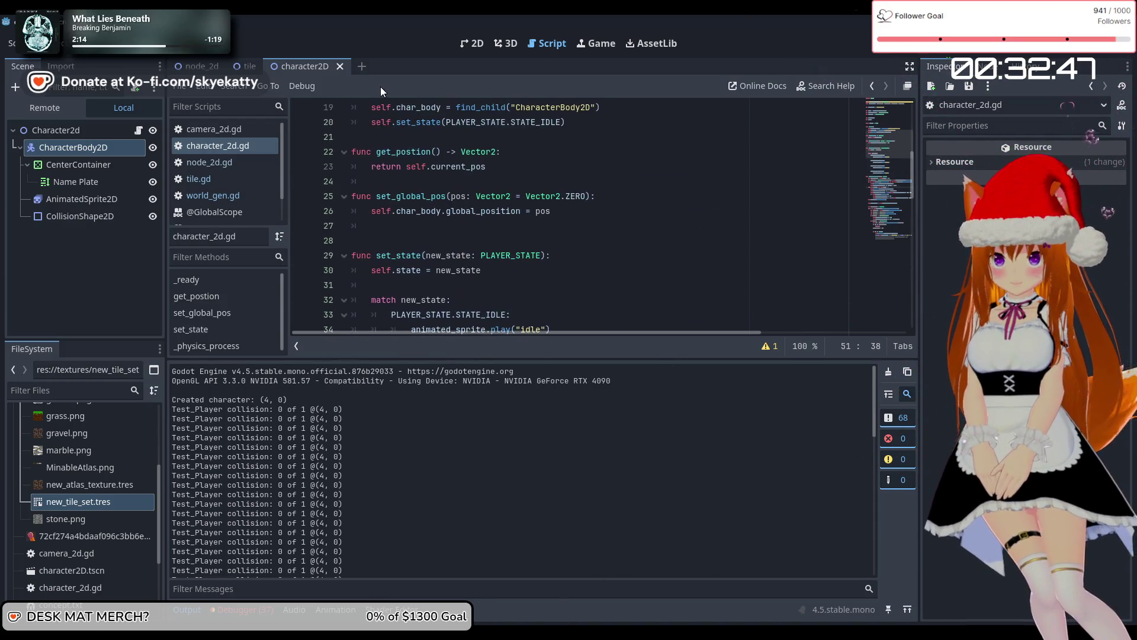
pyautogui.click(246, 67)
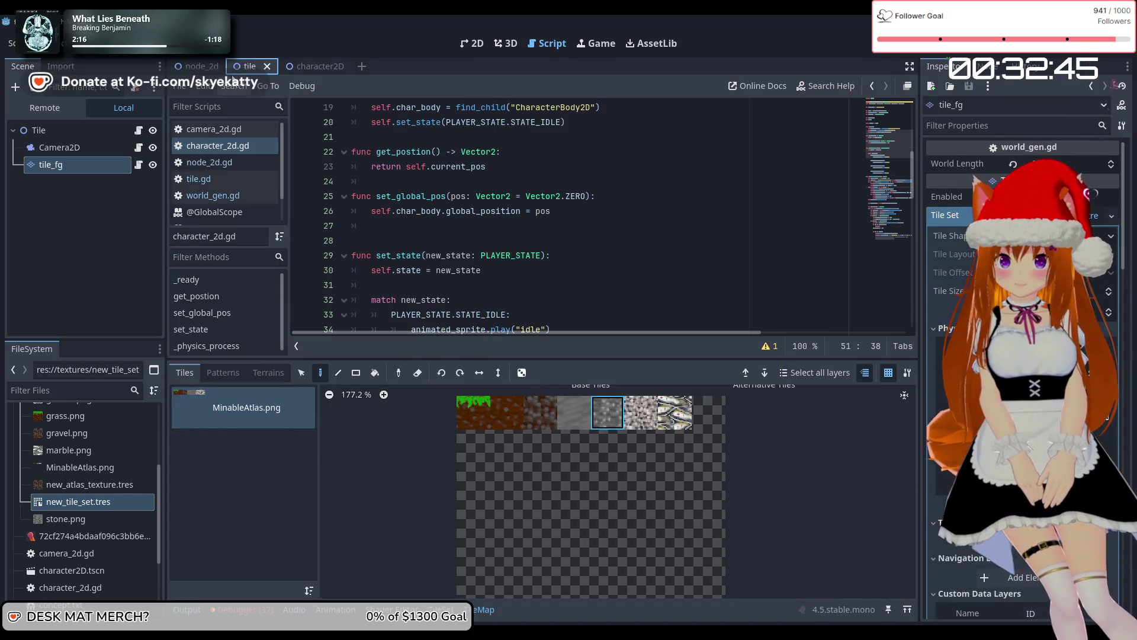
pyautogui.click(305, 67)
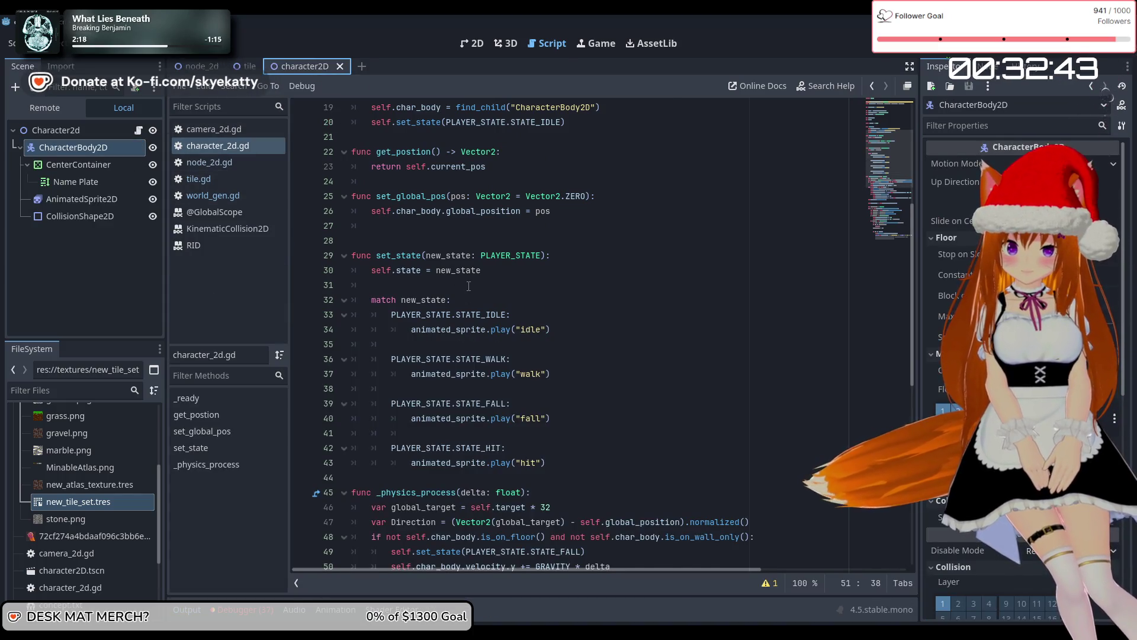
pyautogui.scroll(6, 468, 286)
pyautogui.scroll(-12, 468, 286)
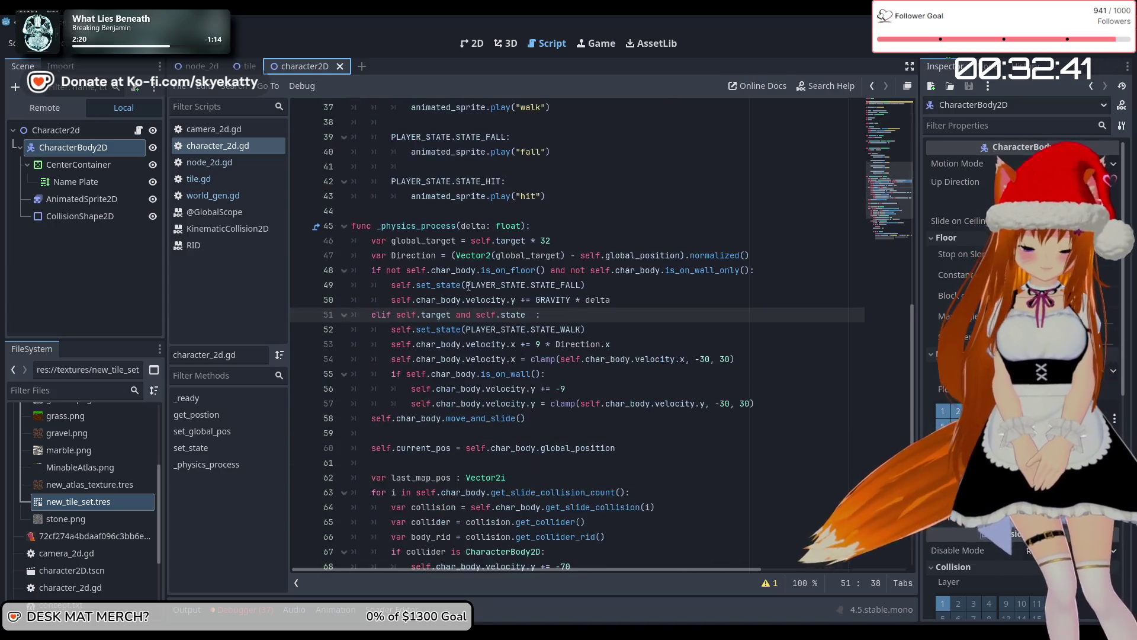
pyautogui.scroll(-3, 468, 286)
pyautogui.scroll(1, 468, 286)
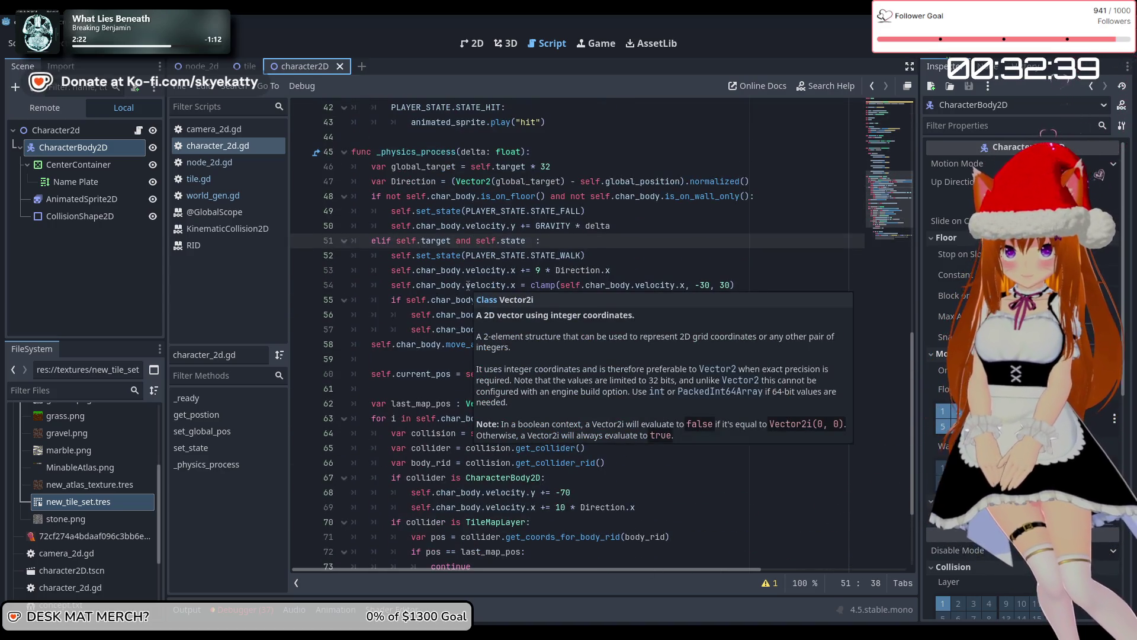
pyautogui.moveTo(666, 286)
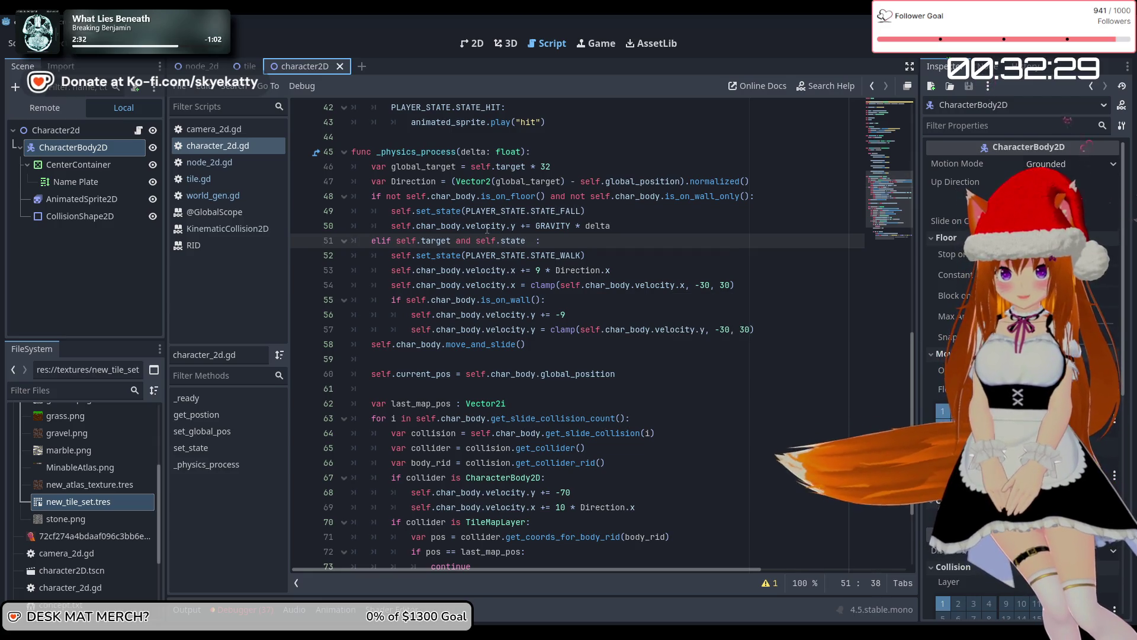
pyautogui.moveTo(487, 228)
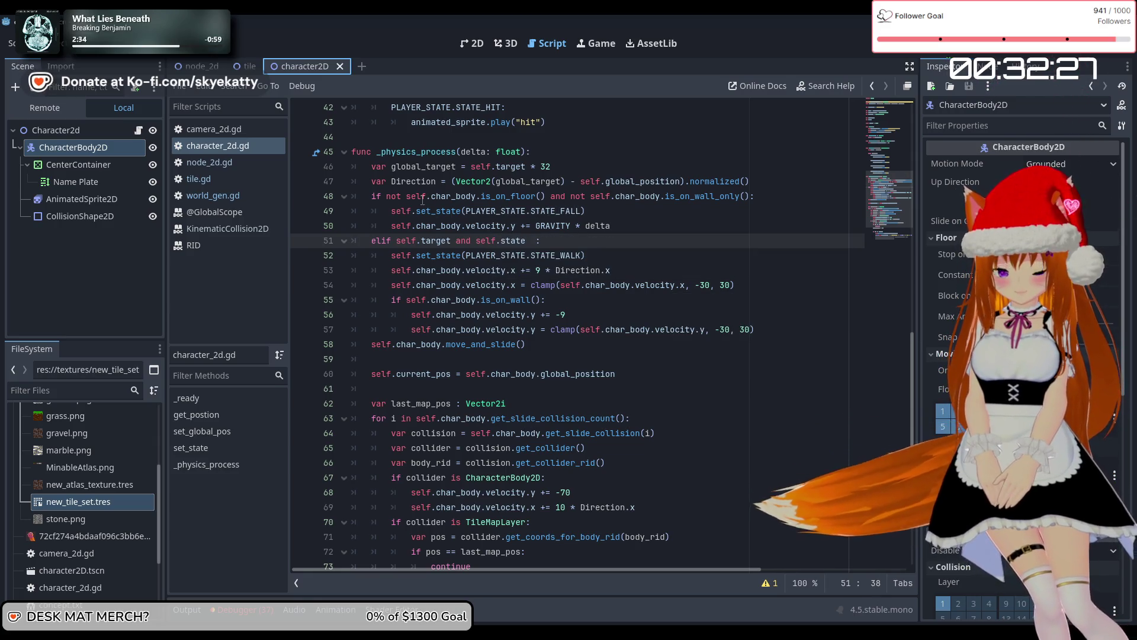
pyautogui.scroll(1, 591, 206)
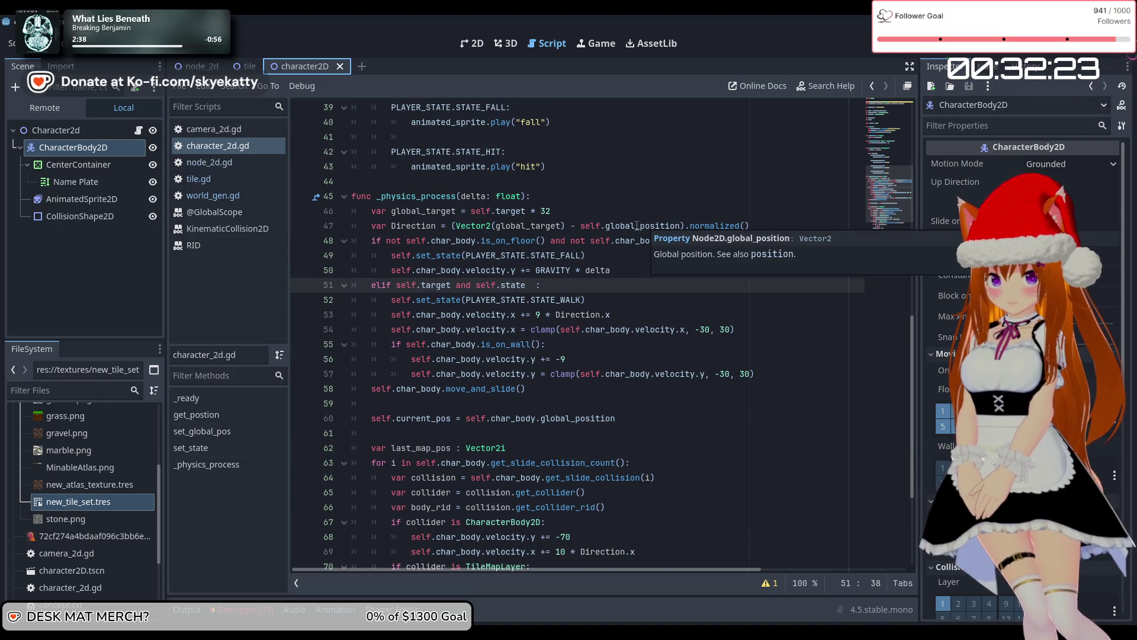
pyautogui.moveTo(608, 232)
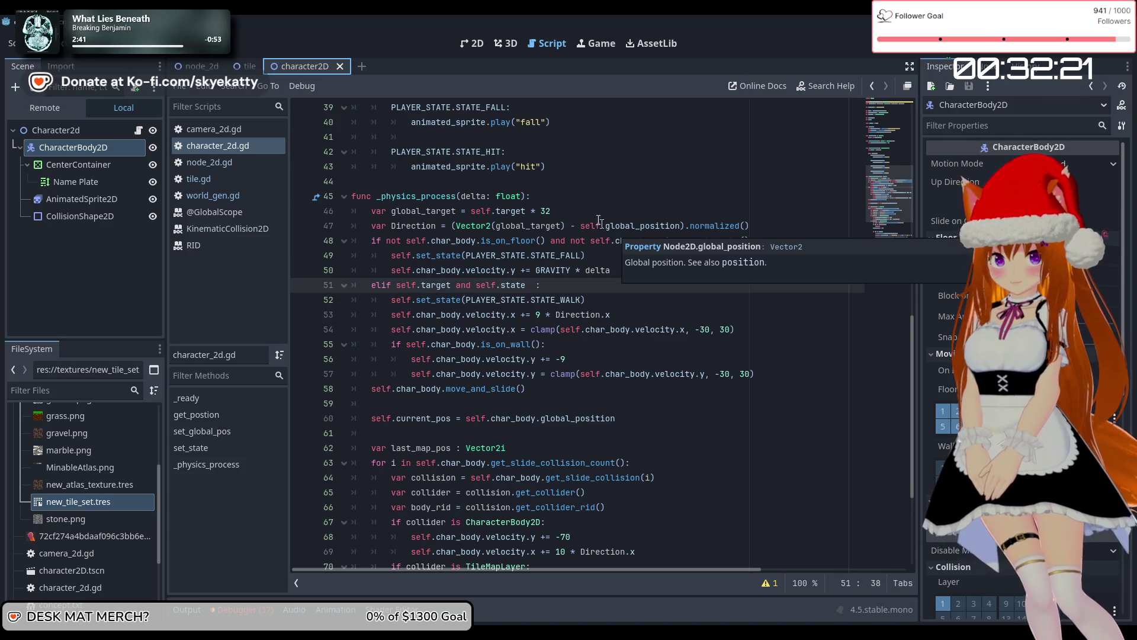
pyautogui.click(581, 210)
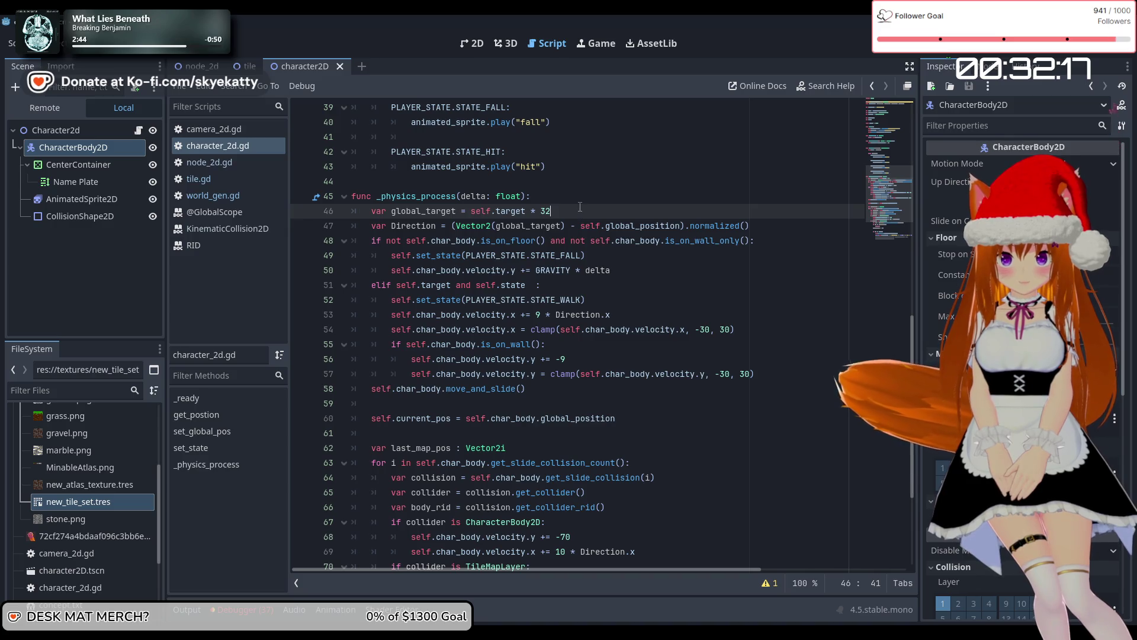
# Add print(self.global_position) as a new line after line 46
pyautogui.press('Return')
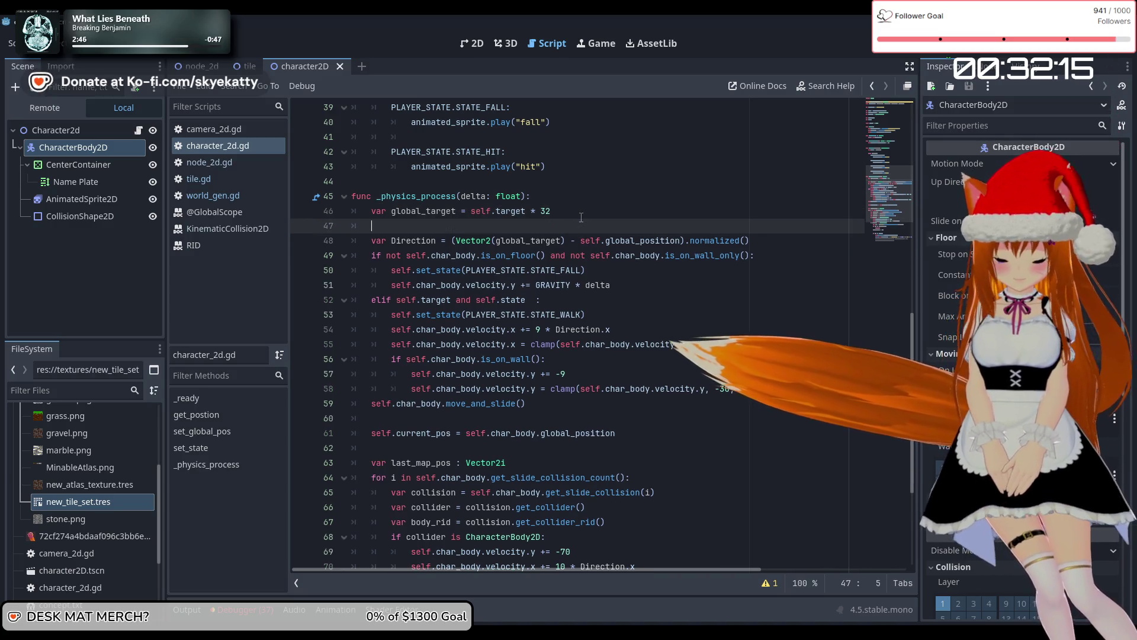
pyautogui.write('print(self.')
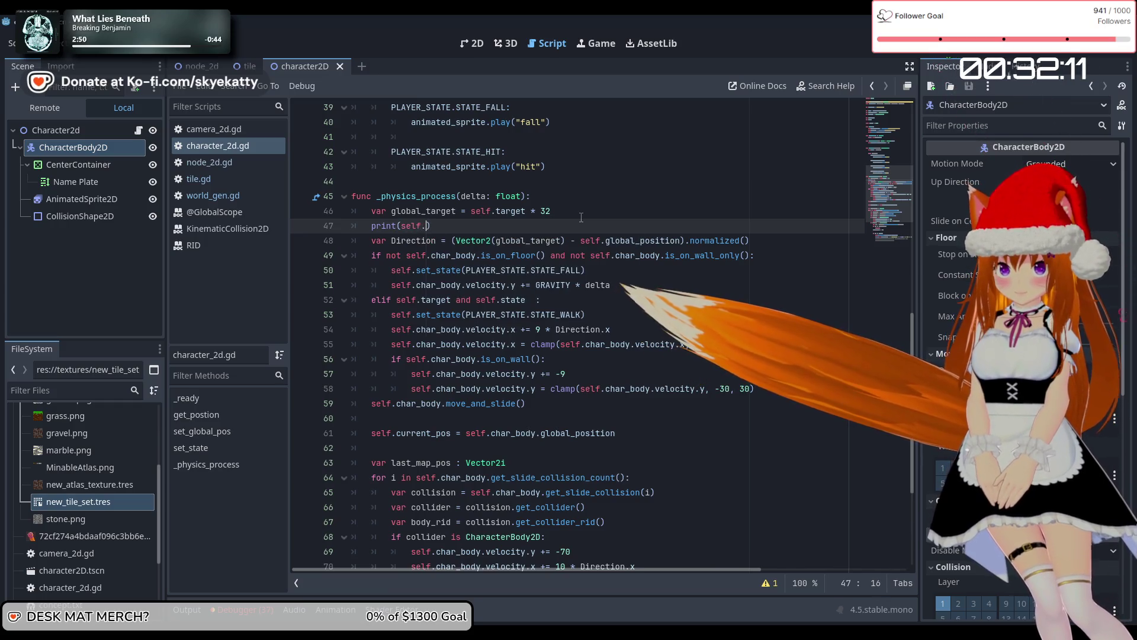
pyautogui.write('glo')
pyautogui.press('Return')
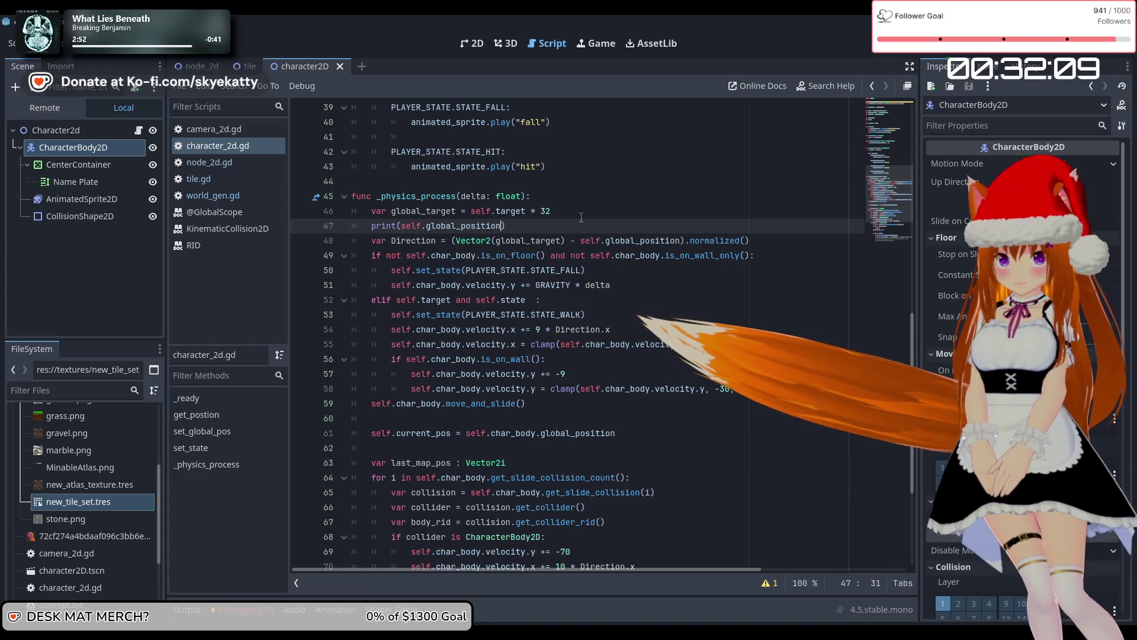
pyautogui.write(')')
# Run the game, walk the player right five times while (0.0, 0.0) is logged, then stop
pyautogui.press('F5')
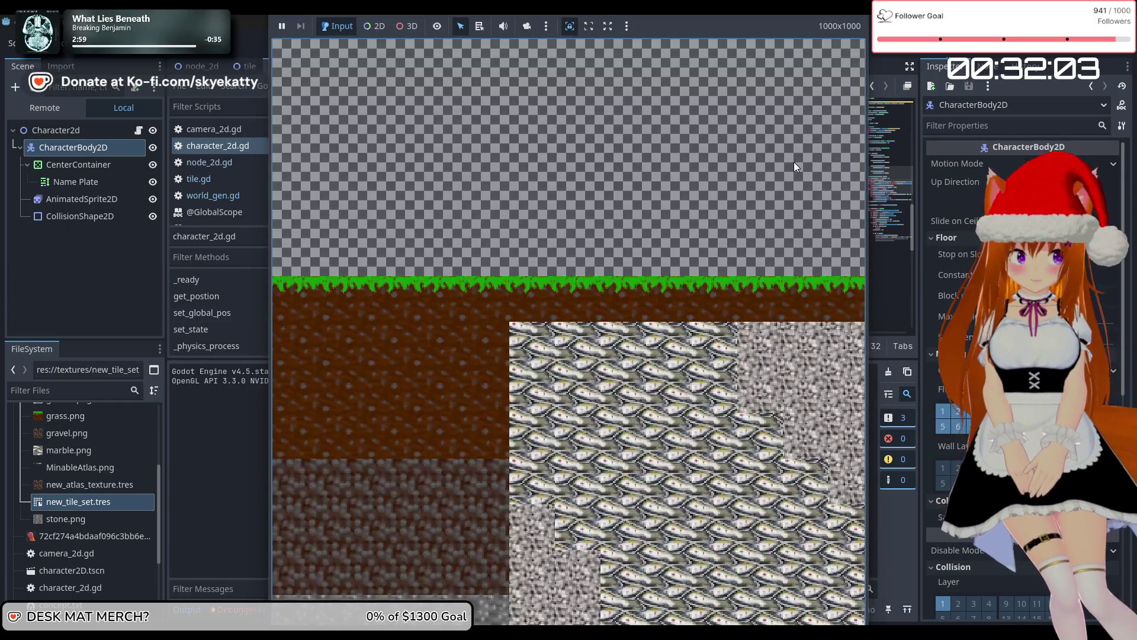
pyautogui.press('Right')
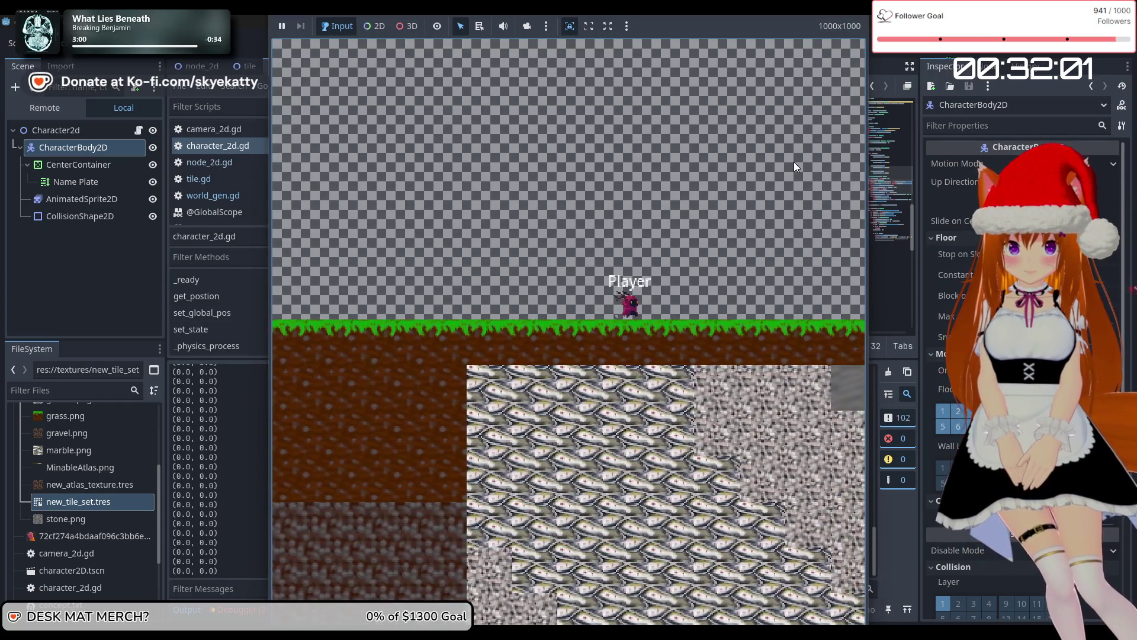
pyautogui.press('Right')
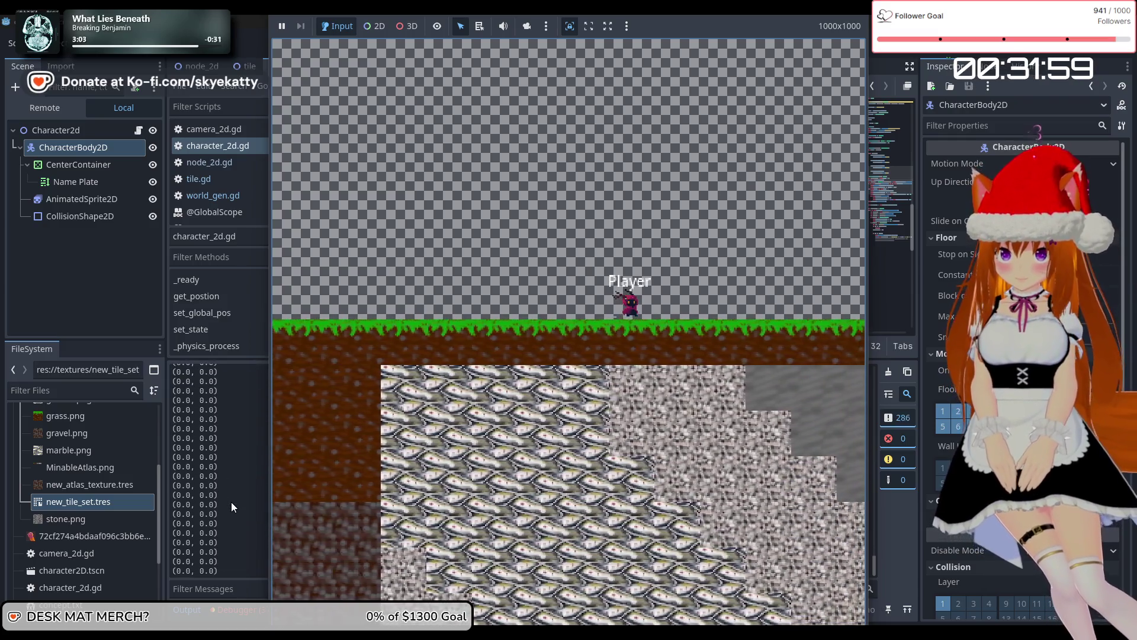
pyautogui.press('Right')
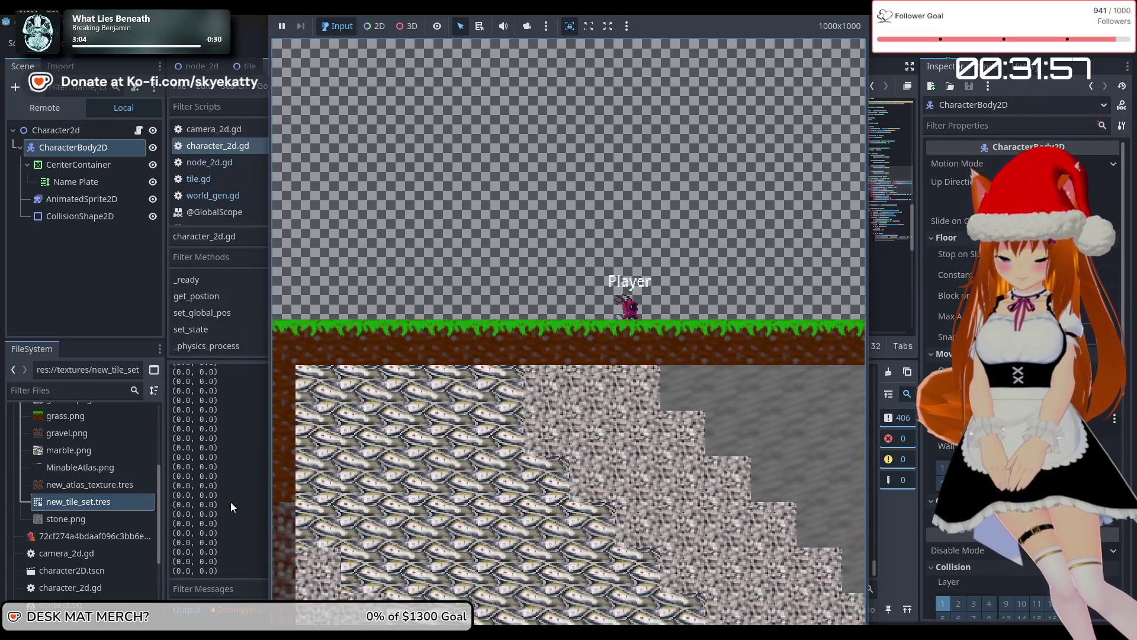
pyautogui.press('Right')
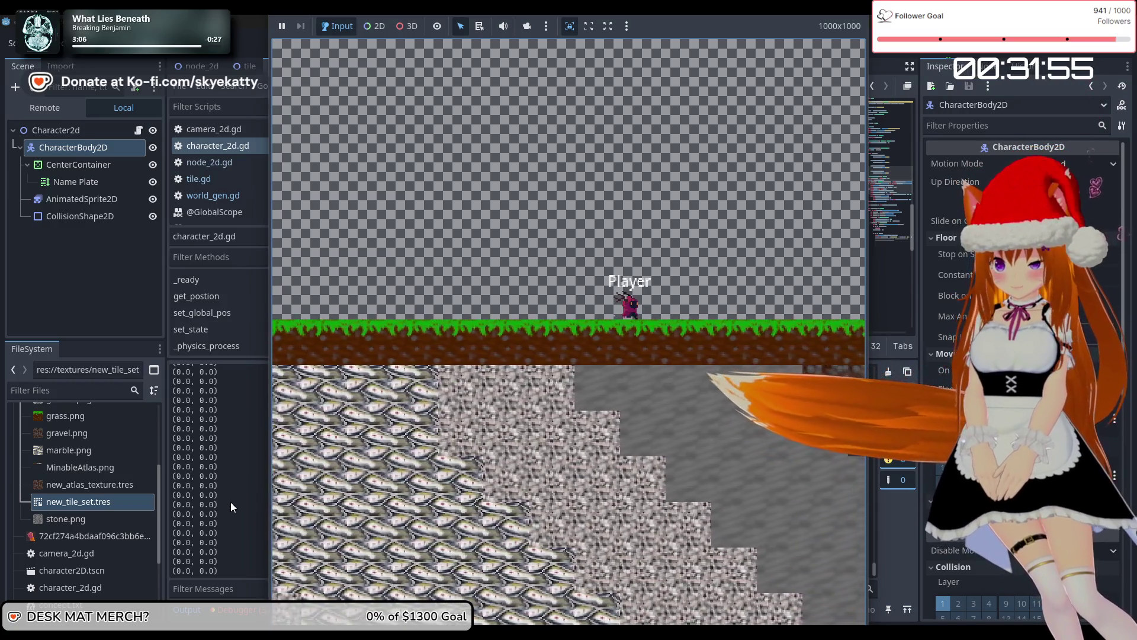
pyautogui.press('Right')
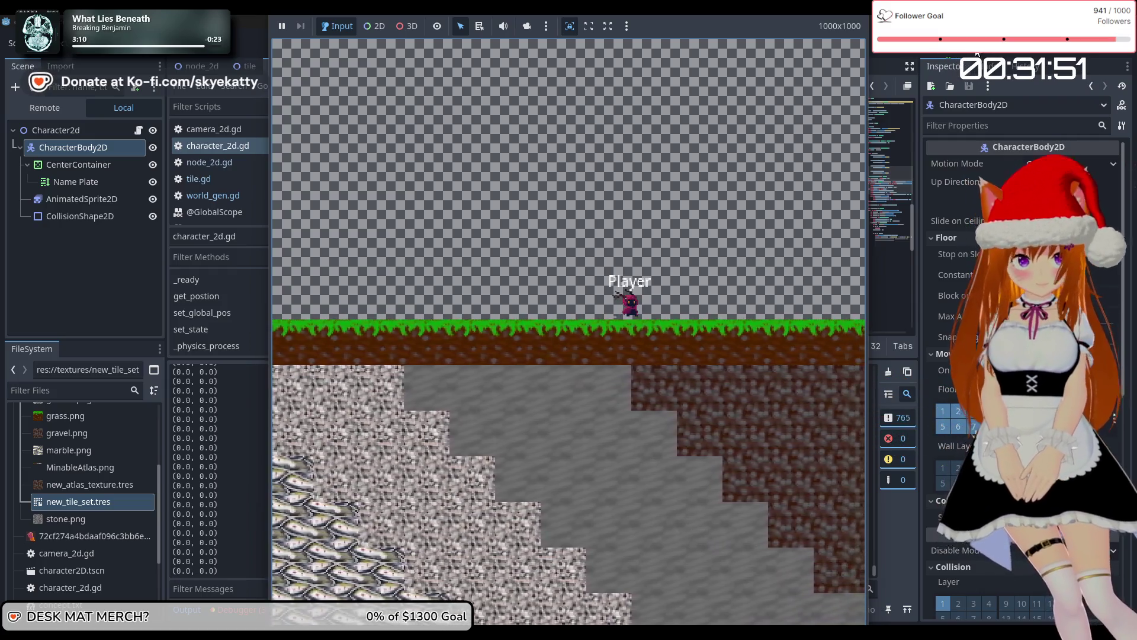
pyautogui.press('F8')
pyautogui.click(516, 240)
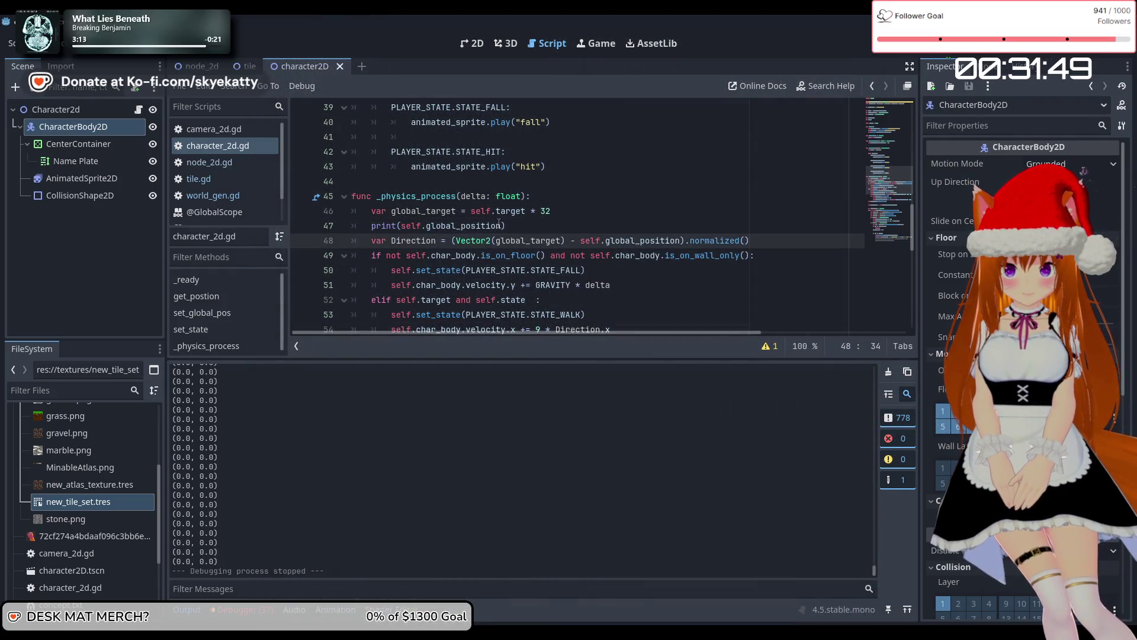
# Change line 47's print to self.get_postion() and run the game, which halts at line 23
pyautogui.click(514, 224)
pyautogui.moveTo(502, 226); pyautogui.dragTo(424, 230)
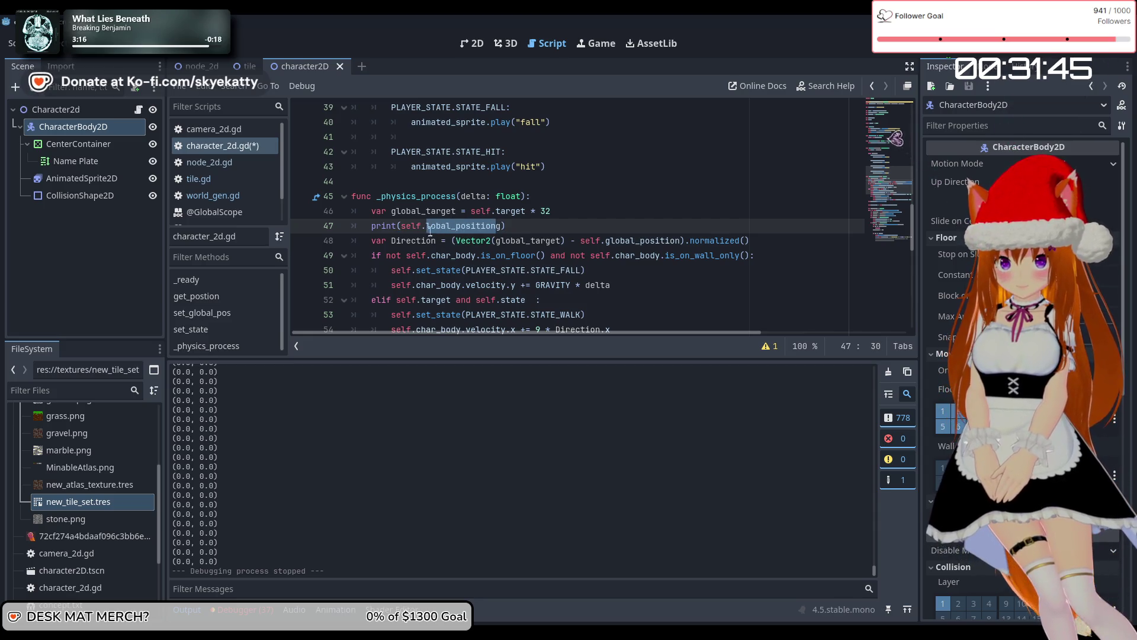
pyautogui.press('BackSpace')
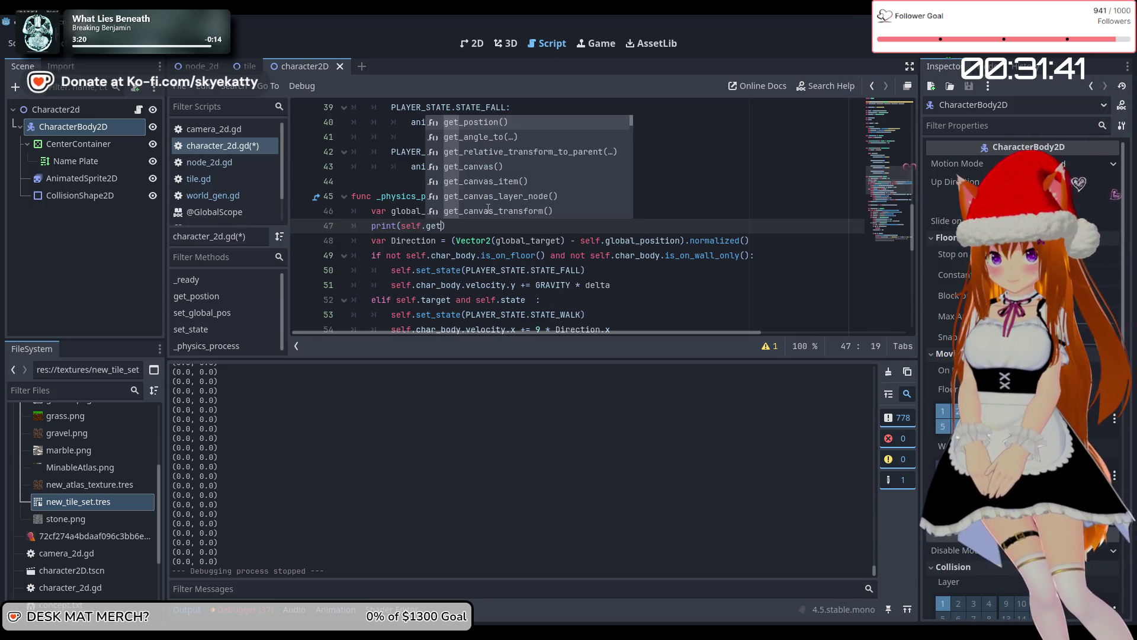
pyautogui.write('_')
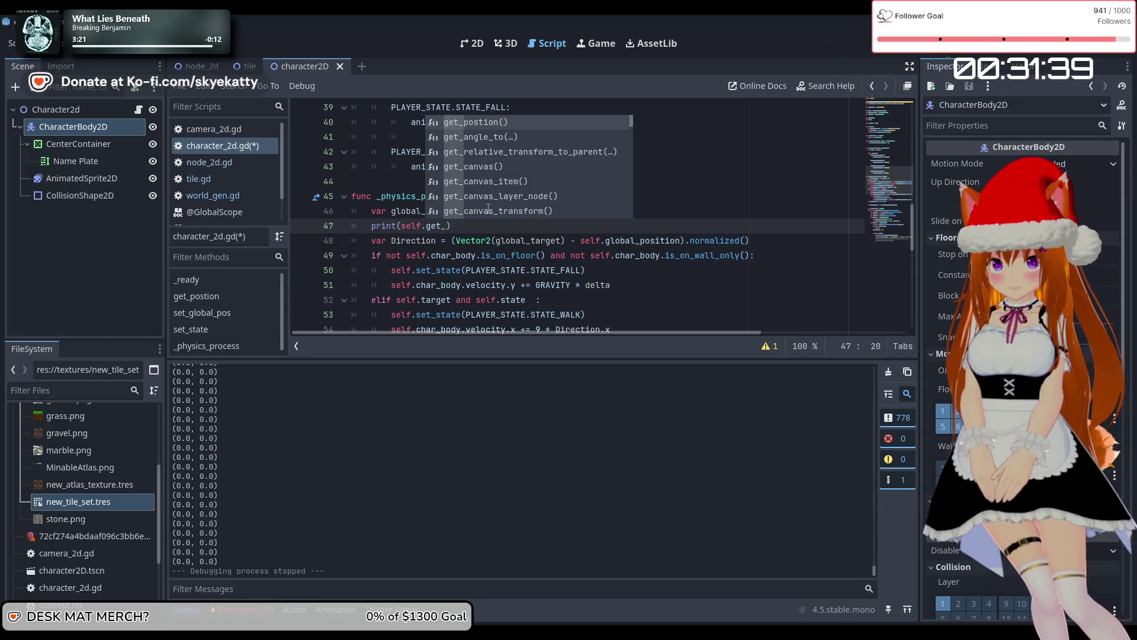
pyautogui.write('glob')
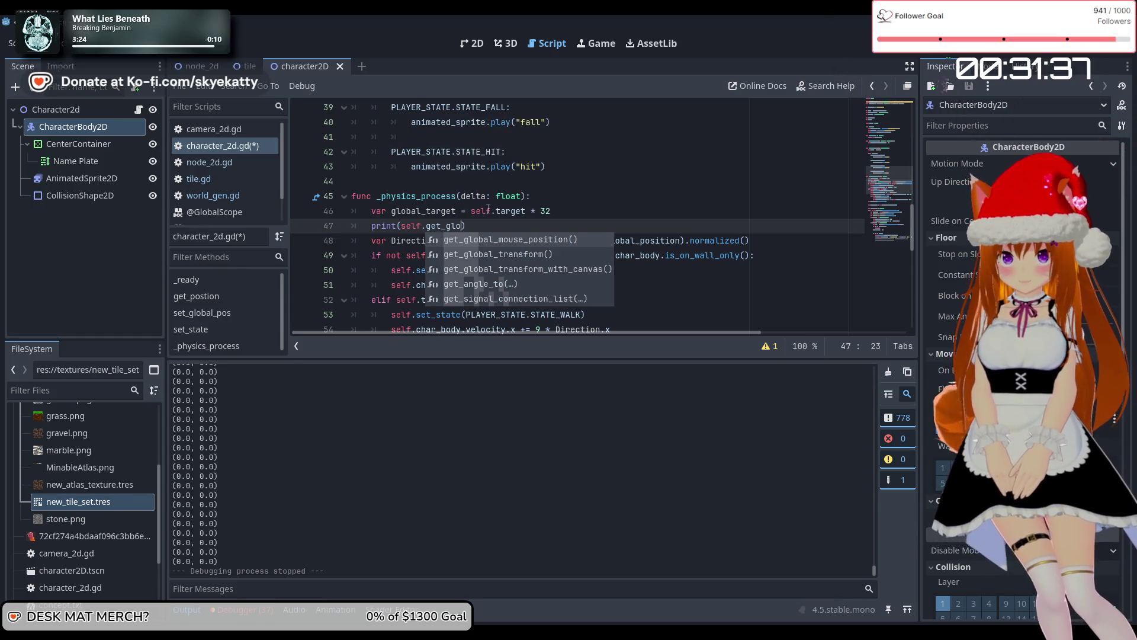
pyautogui.write('al')
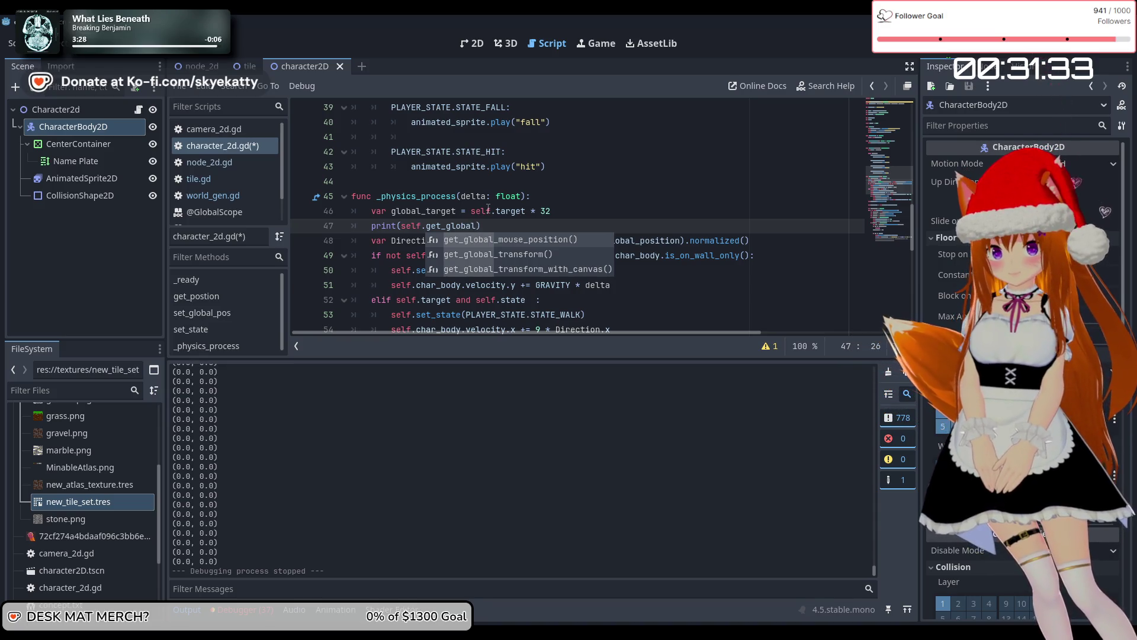
pyautogui.press('BackSpace')
pyautogui.press('BackSpace')
pyautogui.press('BackSpace')
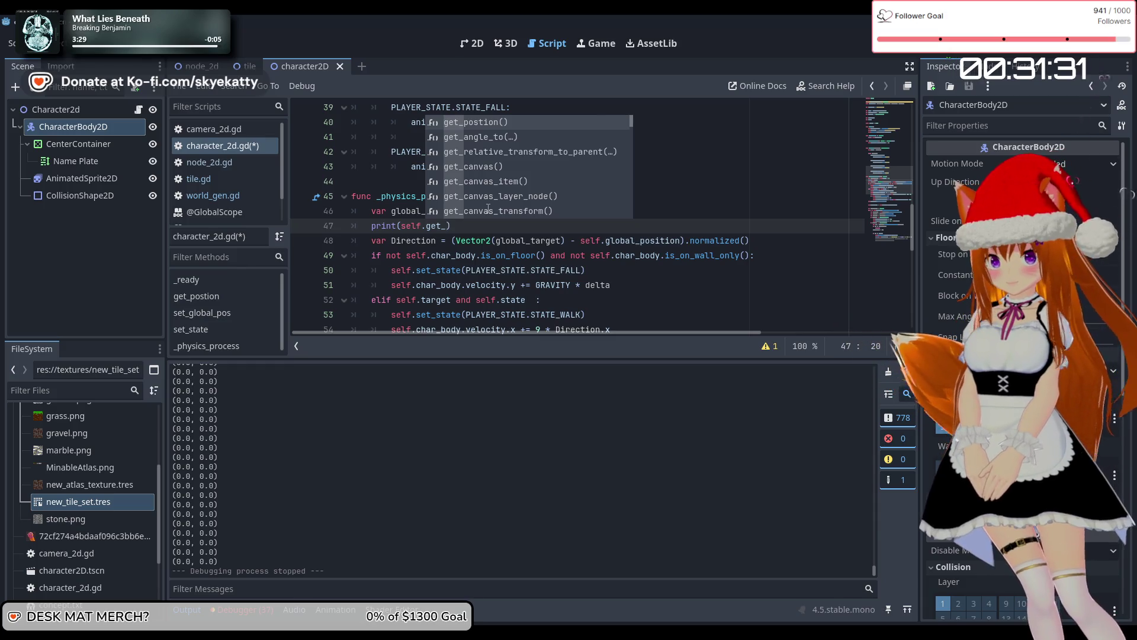
pyautogui.press('Return')
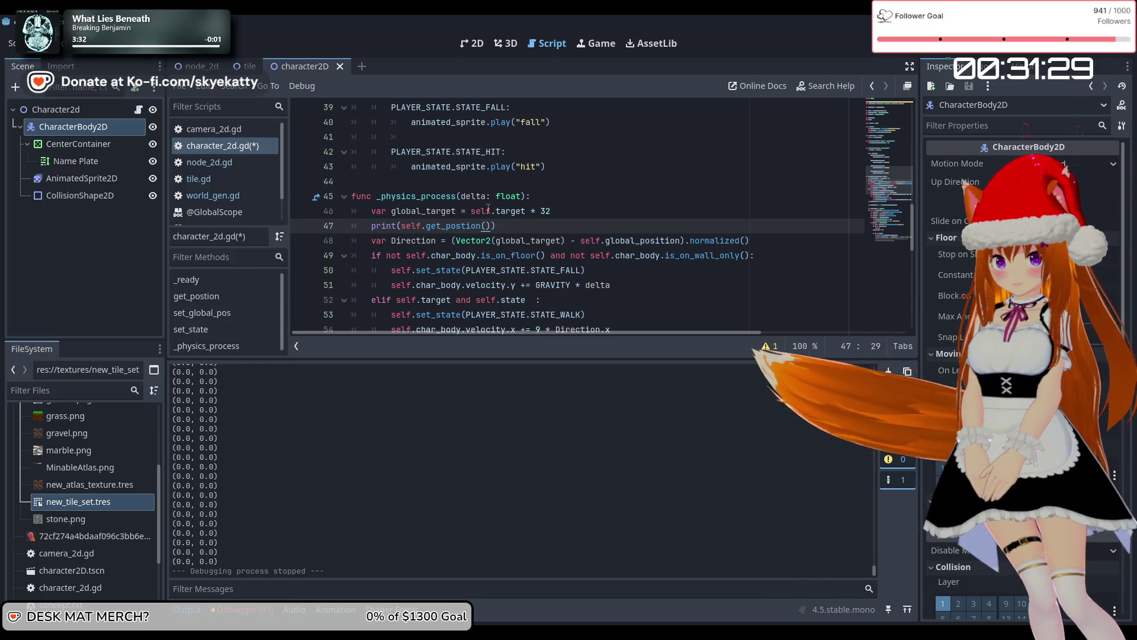
pyautogui.press('F5')
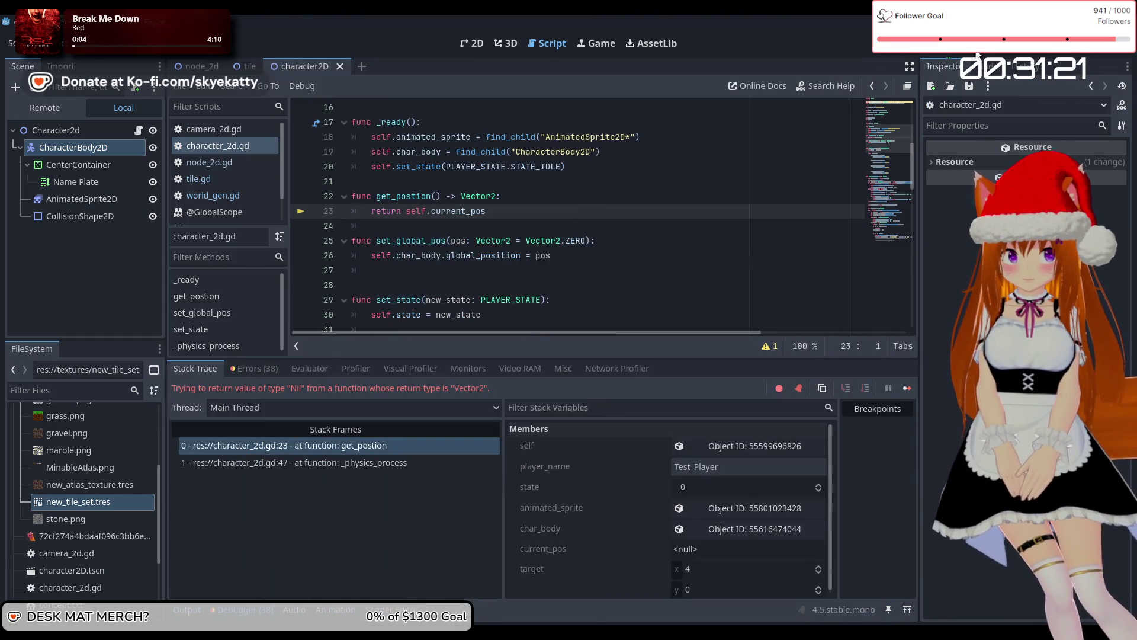
# Stop the halted debug session
pyautogui.click(976, 54)
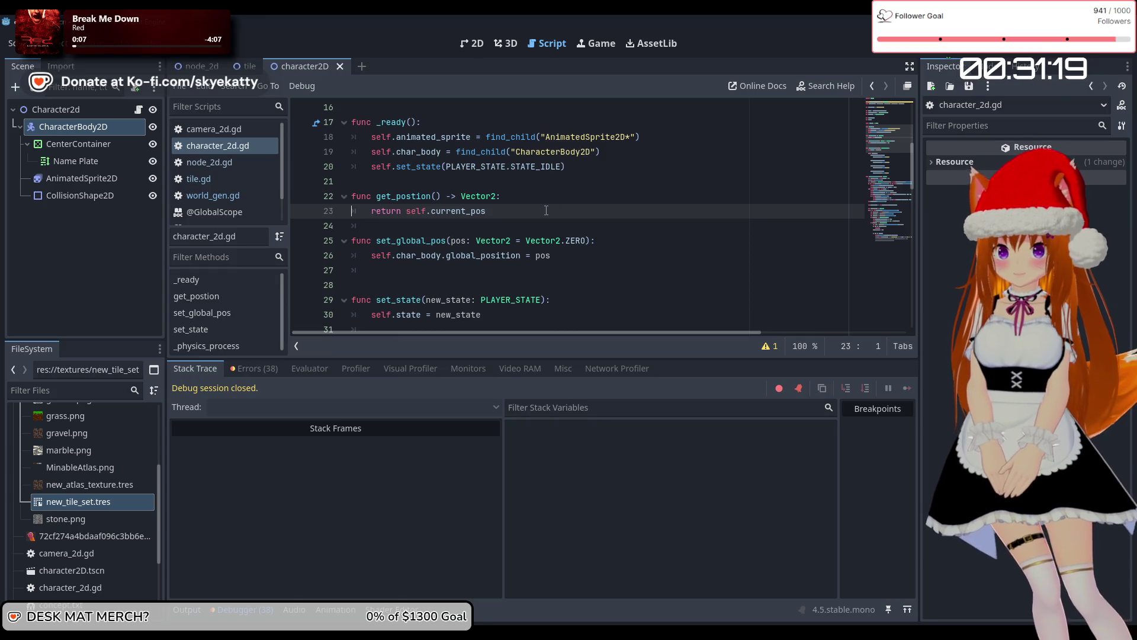
pyautogui.scroll(-3, 502, 196)
pyautogui.scroll(4, 492, 236)
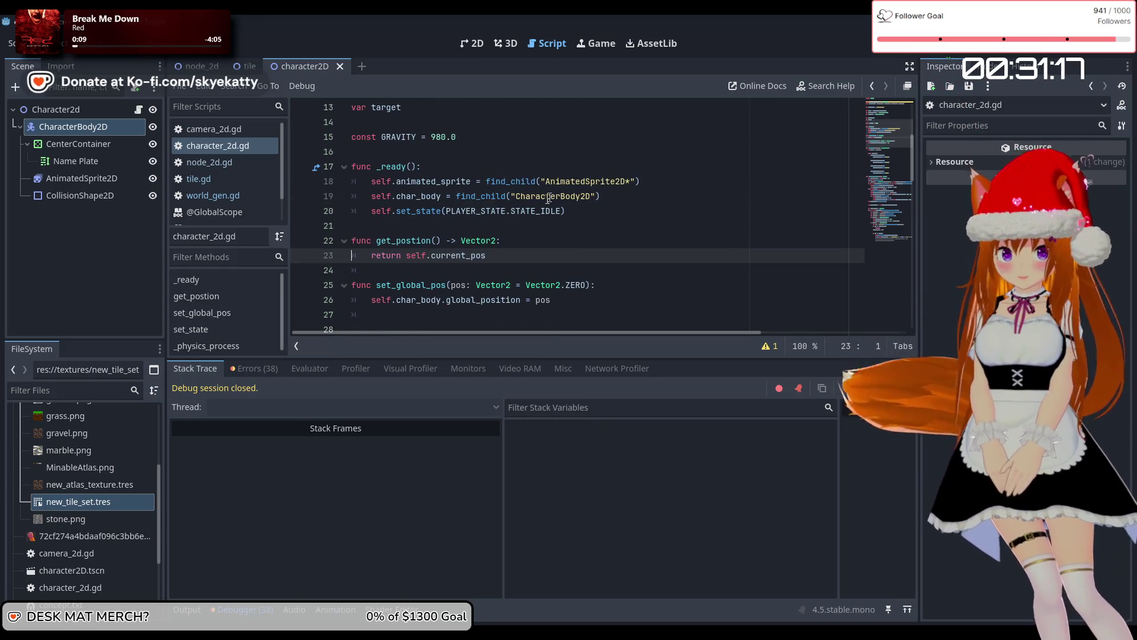
pyautogui.scroll(-7, 487, 262)
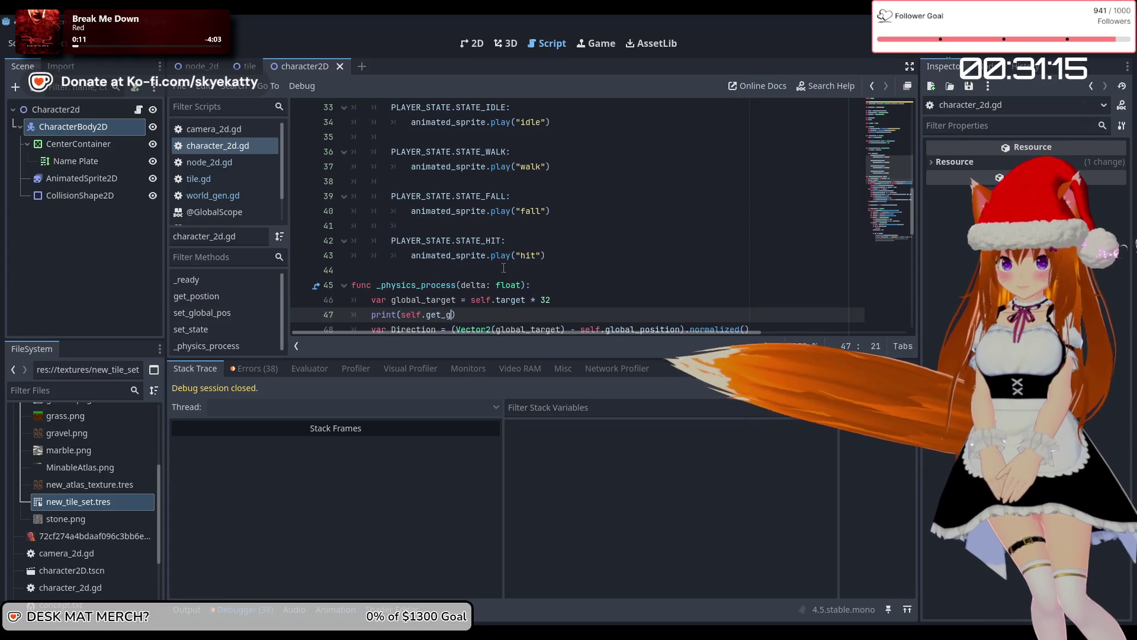
pyautogui.write('lo')
pyautogui.keyDown('ctrl'); pyautogui.scroll(1, 473, 272); pyautogui.keyUp('ctrl')
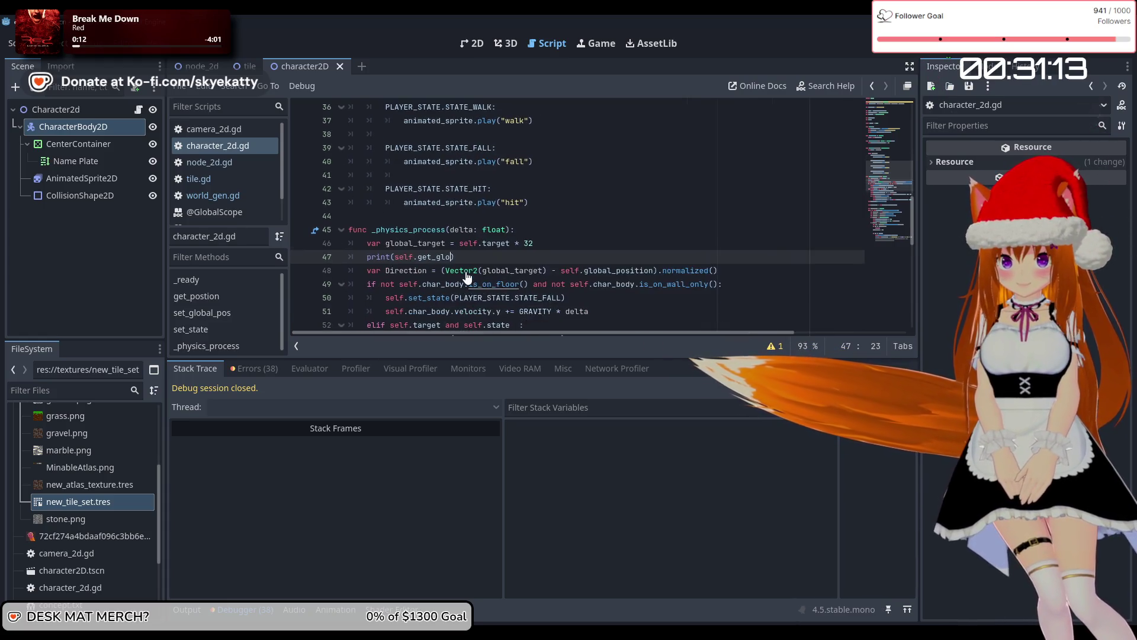
pyautogui.scroll(-2, 469, 276)
pyautogui.scroll(1, 485, 255)
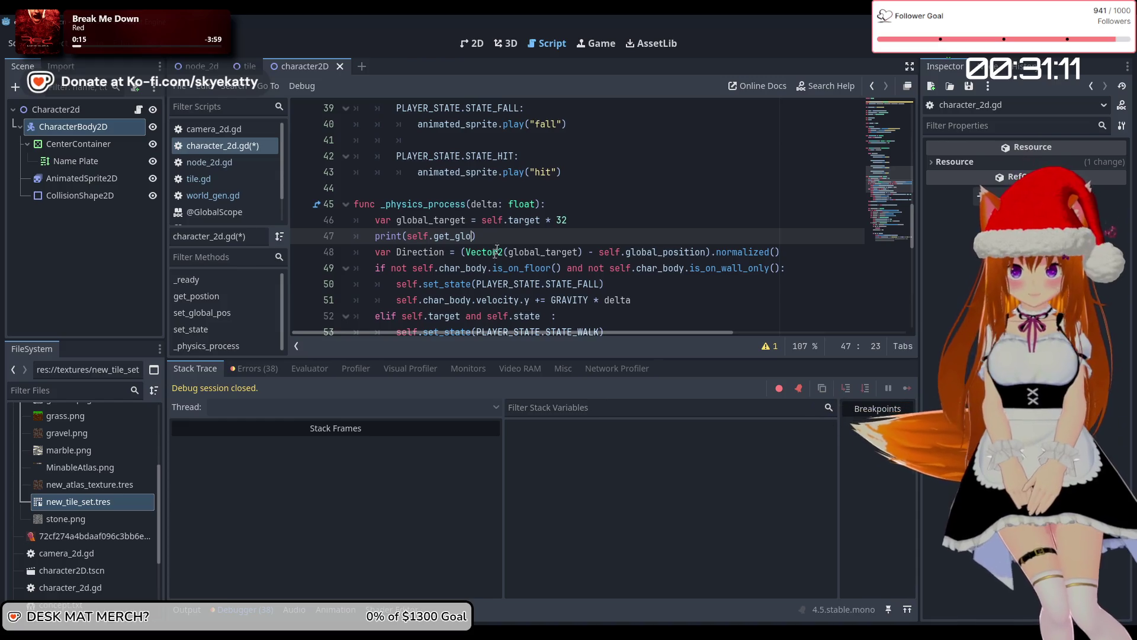
# Select the print(...) line on line 47 and delete it
pyautogui.click(502, 247)
pyautogui.moveTo(477, 235); pyautogui.dragTo(359, 235)
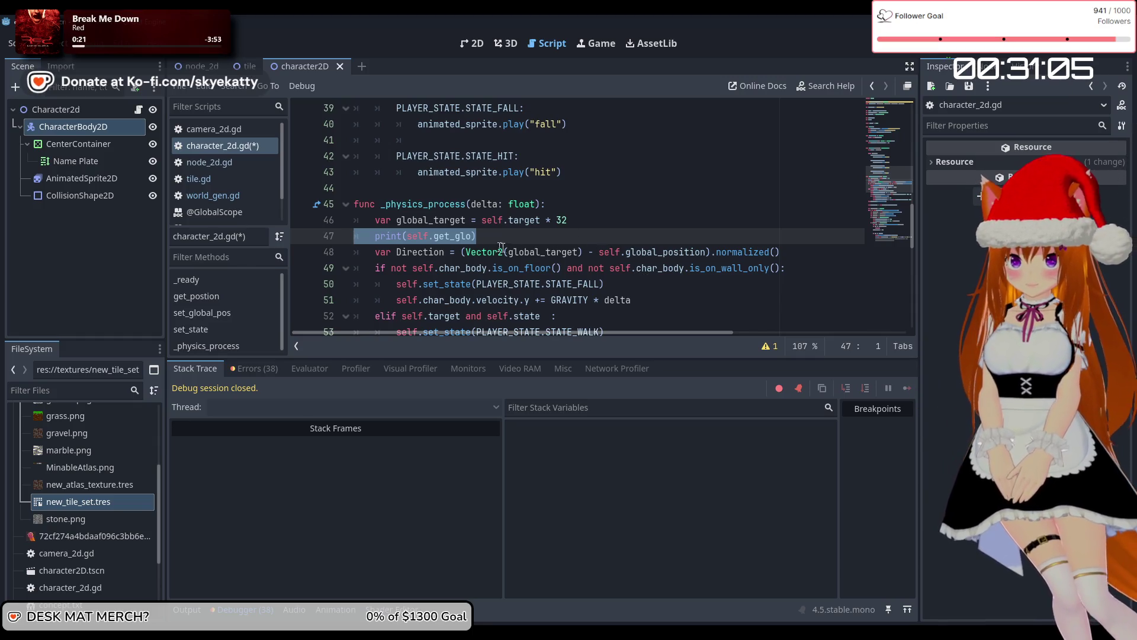
pyautogui.scroll(-2, 501, 247)
pyautogui.scroll(4, 494, 243)
pyautogui.scroll(-4, 489, 239)
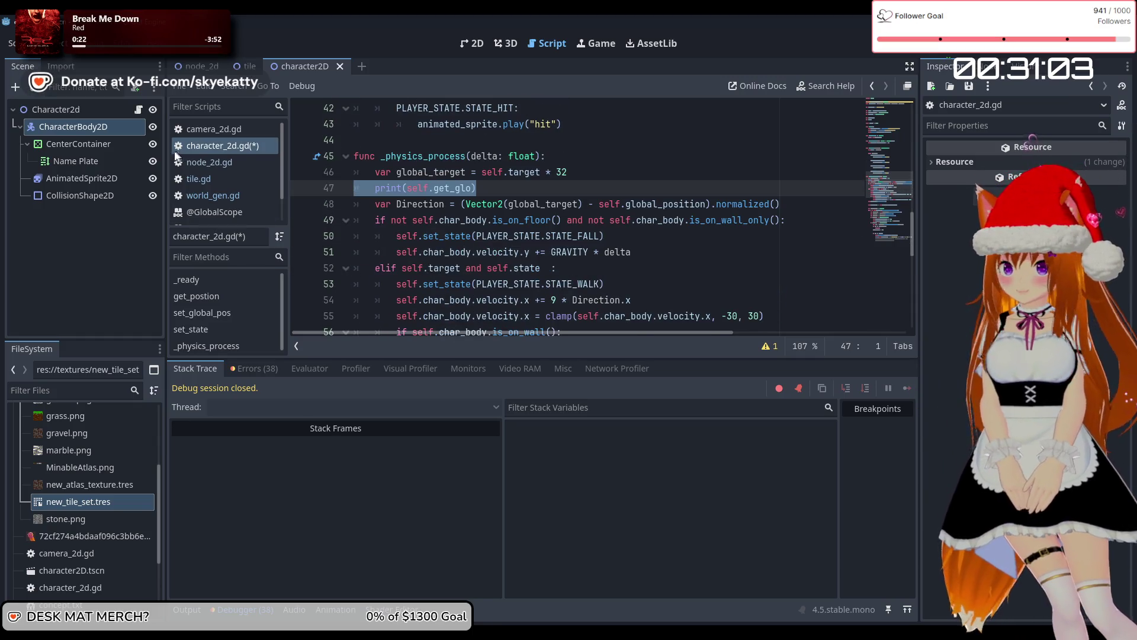
pyautogui.scroll(2, 561, 220)
pyautogui.scroll(-2, 559, 213)
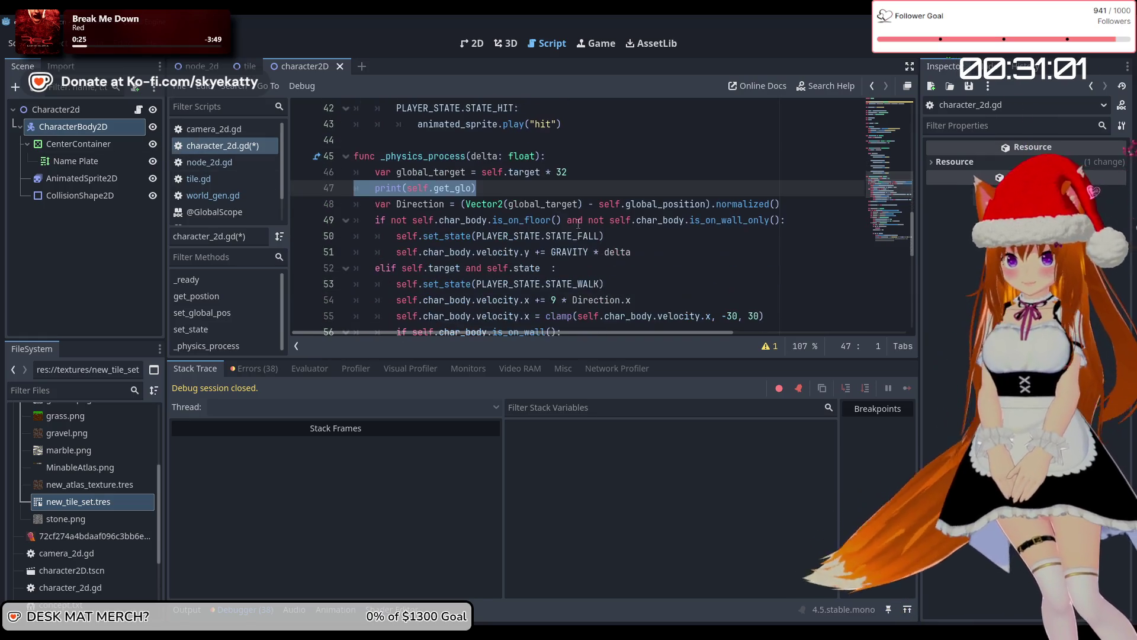
pyautogui.press('BackSpace')
pyautogui.press('BackSpace')
pyautogui.scroll(-3, 643, 236)
pyautogui.scroll(6, 651, 237)
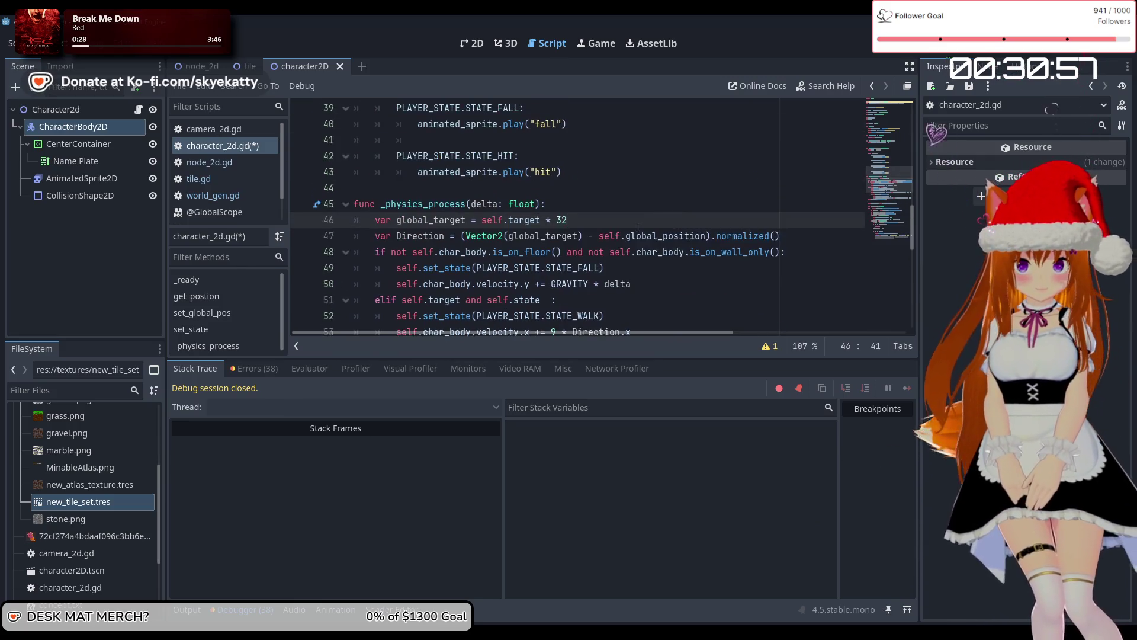
pyautogui.click(627, 235)
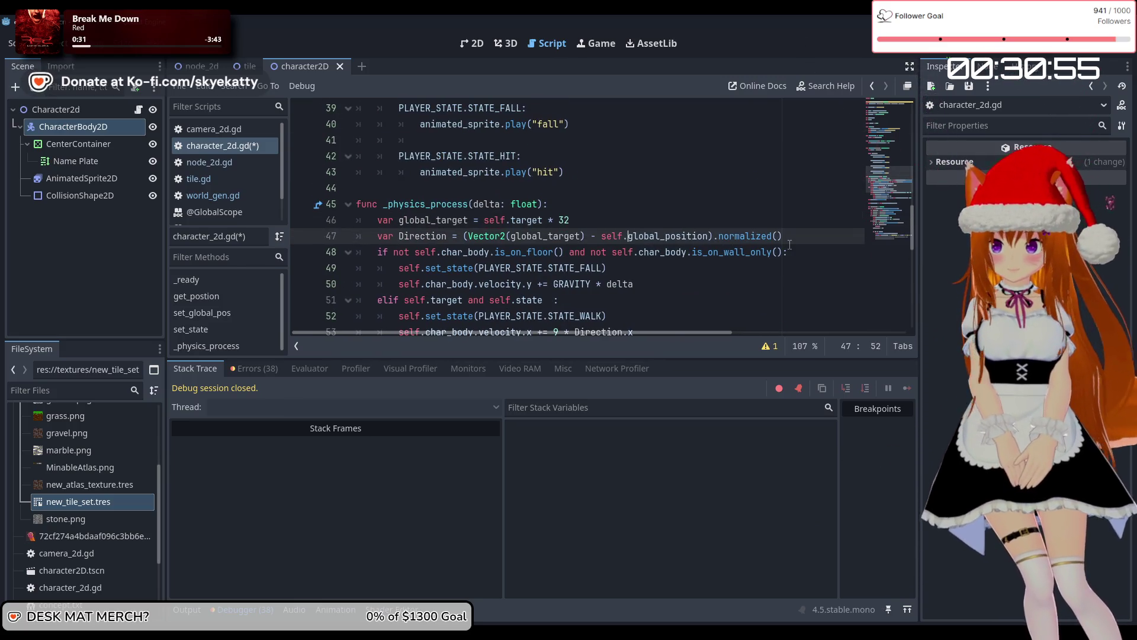
# Insert char_body. before global_position on line 47 using autocomplete, then save and run the game
pyautogui.write('ch')
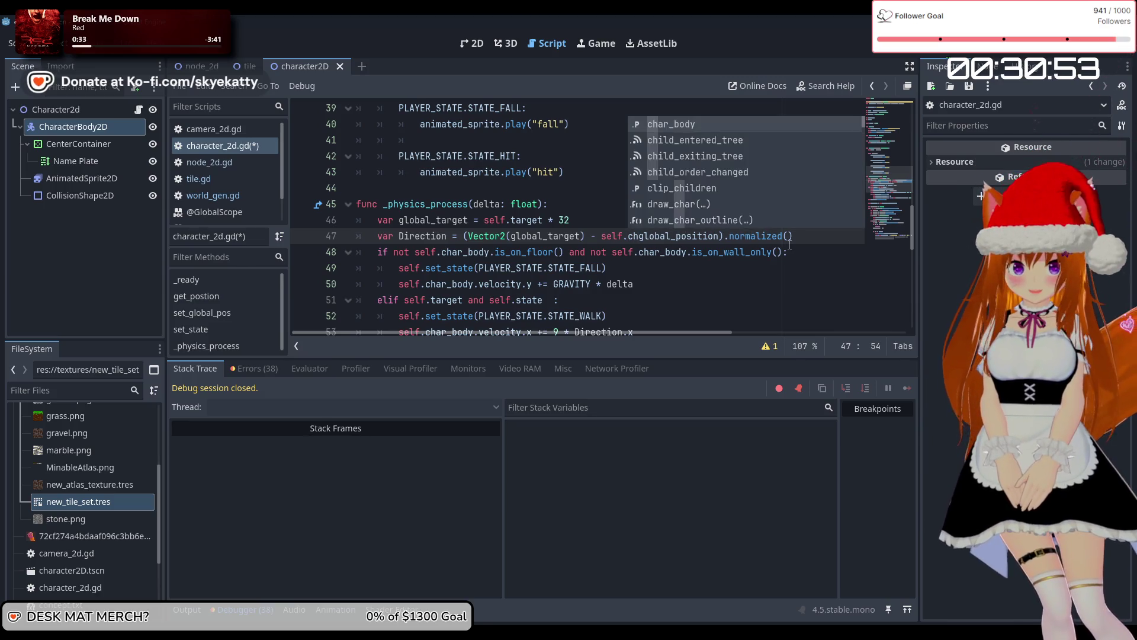
pyautogui.press('Tab')
pyautogui.write('.glo')
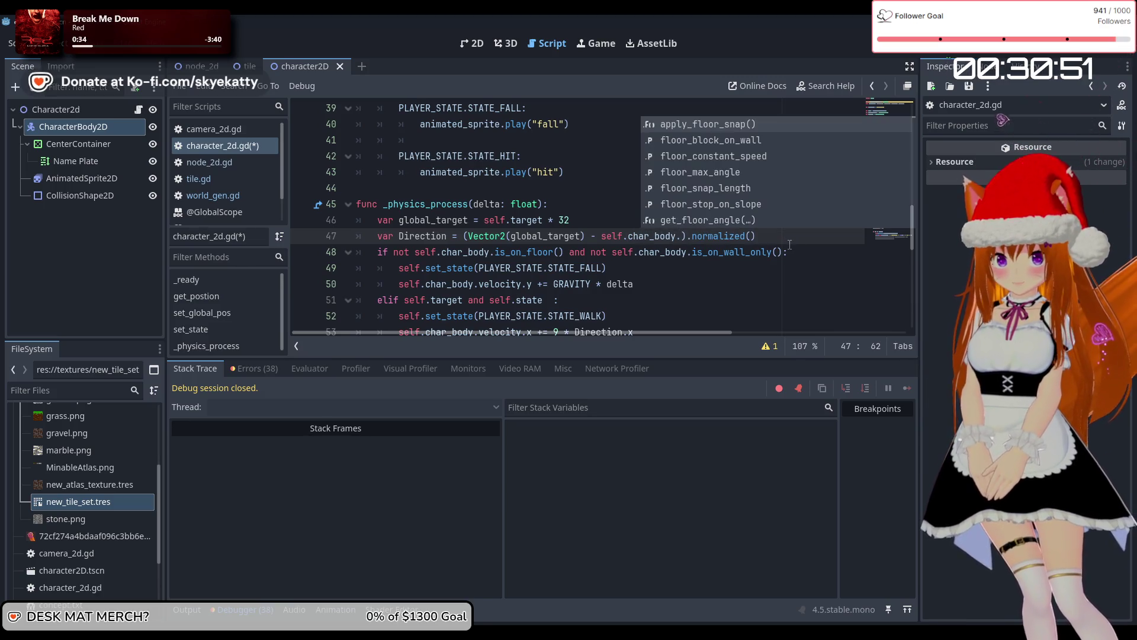
pyautogui.press('Tab')
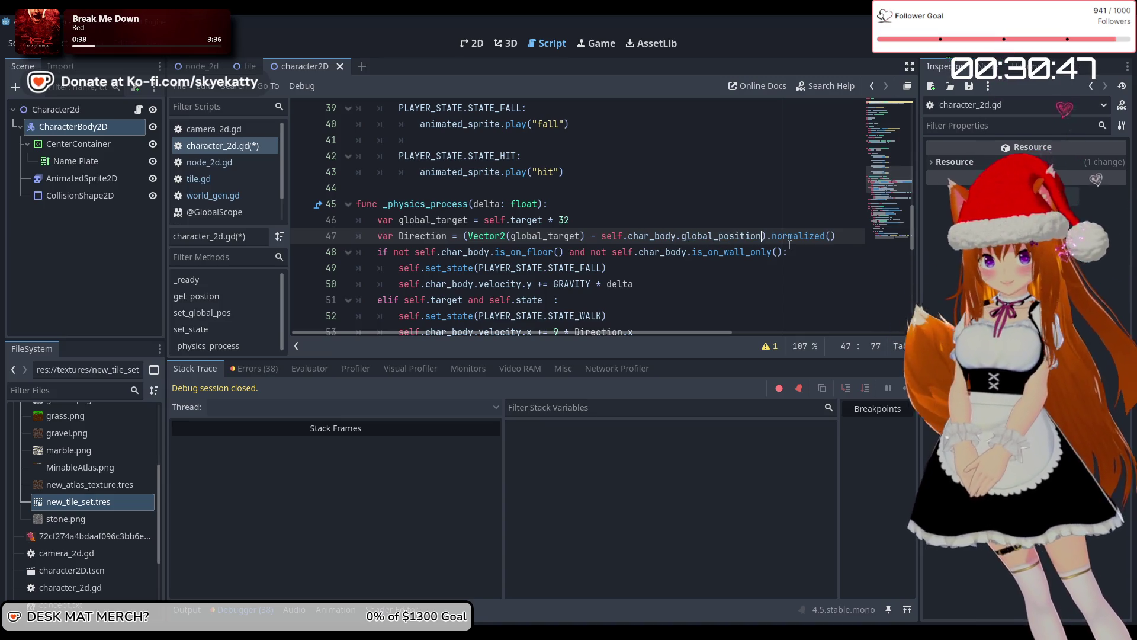
pyautogui.scroll(-4, 750, 230)
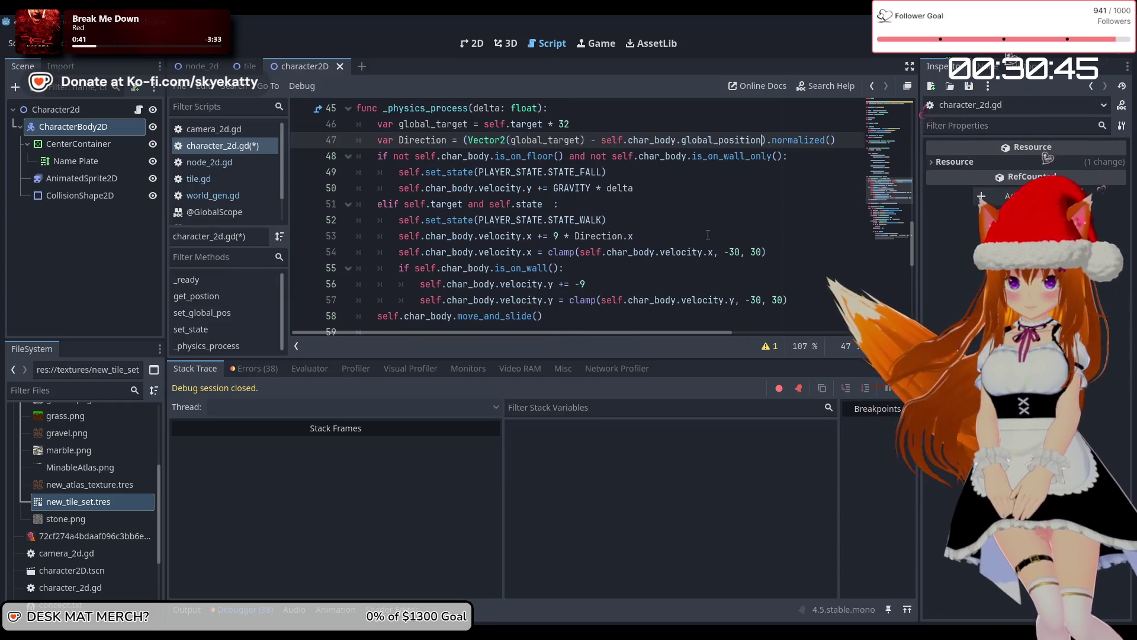
pyautogui.scroll(-1, 708, 235)
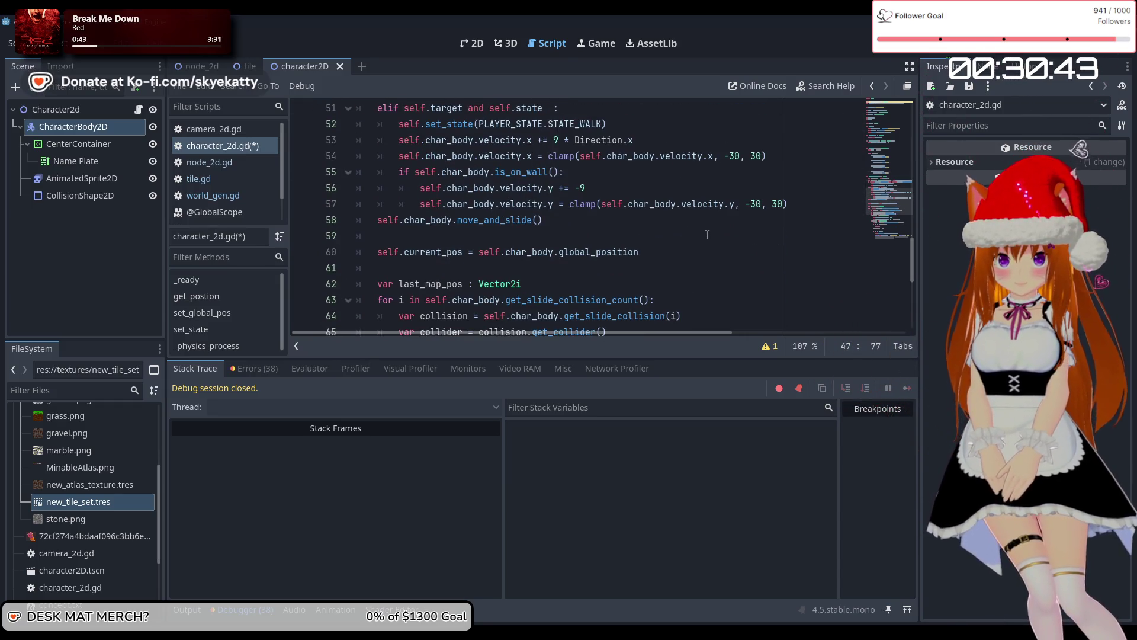
pyautogui.scroll(3, 707, 235)
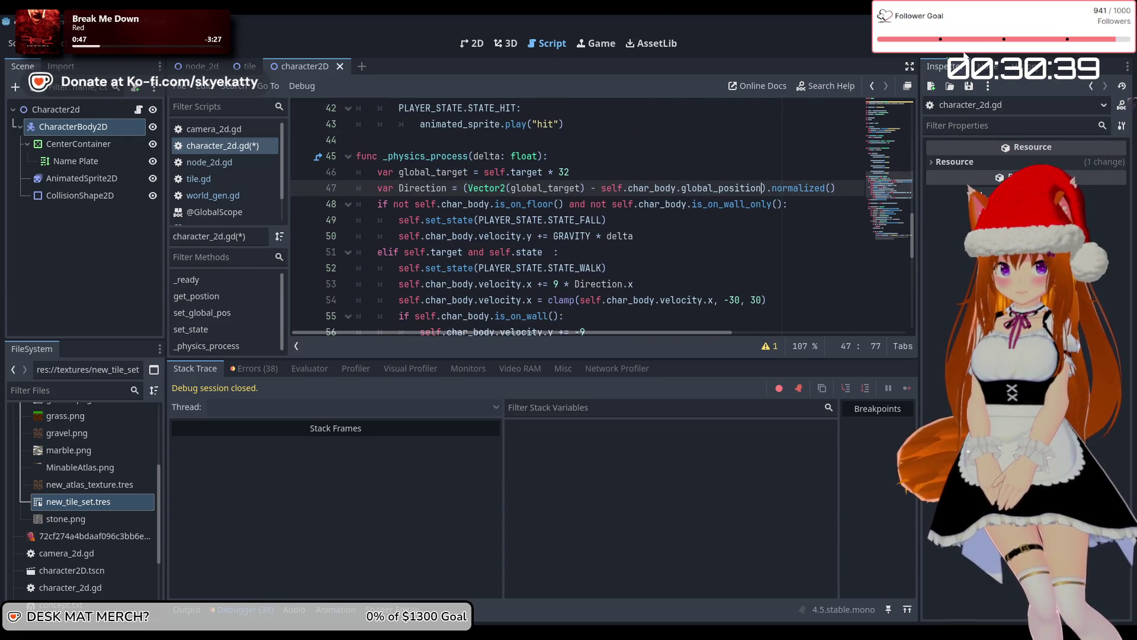
pyautogui.press('F5')
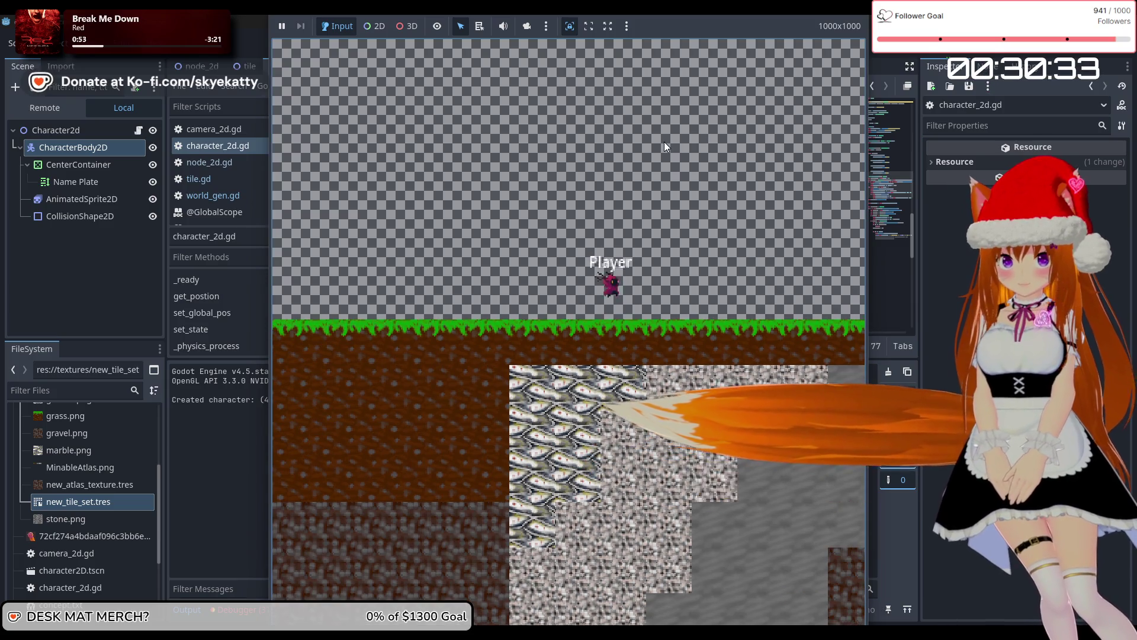
# Walk the player right, then a little left in the running game, and stop the run
pyautogui.press('Right')
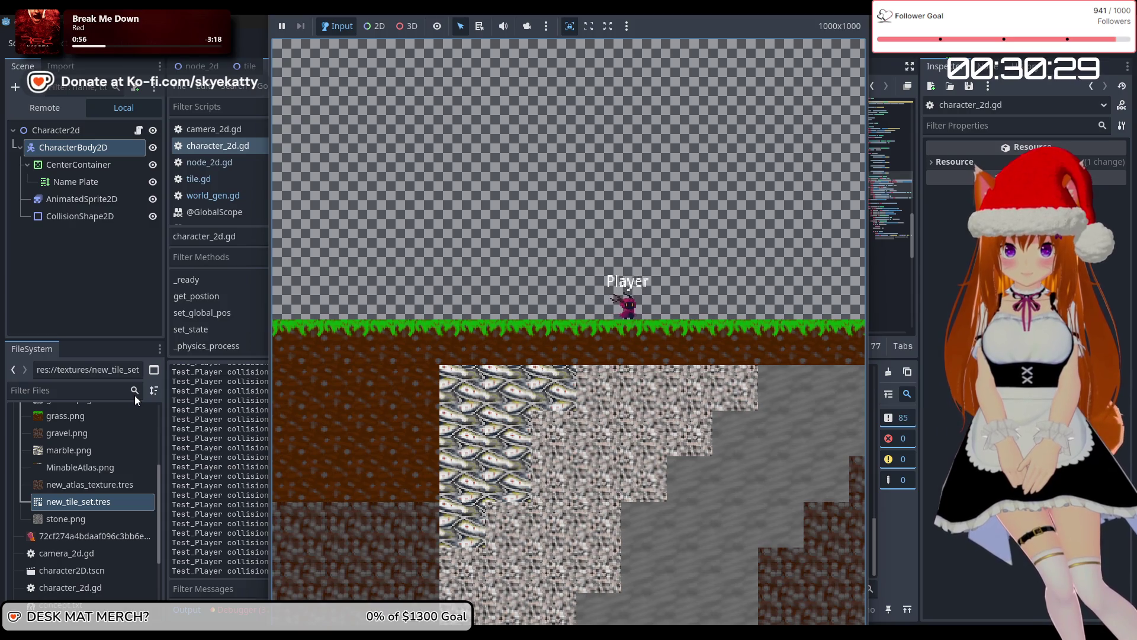
pyautogui.press('Left')
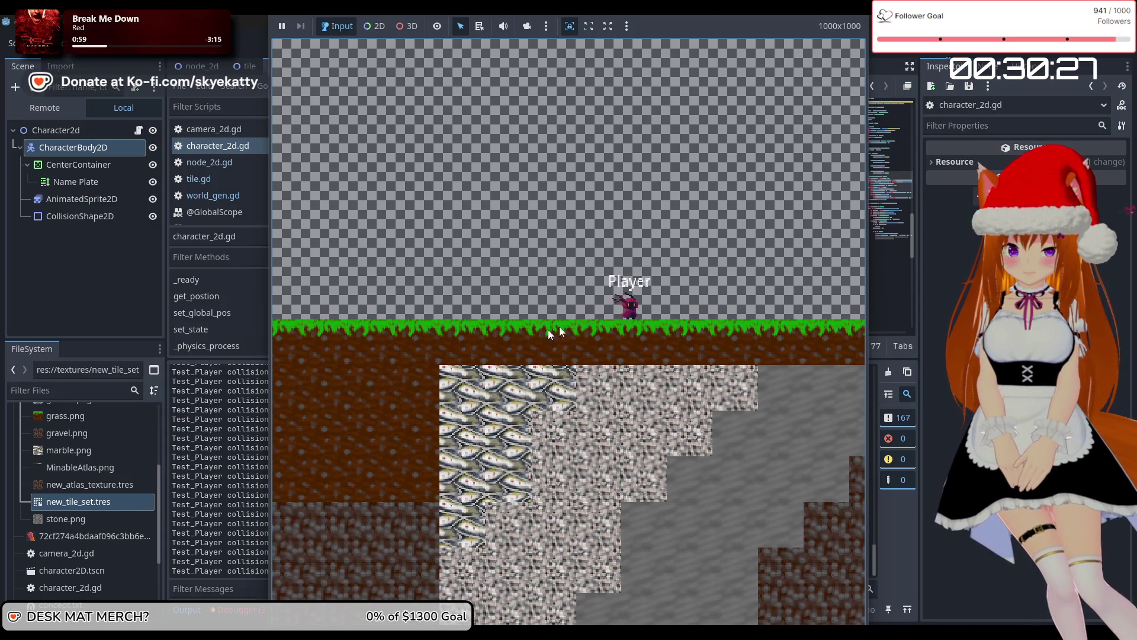
pyautogui.click(978, 52)
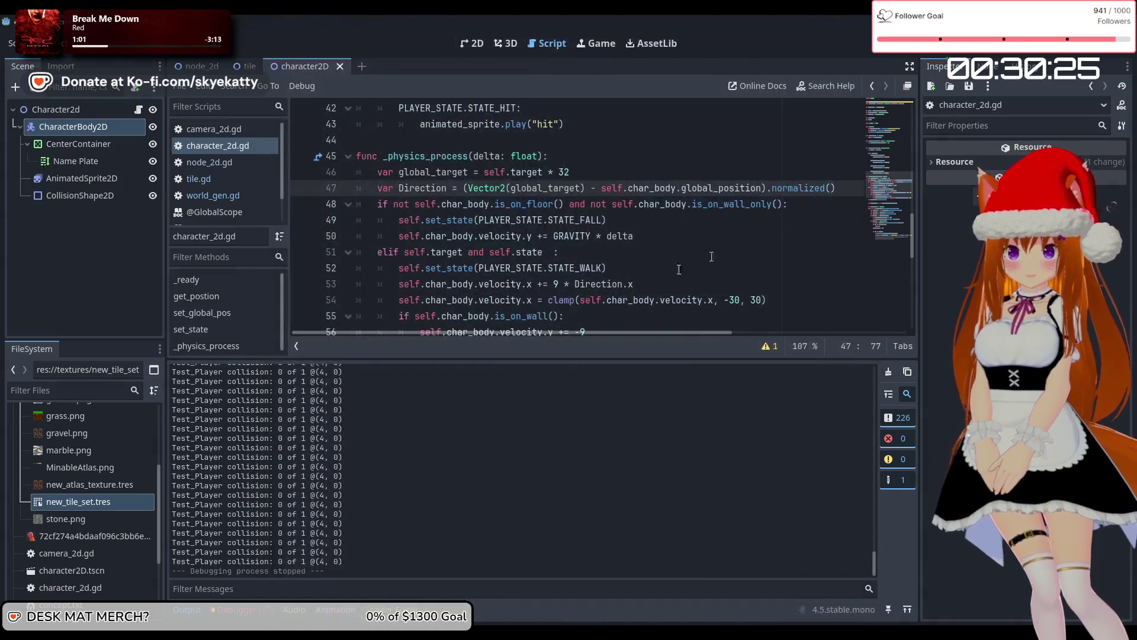
# Review lines 50–54 of _physics_process, then select AnimatedSprite2D to show its fall, hit, idle and walk animations
pyautogui.click(697, 240)
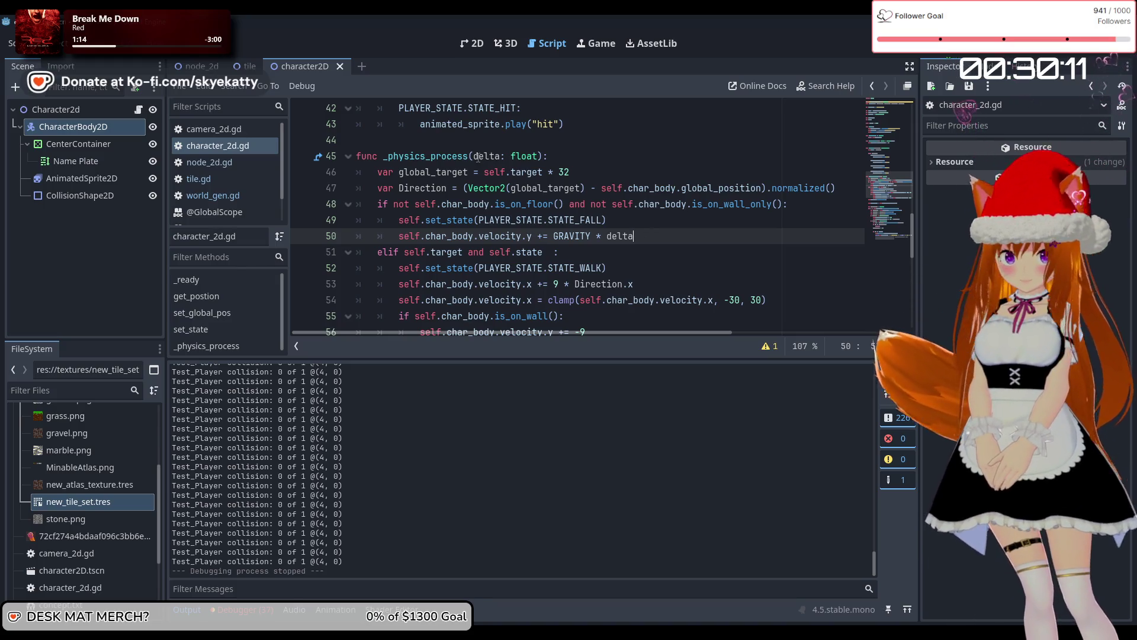
pyautogui.scroll(-2, 646, 230)
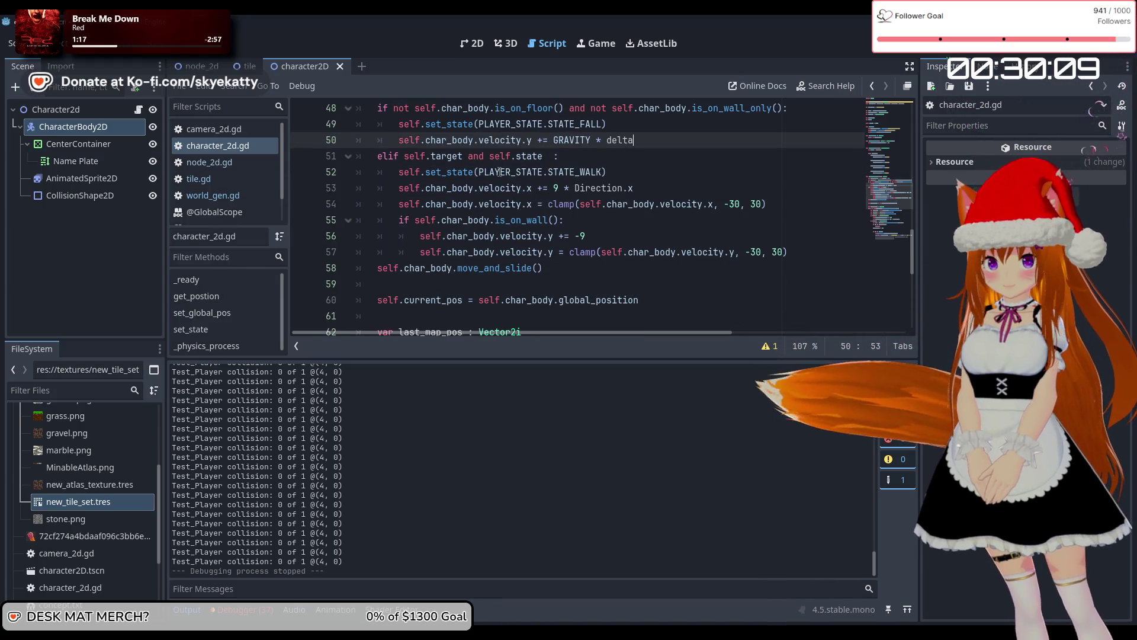
pyautogui.scroll(1, 532, 200)
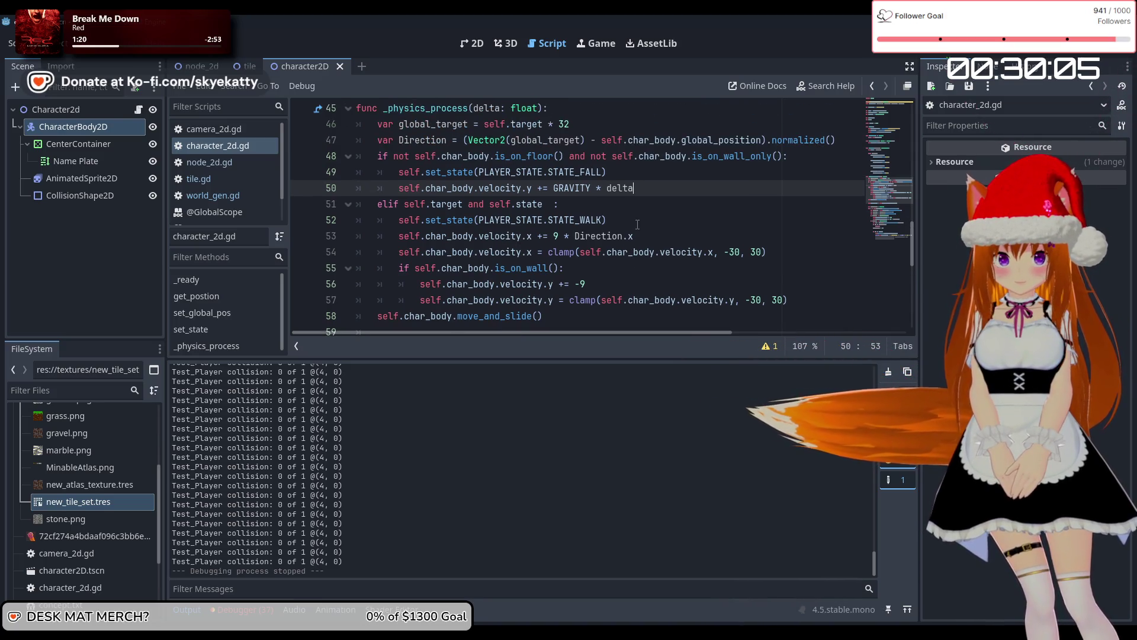
pyautogui.click(784, 253)
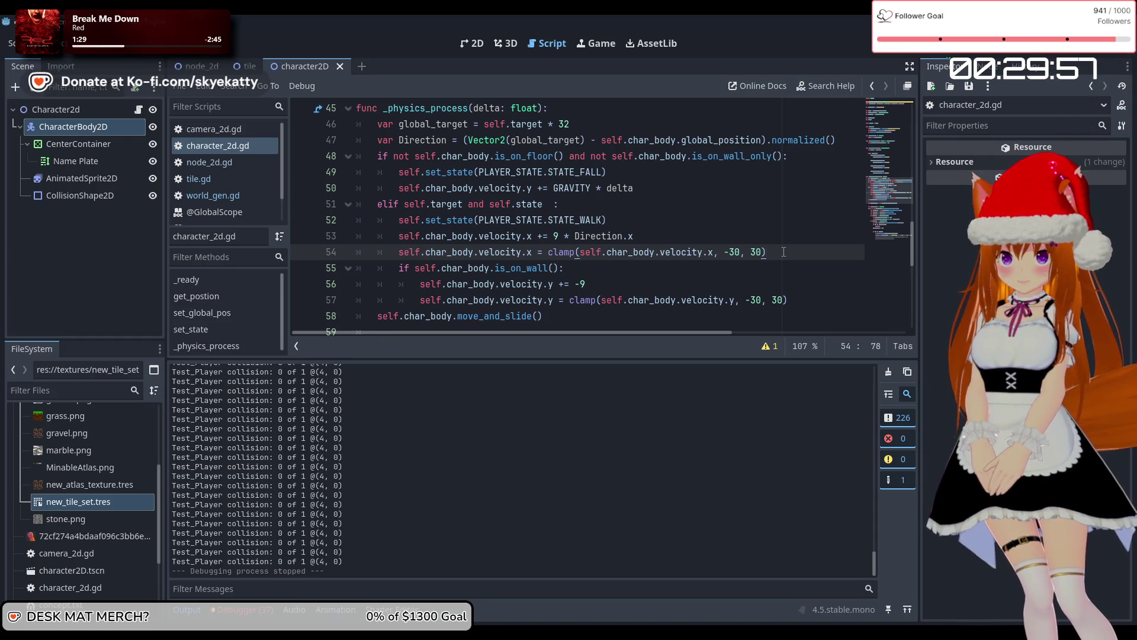
pyautogui.click(66, 185)
pyautogui.scroll(15, 524, 227)
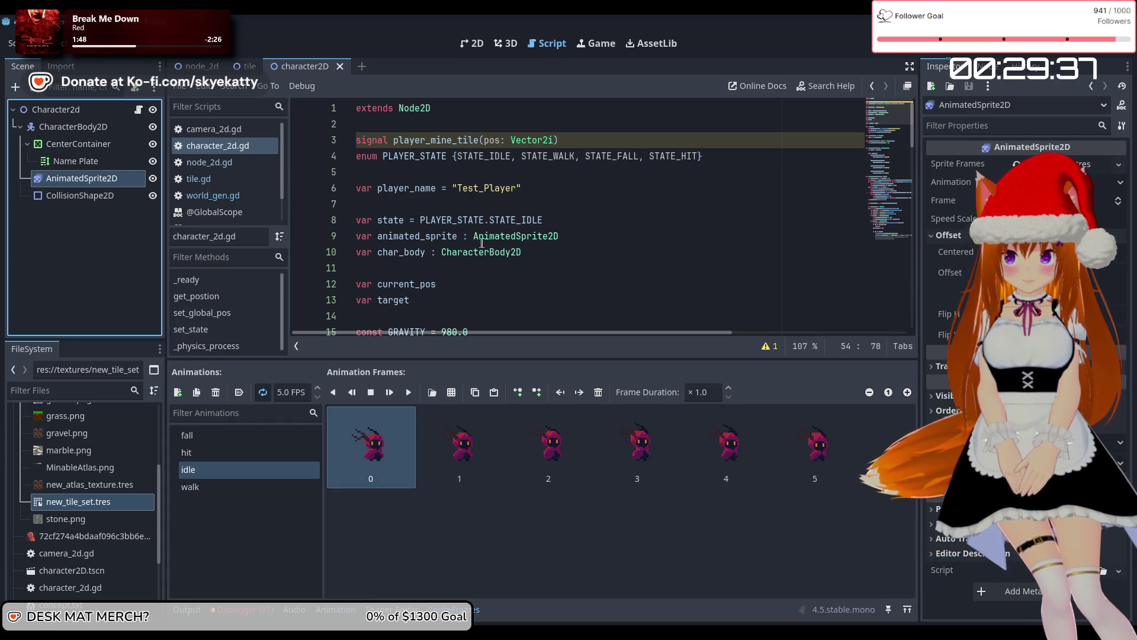
pyautogui.scroll(-20, 482, 242)
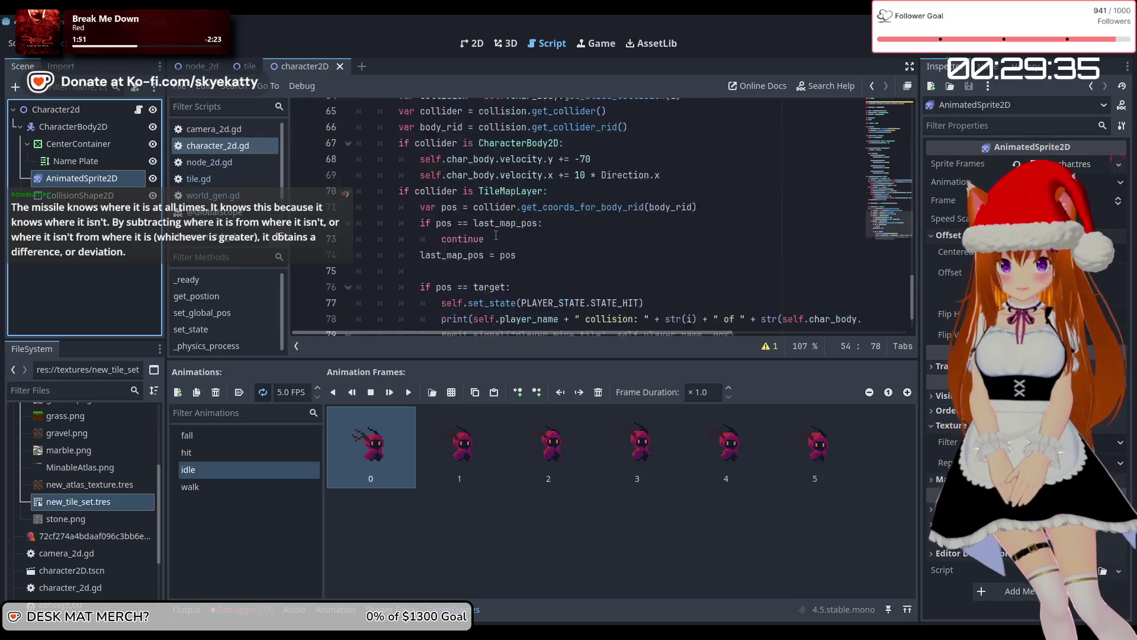
pyautogui.scroll(-1, 496, 235)
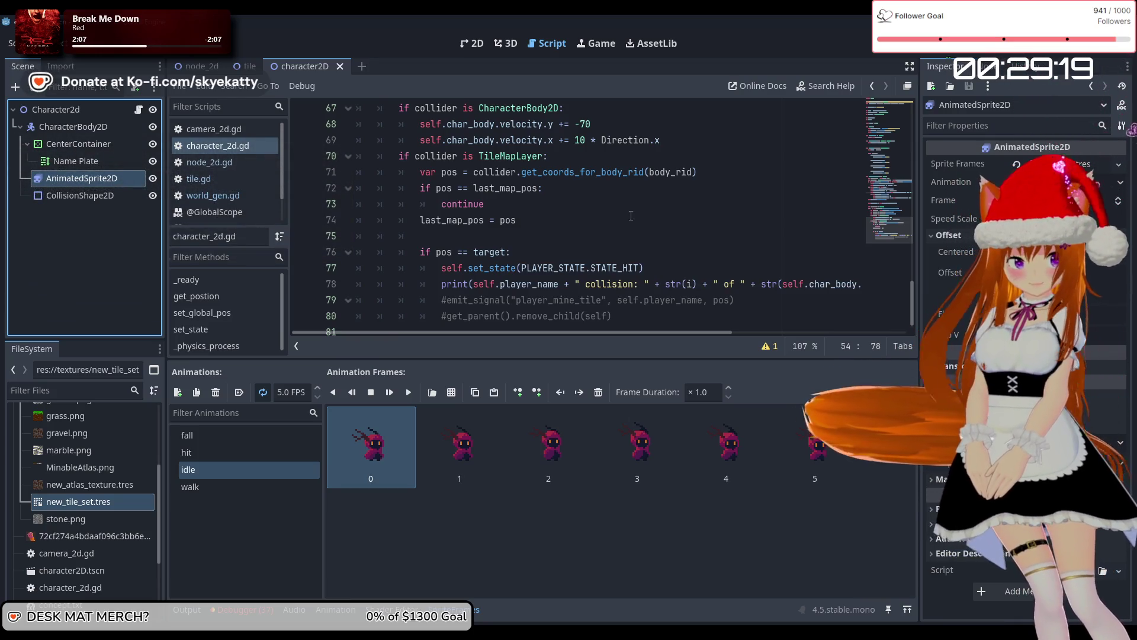
pyautogui.scroll(-1, 580, 192)
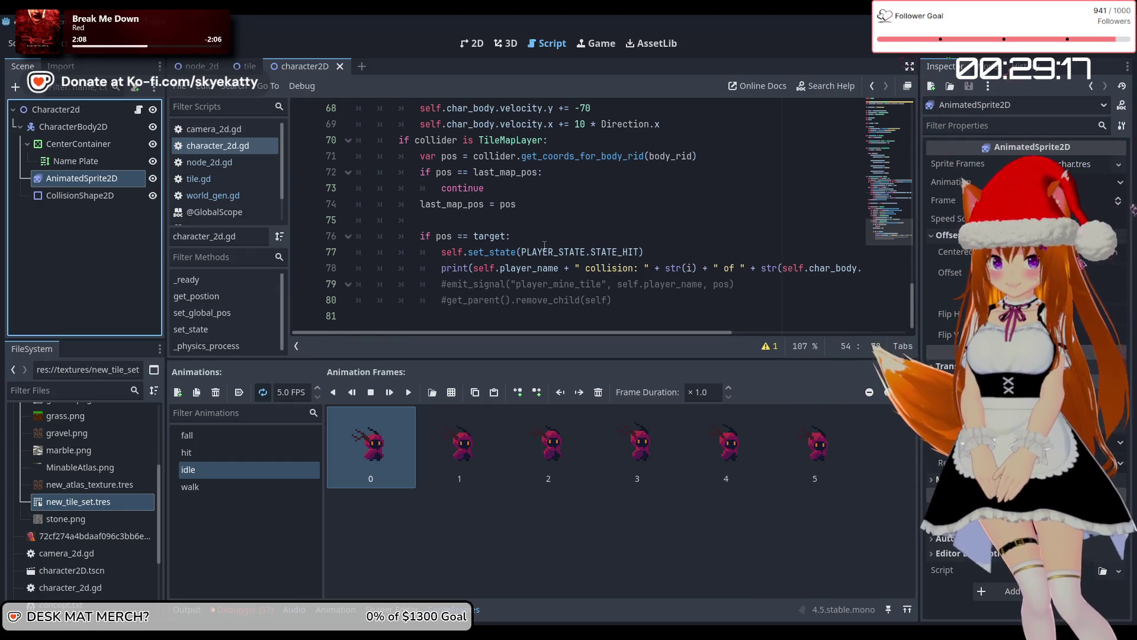
pyautogui.moveTo(505, 242)
pyautogui.scroll(3, 506, 242)
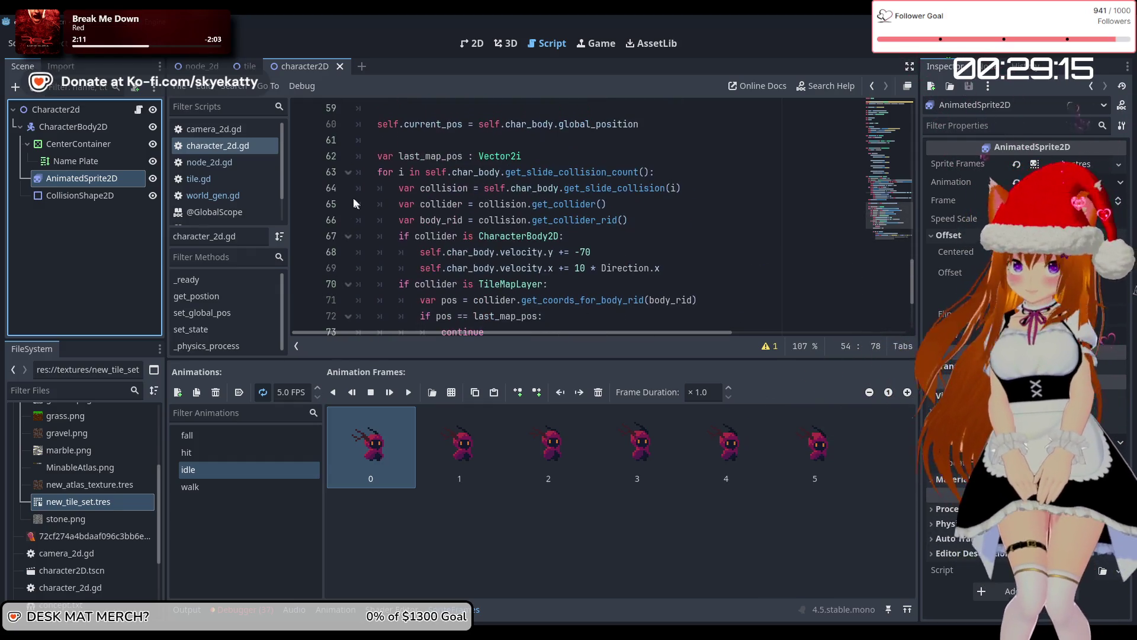
pyautogui.scroll(-3, 648, 223)
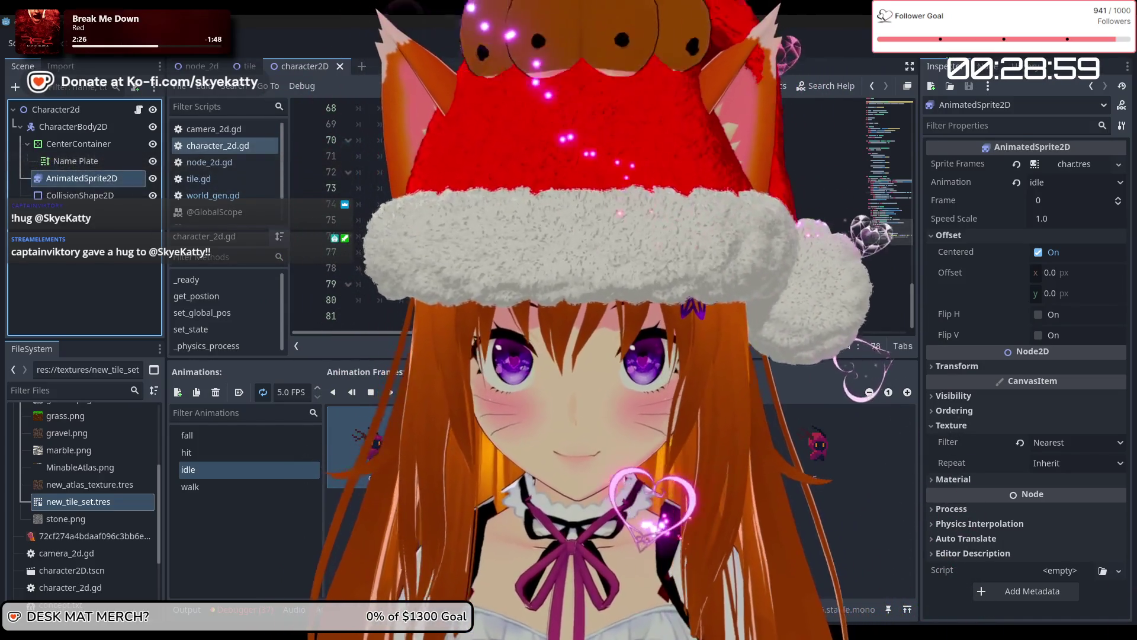
# Below the Direction.x line, add 'if self.char_body.velocity.x > 0:' with 'animated_sprite.flip_h = false'
pyautogui.scroll(2, 601, 216)
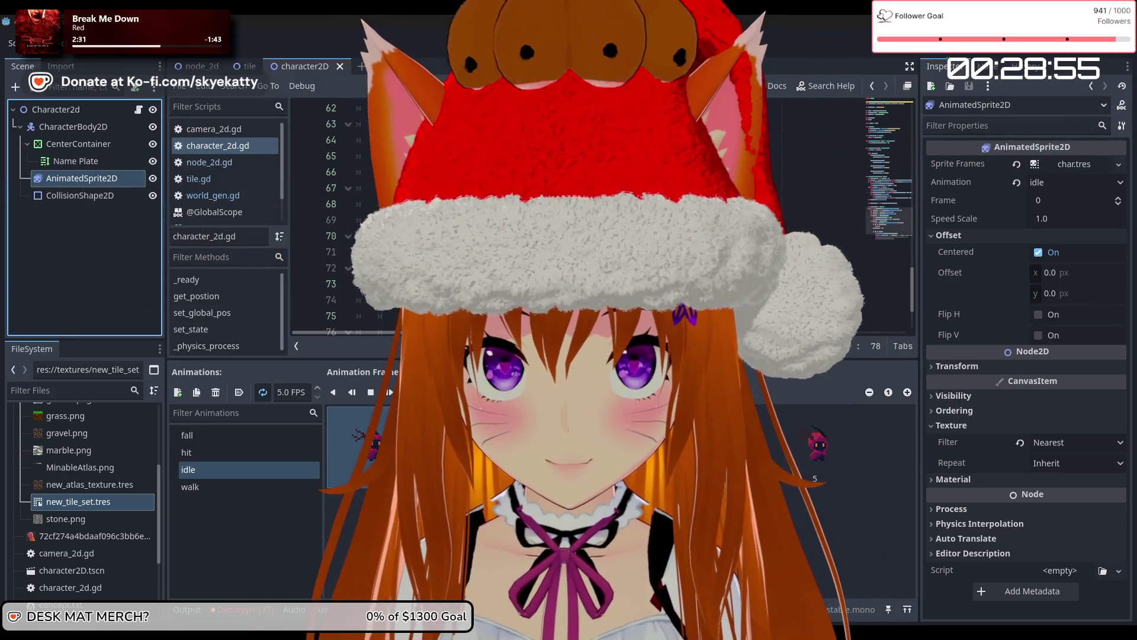
pyautogui.click(705, 220)
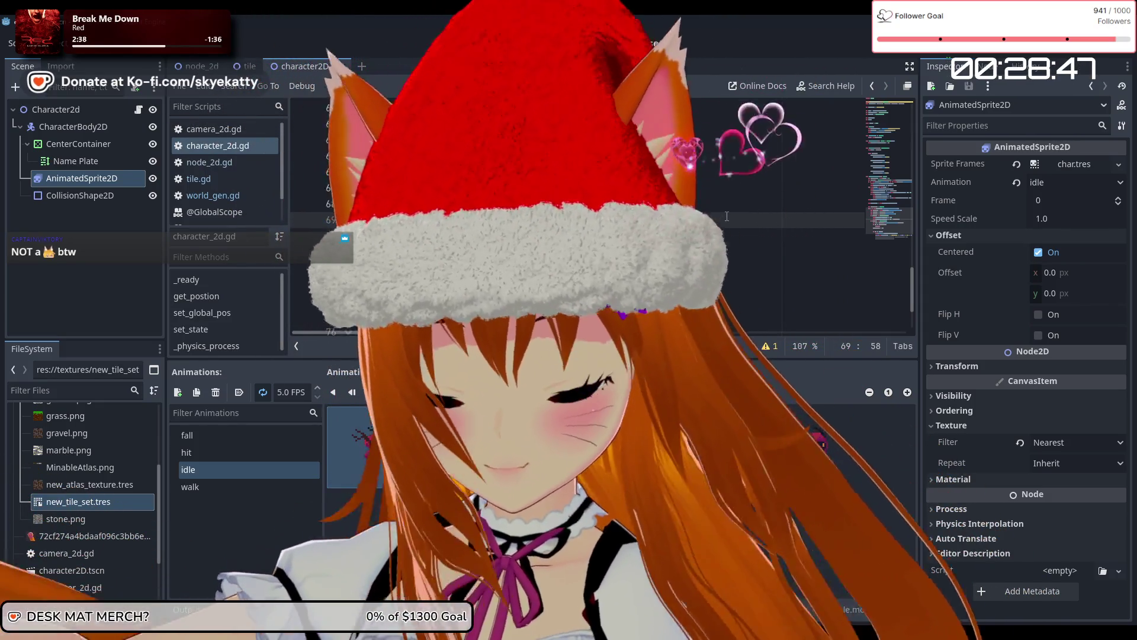
pyautogui.press('Return')
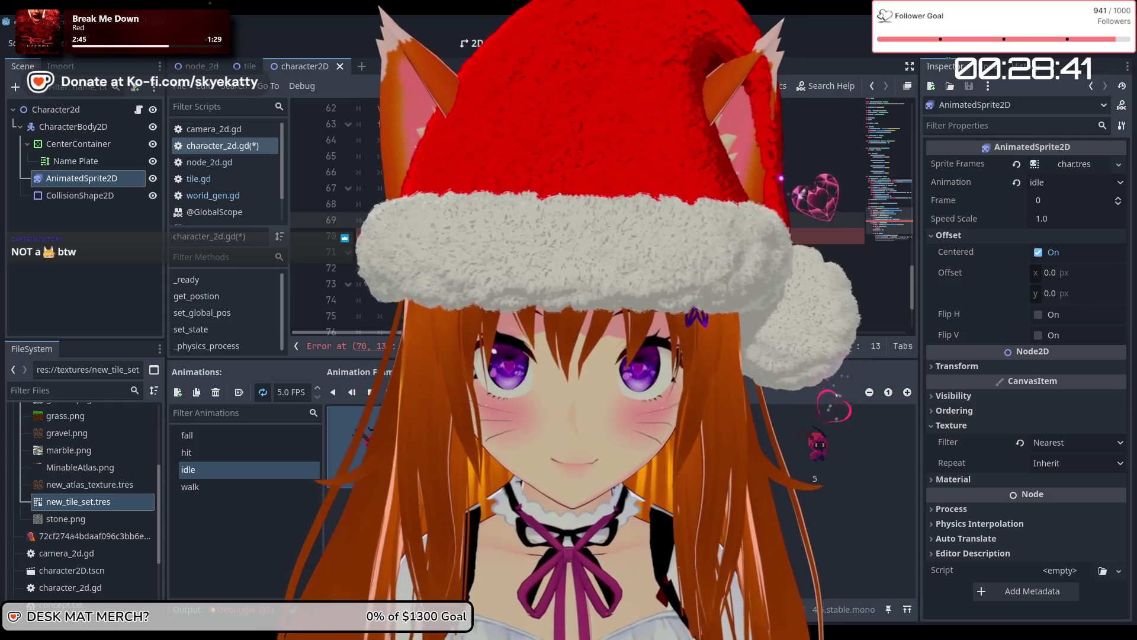
pyautogui.write('var current_state: String = idle')
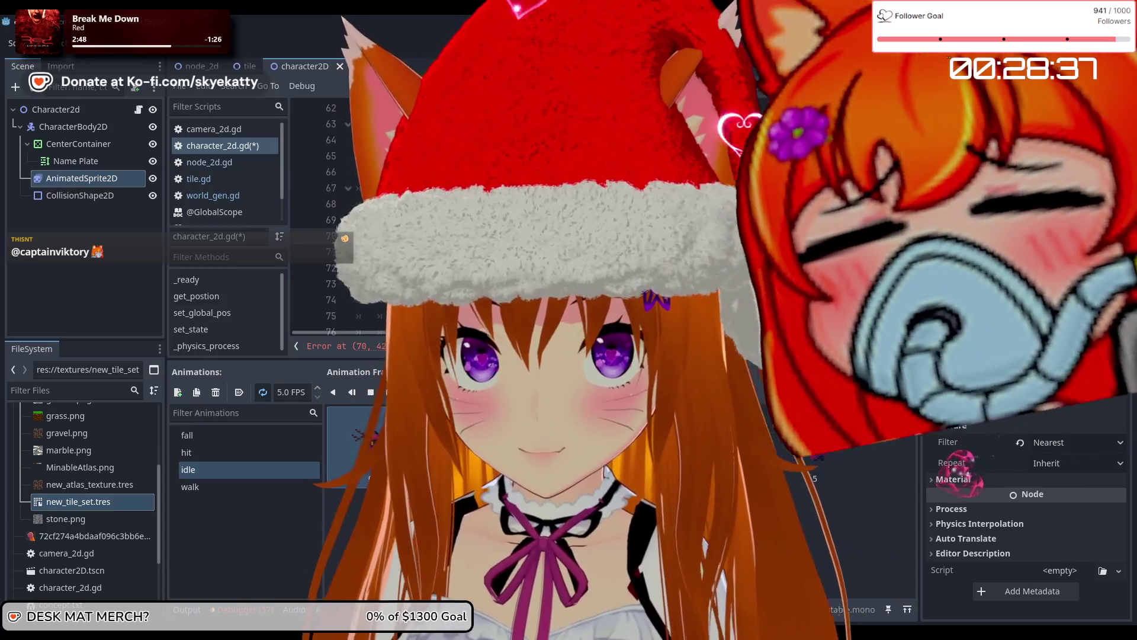
pyautogui.write('"')
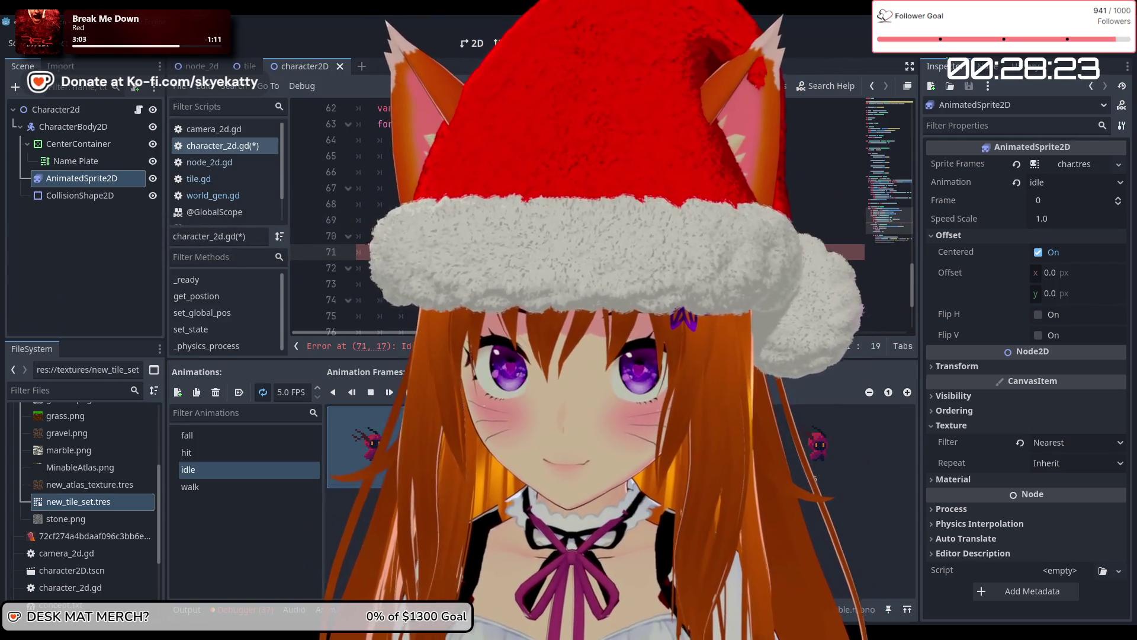
pyautogui.click(563, 252)
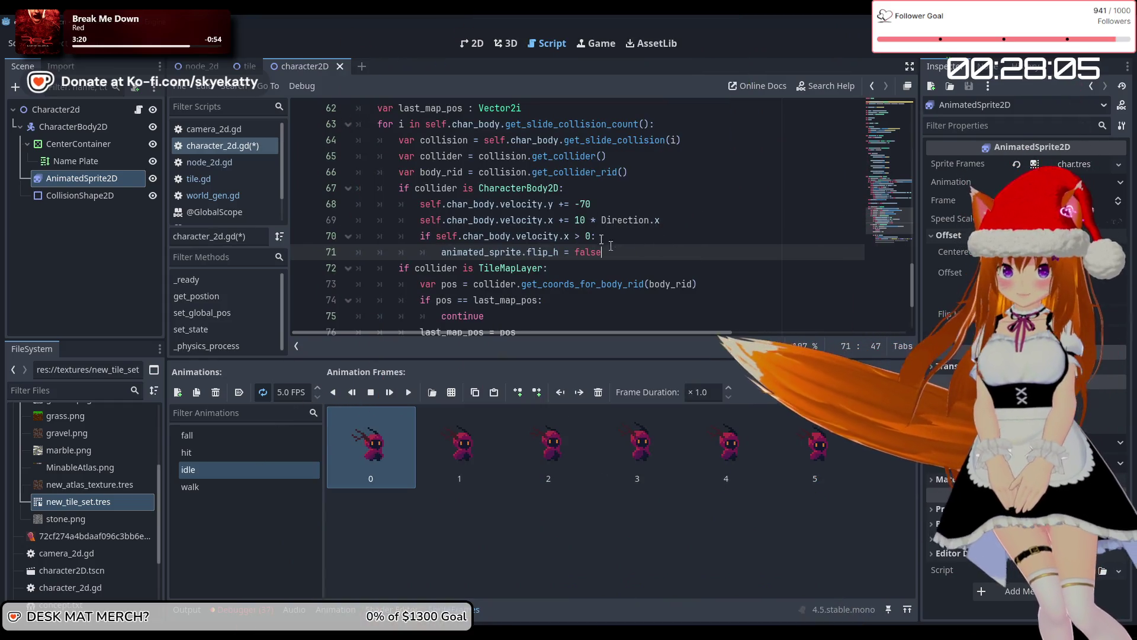
pyautogui.moveTo(597, 236); pyautogui.dragTo(356, 234)
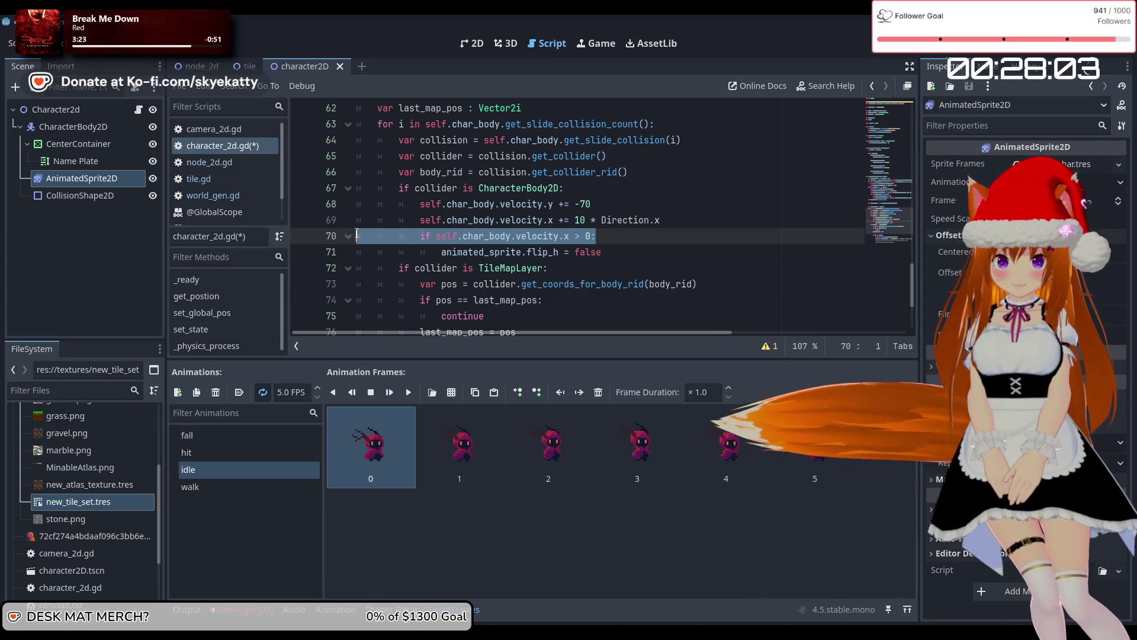
# Move the velocity comparison into the flip_h line in place of 'false', changing '>' to '<'
pyautogui.moveTo(439, 237); pyautogui.dragTo(444, 240)
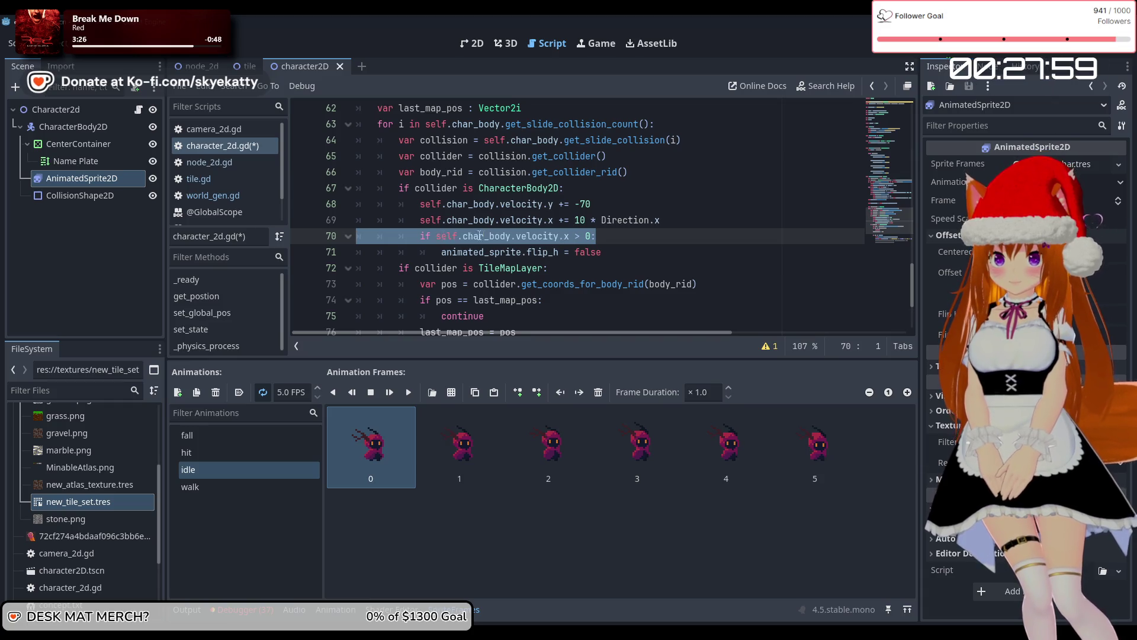
pyautogui.click(606, 238)
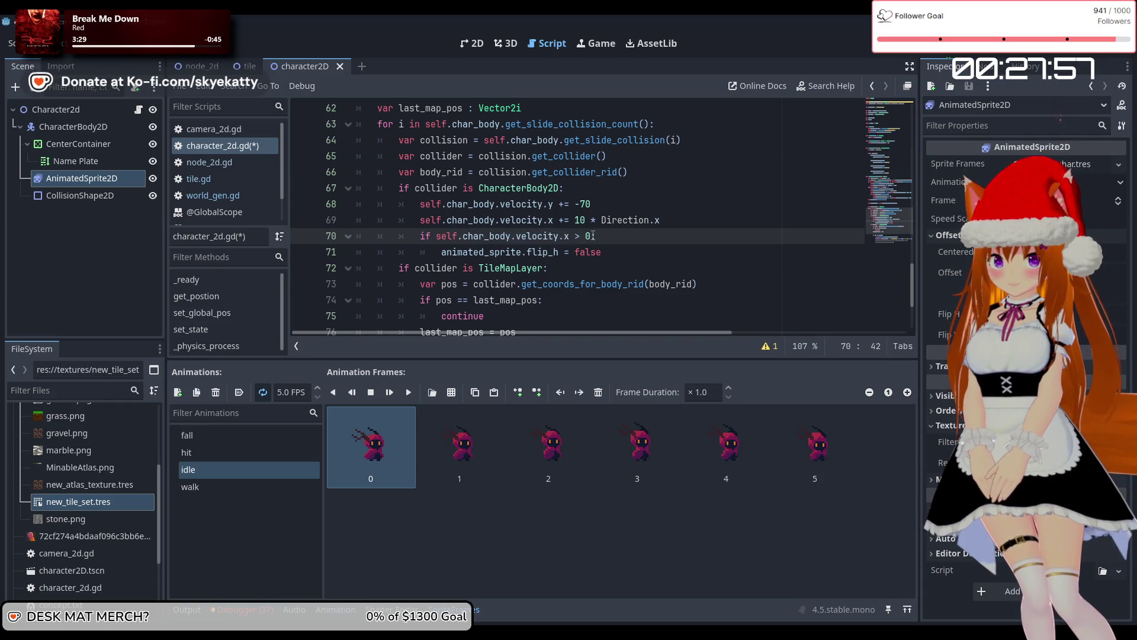
pyautogui.moveTo(593, 235); pyautogui.dragTo(492, 238)
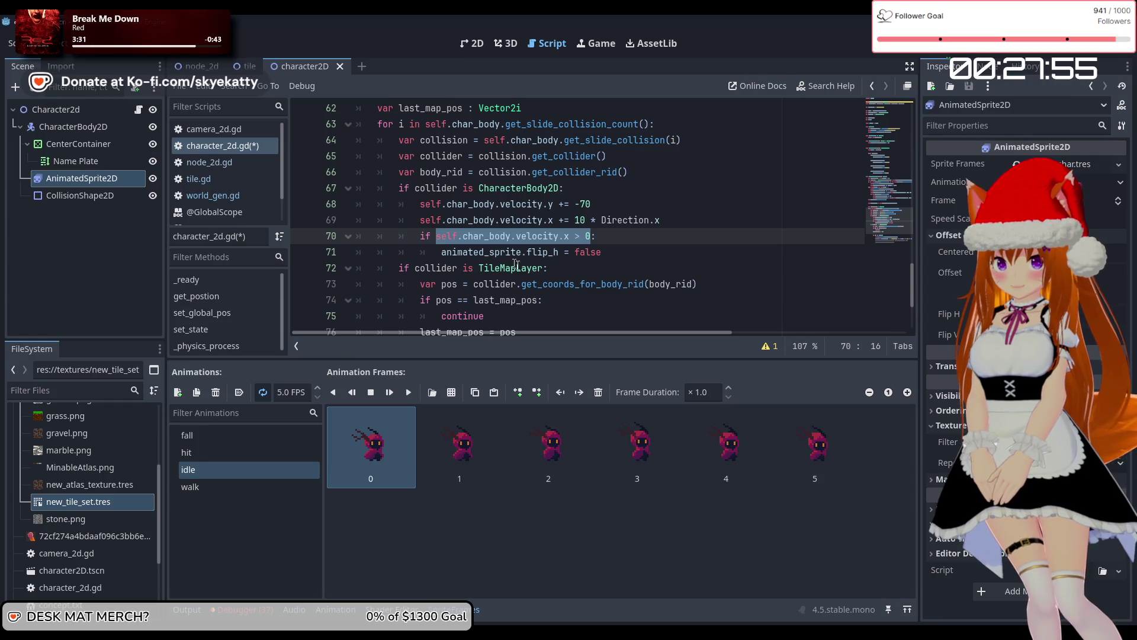
pyautogui.hotkey('ctrl', 'x')
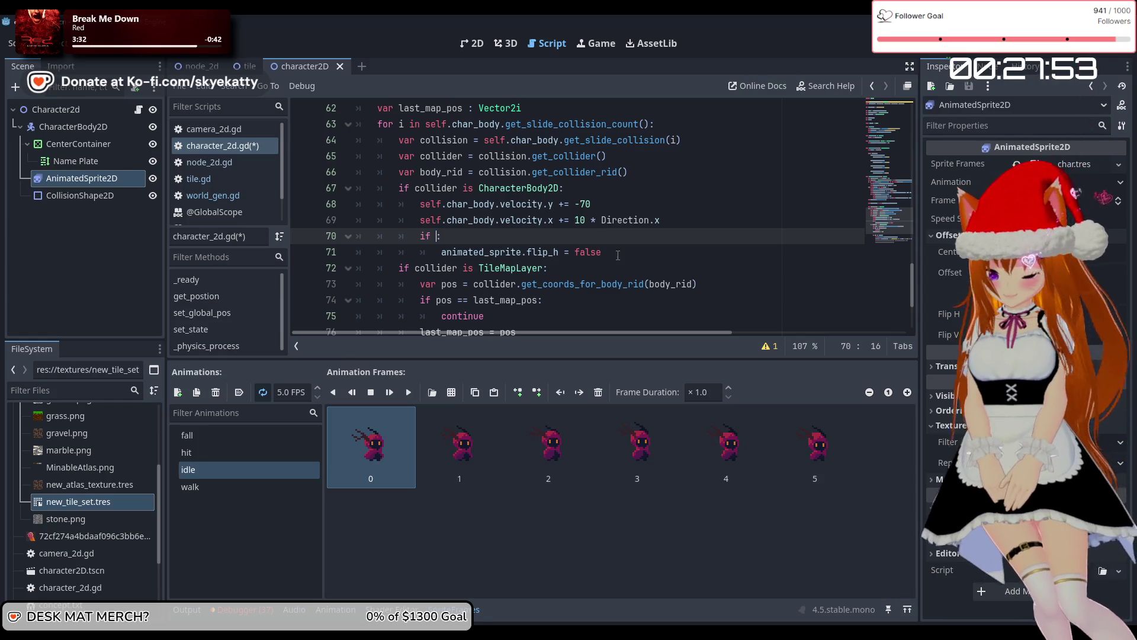
pyautogui.click(593, 251)
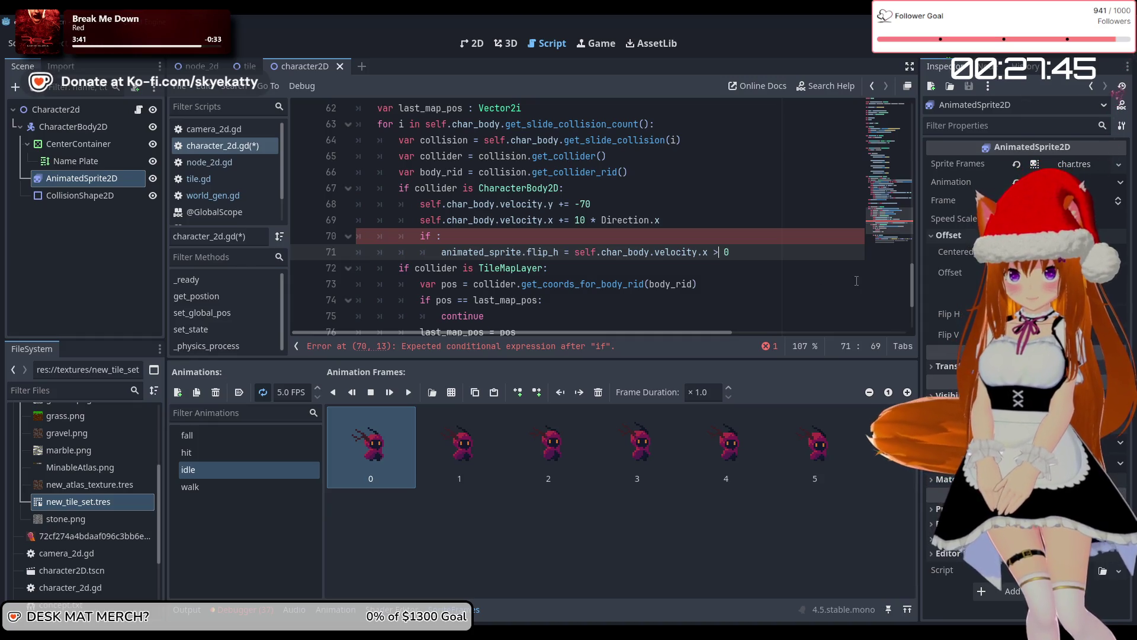
pyautogui.press('BackSpace')
pyautogui.write('<')
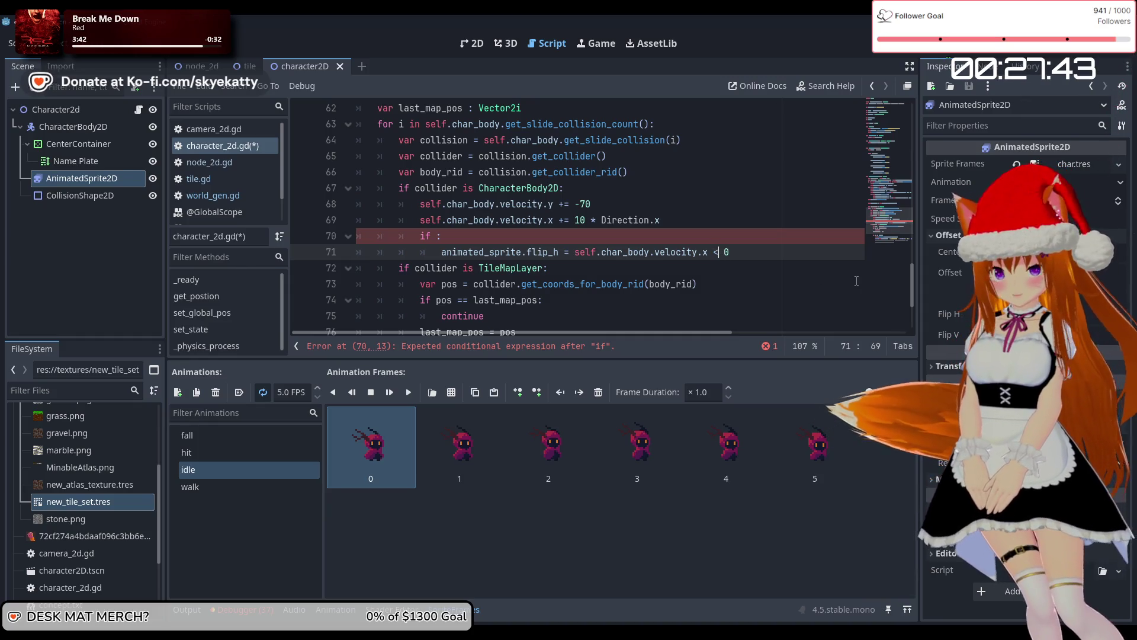
# Delete the leftover empty 'if :' line above the flip_h assignment
pyautogui.click(759, 268)
pyautogui.click(756, 258)
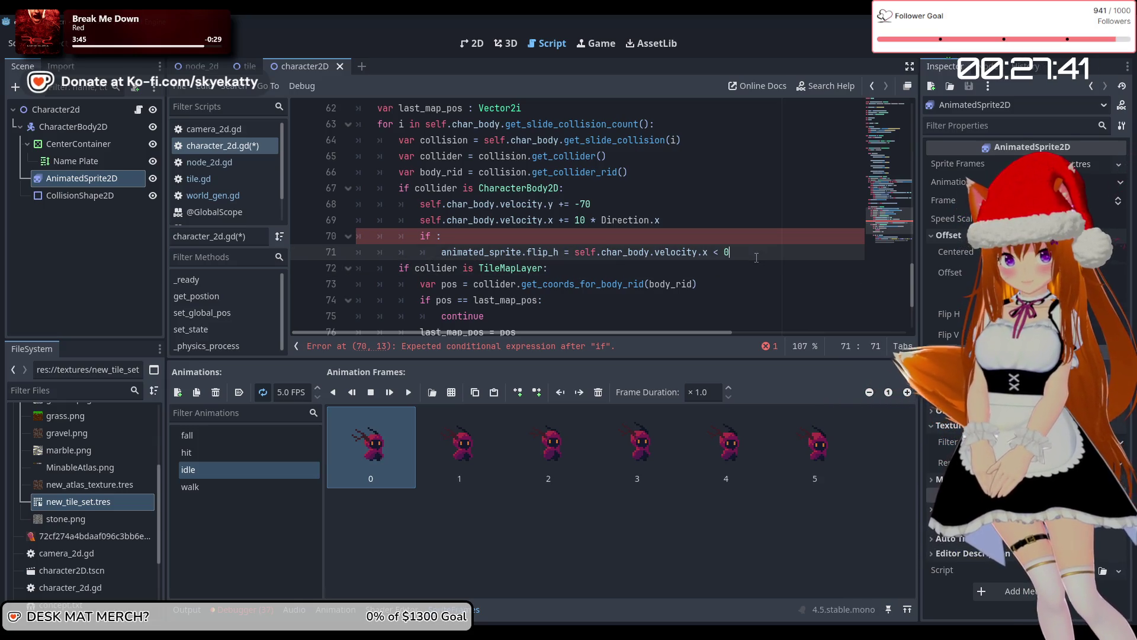
pyautogui.click(467, 236)
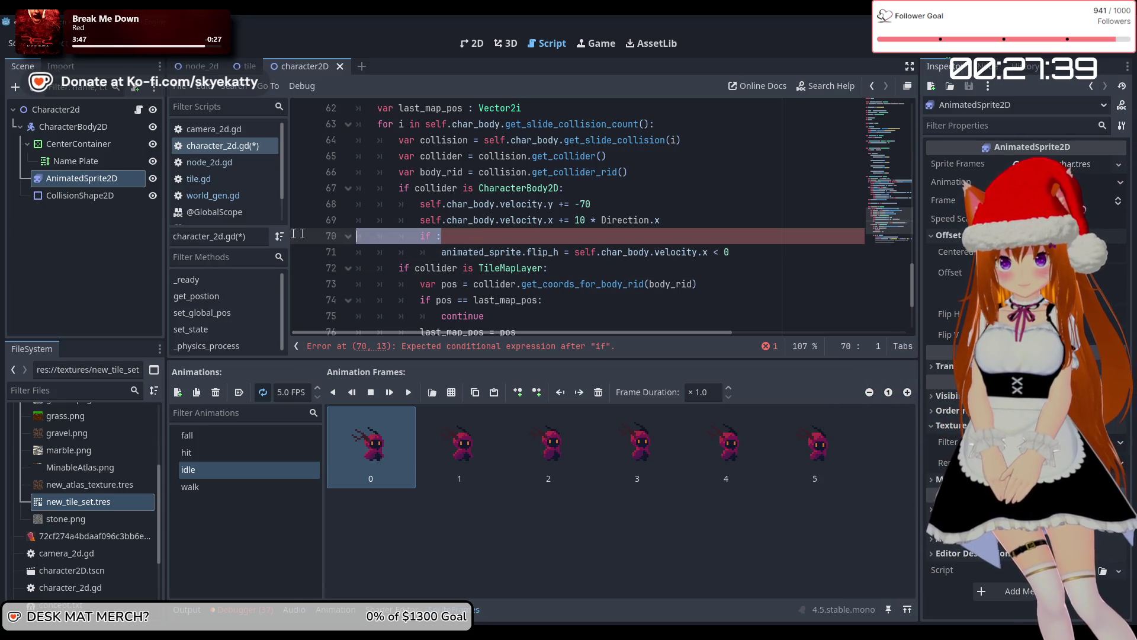
pyautogui.press('BackSpace')
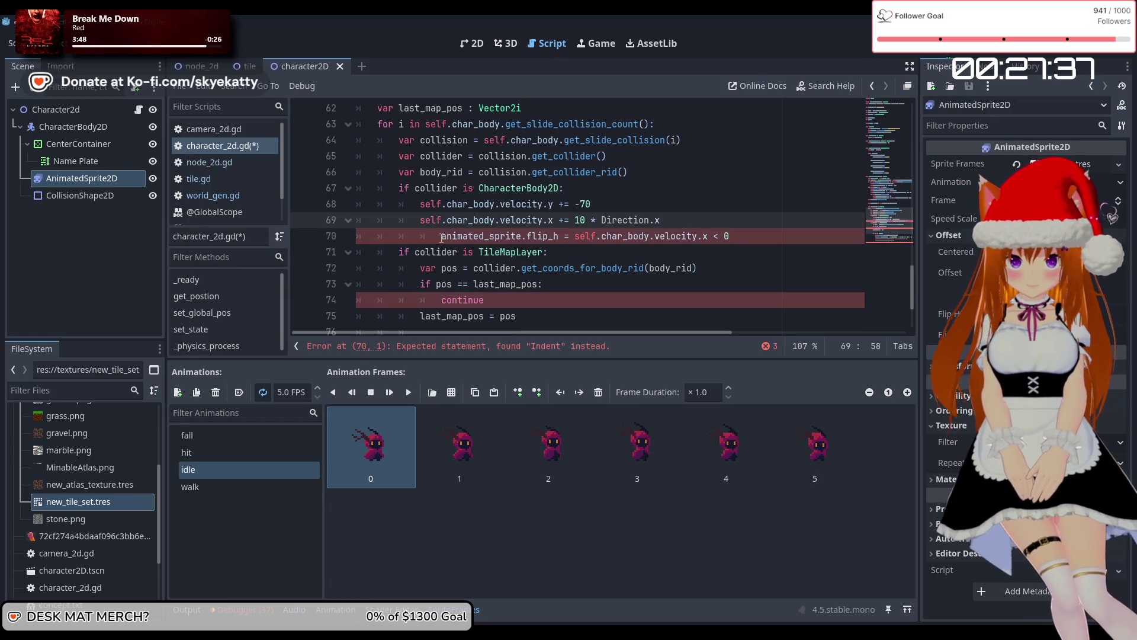
pyautogui.click(708, 225)
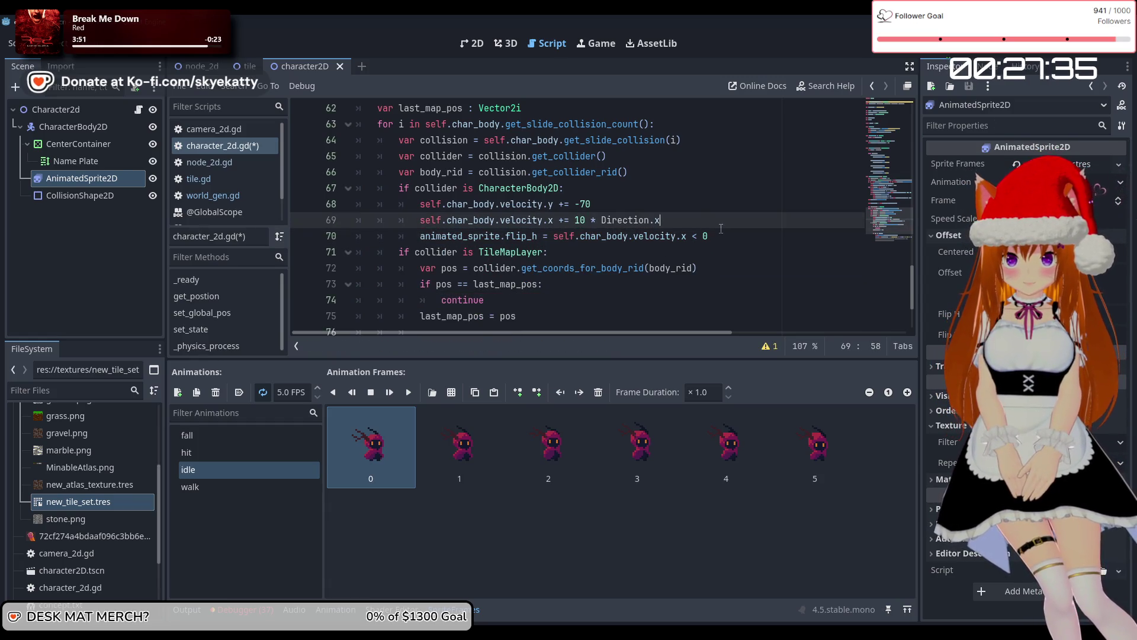
pyautogui.press('Down')
pyautogui.press('End')
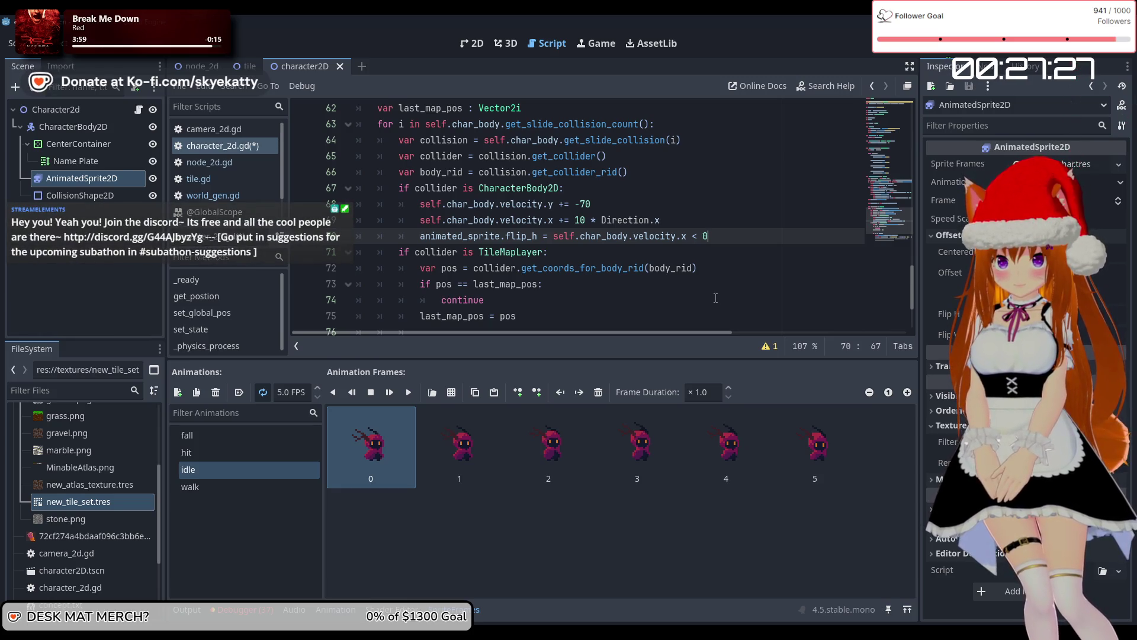
pyautogui.scroll(-3, 715, 298)
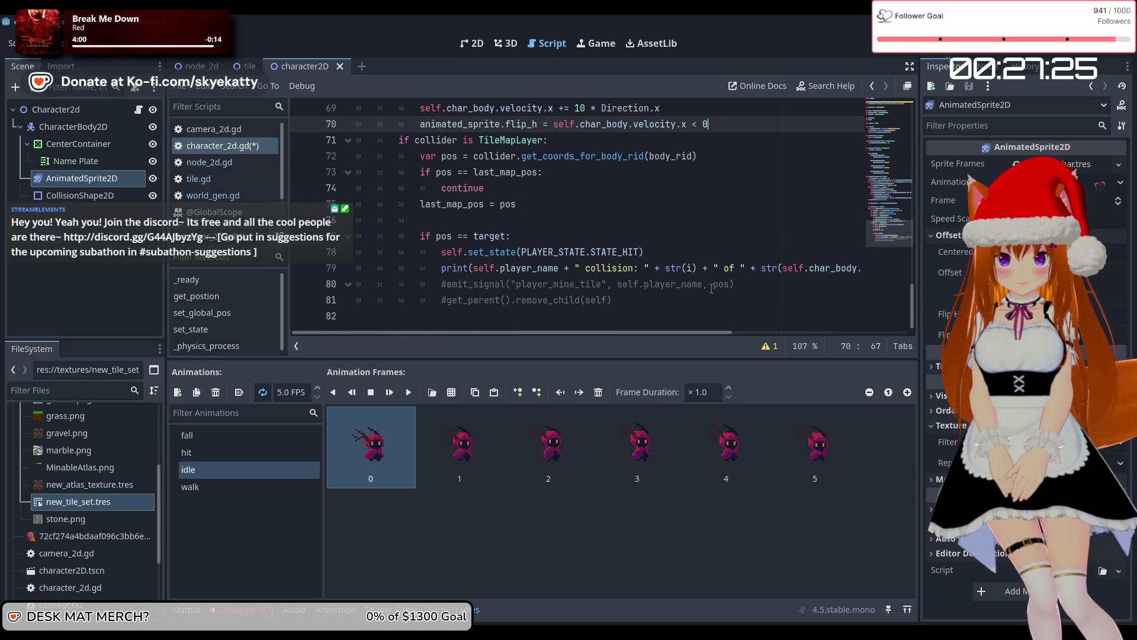
pyautogui.scroll(3, 711, 288)
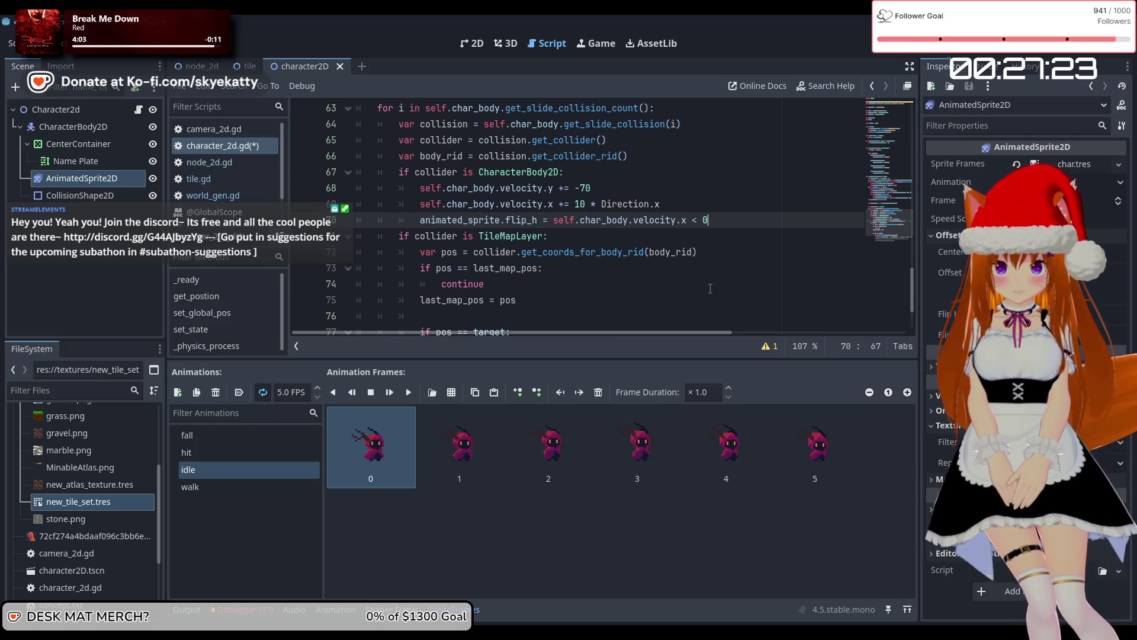
pyautogui.scroll(-3, 710, 289)
pyautogui.scroll(3, 709, 288)
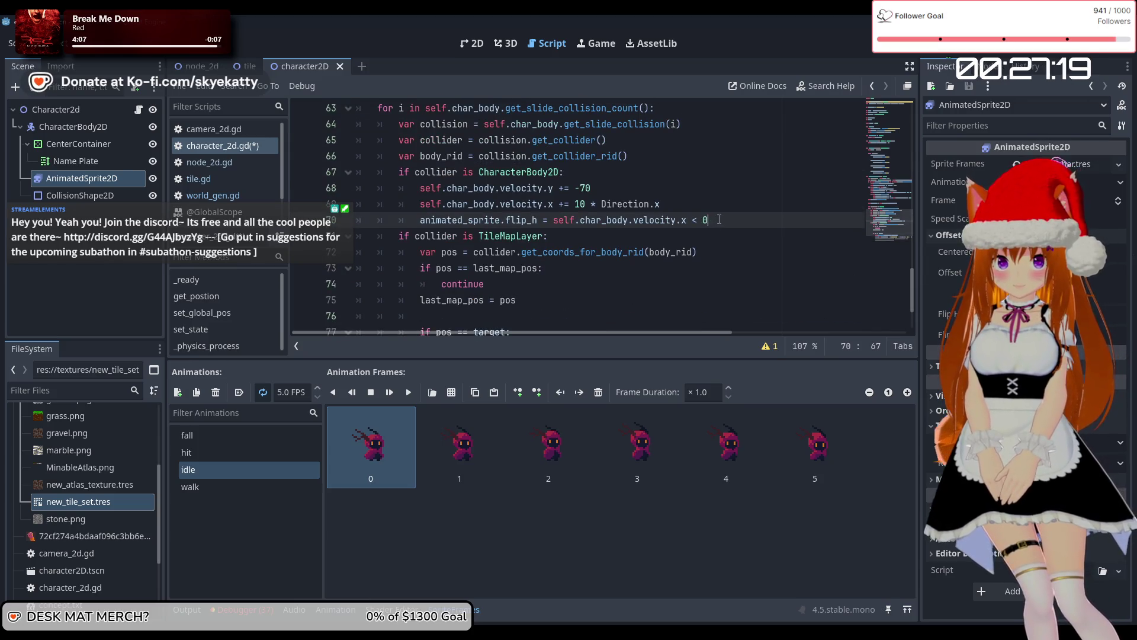
pyautogui.scroll(-3, 721, 218)
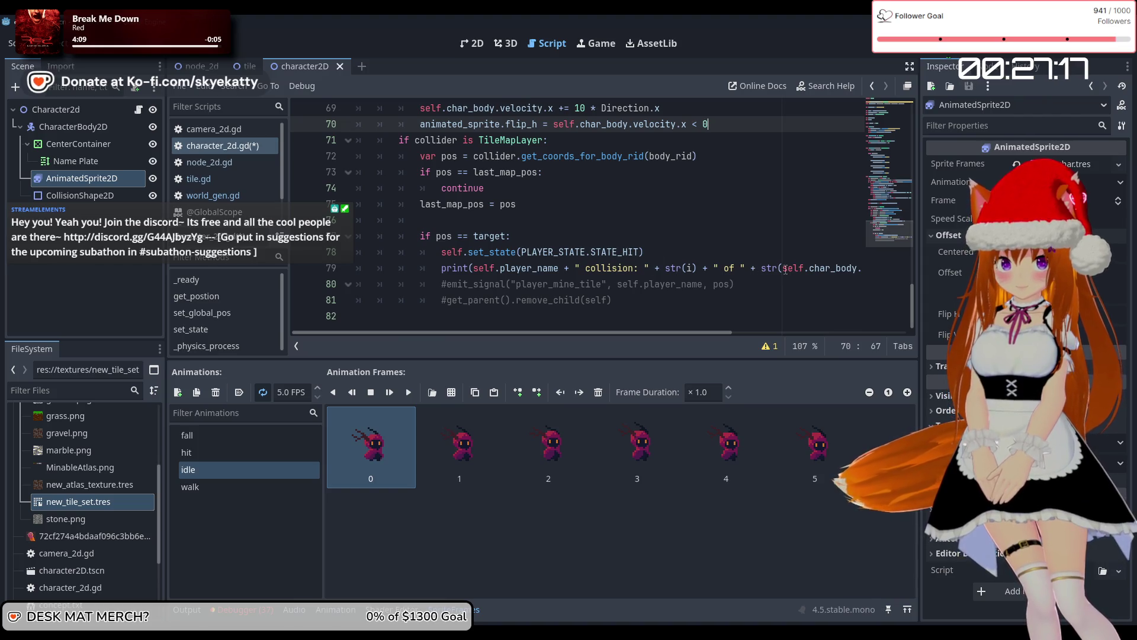
pyautogui.scroll(3, 693, 262)
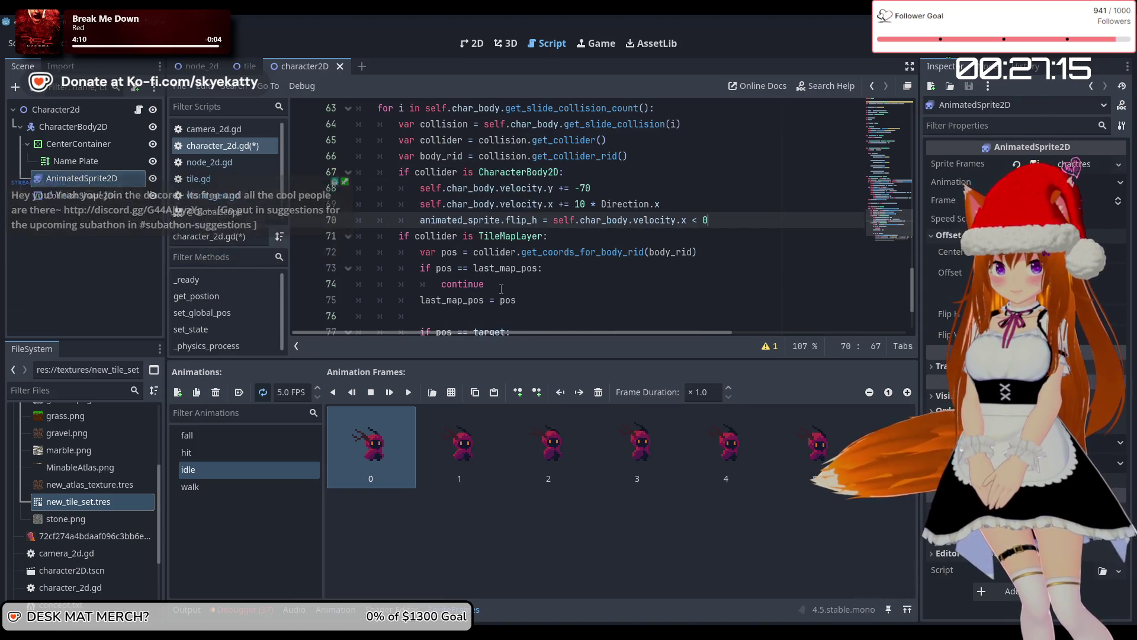
pyautogui.scroll(-3, 511, 267)
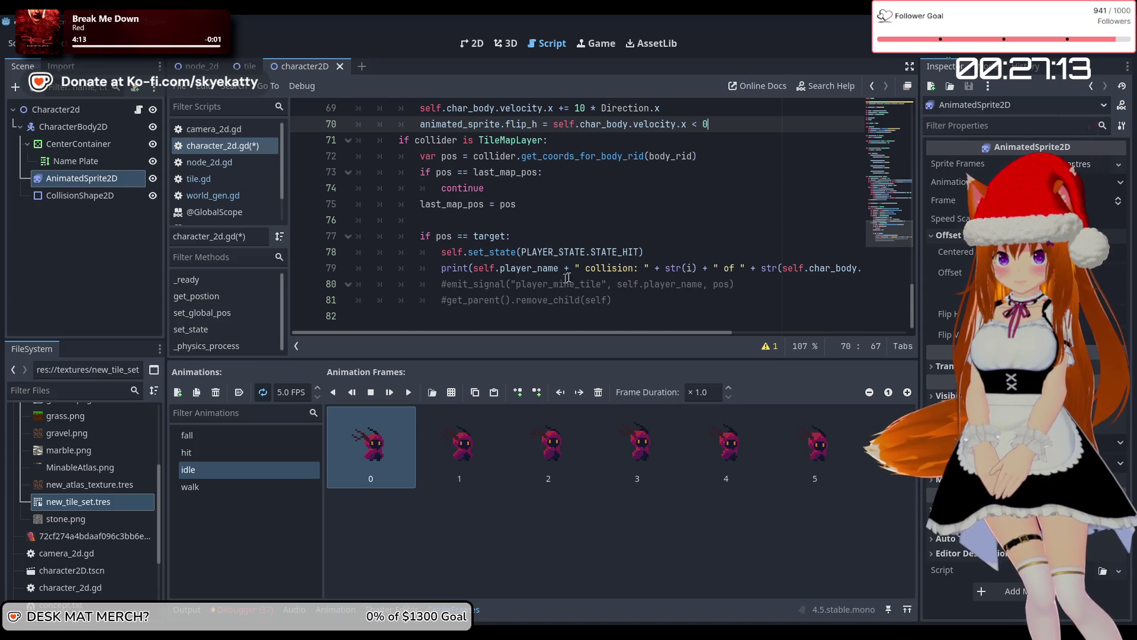
pyautogui.scroll(4, 567, 277)
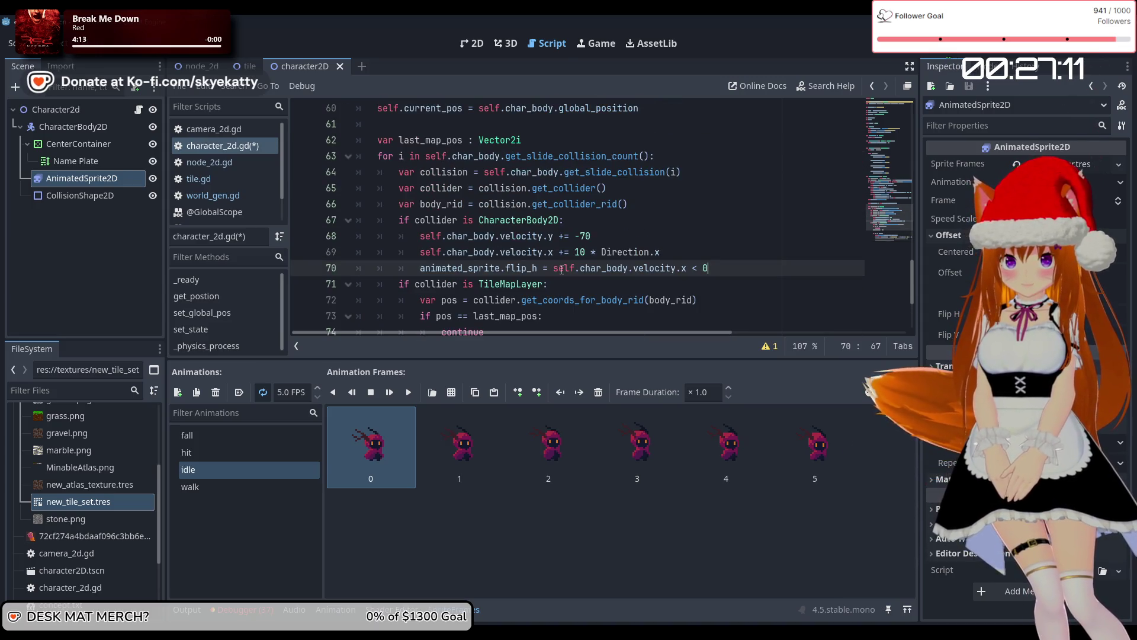
pyautogui.moveTo(709, 267); pyautogui.dragTo(420, 268)
# Cut the flip_h statement from inside the if-block and remove the empty line 70
pyautogui.hotkey('ctrl', 'x')
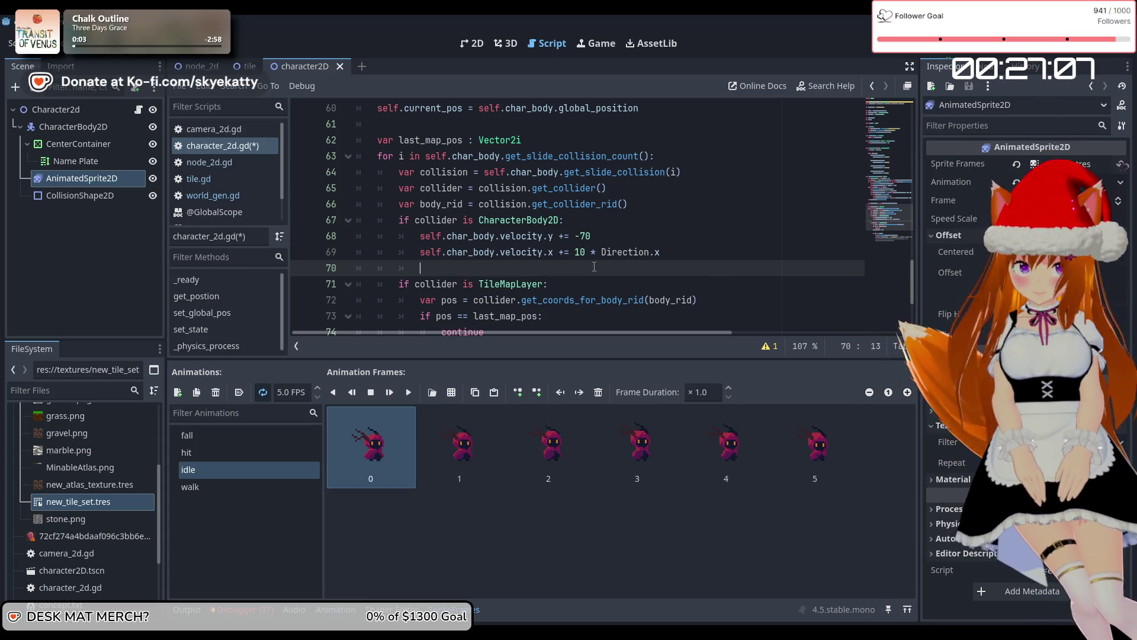
pyautogui.press('Delete')
pyautogui.scroll(-2, 574, 260)
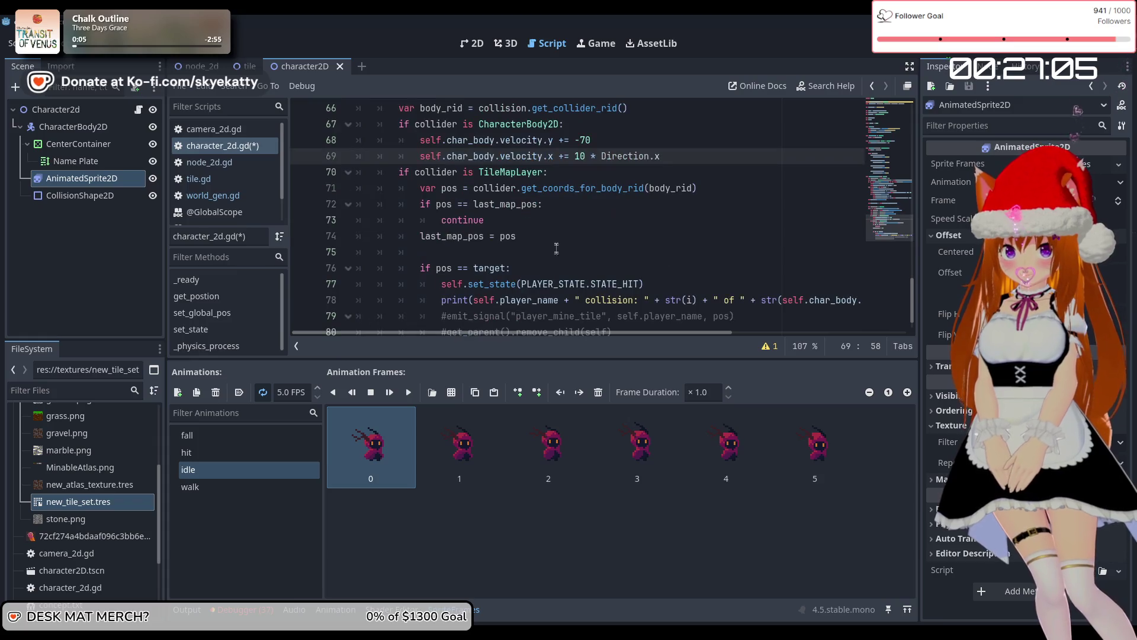
pyautogui.click(556, 249)
pyautogui.scroll(2, 556, 252)
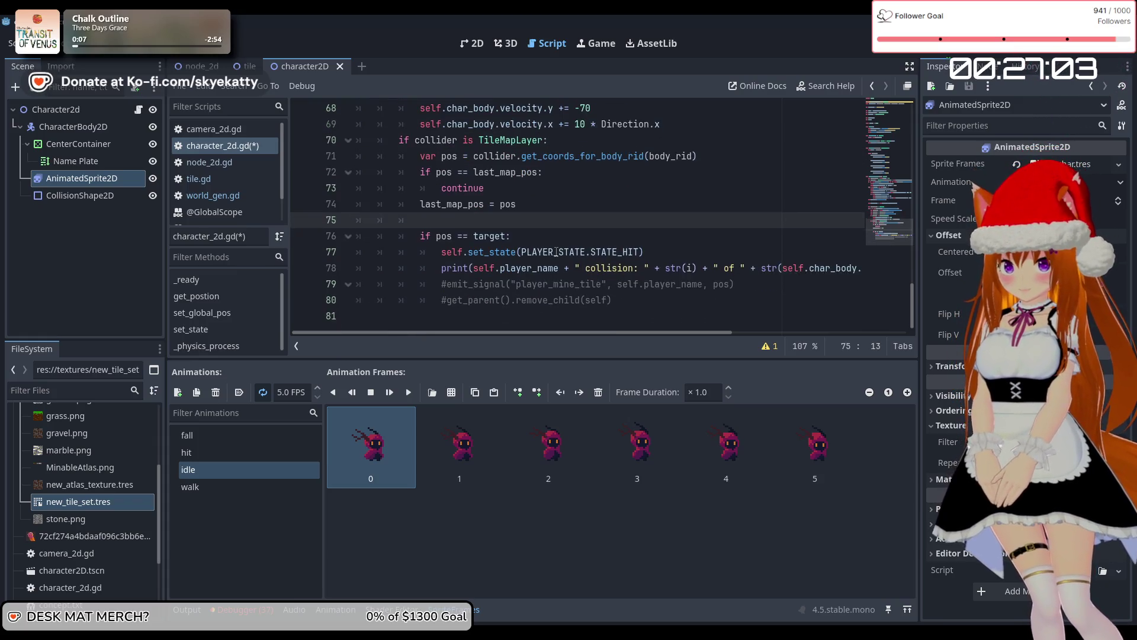
pyautogui.scroll(1, 556, 252)
pyautogui.scroll(-1, 556, 252)
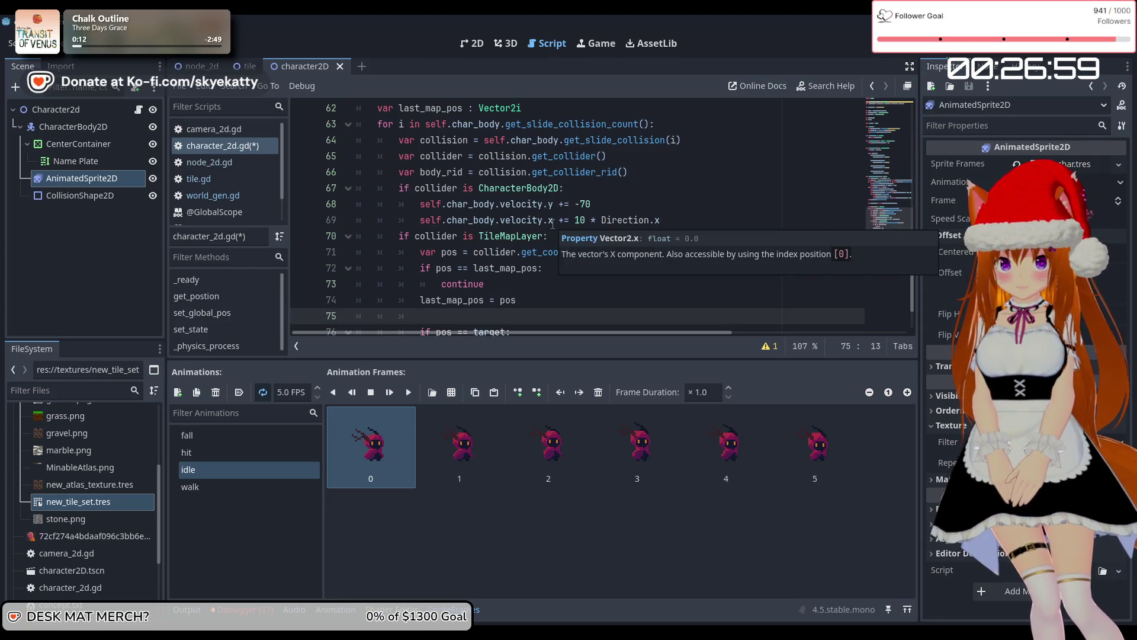
pyautogui.scroll(1, 552, 224)
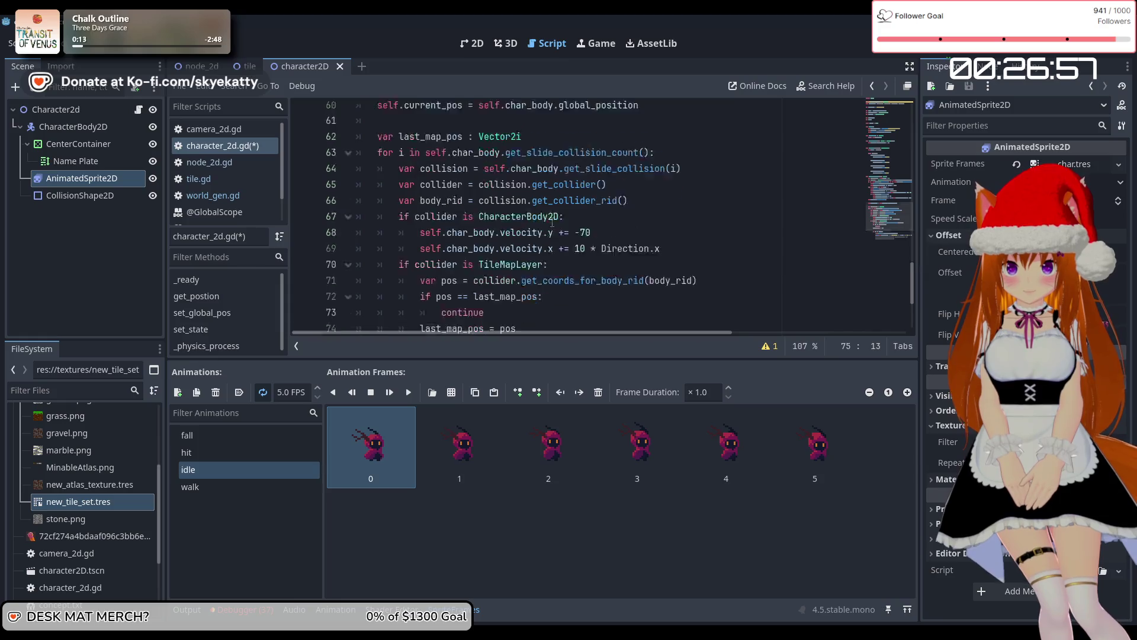
pyautogui.scroll(-3, 552, 223)
# Add 'animated_sprite.flip_h = self.char_body.velocity.x < 0' on line 81 after the collision loop and run with F5
pyautogui.click(648, 293)
pyautogui.press('Return')
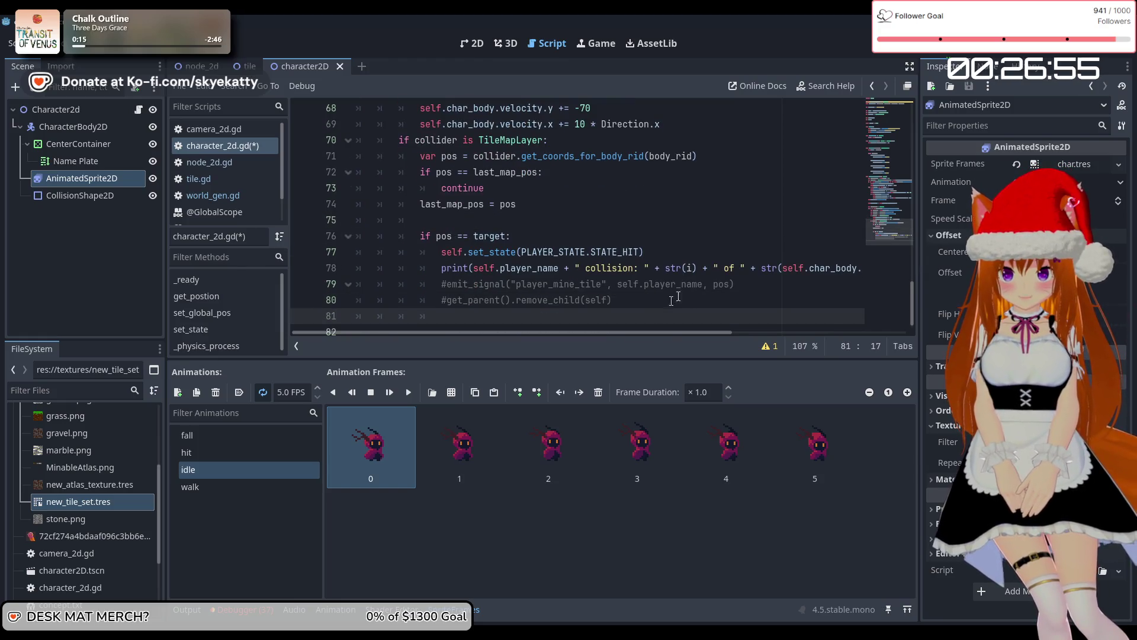
pyautogui.scroll(2, 616, 249)
pyautogui.scroll(-2, 610, 239)
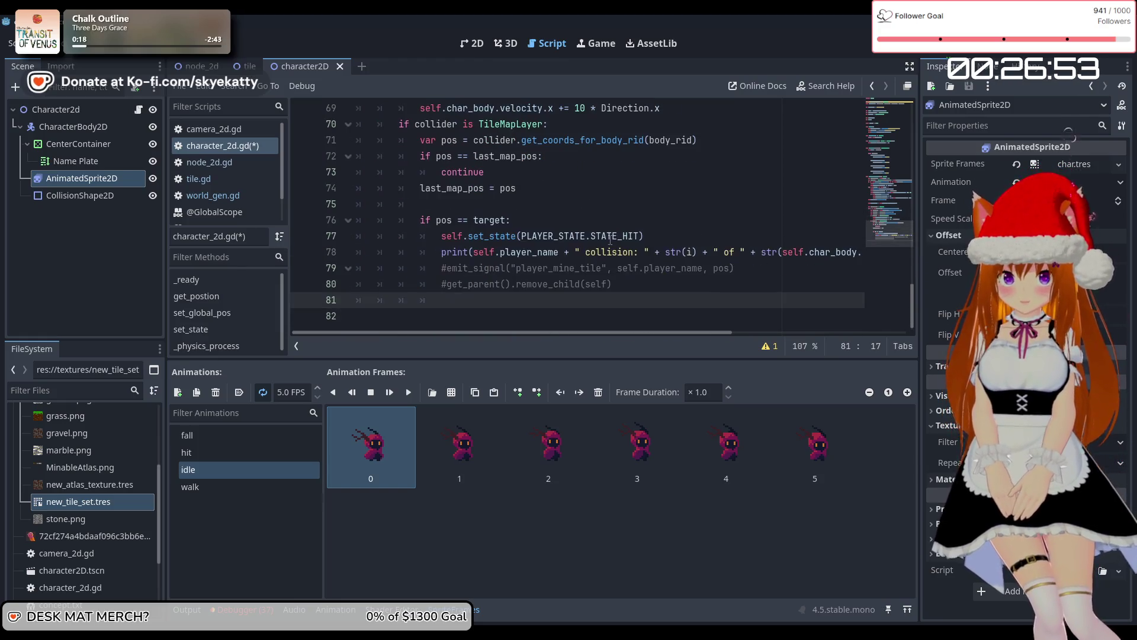
pyautogui.scroll(2, 610, 240)
pyautogui.press('BackSpace')
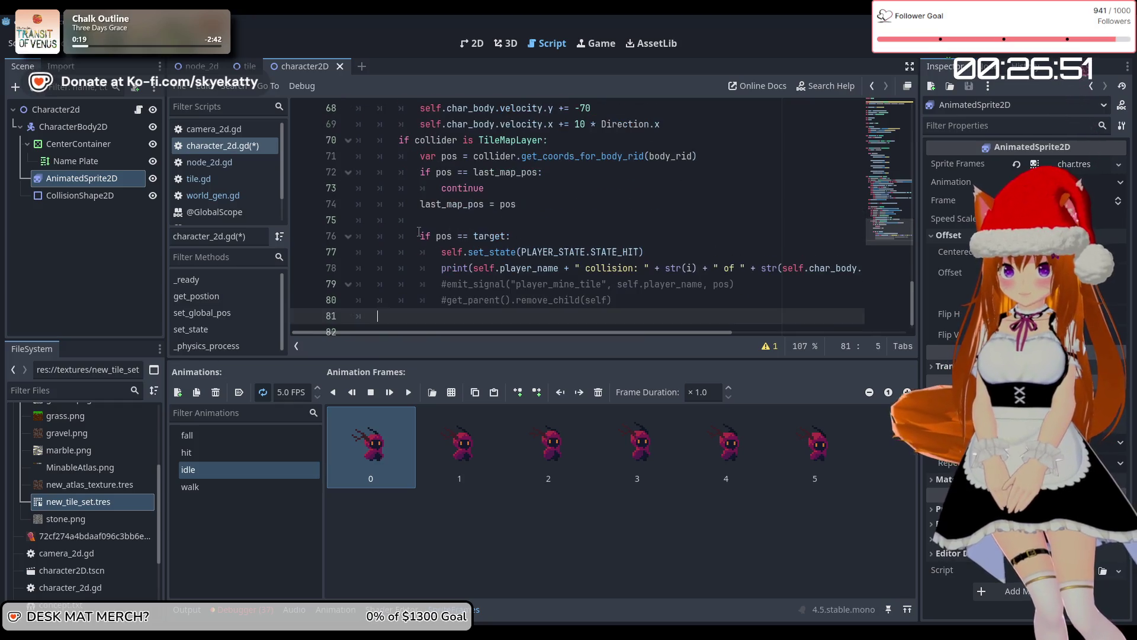
pyautogui.scroll(3, 419, 231)
pyautogui.scroll(-3, 419, 231)
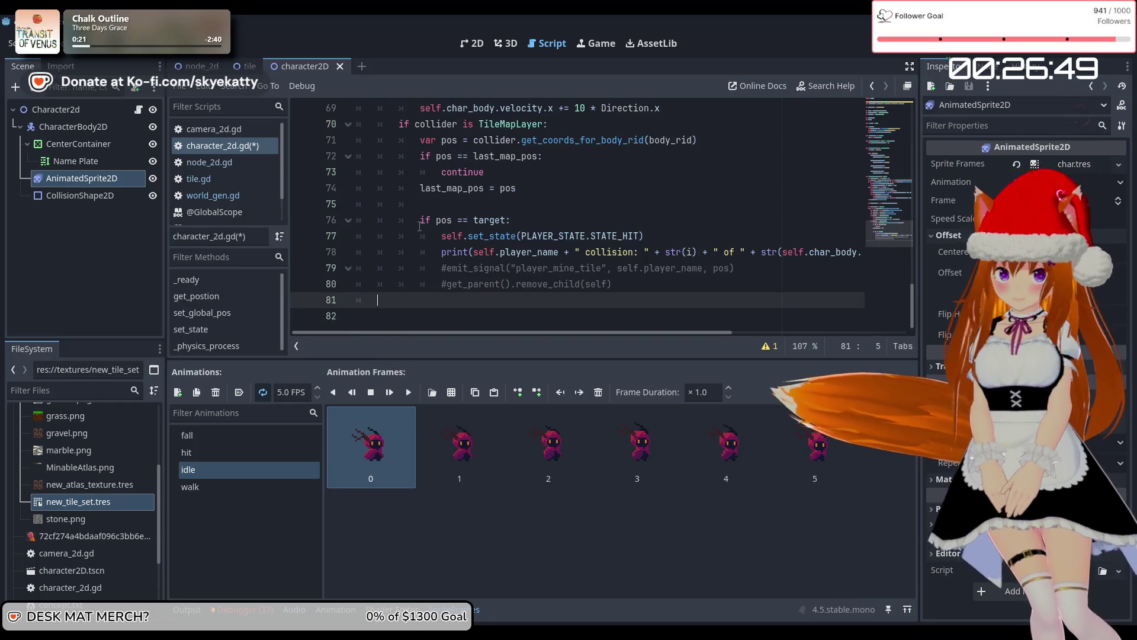
pyautogui.write('animated_sprite.flip_h = self.char_body.velocity.x < 0')
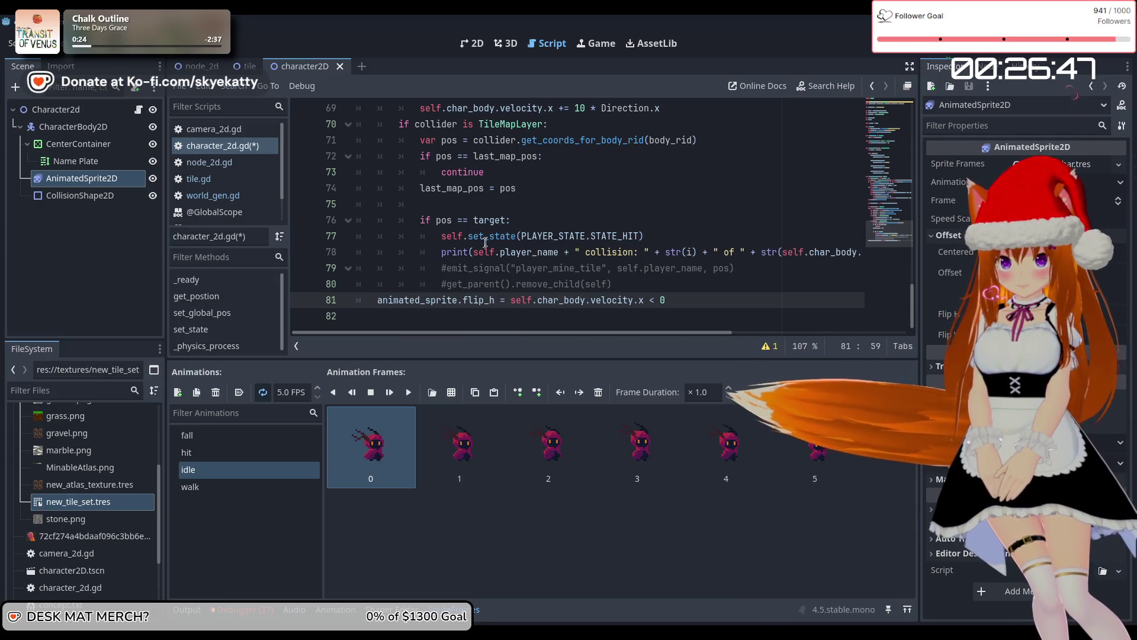
pyautogui.scroll(1, 414, 299)
pyautogui.scroll(3, 414, 299)
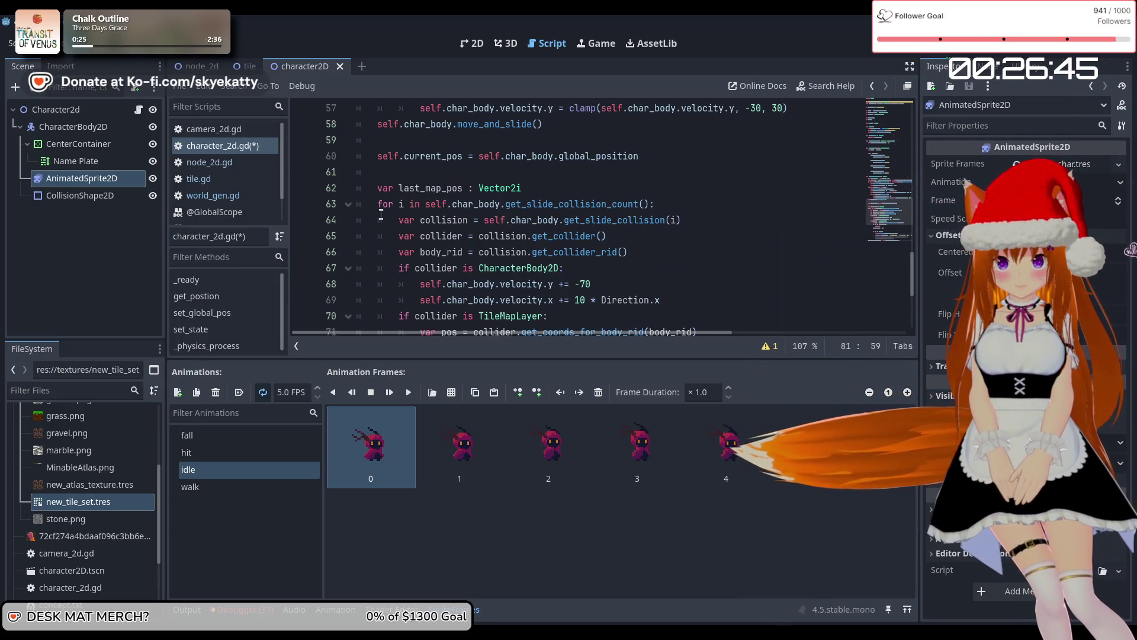
pyautogui.scroll(1, 381, 214)
pyautogui.scroll(-5, 380, 249)
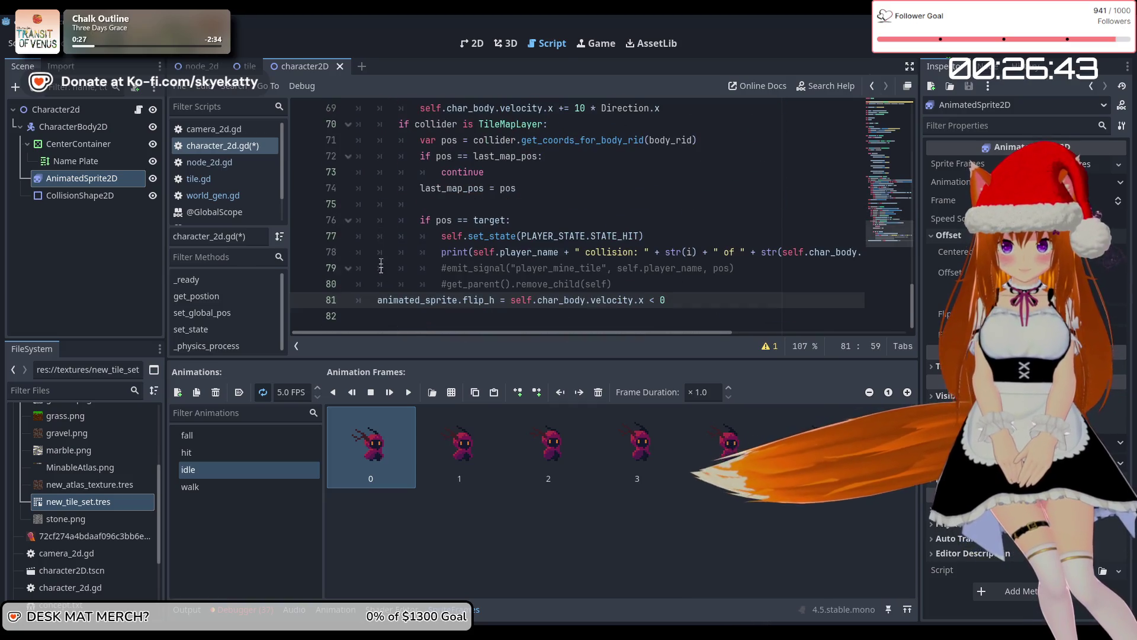
pyautogui.scroll(4, 381, 267)
pyautogui.scroll(-4, 379, 259)
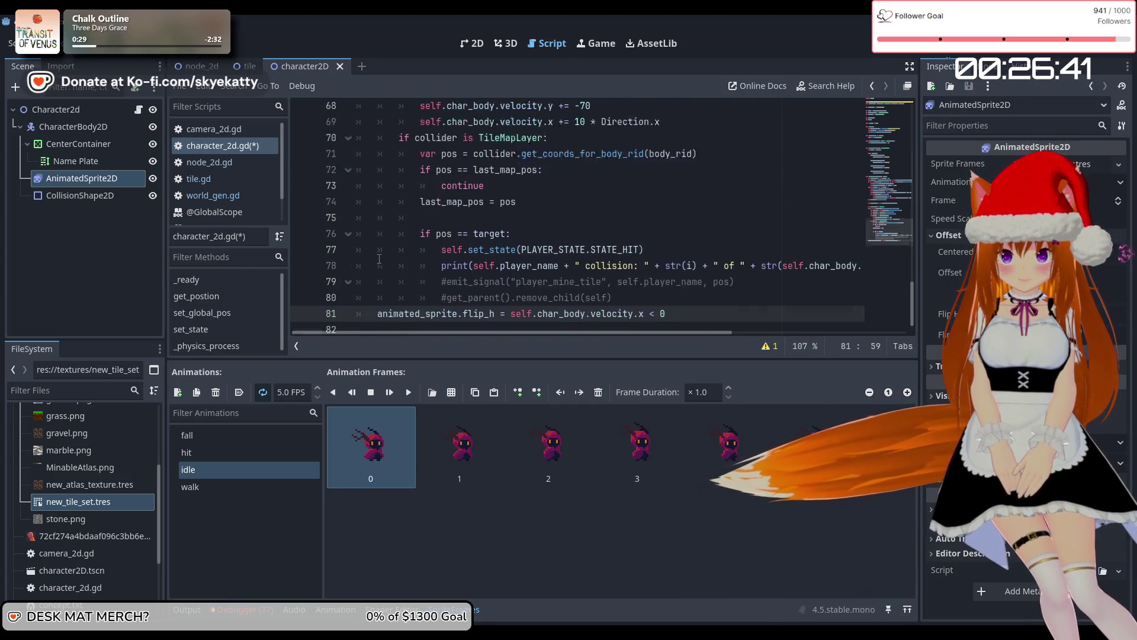
pyautogui.scroll(5, 379, 258)
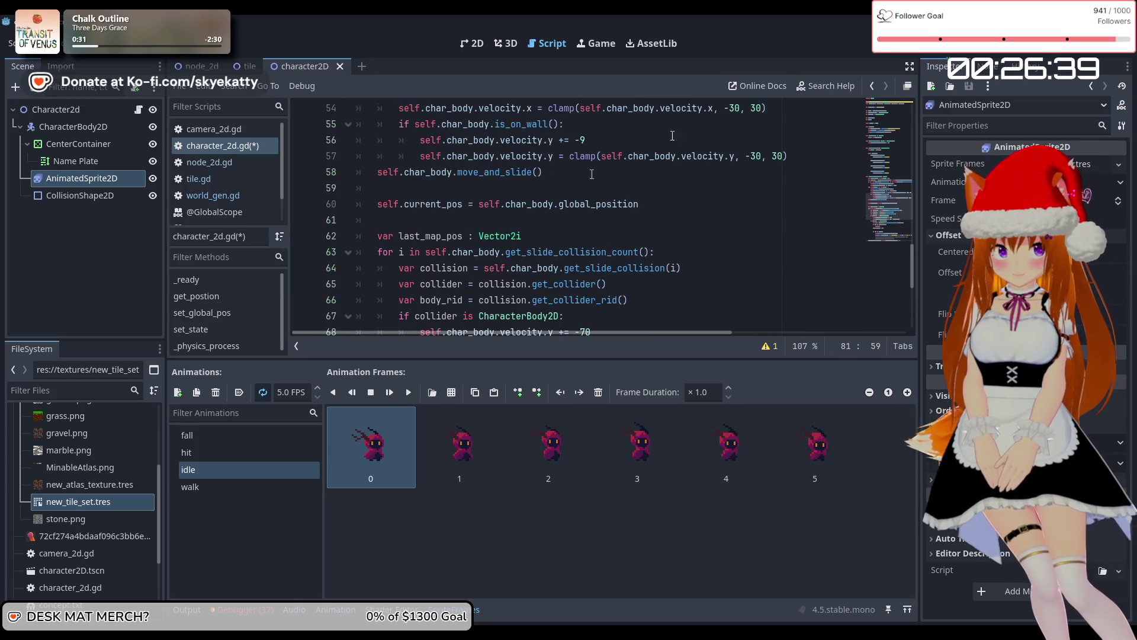
pyautogui.press('F5')
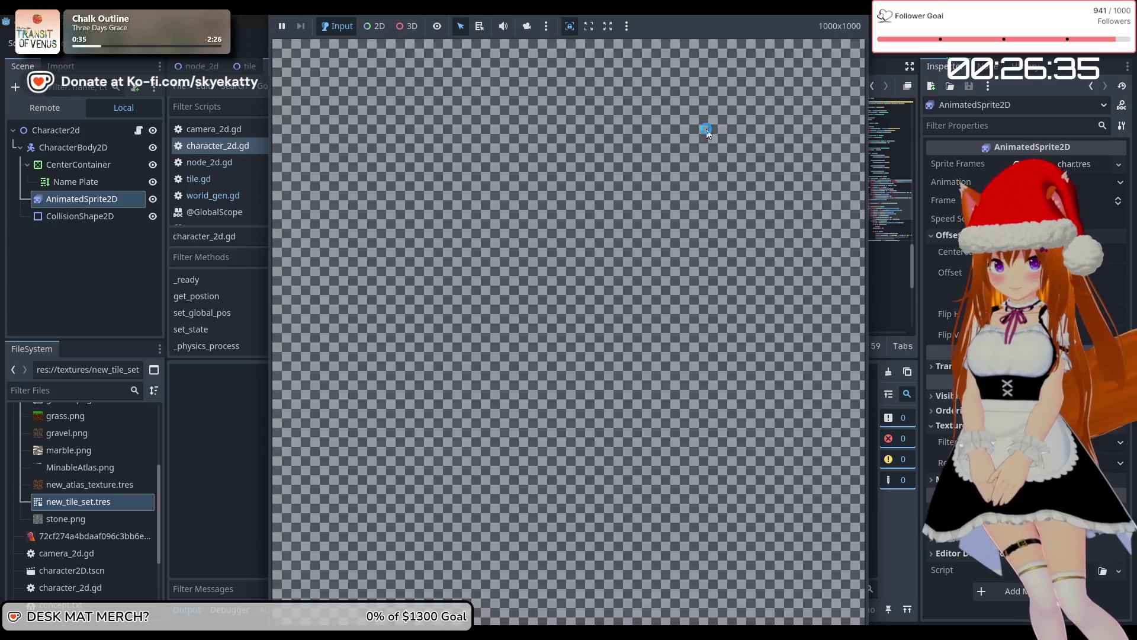
# Walk the player right in the running game, then stop it with F8
pyautogui.press('Right')
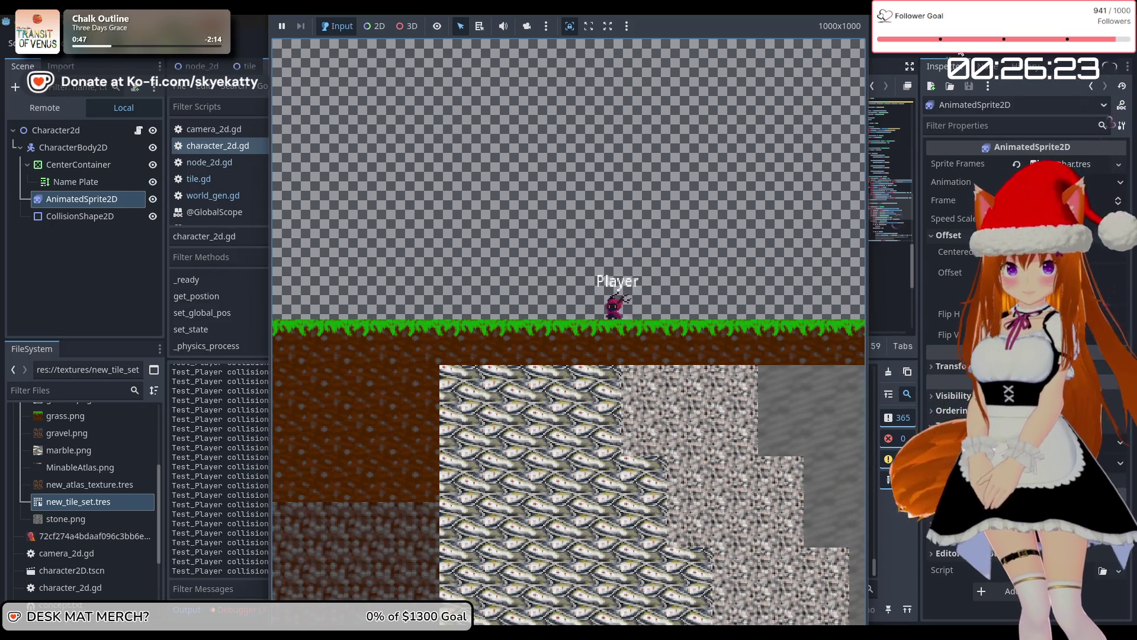
pyautogui.press('F8')
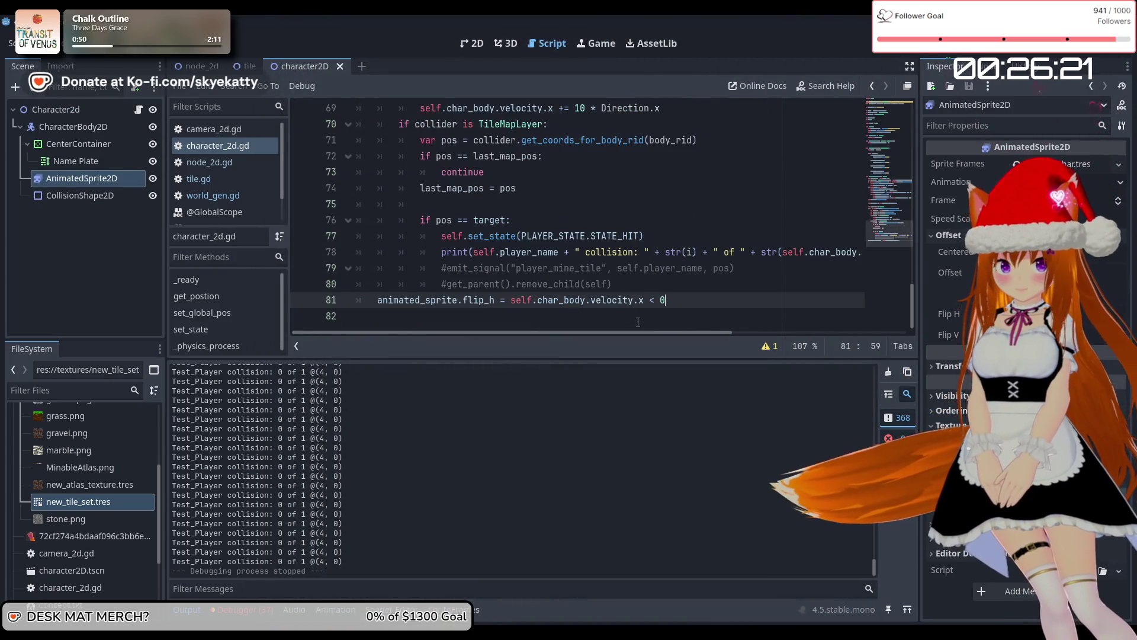
# Uncomment emit_signal on line 79, add 'self.target = Vector2i(-2, -1)' below it, and run the game
pyautogui.click(448, 272)
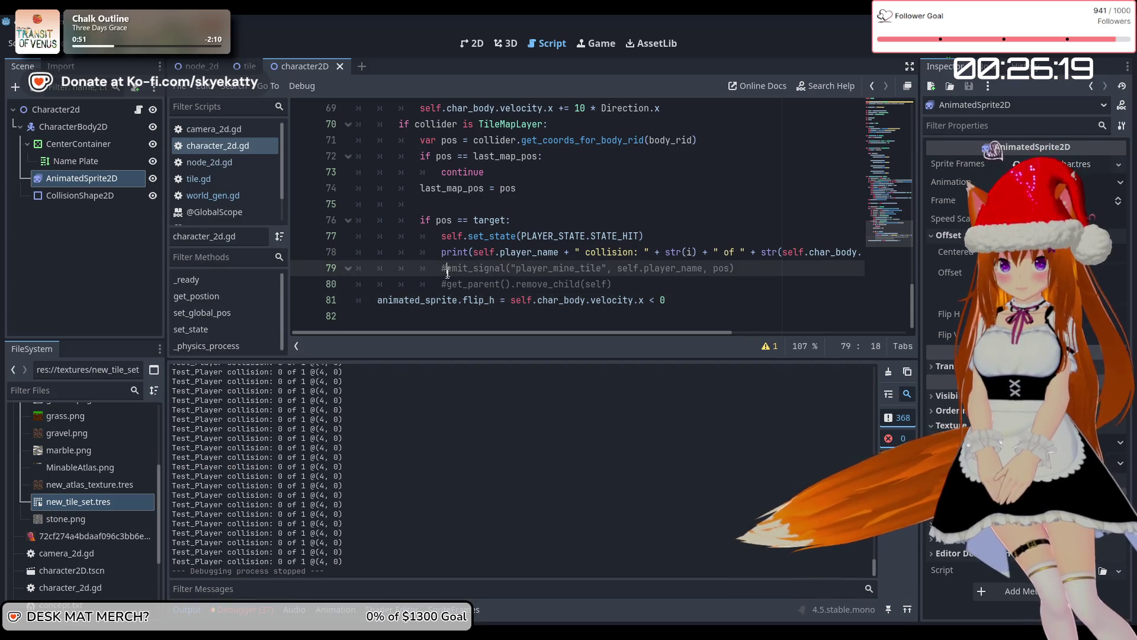
pyautogui.press('BackSpace')
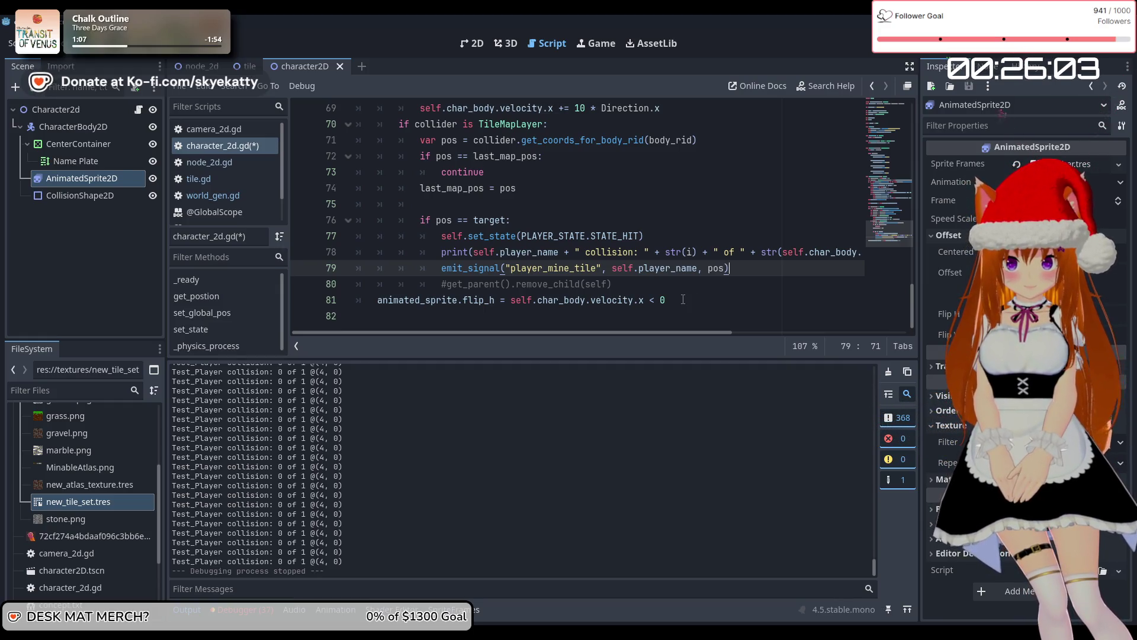
pyautogui.press('Return')
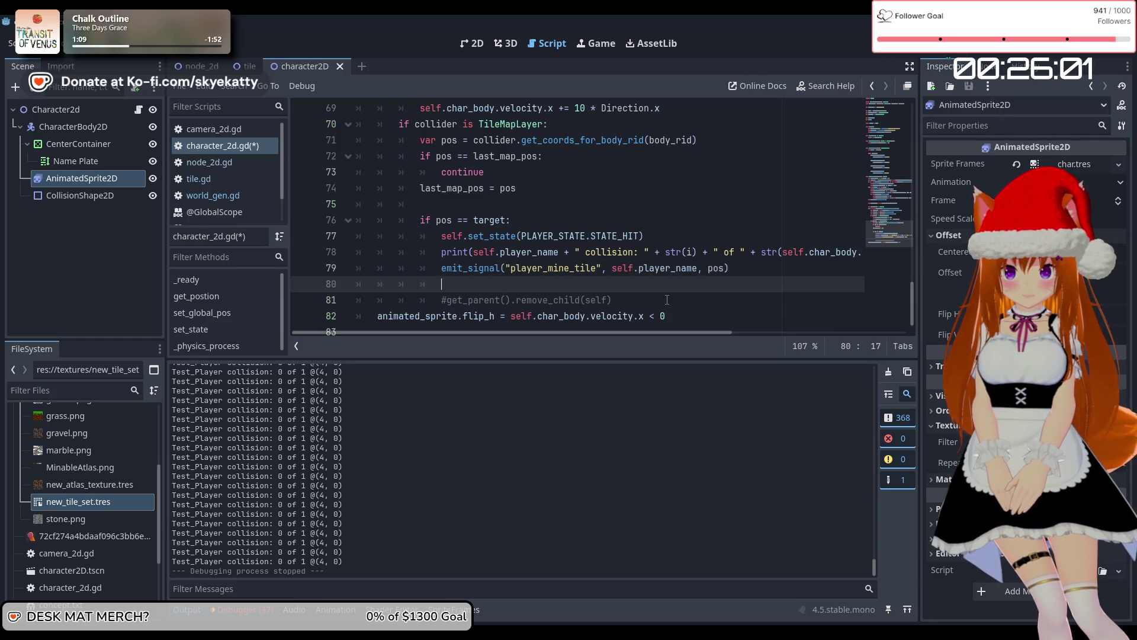
pyautogui.write('self.')
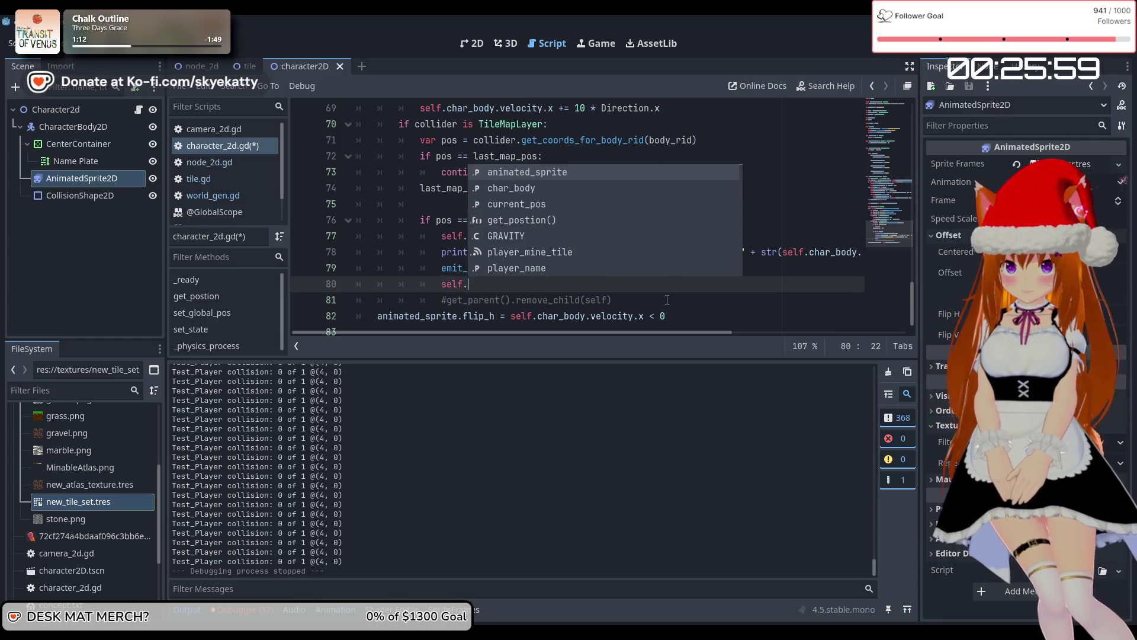
pyautogui.write('target =')
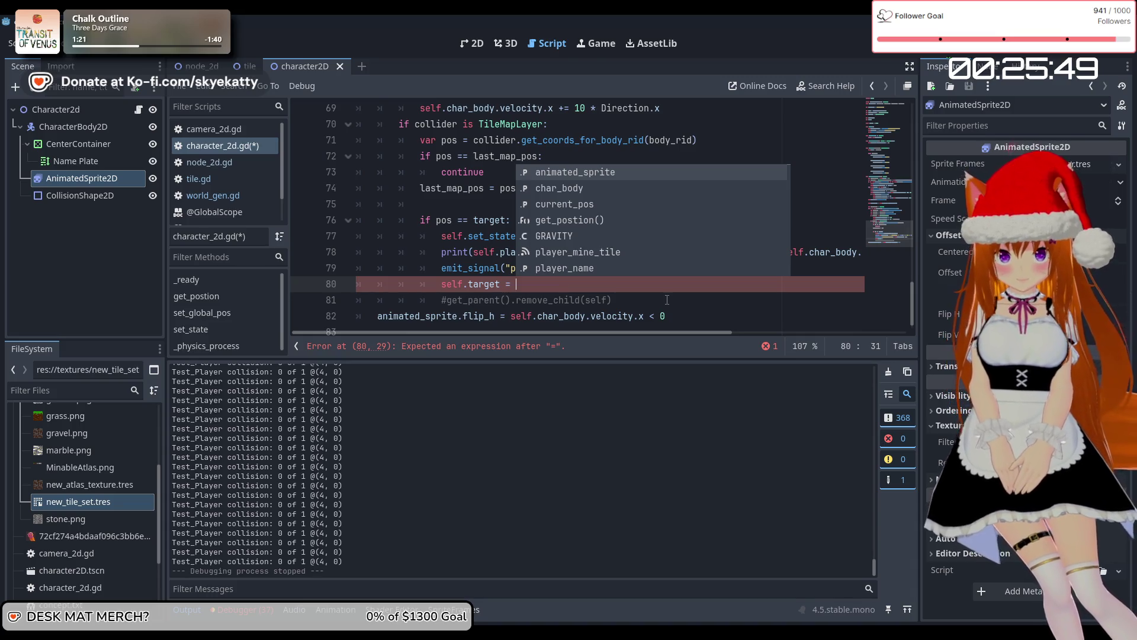
pyautogui.write('Ve')
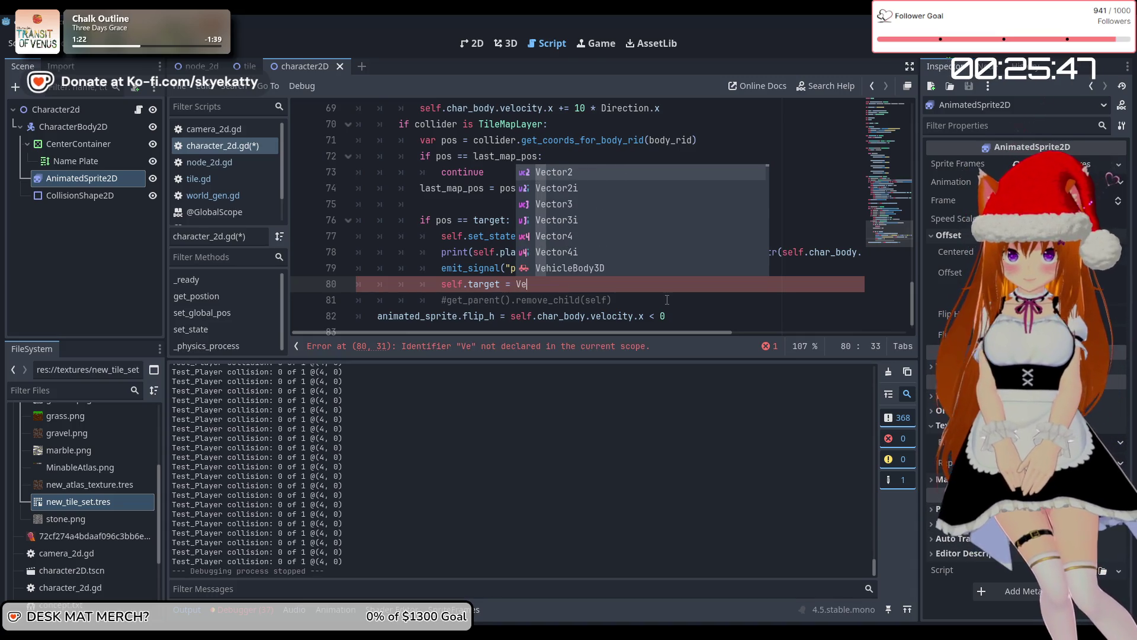
pyautogui.press('Down')
pyautogui.press('Return')
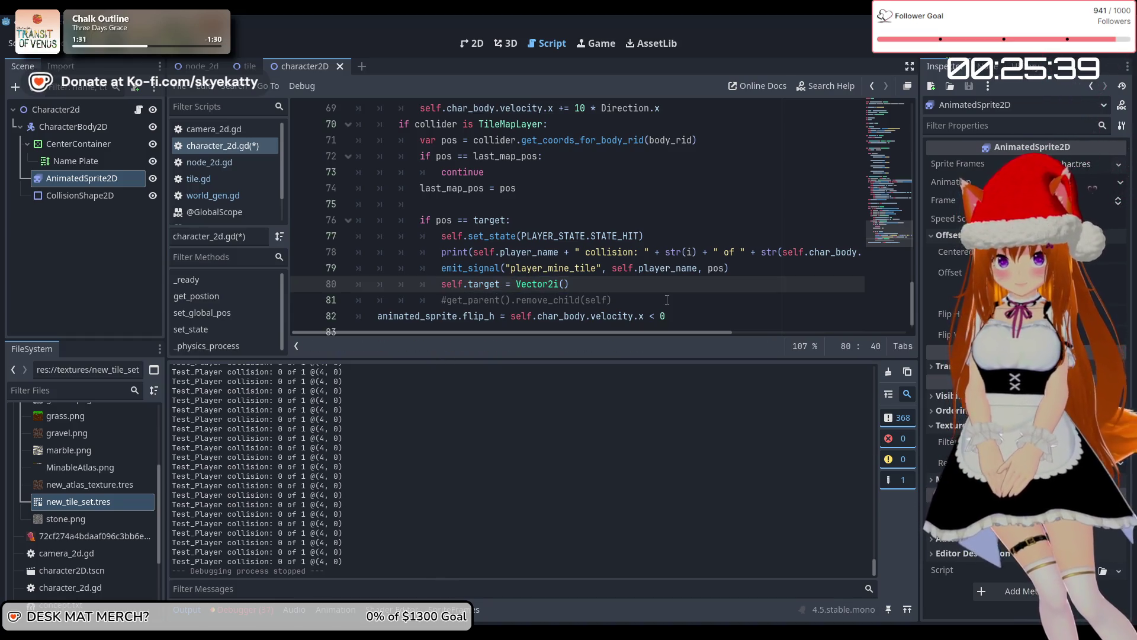
pyautogui.write('-1-1')
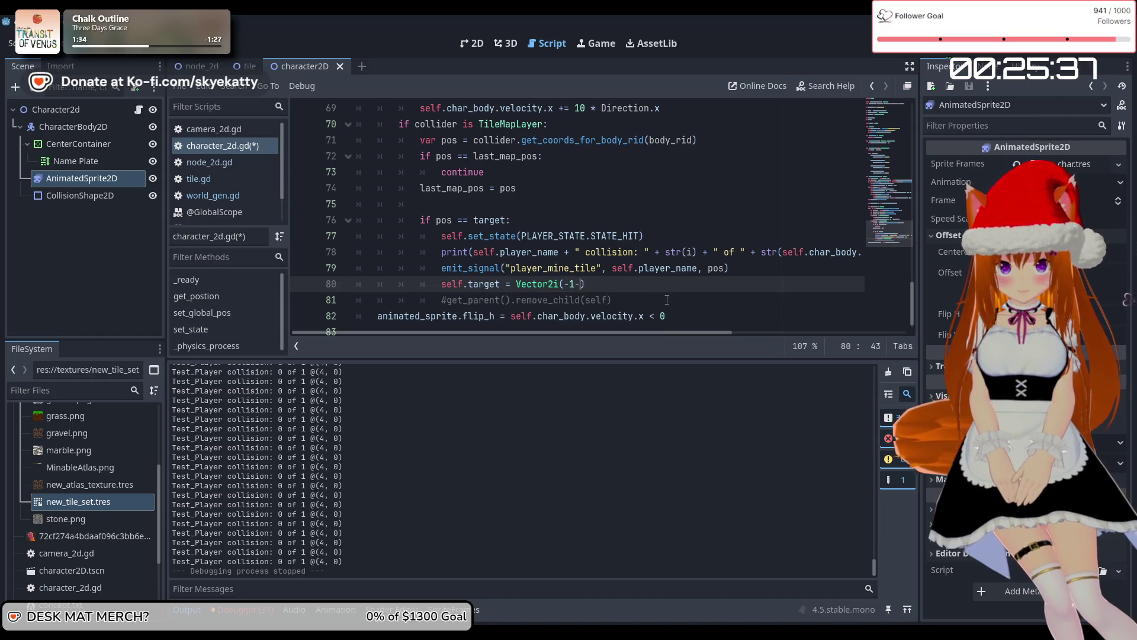
pyautogui.press('BackSpace')
pyautogui.press('BackSpace')
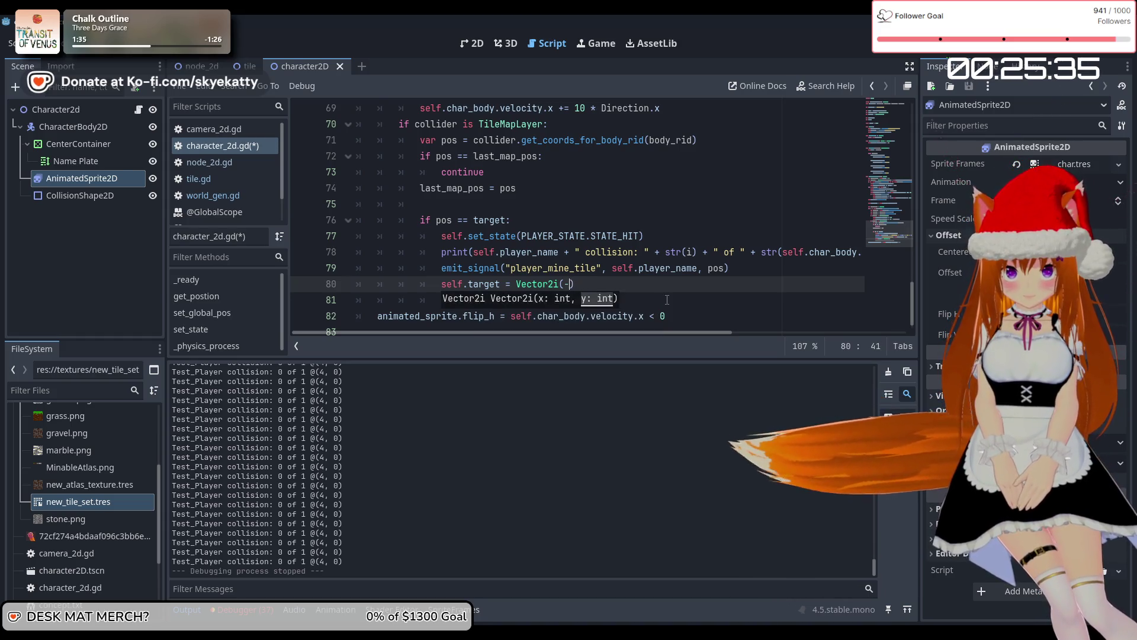
pyautogui.write('12')
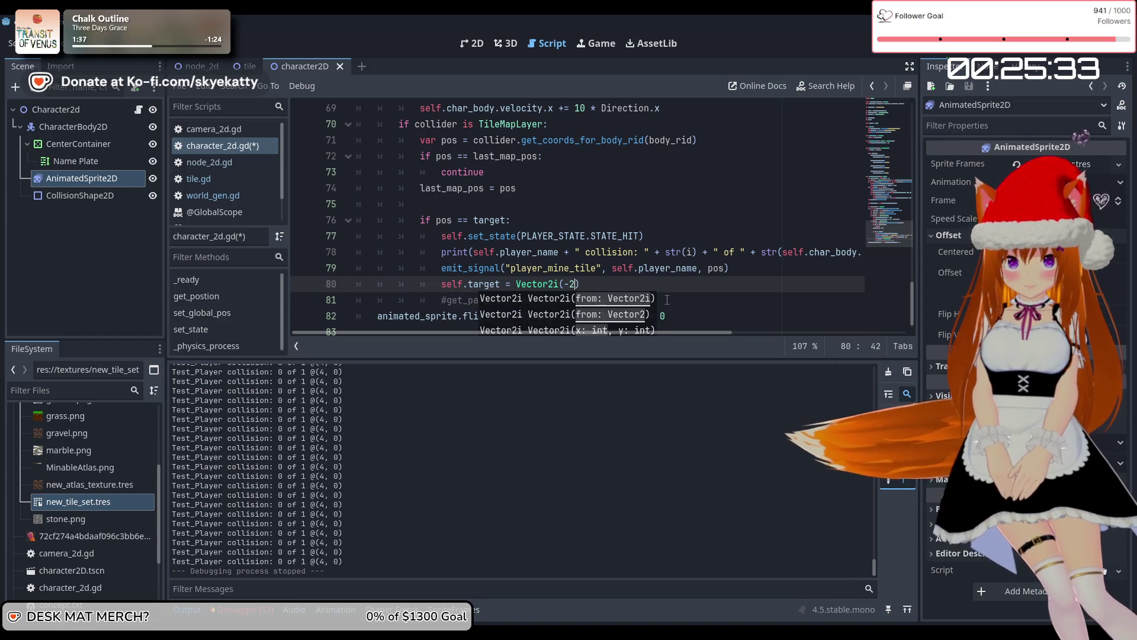
pyautogui.write(', -1')
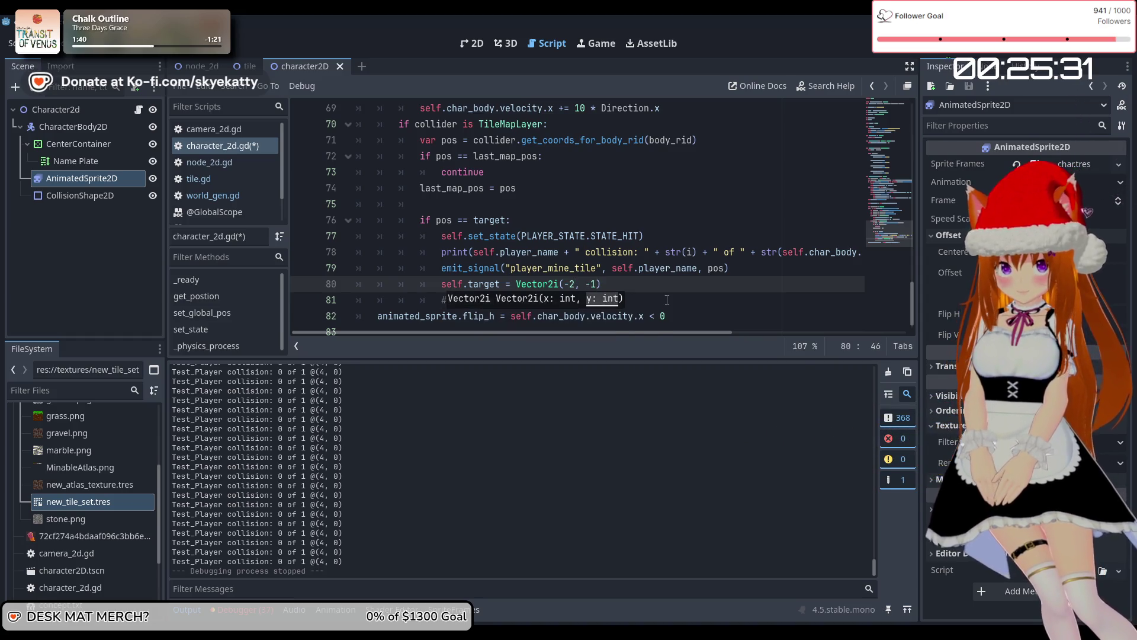
pyautogui.write(')')
pyautogui.scroll(-1, 662, 301)
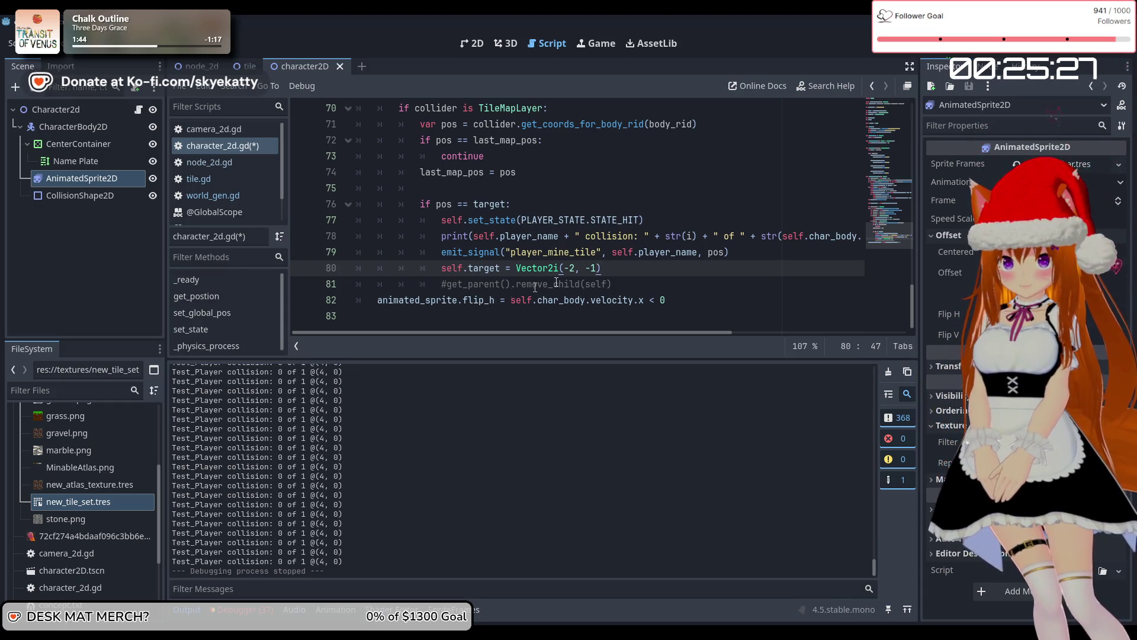
pyautogui.click(933, 44)
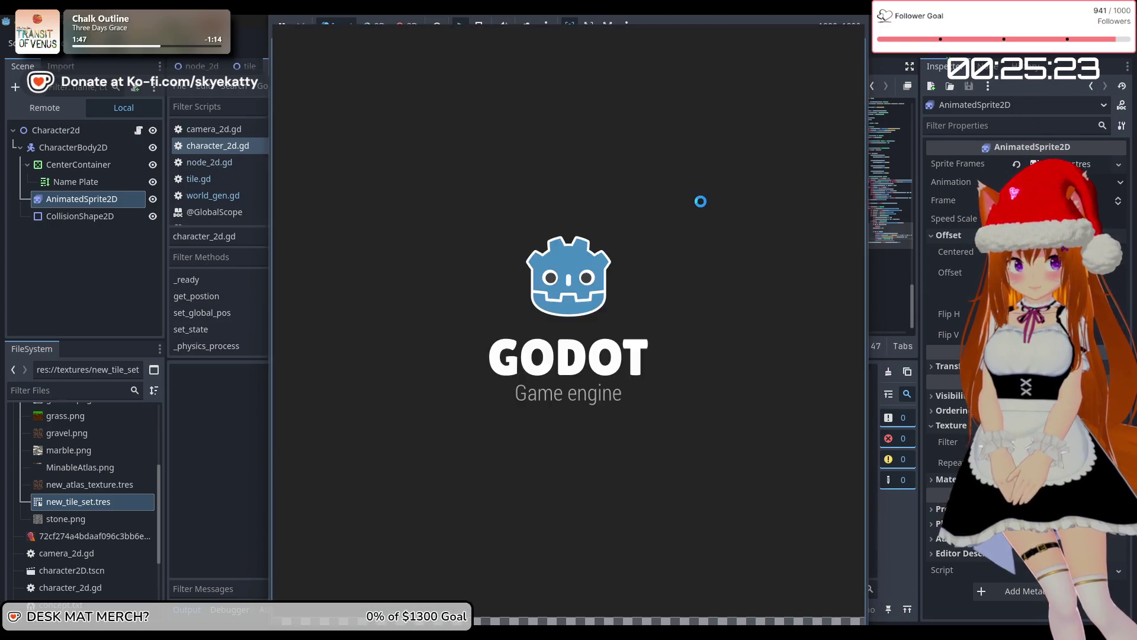
# Walk the player right, then repeatedly left and right to check the sprite flips with direction
pyautogui.press('Right')
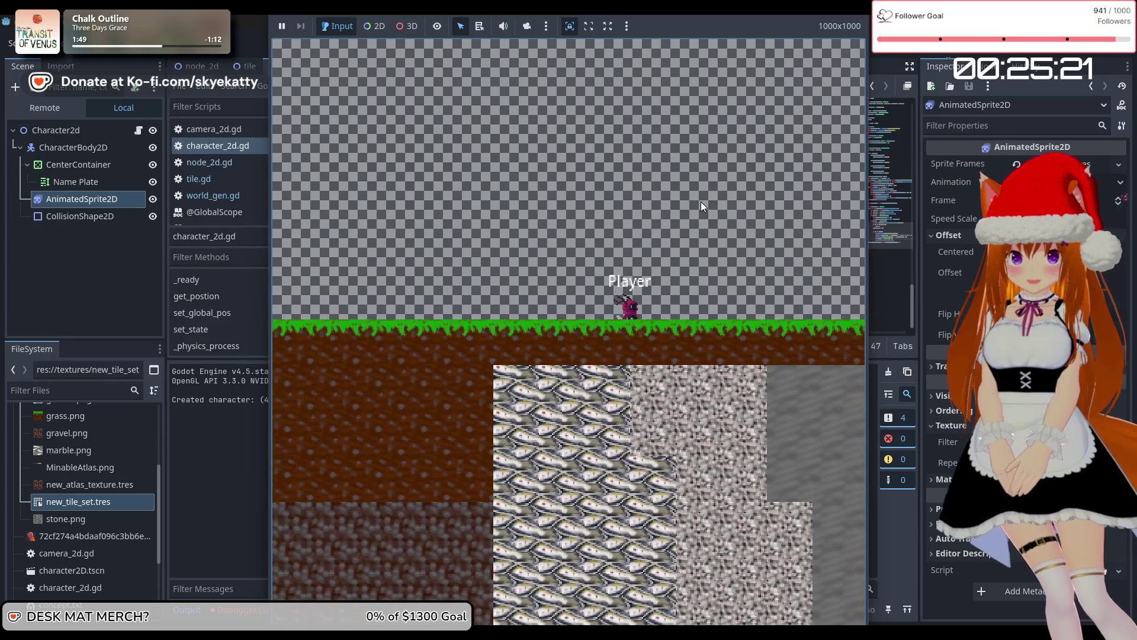
pyautogui.press('Left')
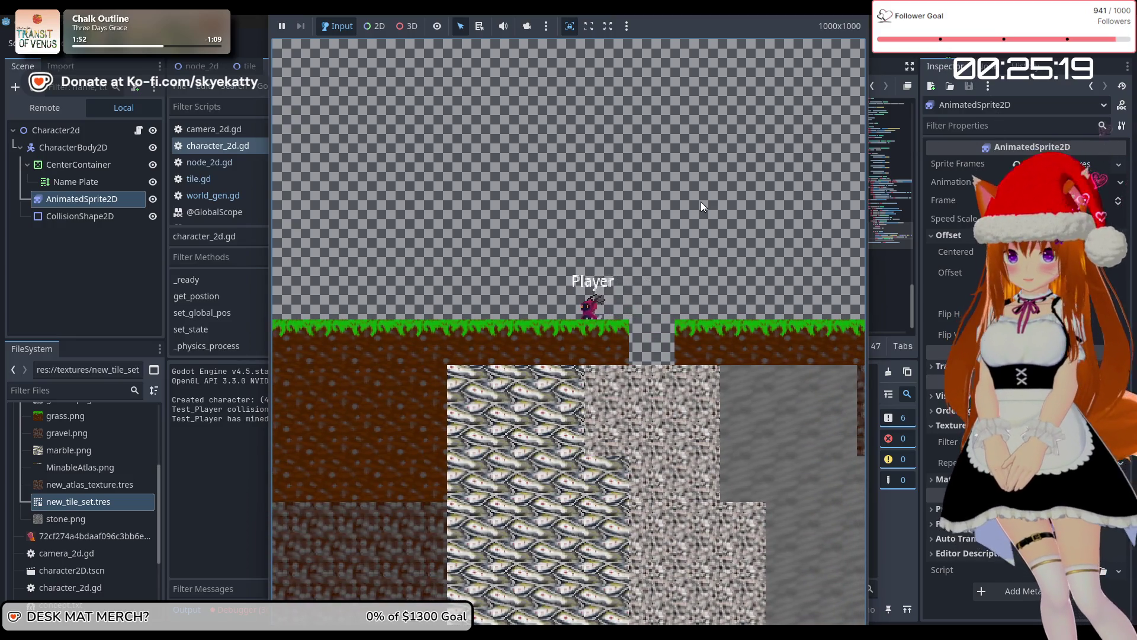
pyautogui.press('Left')
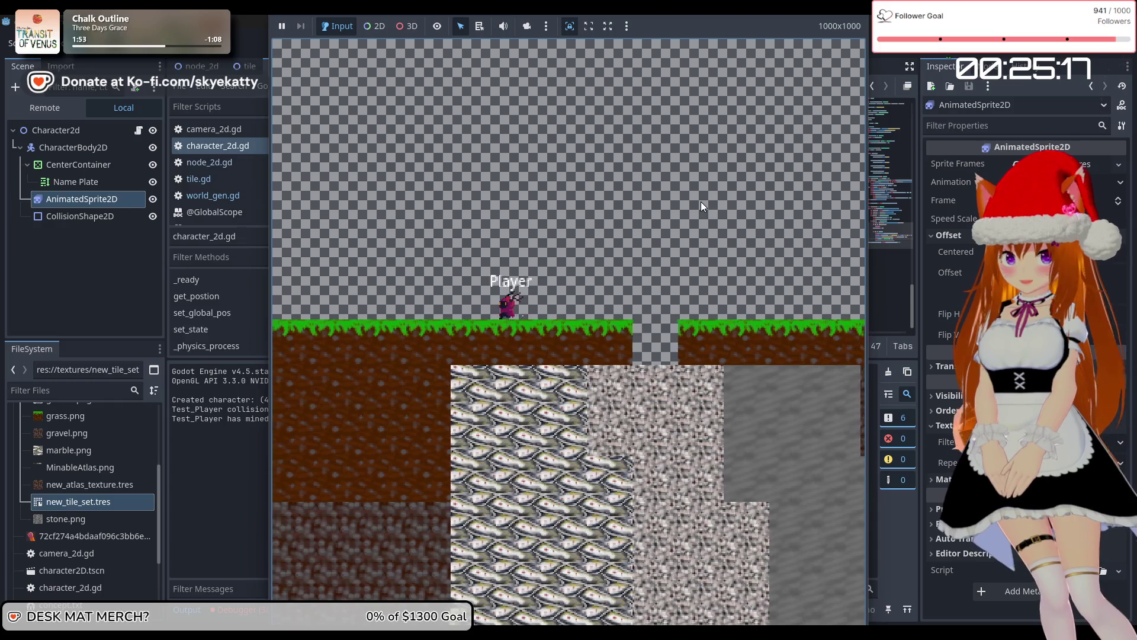
pyautogui.press('Left')
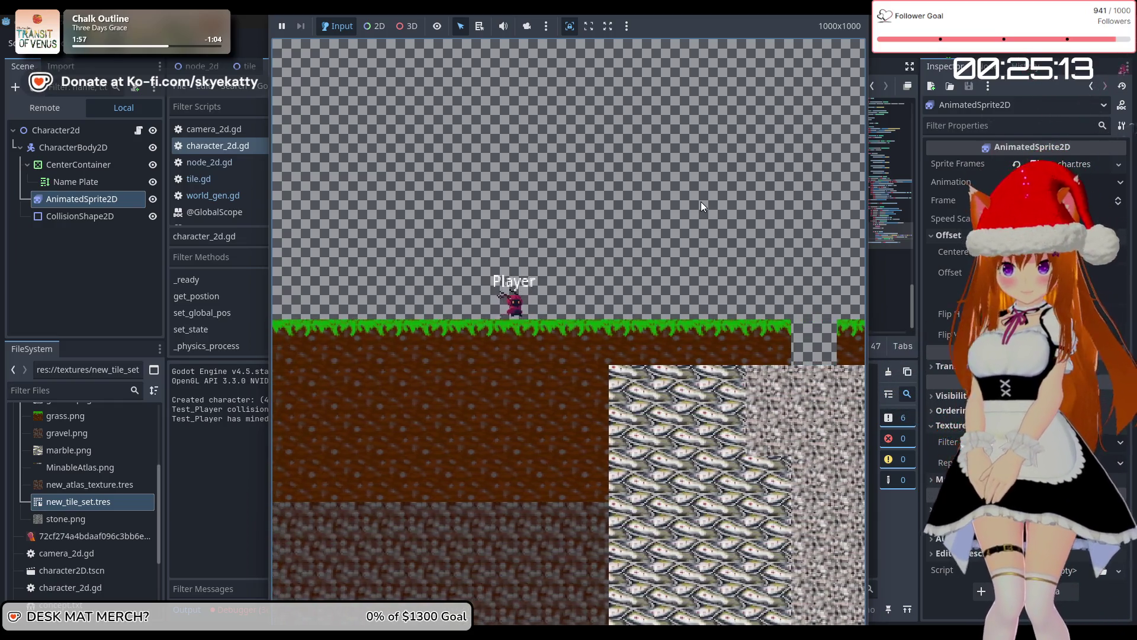
pyautogui.press('Left')
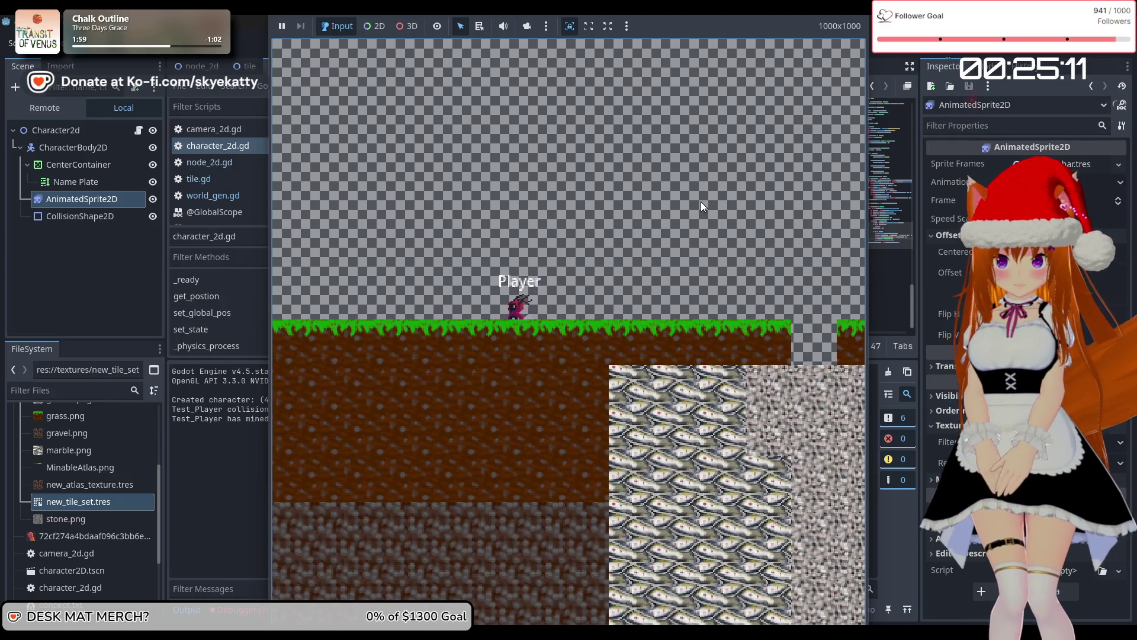
pyautogui.press('Right')
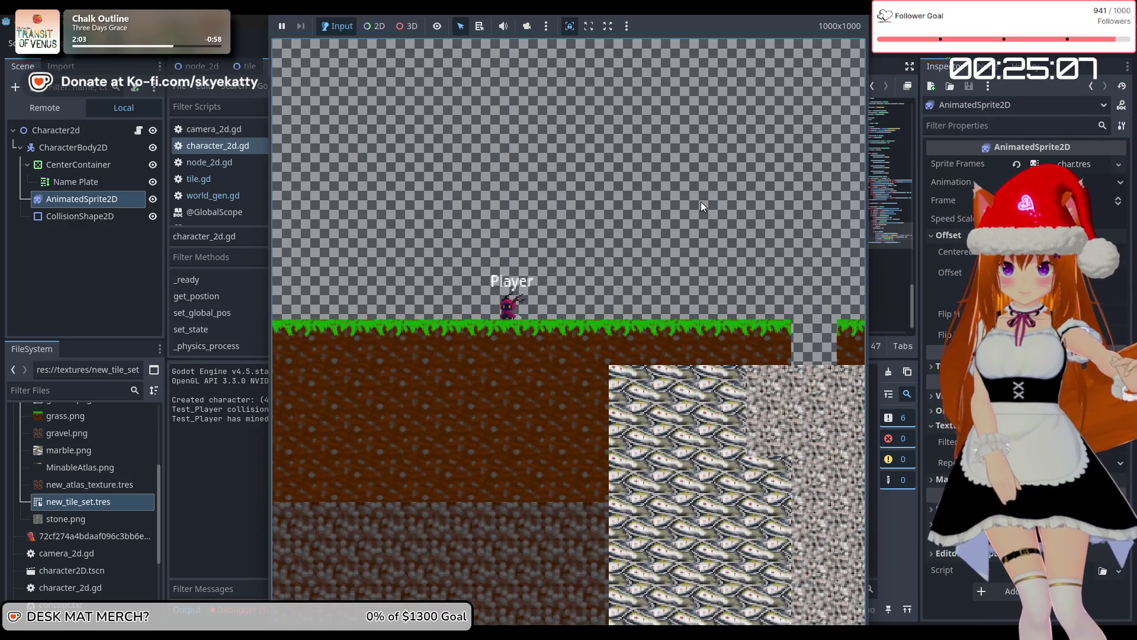
pyautogui.press('Right')
pyautogui.press('Right')
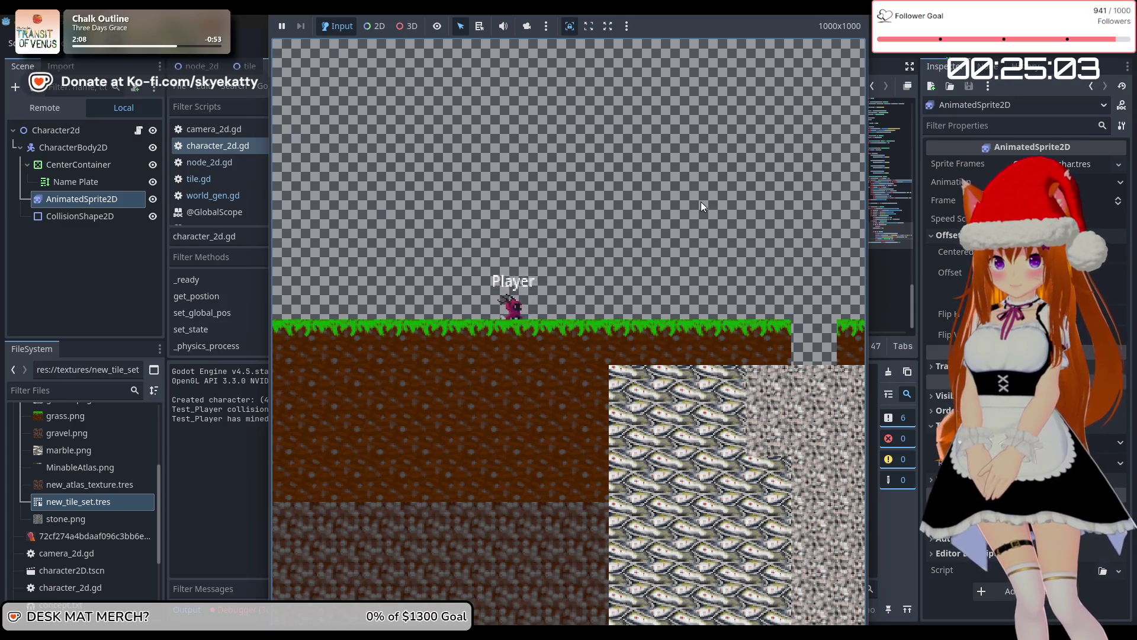
pyautogui.press('Right')
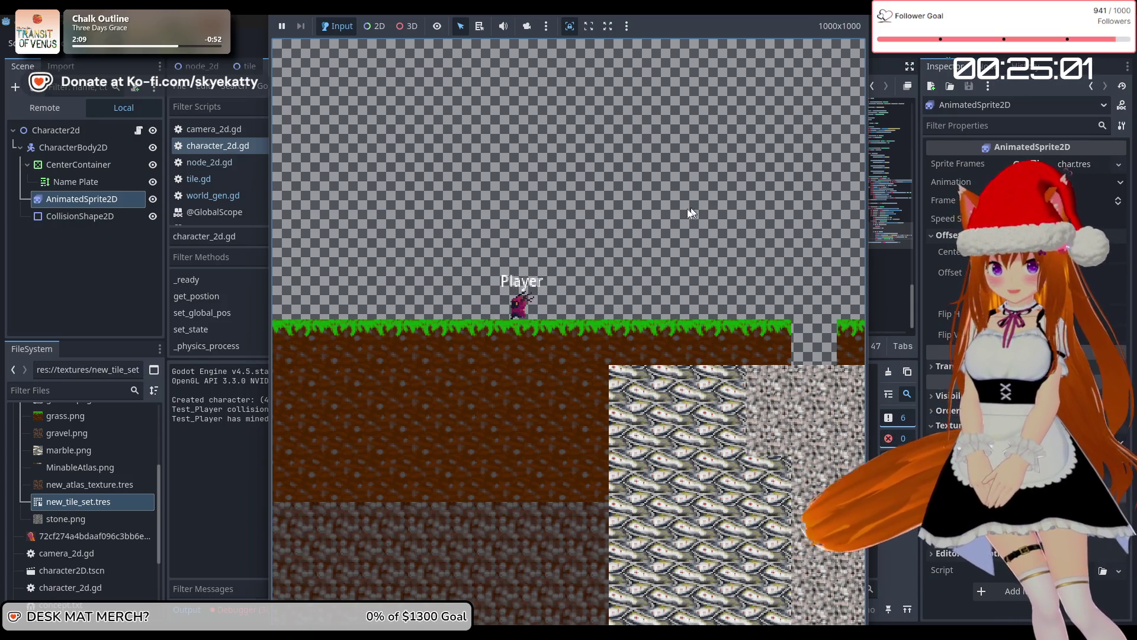
pyautogui.press('Left')
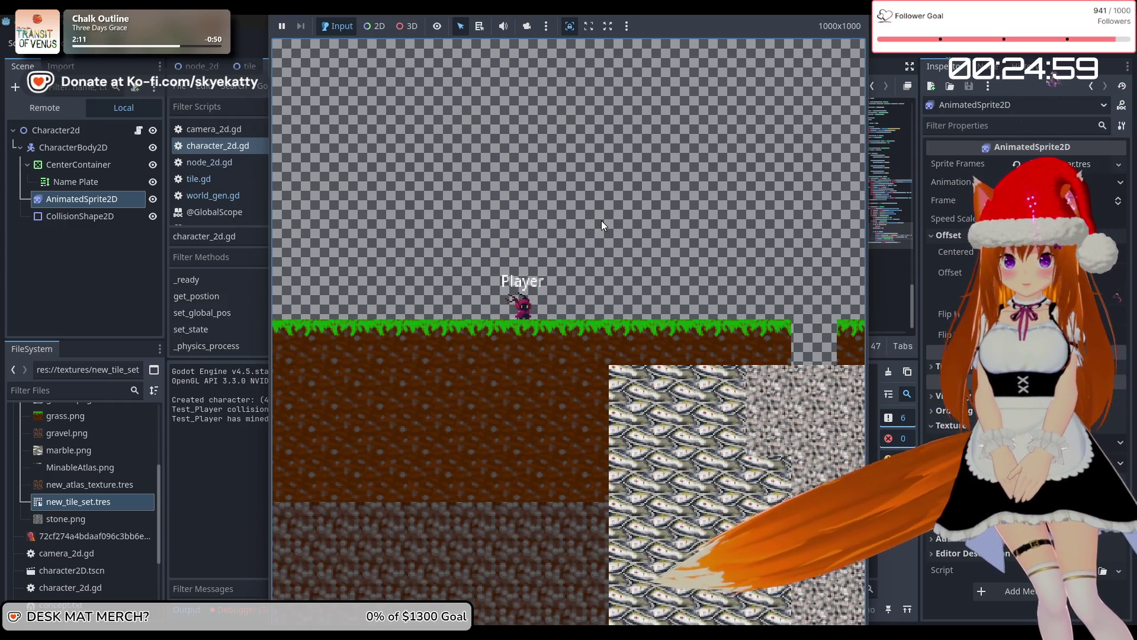
pyautogui.press('Left')
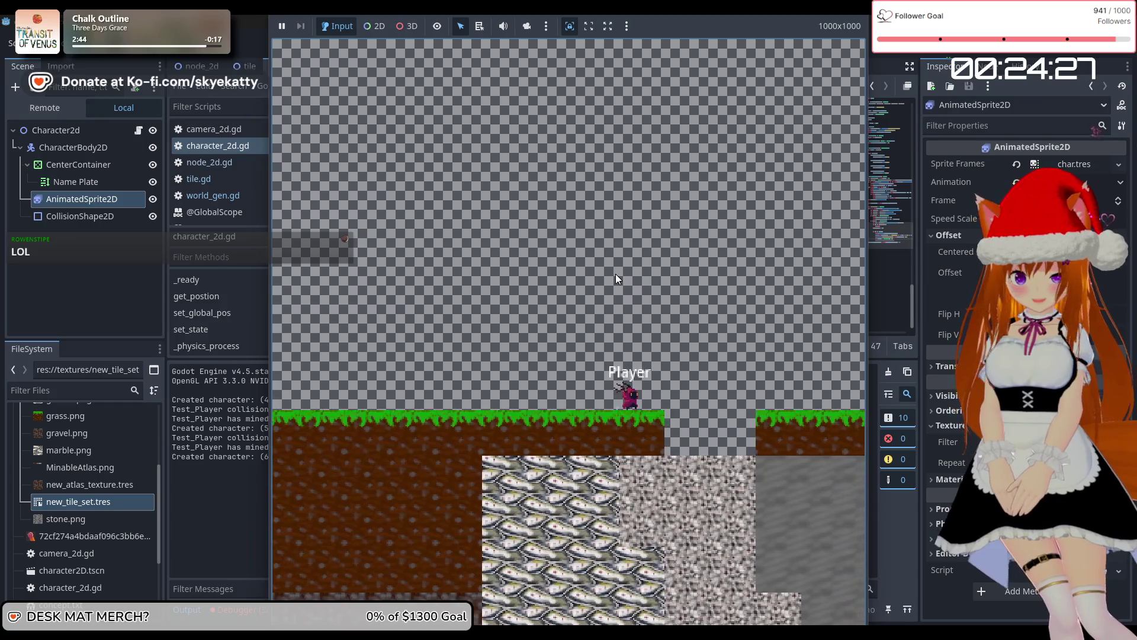
# Push the player right into the grass block to mine it, drop down through the gap, then stop with F8
pyautogui.press('d')
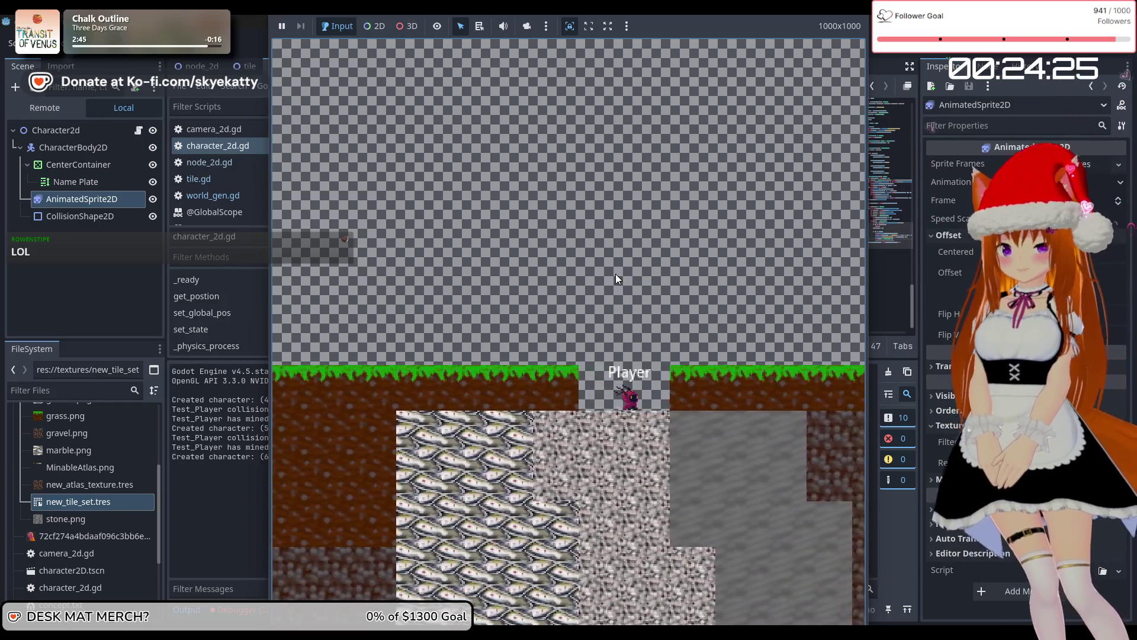
pyautogui.press('d')
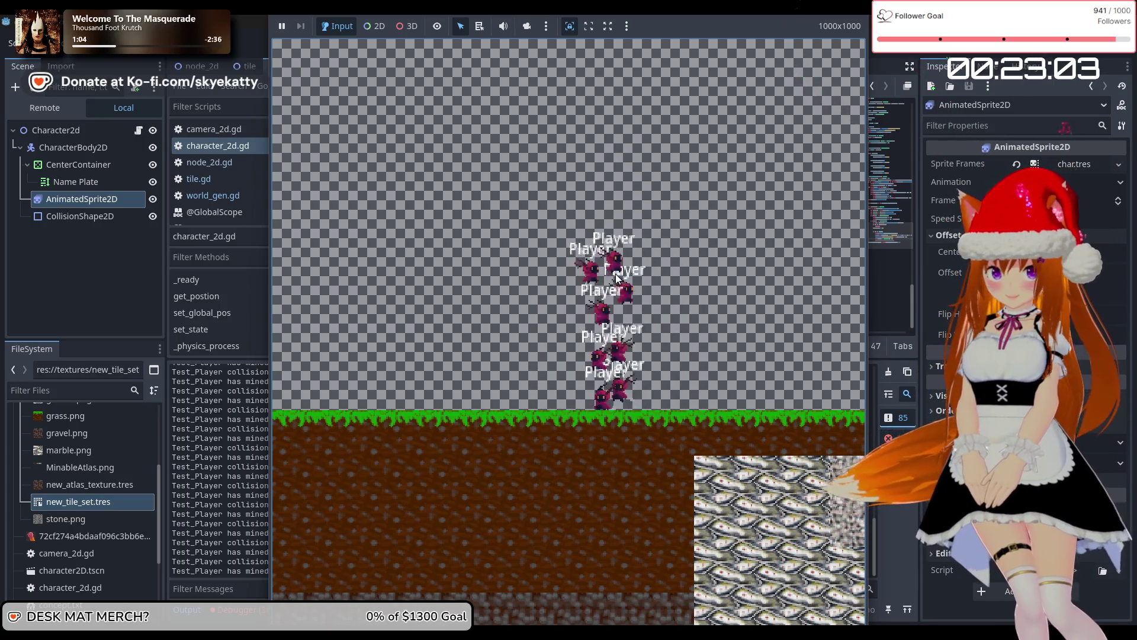
pyautogui.press('Down')
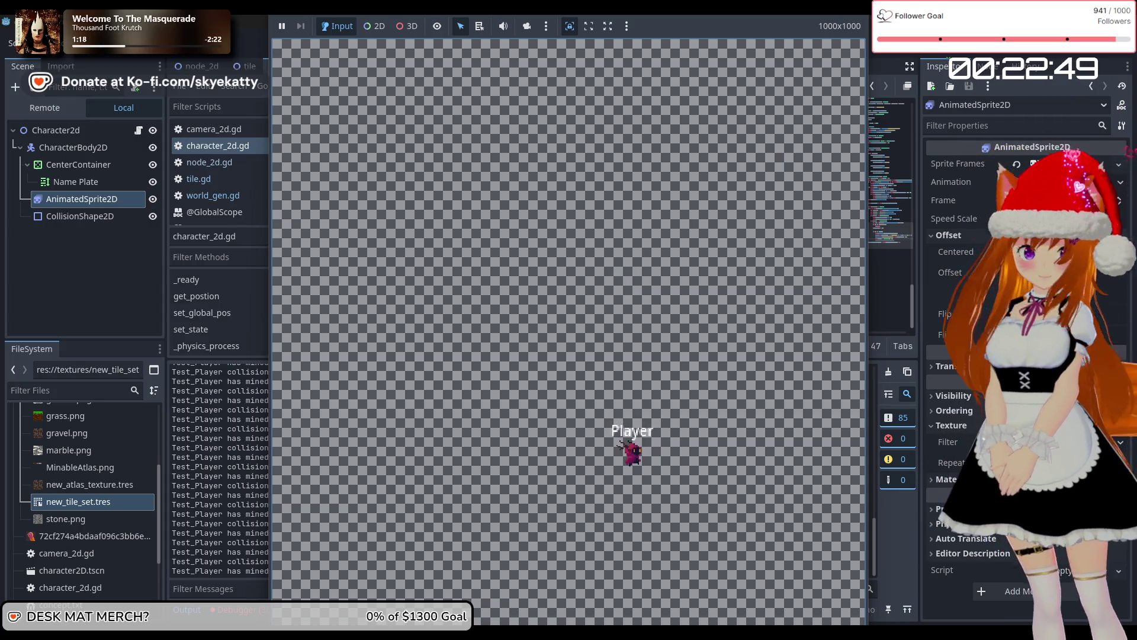
pyautogui.press('F8')
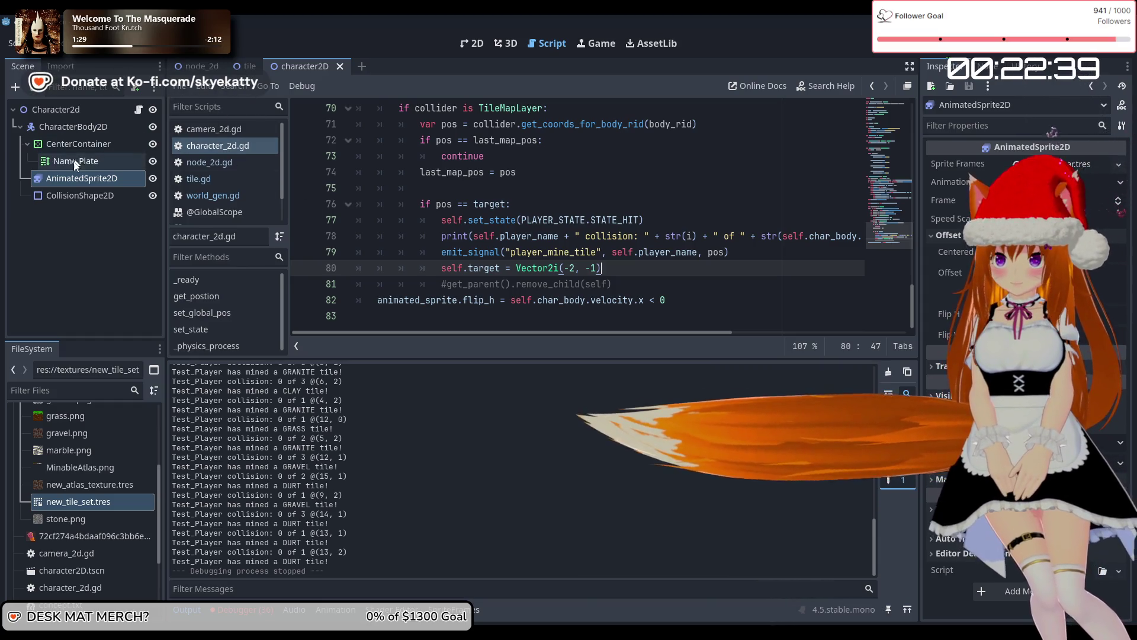
# Switch between the node_2d and tile scene tabs, ending on the tile scene's MinableAtlas.png tile set
pyautogui.click(201, 65)
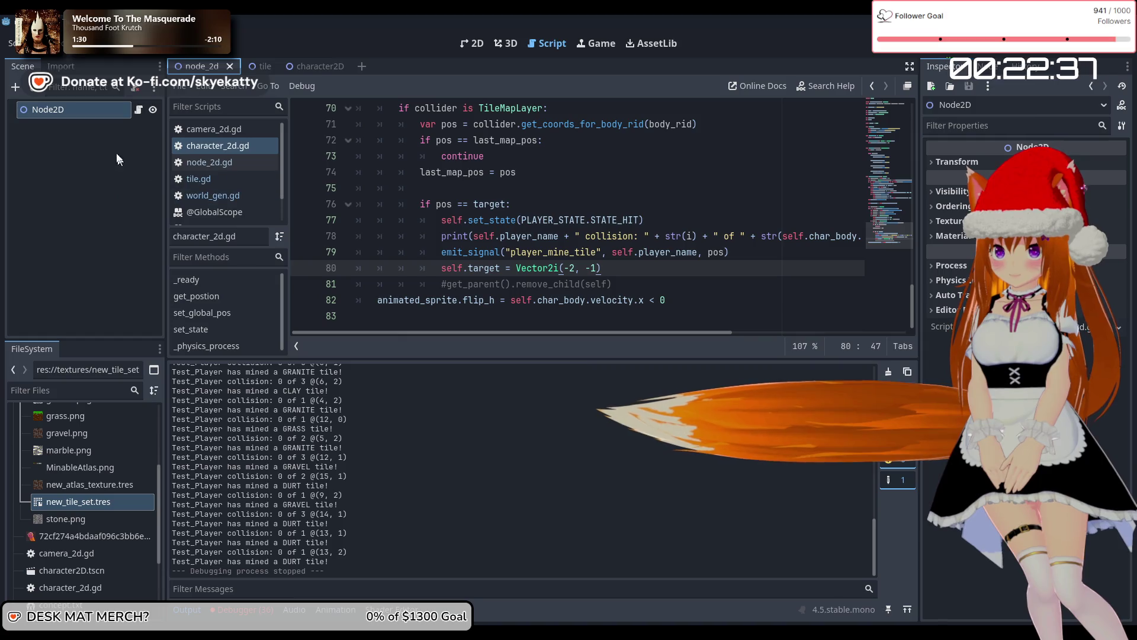
pyautogui.click(256, 66)
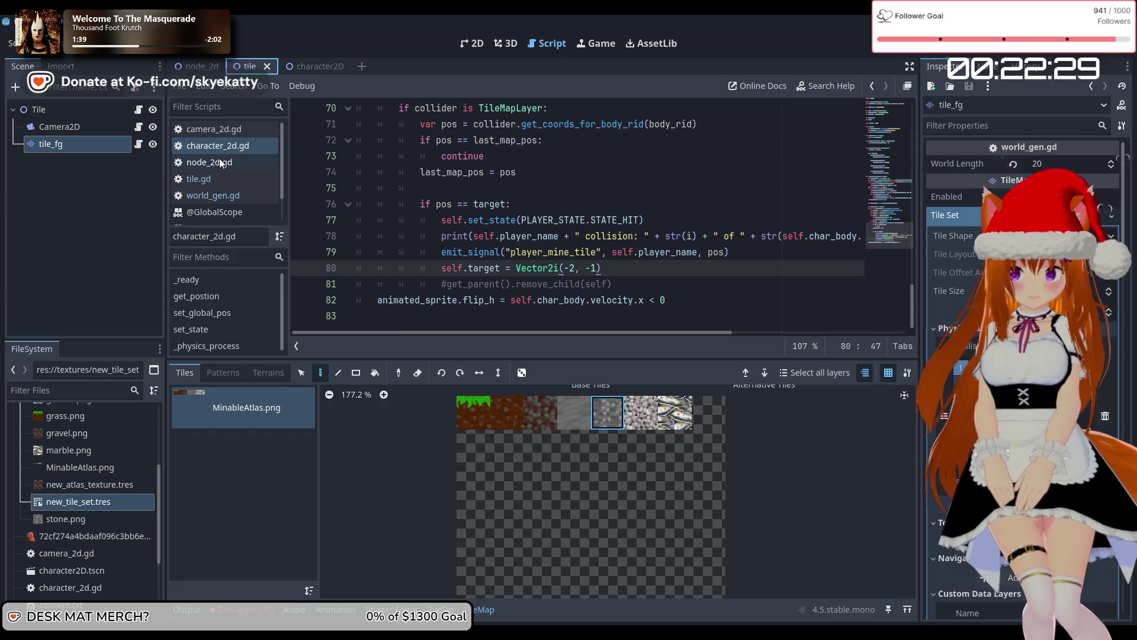
pyautogui.click(189, 61)
pyautogui.click(260, 65)
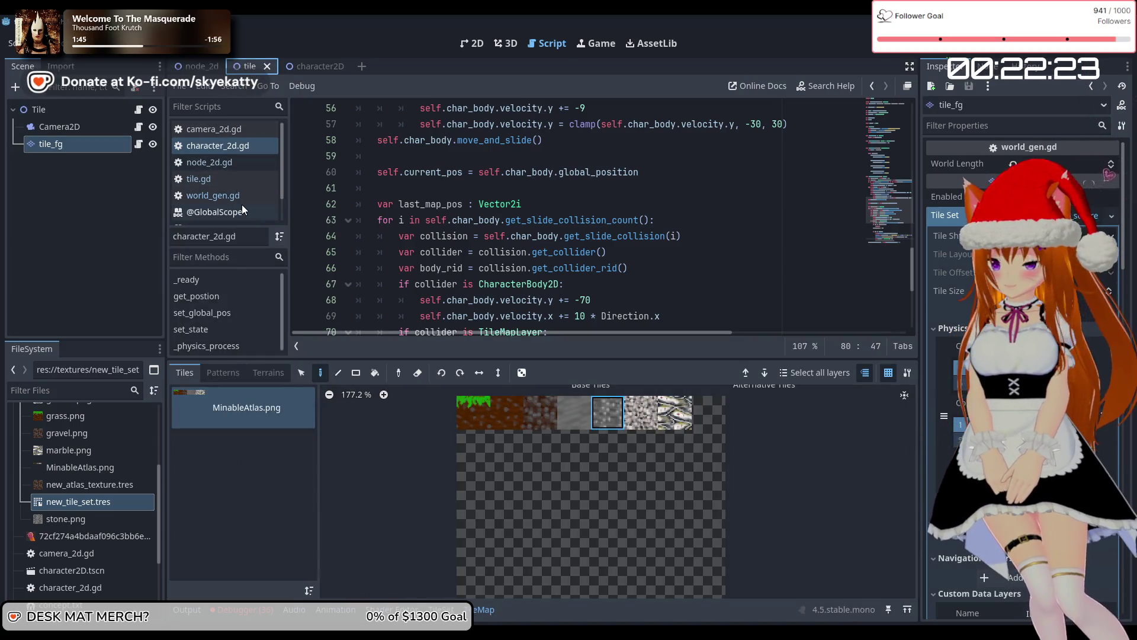
pyautogui.scroll(-1, 241, 204)
pyautogui.scroll(1, 242, 205)
pyautogui.scroll(-5, 546, 210)
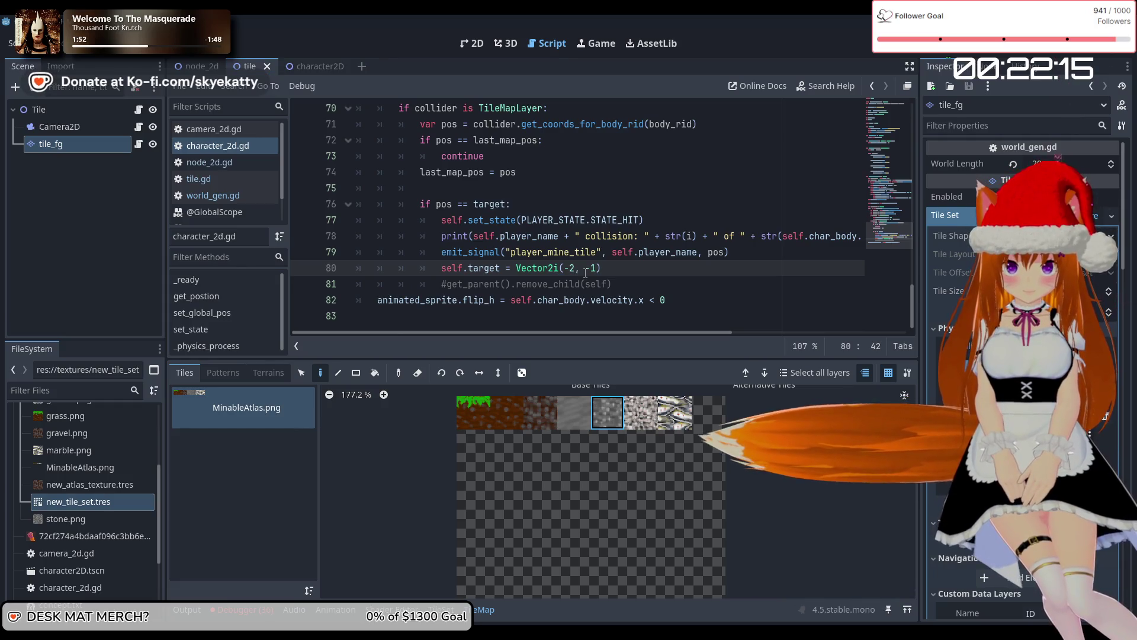
# Edit line 80 so the mining target reads Vector2i(-10, -1) instead of Vector2i(-2, -1)
pyautogui.doubleClick(571, 268)
pyautogui.write('5')
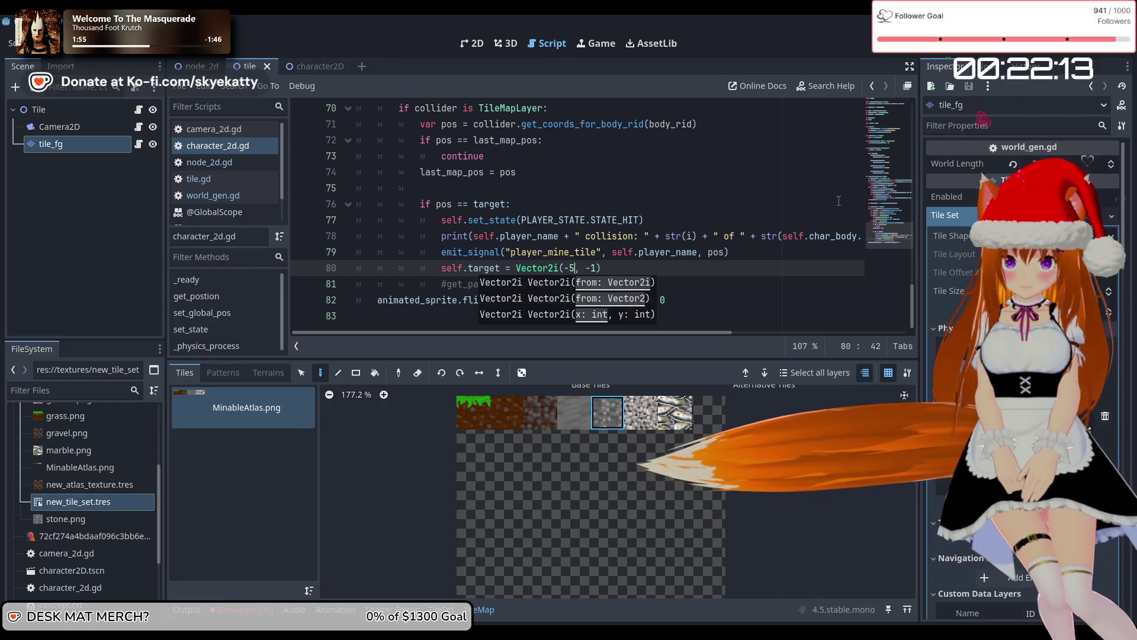
pyautogui.press('Up')
pyautogui.press('Up')
pyautogui.press('Up')
pyautogui.click(575, 274)
pyautogui.press('BackSpace')
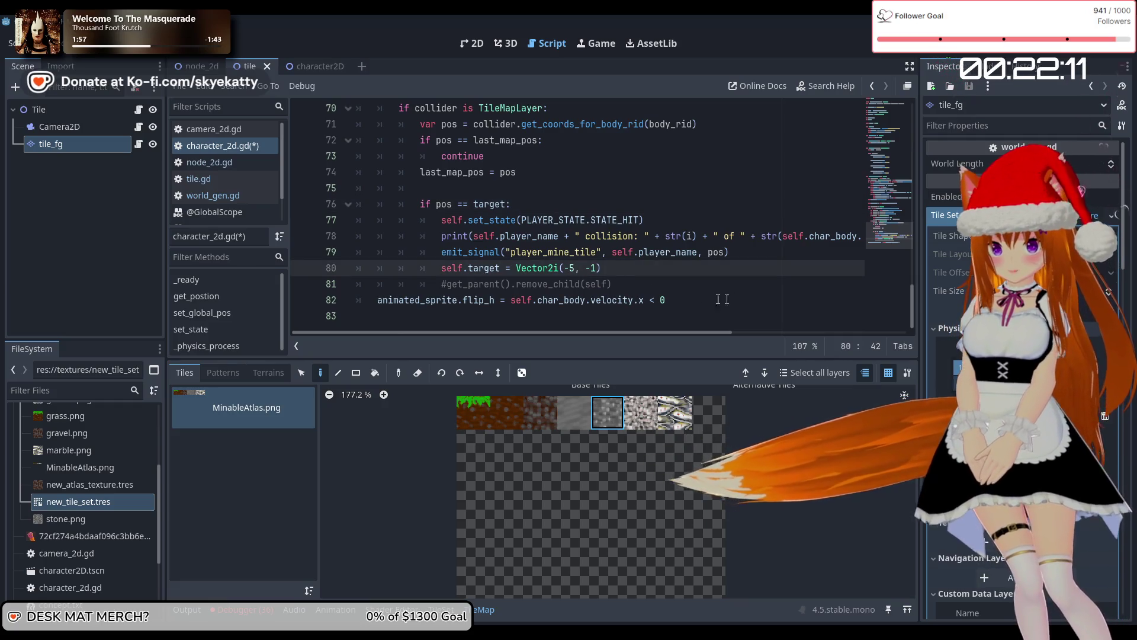
pyautogui.write('10')
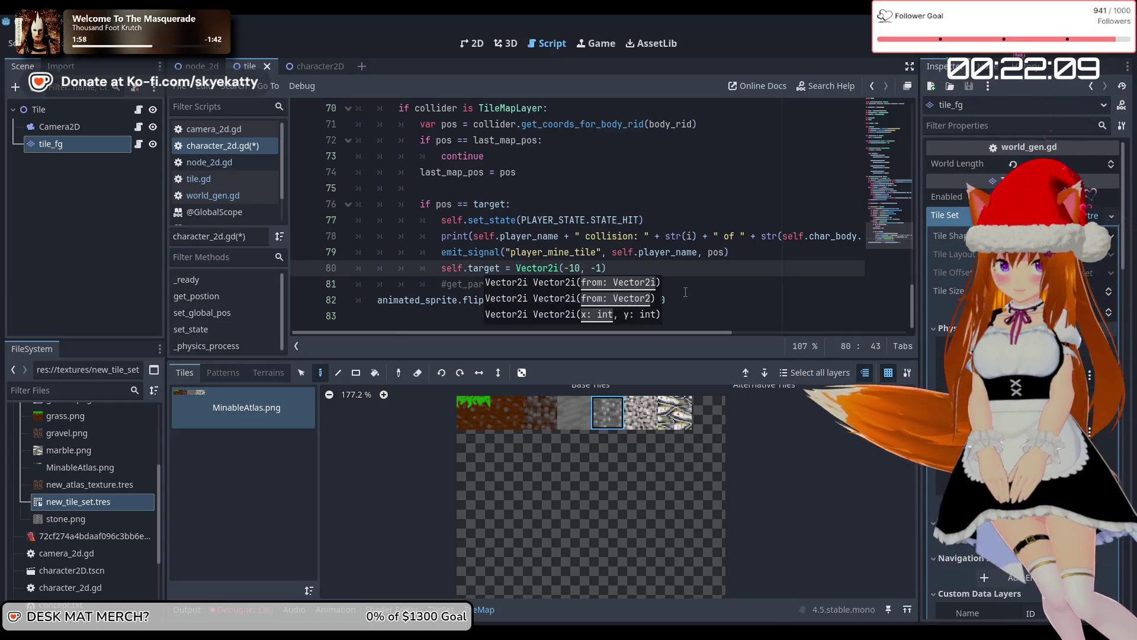
pyautogui.click(630, 277)
pyautogui.click(630, 273)
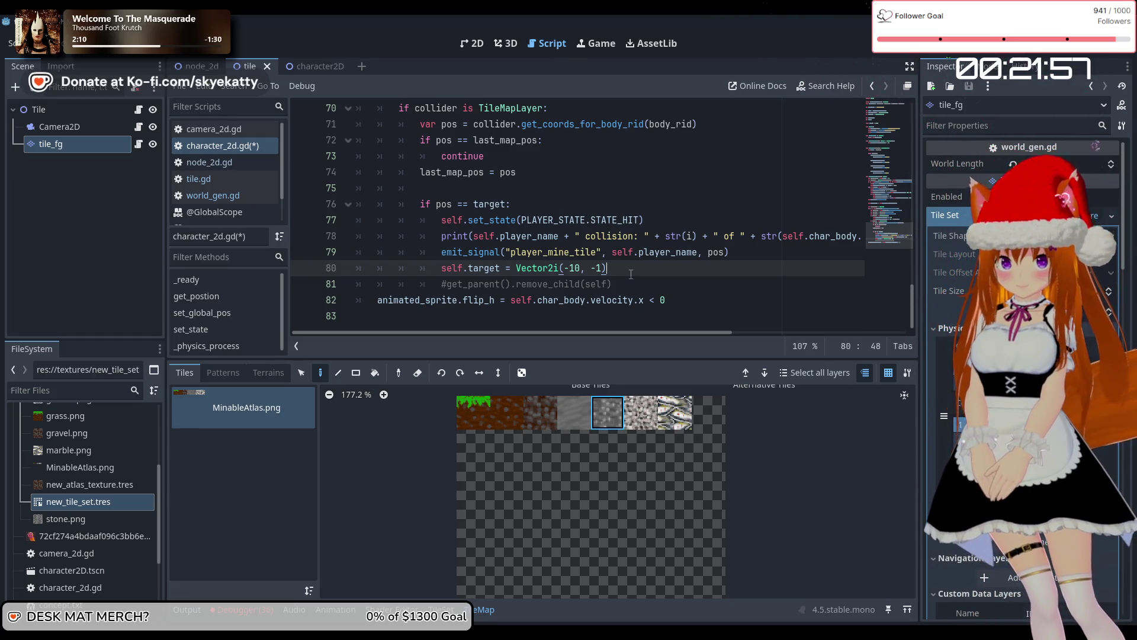
# Review the _physics_process code, settling on the floor and wall check at line 48
pyautogui.scroll(3, 631, 225)
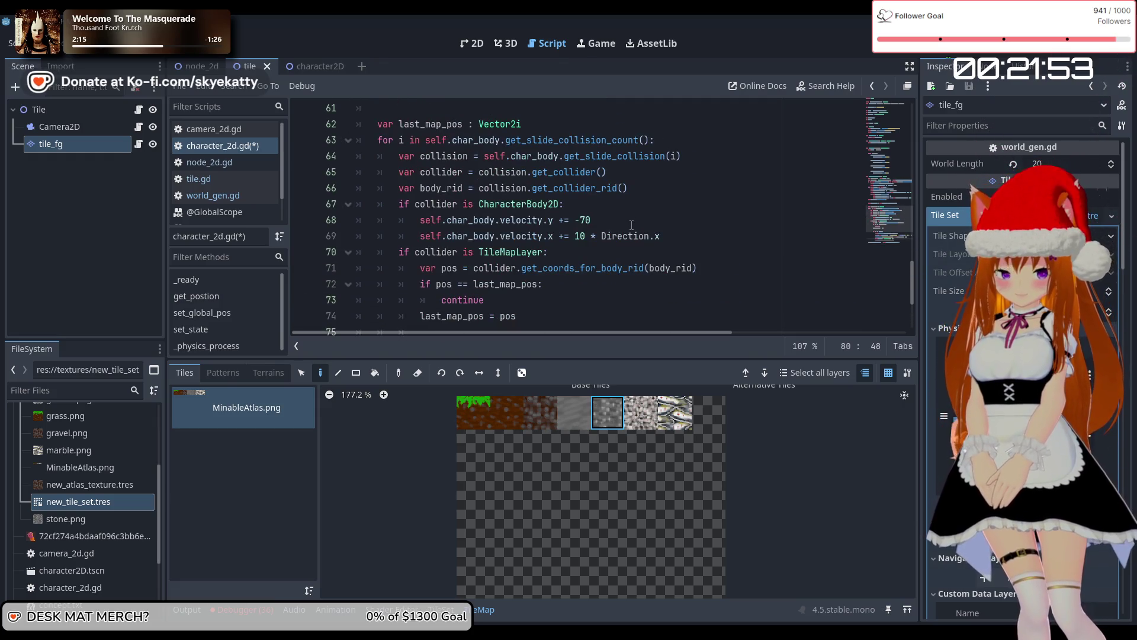
pyautogui.scroll(8, 631, 225)
pyautogui.scroll(-4, 631, 225)
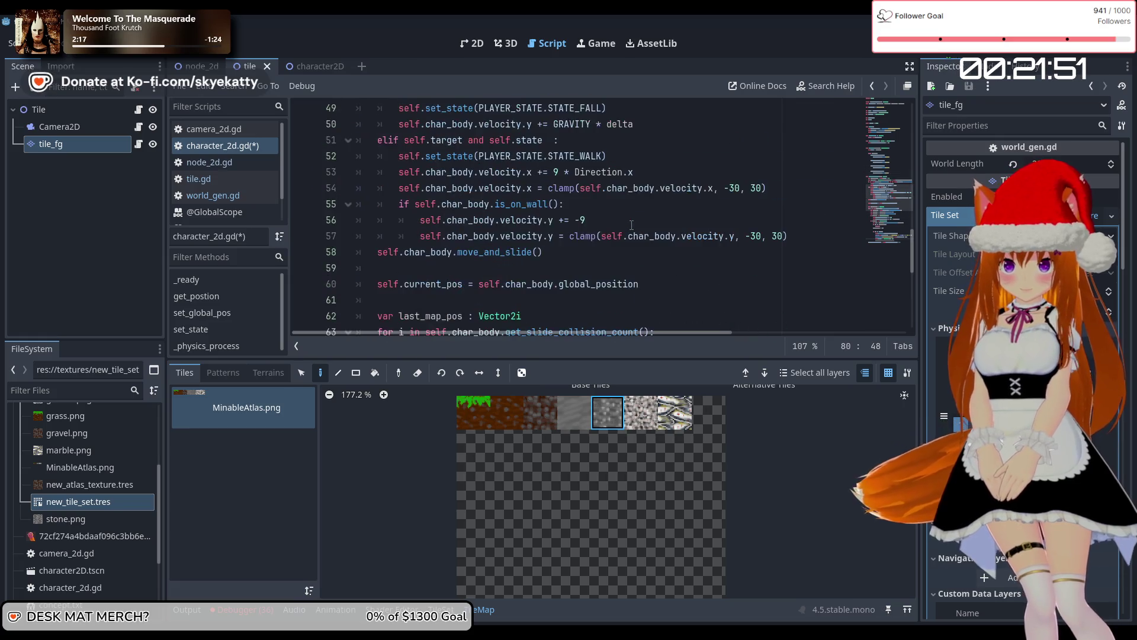
pyautogui.scroll(-5, 631, 226)
pyautogui.scroll(2, 632, 225)
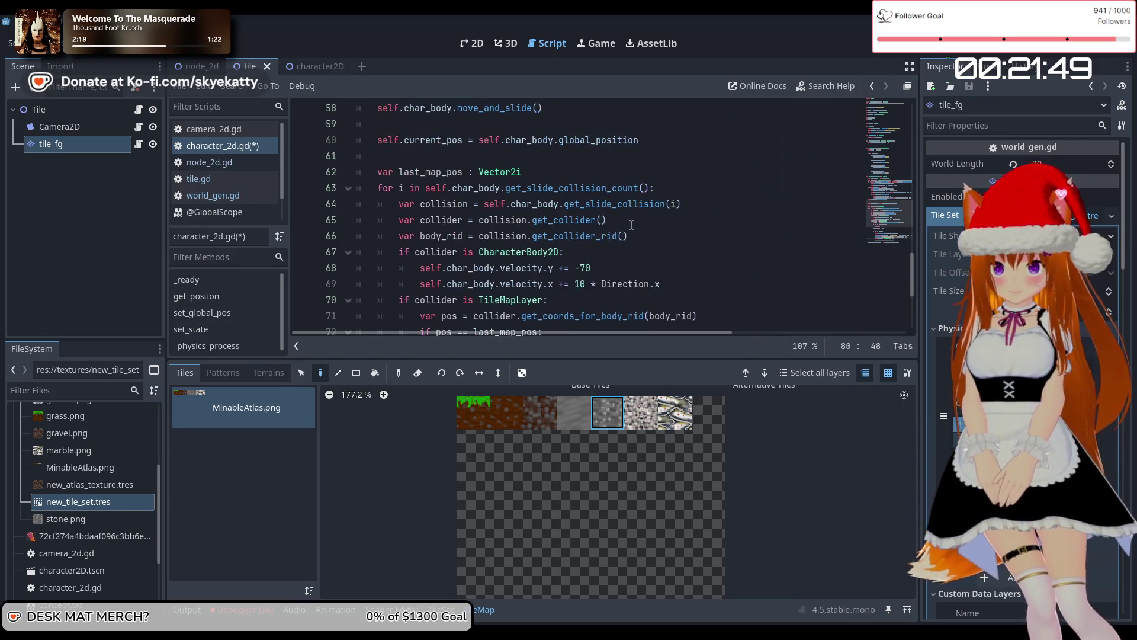
pyautogui.scroll(-1, 631, 226)
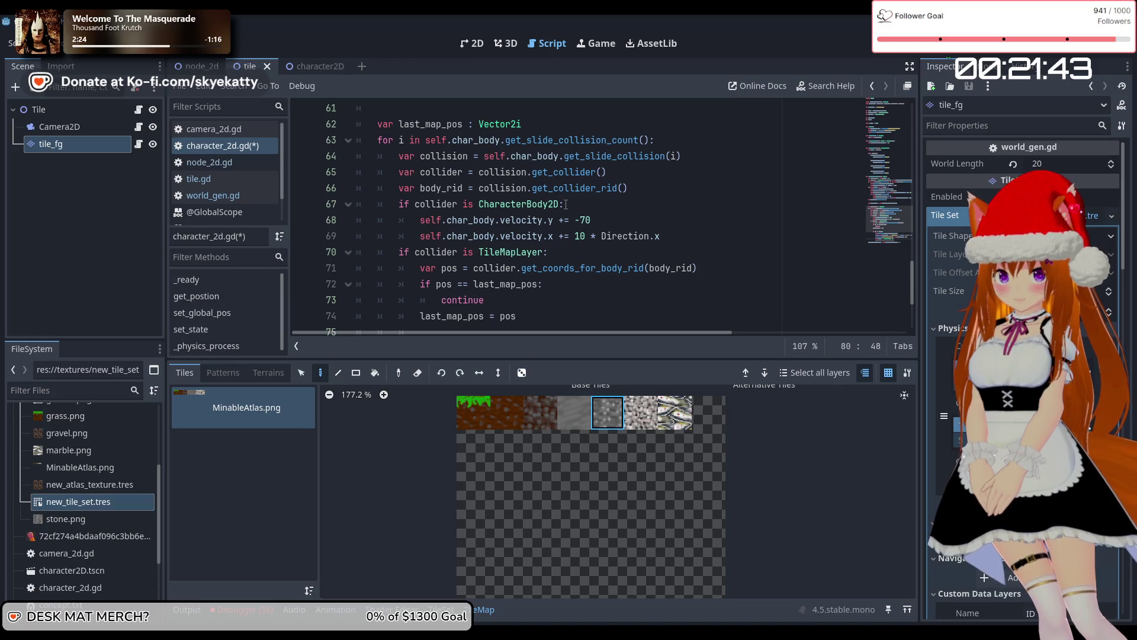
pyautogui.scroll(-1, 566, 204)
pyautogui.scroll(1, 532, 211)
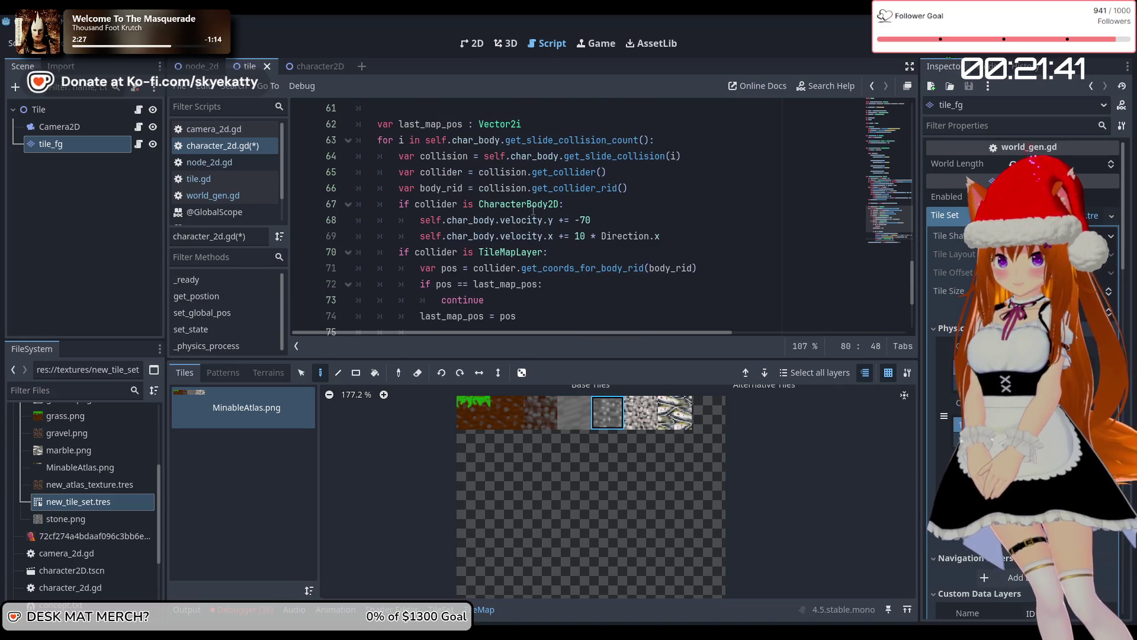
pyautogui.moveTo(532, 210)
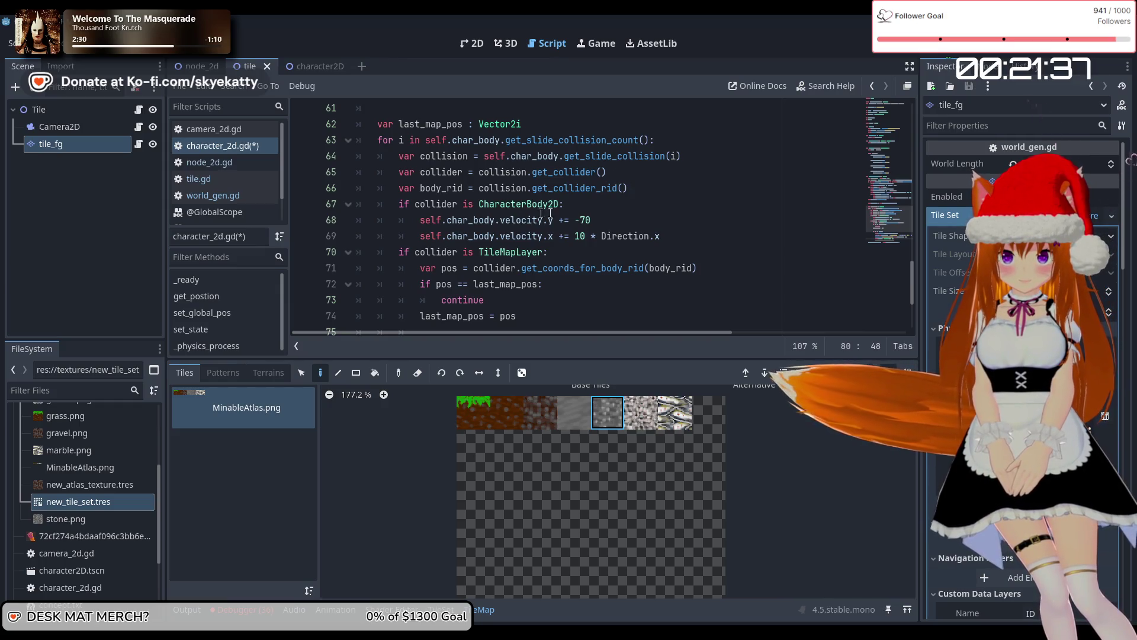
pyautogui.scroll(5, 658, 172)
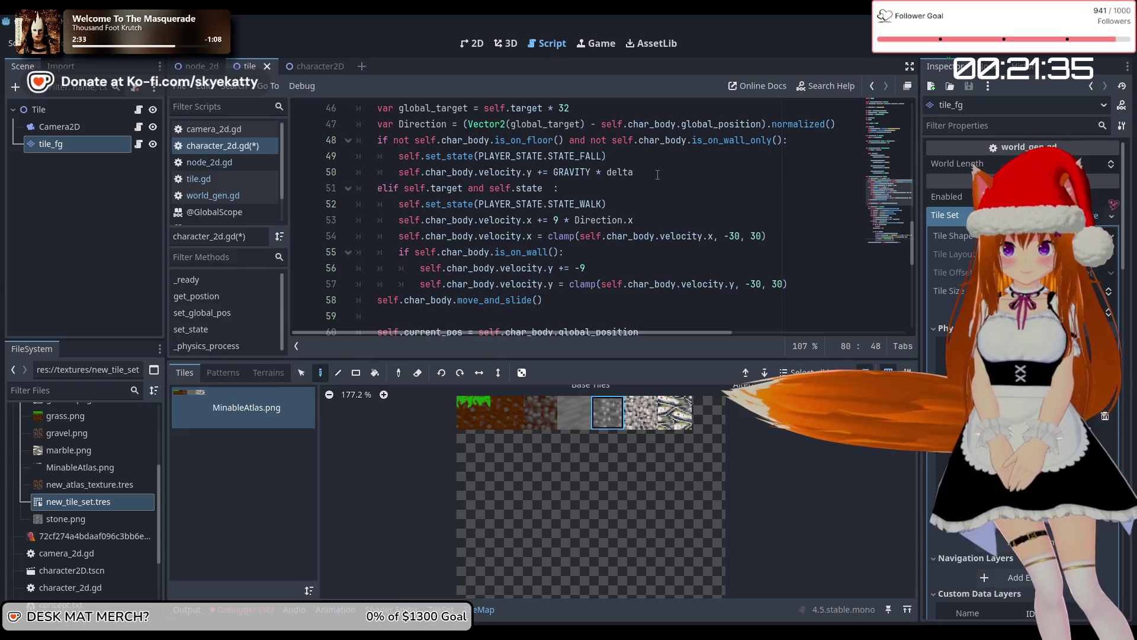
pyautogui.scroll(3, 658, 175)
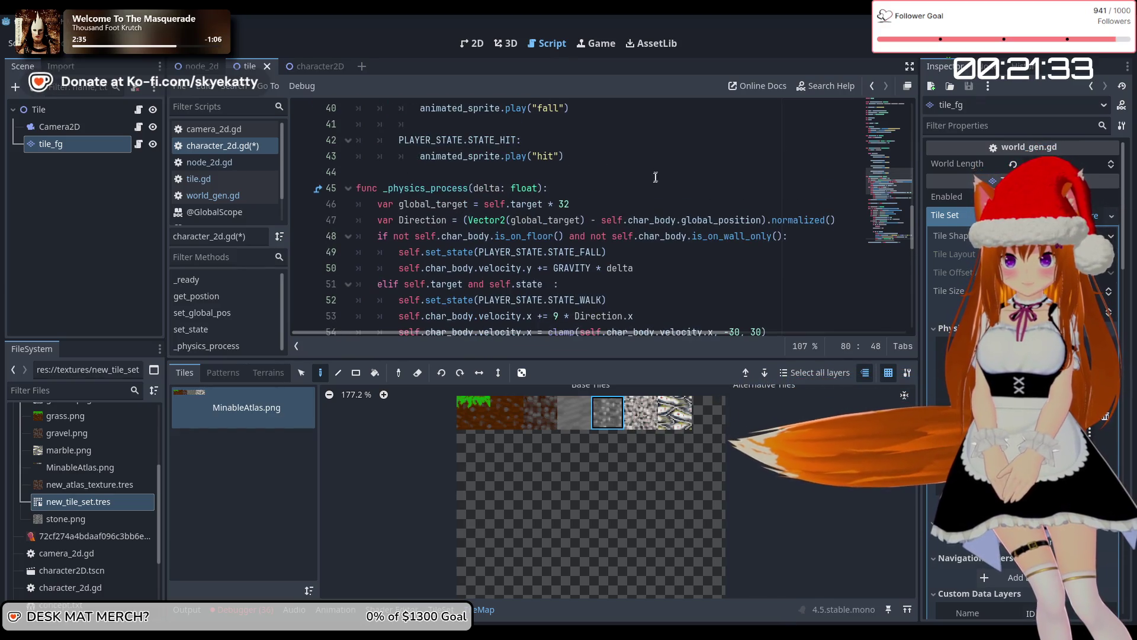
pyautogui.scroll(-3, 635, 172)
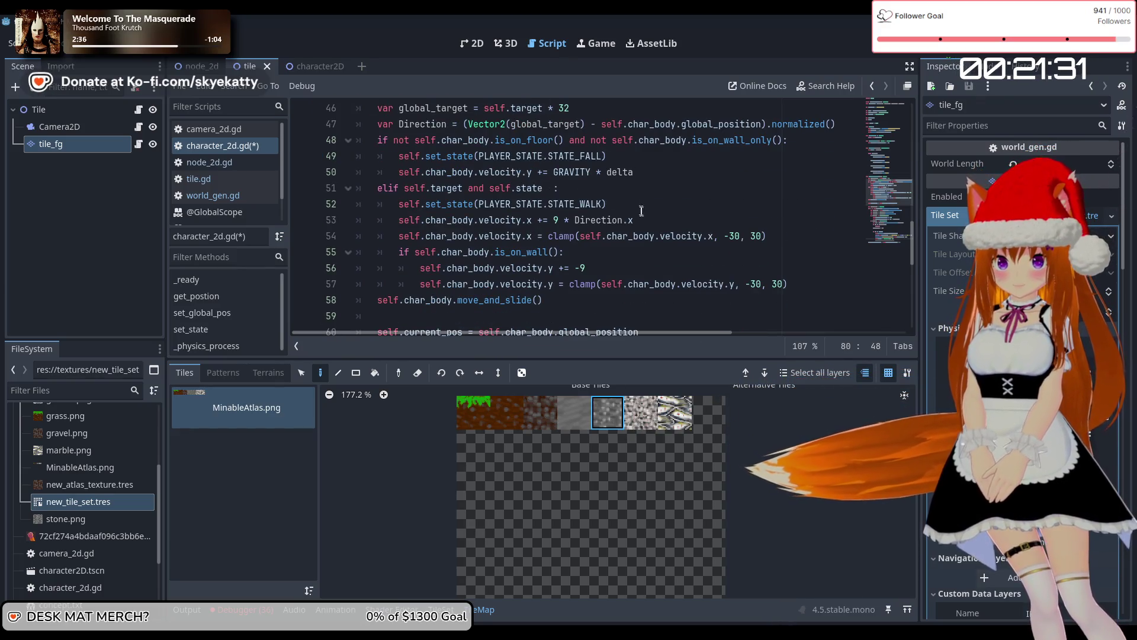
pyautogui.scroll(2, 645, 212)
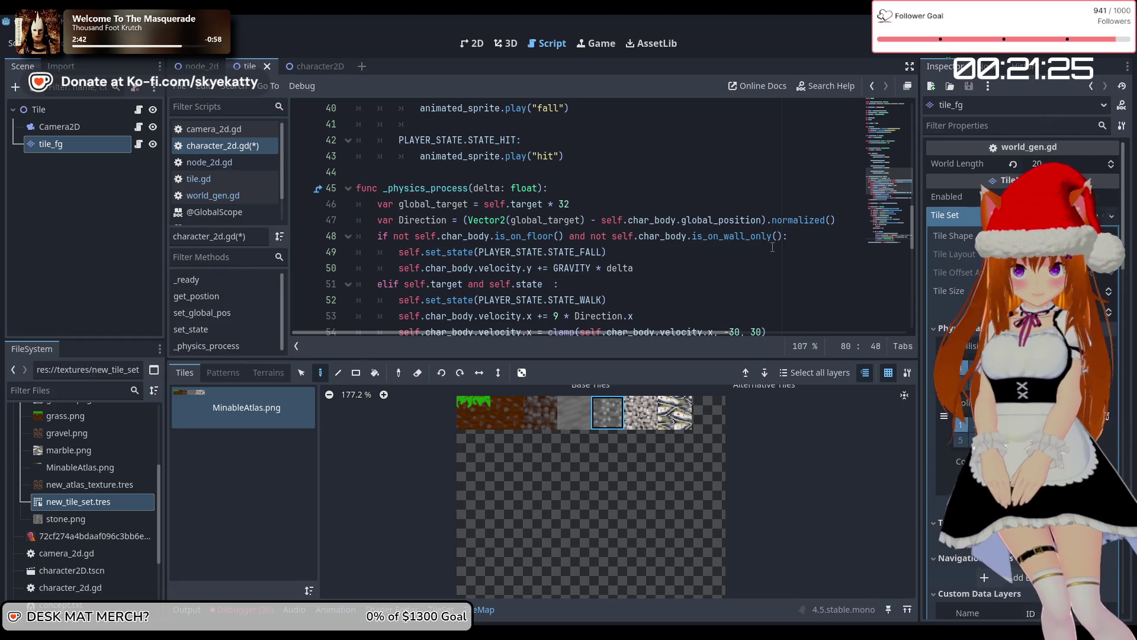
pyautogui.scroll(-1, 782, 245)
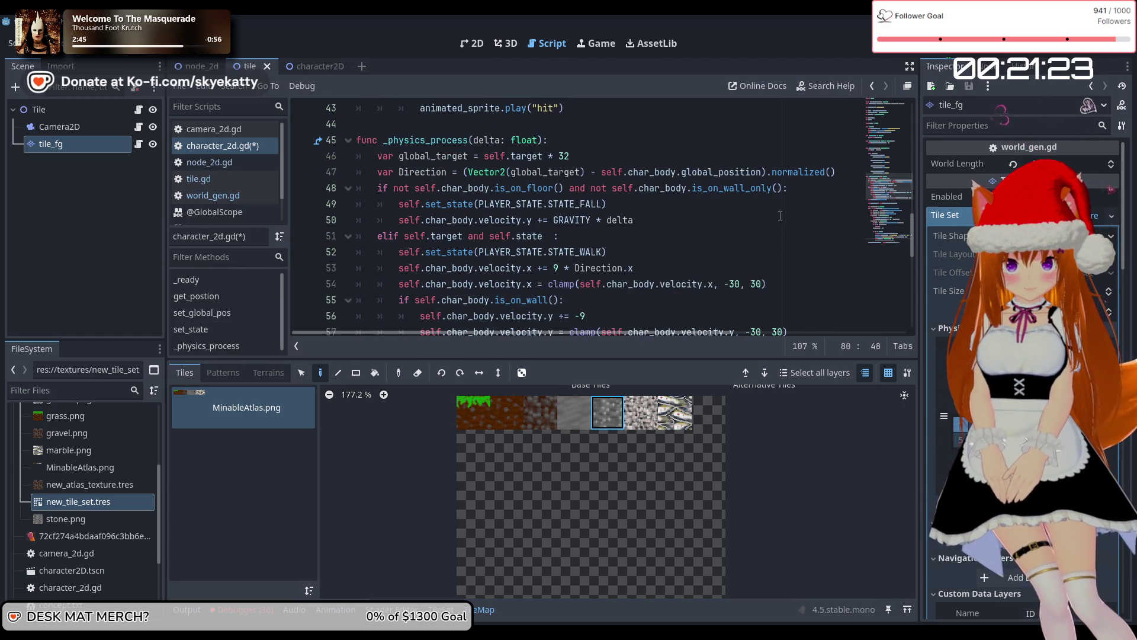
pyautogui.click(782, 194)
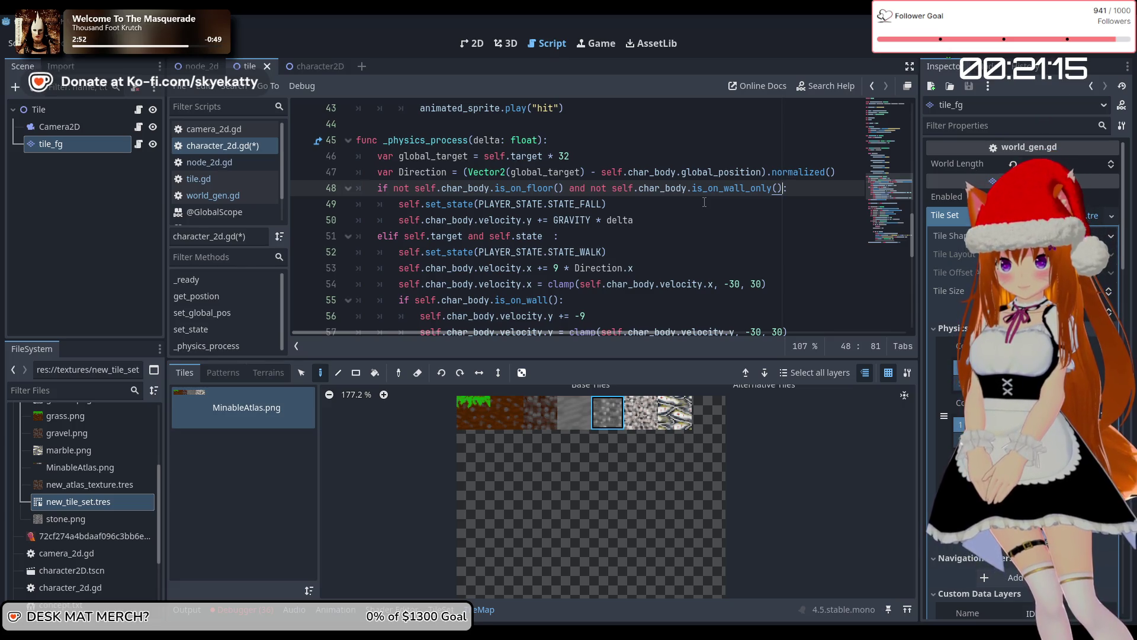
pyautogui.scroll(-5, 704, 202)
pyautogui.scroll(4, 705, 203)
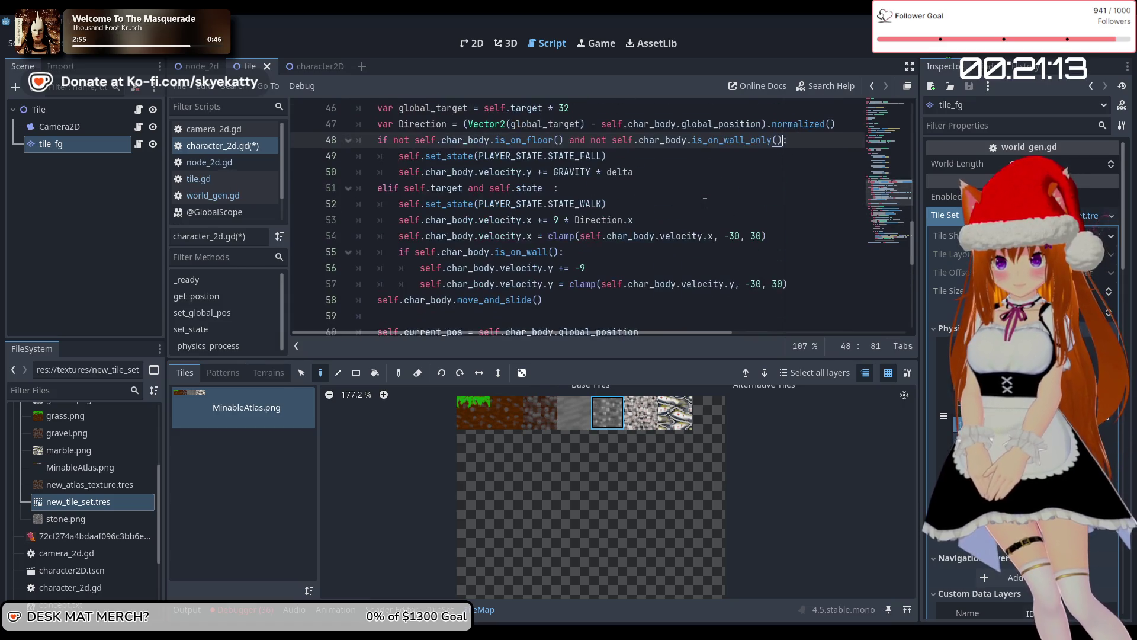
pyautogui.scroll(1, 704, 202)
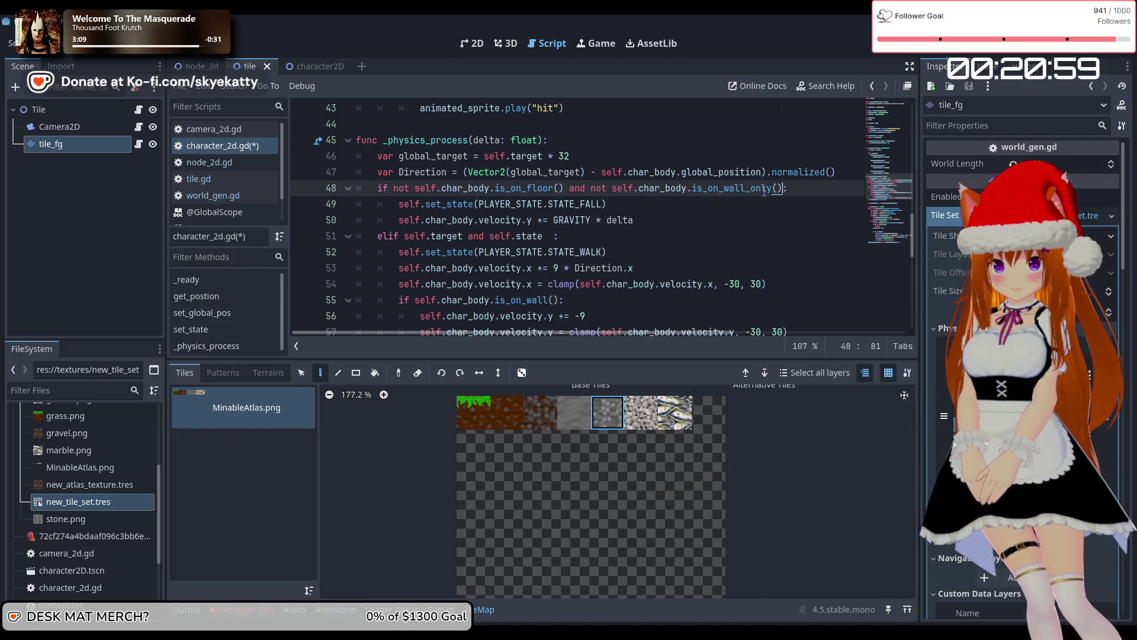
pyautogui.moveTo(764, 191)
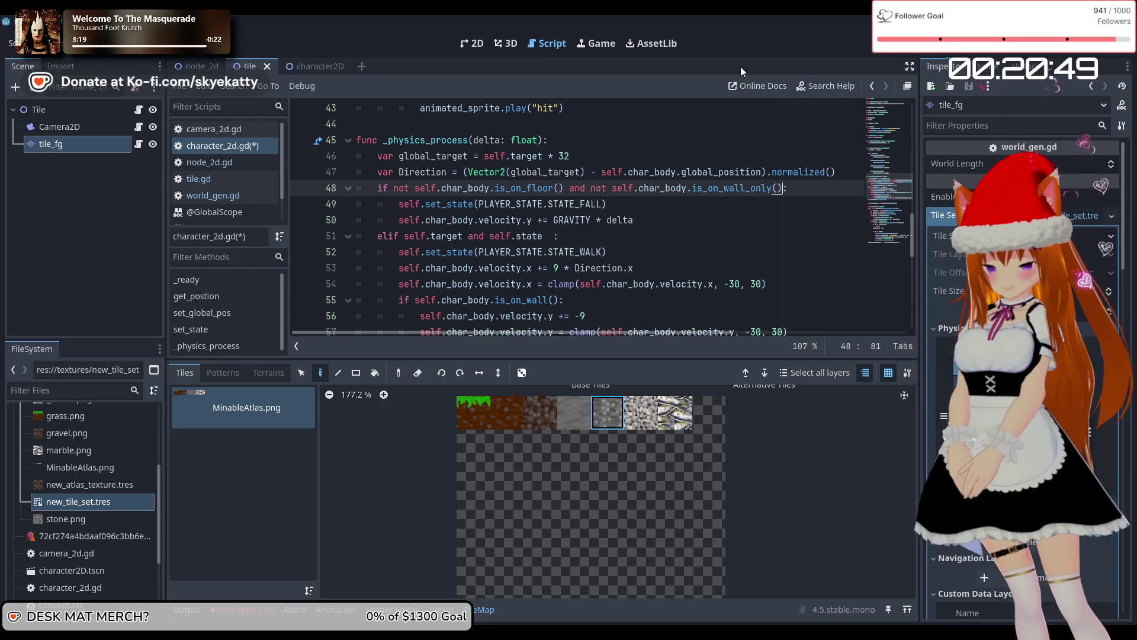
pyautogui.click(713, 217)
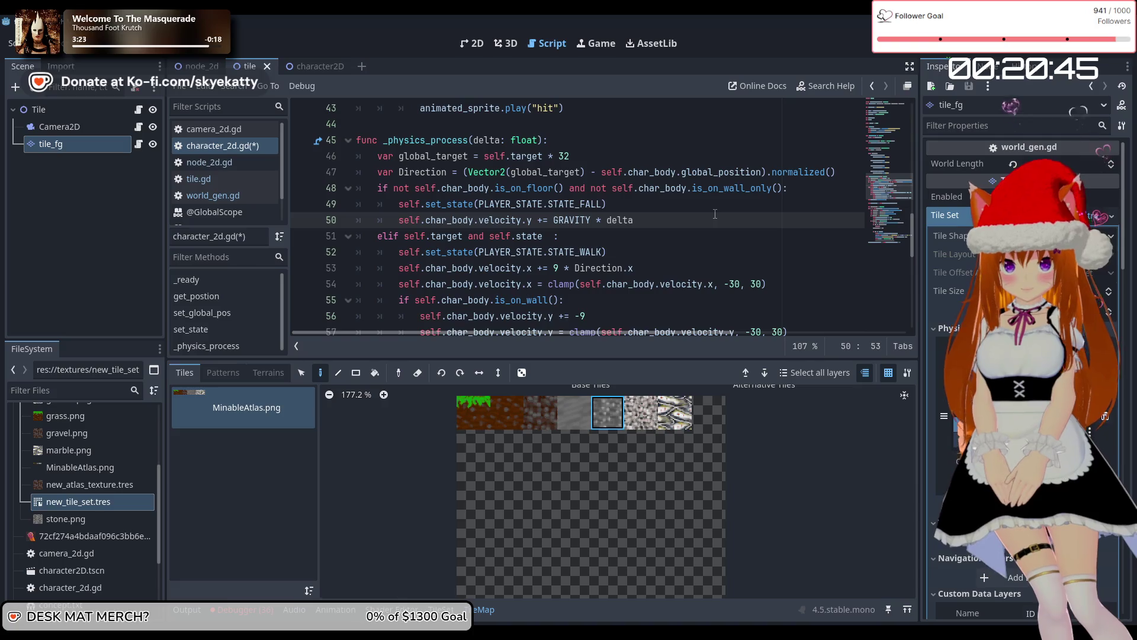
pyautogui.moveTo(786, 188); pyautogui.dragTo(604, 187)
pyautogui.click(672, 251)
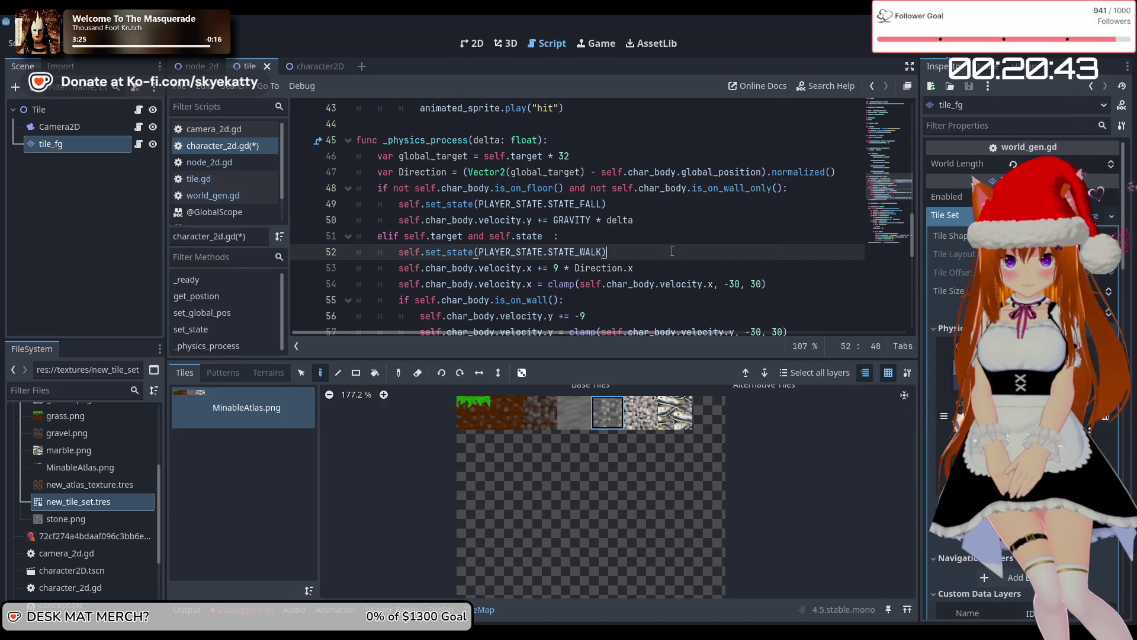
pyautogui.scroll(-3, 671, 251)
pyautogui.scroll(5, 675, 248)
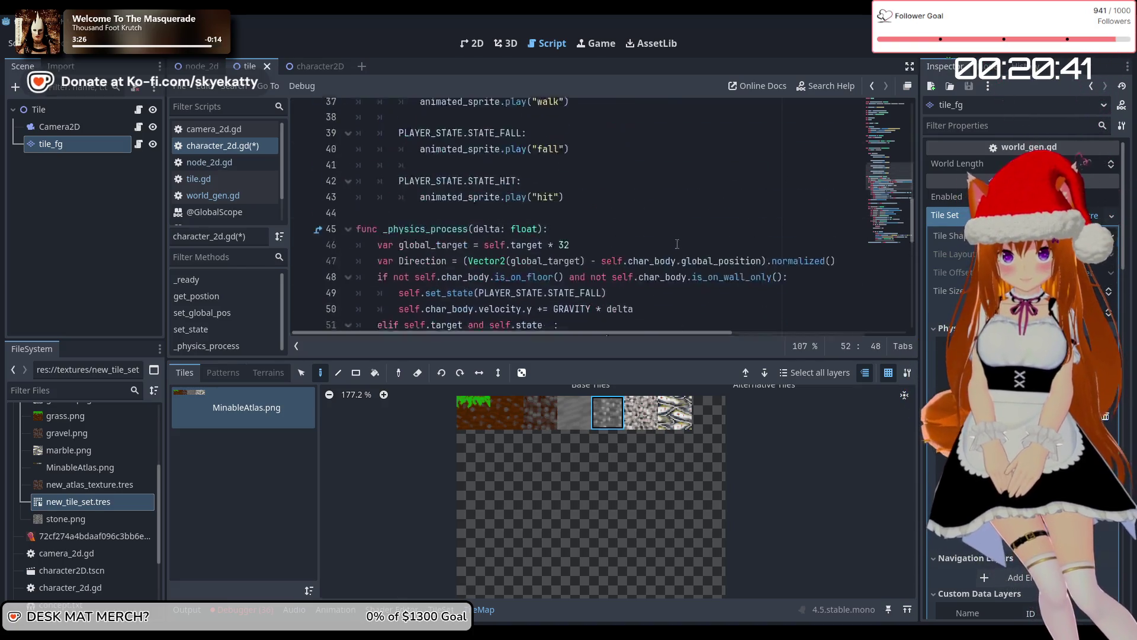
pyautogui.scroll(-3, 677, 244)
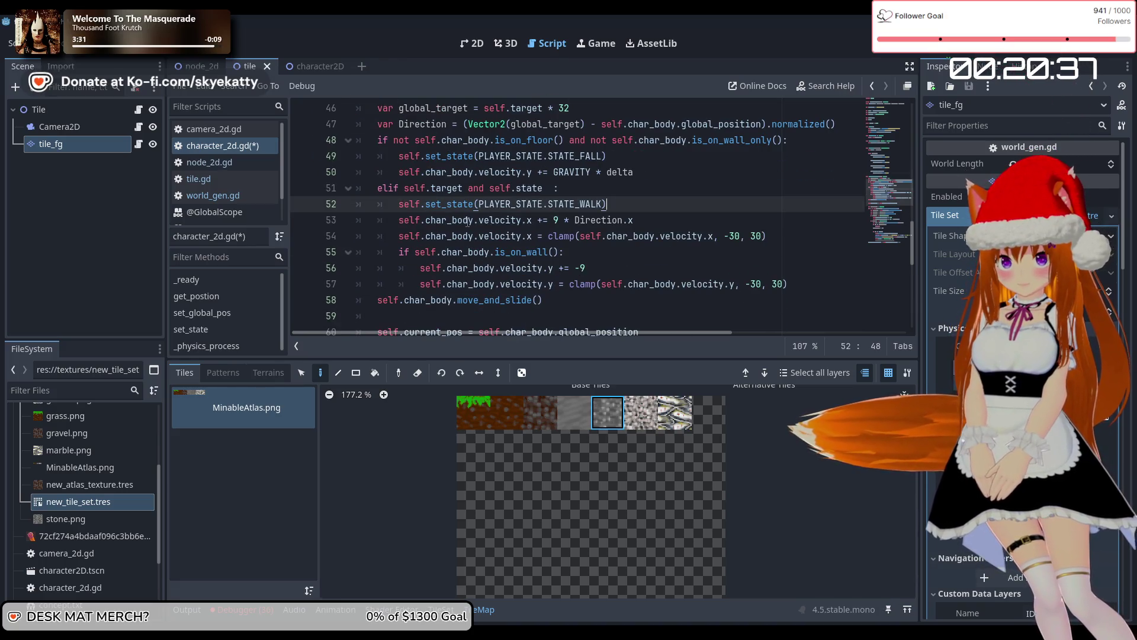
pyautogui.scroll(2, 667, 217)
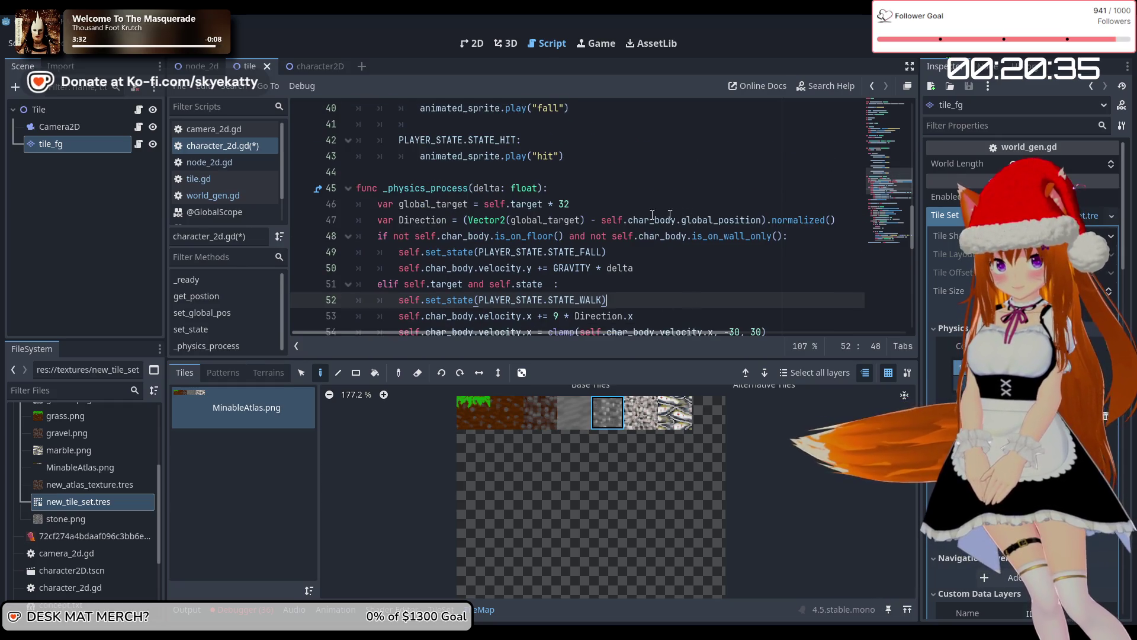
pyautogui.scroll(-7, 558, 227)
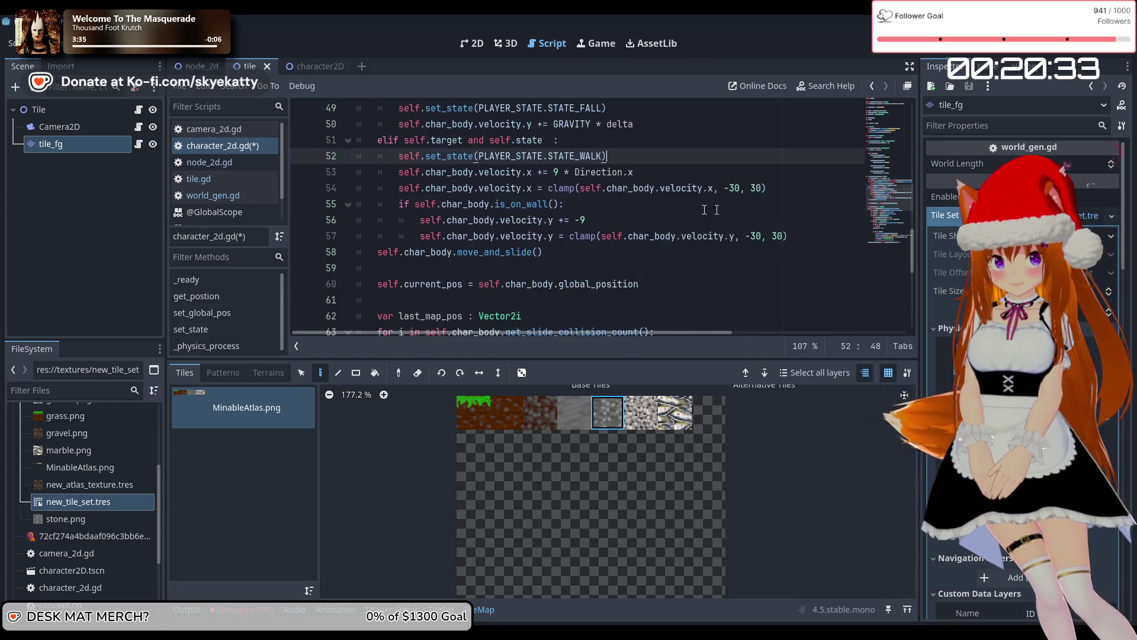
pyautogui.scroll(-3, 548, 228)
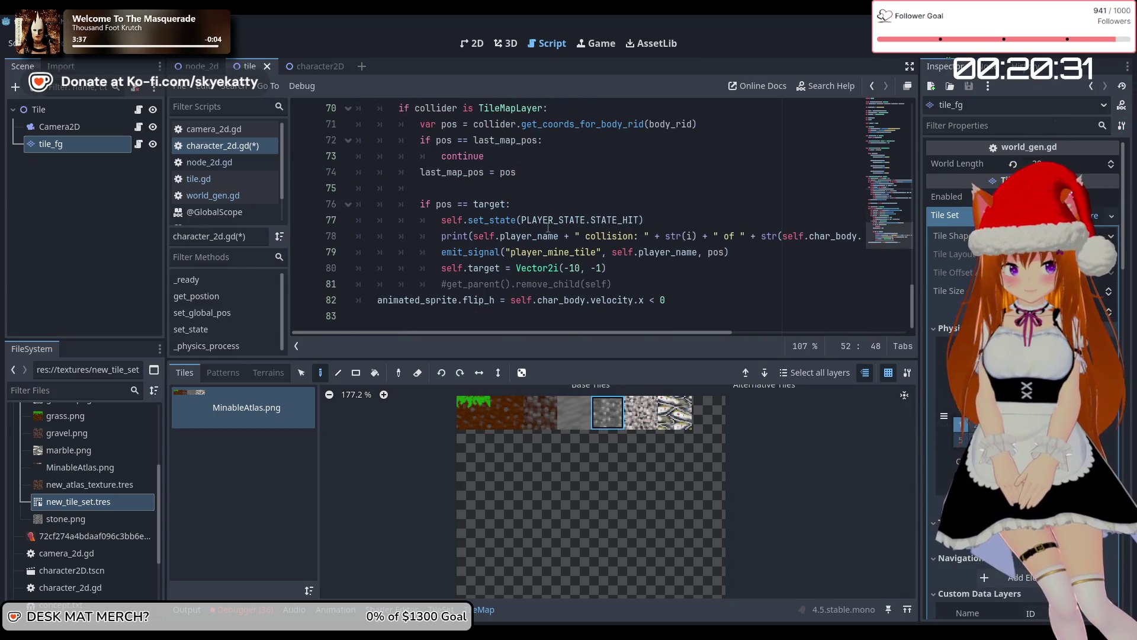
pyautogui.scroll(11, 548, 227)
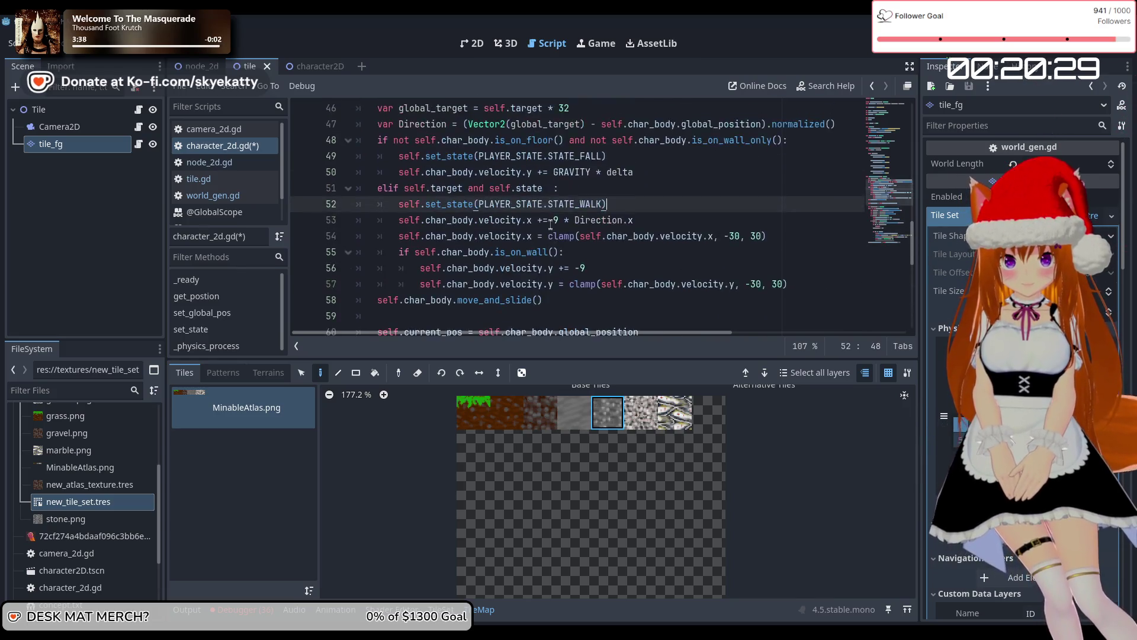
pyautogui.scroll(-3, 550, 222)
pyautogui.scroll(3, 582, 223)
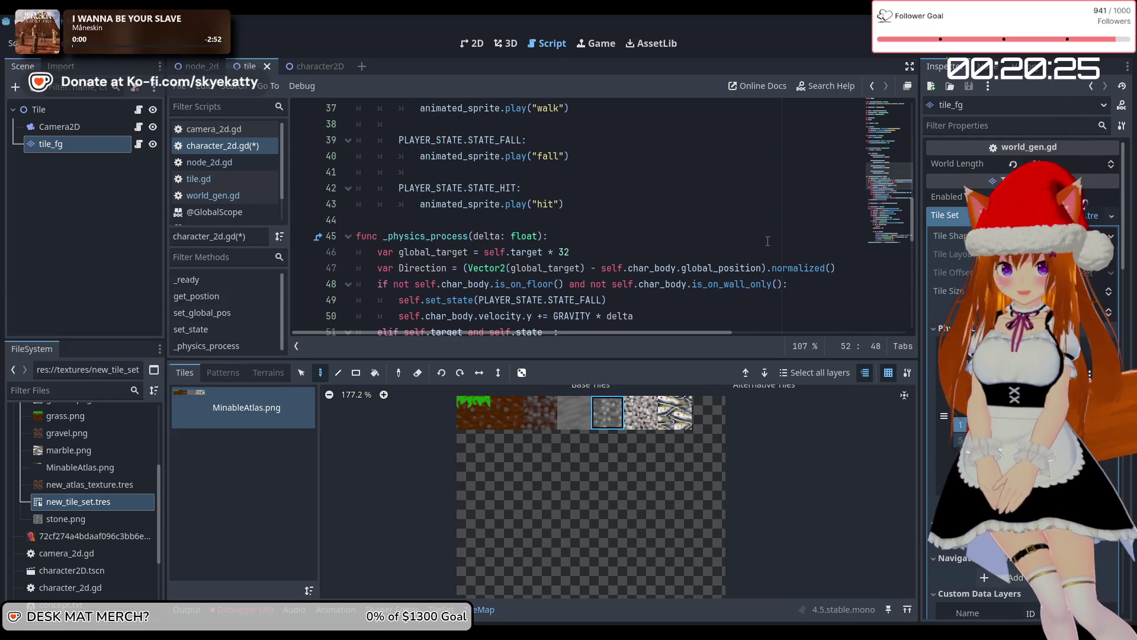
pyautogui.scroll(-4, 691, 281)
pyautogui.scroll(3, 668, 269)
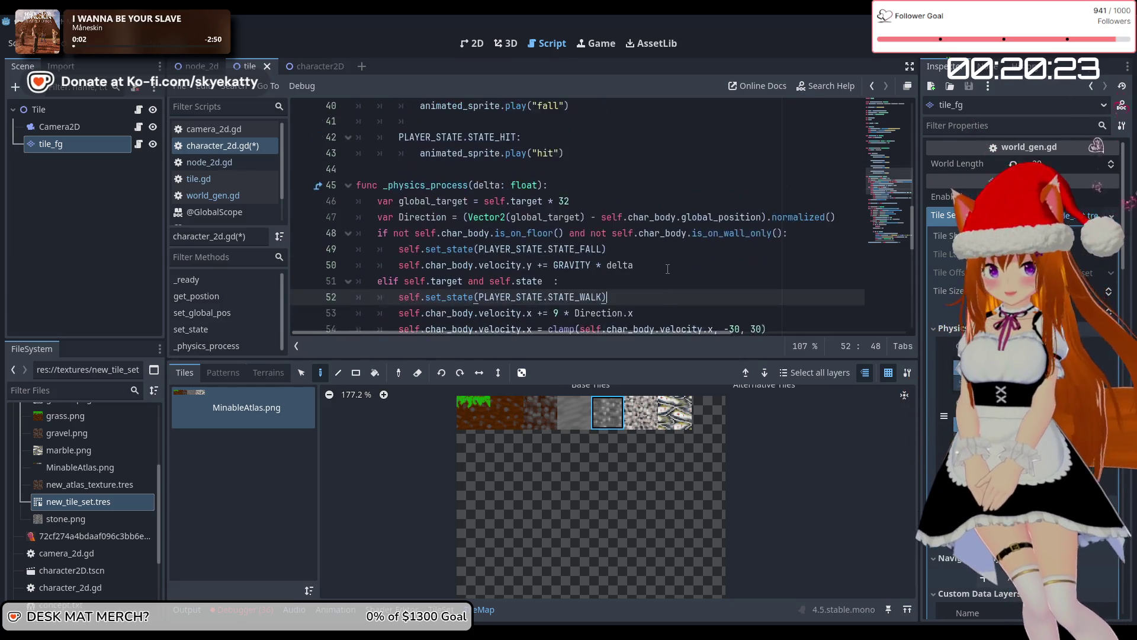
pyautogui.scroll(-3, 666, 268)
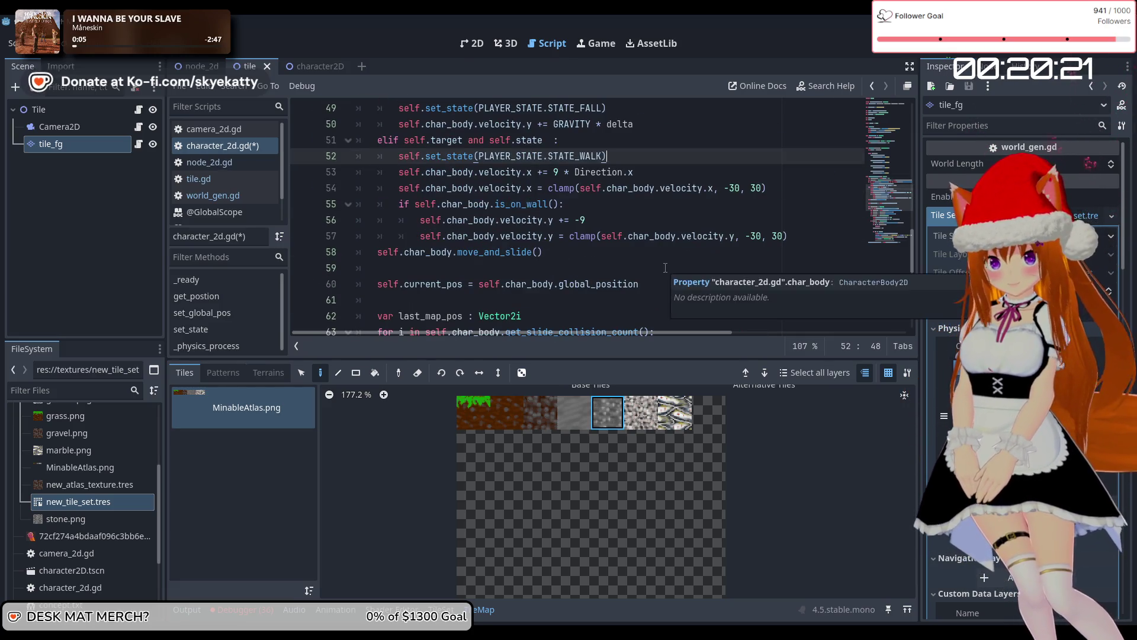
pyautogui.scroll(3, 665, 268)
pyautogui.scroll(-2, 663, 233)
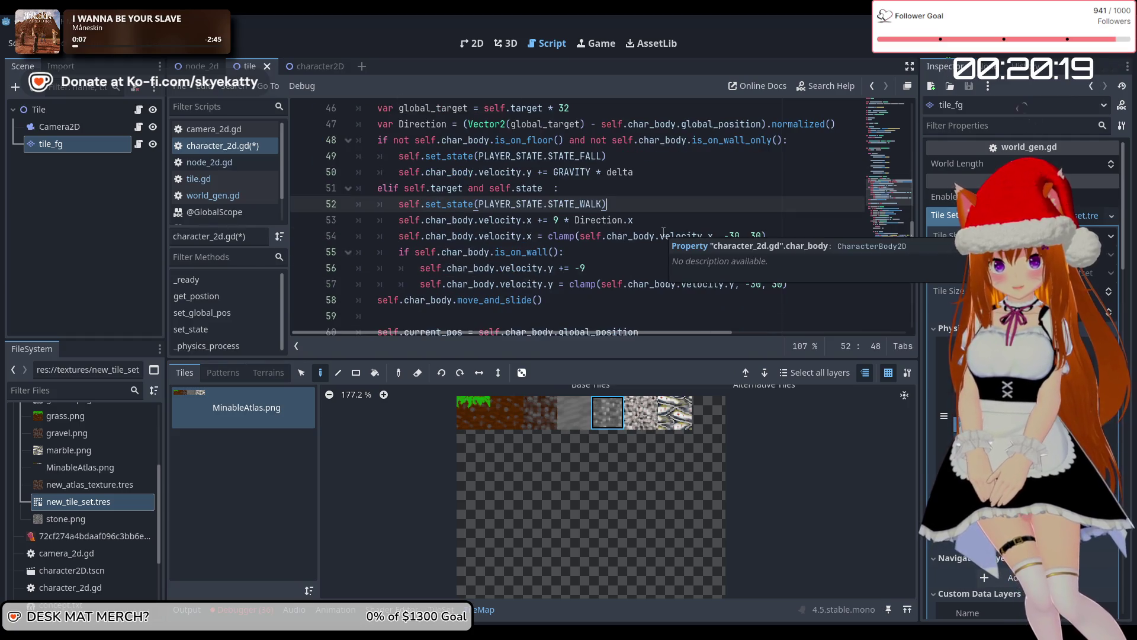
pyautogui.scroll(-5, 662, 232)
pyautogui.scroll(2, 661, 233)
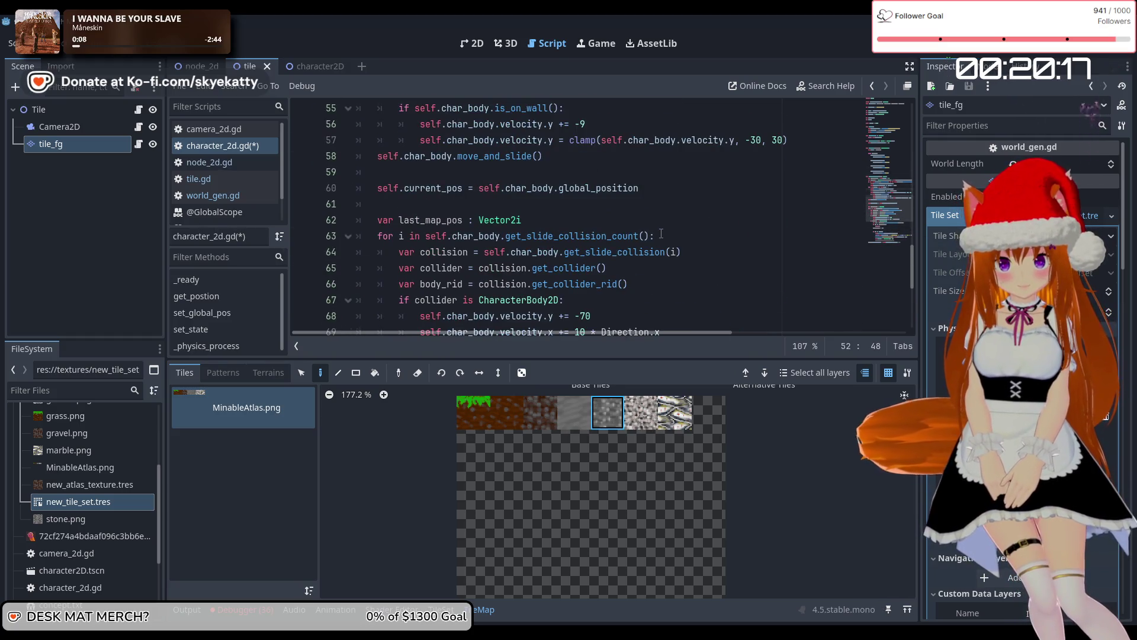
pyautogui.scroll(-1, 661, 233)
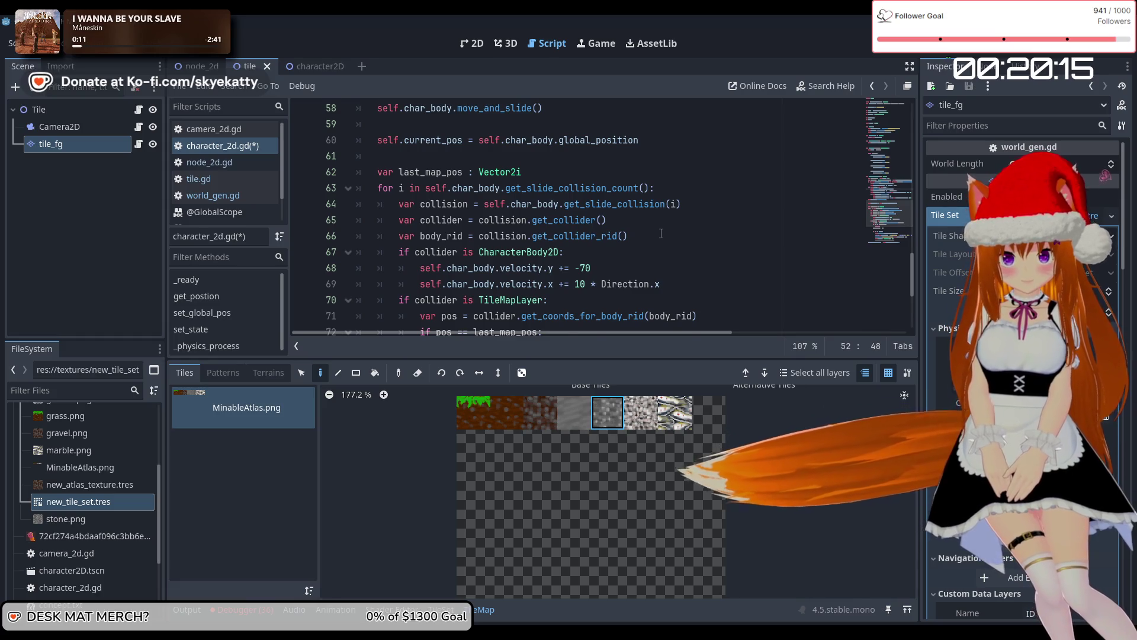
pyautogui.scroll(-3, 661, 233)
pyautogui.scroll(8, 661, 233)
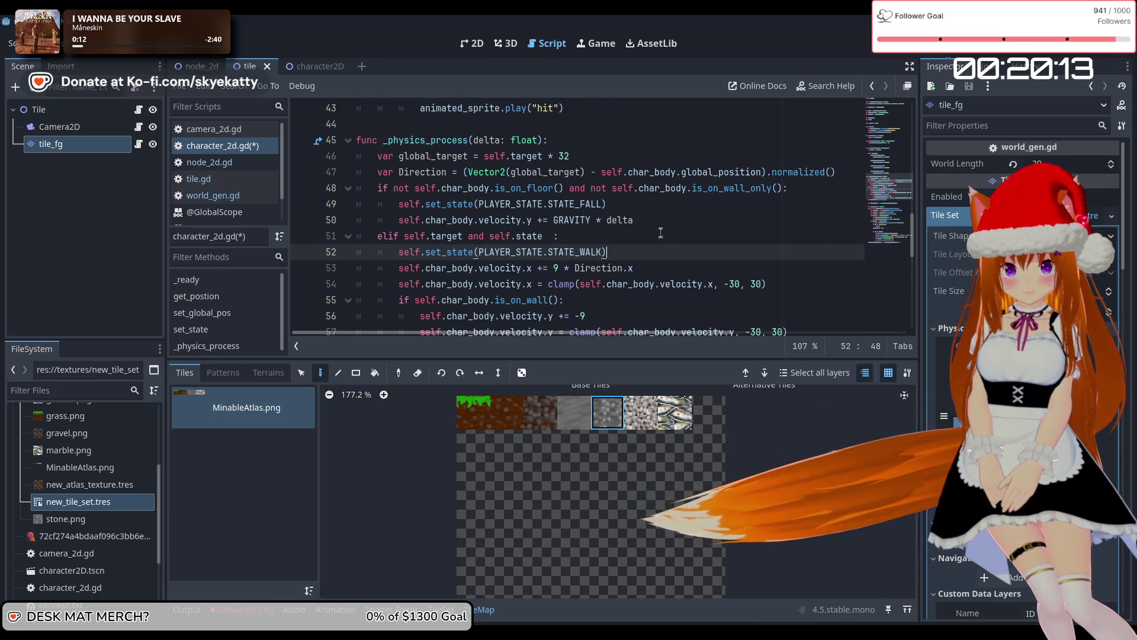
pyautogui.click(734, 188)
pyautogui.press('Down')
pyautogui.press('Down')
pyautogui.press('Down')
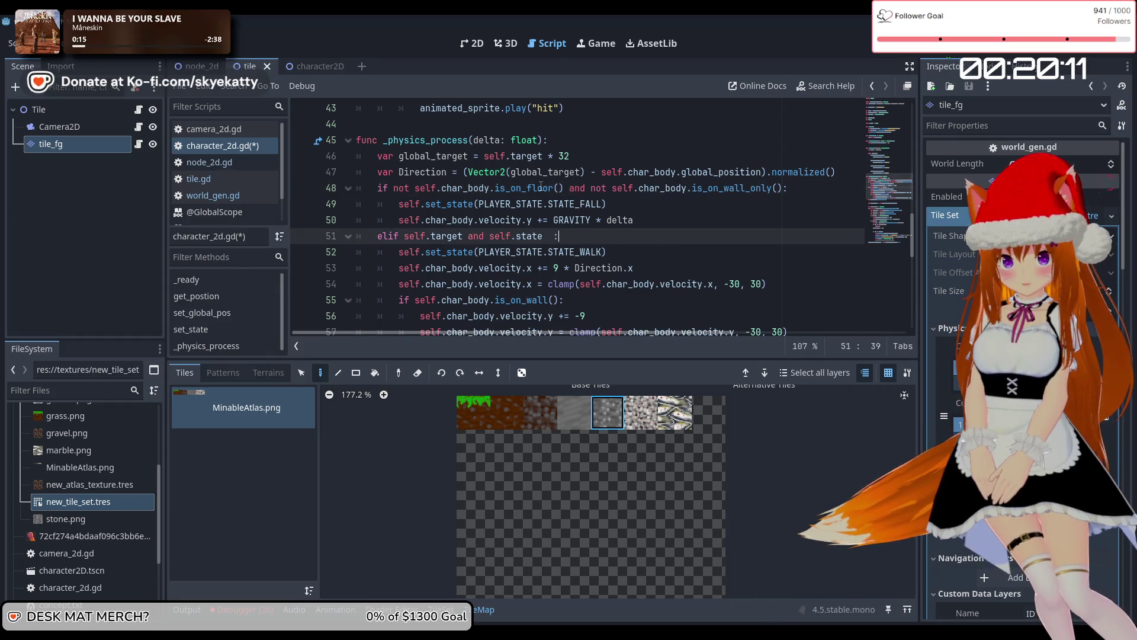
pyautogui.click(786, 188)
pyautogui.press('Down')
pyautogui.press('Down')
pyautogui.press('Down')
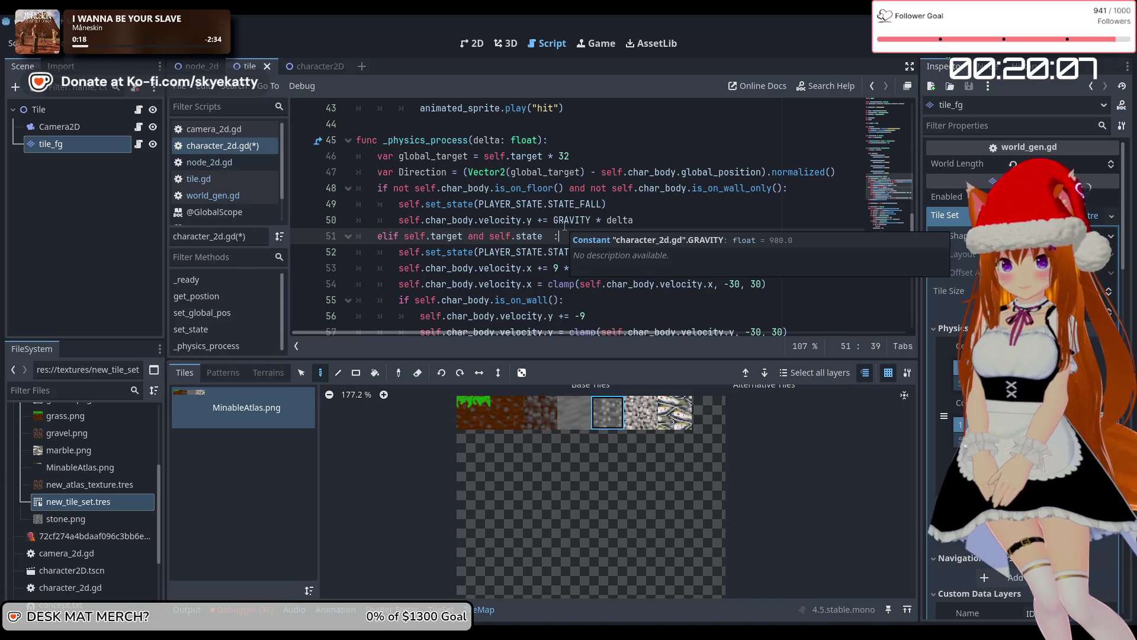
pyautogui.click(664, 203)
pyautogui.scroll(-1, 666, 208)
pyautogui.scroll(1, 666, 210)
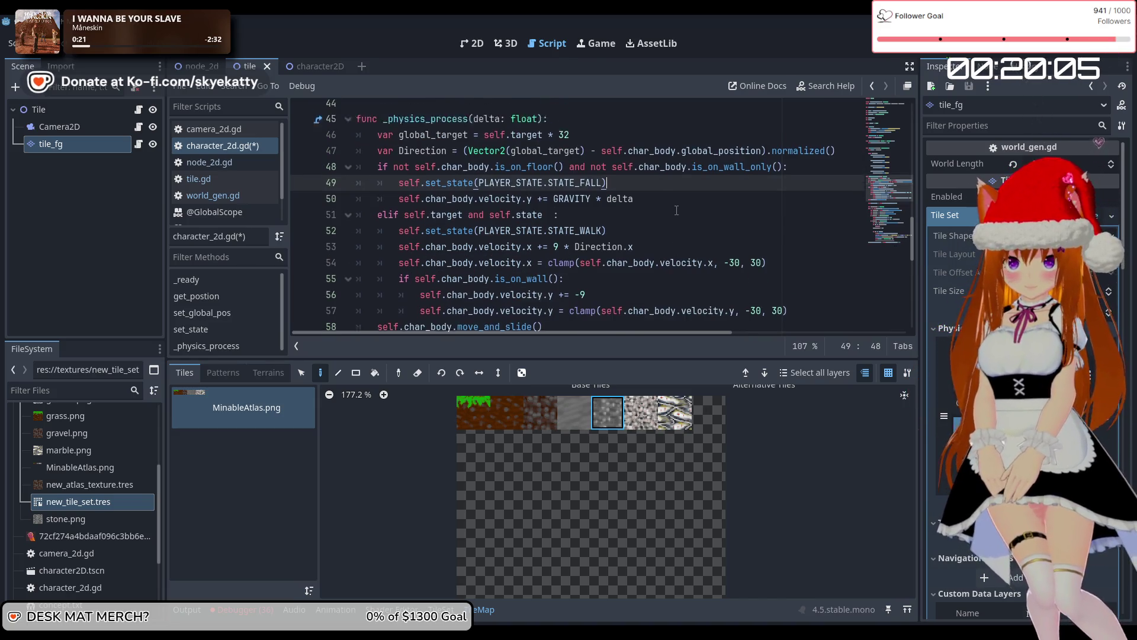
pyautogui.click(668, 218)
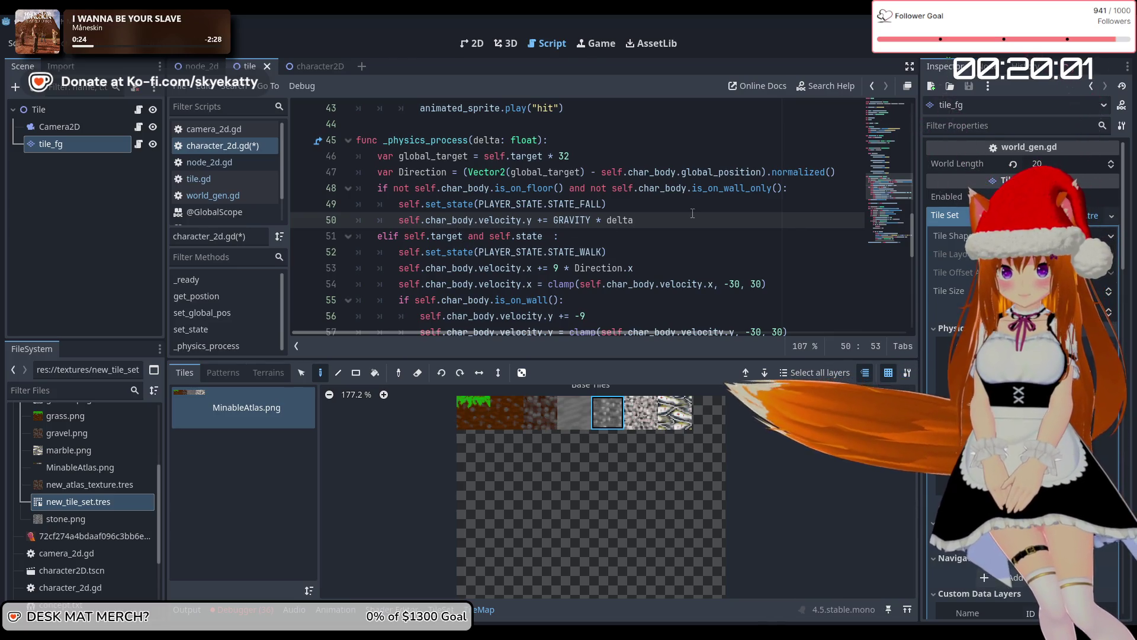
pyautogui.scroll(-1, 684, 212)
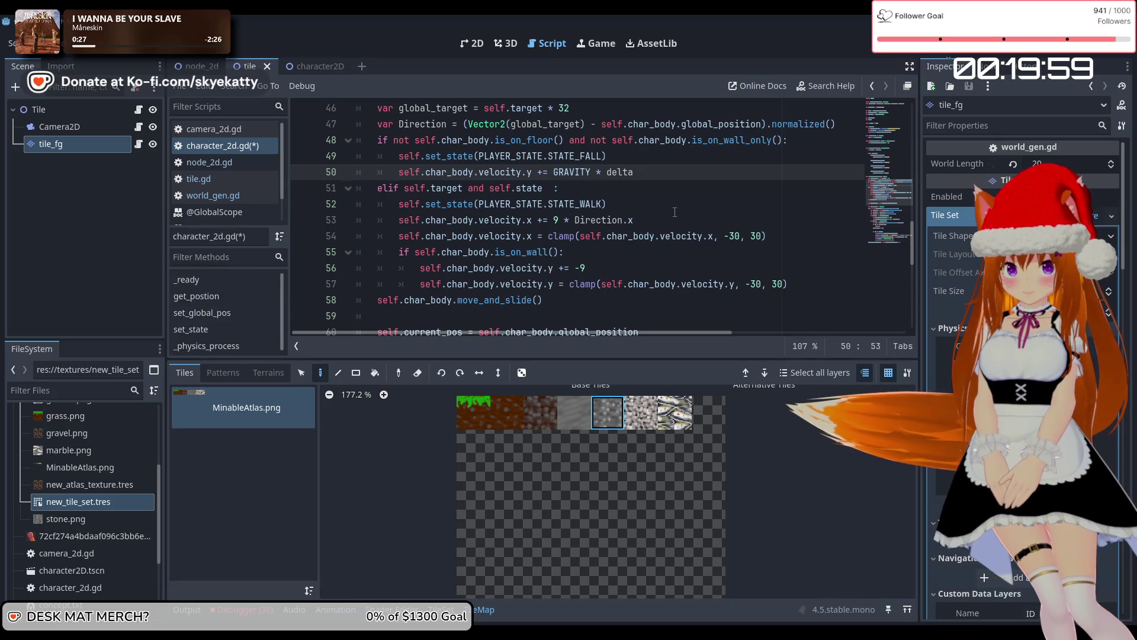
pyautogui.scroll(2, 674, 212)
pyautogui.scroll(-8, 675, 212)
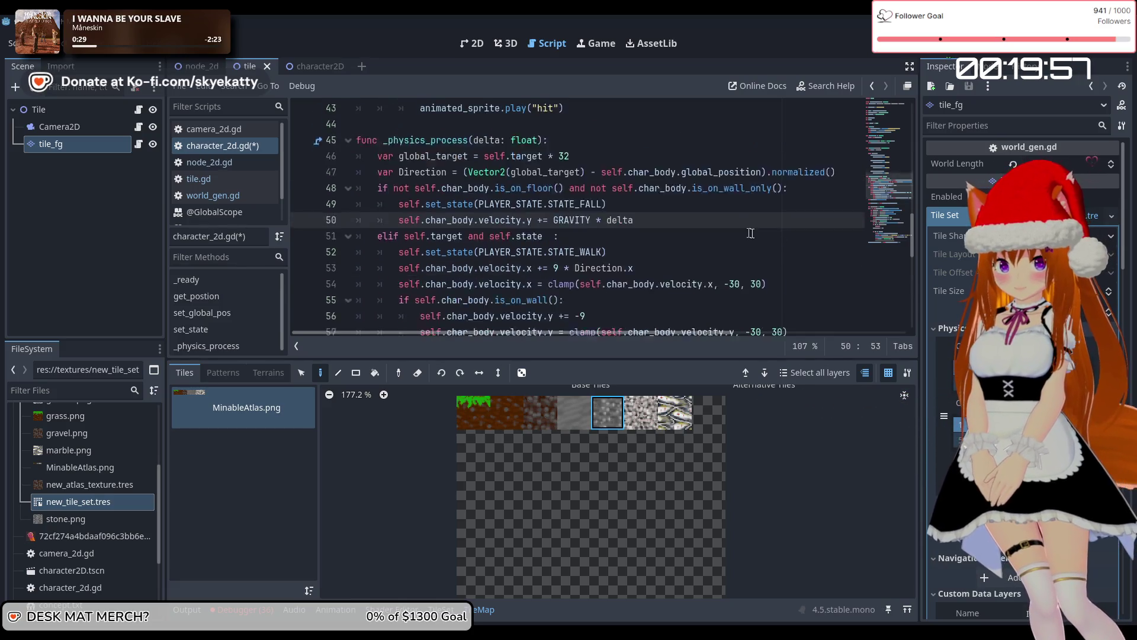
pyautogui.scroll(9, 645, 219)
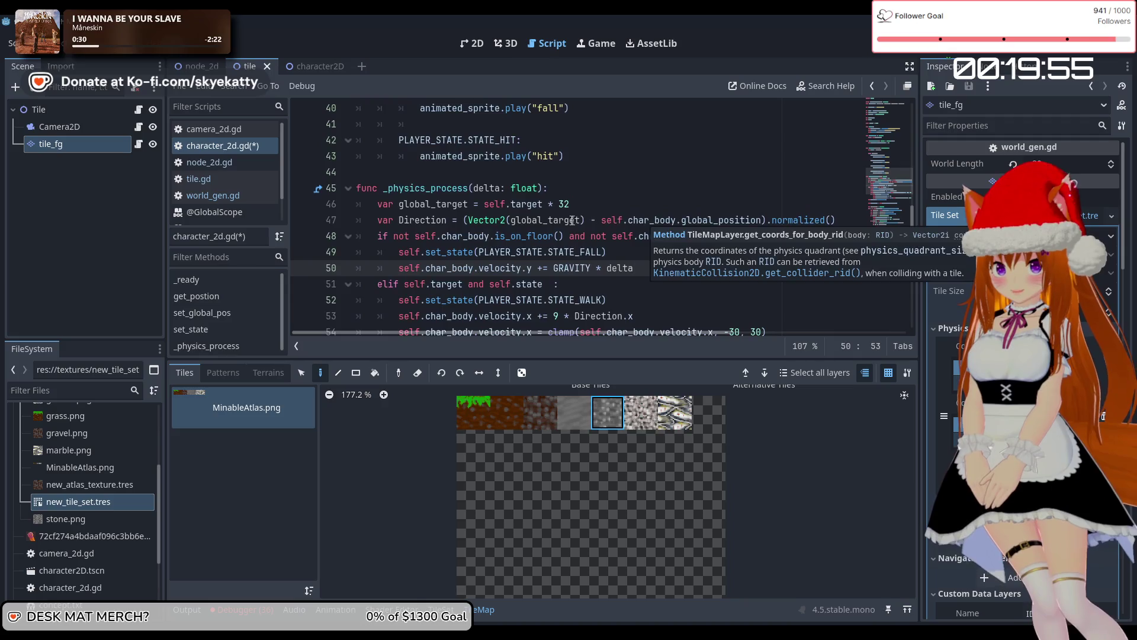
pyautogui.scroll(-4, 550, 219)
pyautogui.scroll(-1, 498, 228)
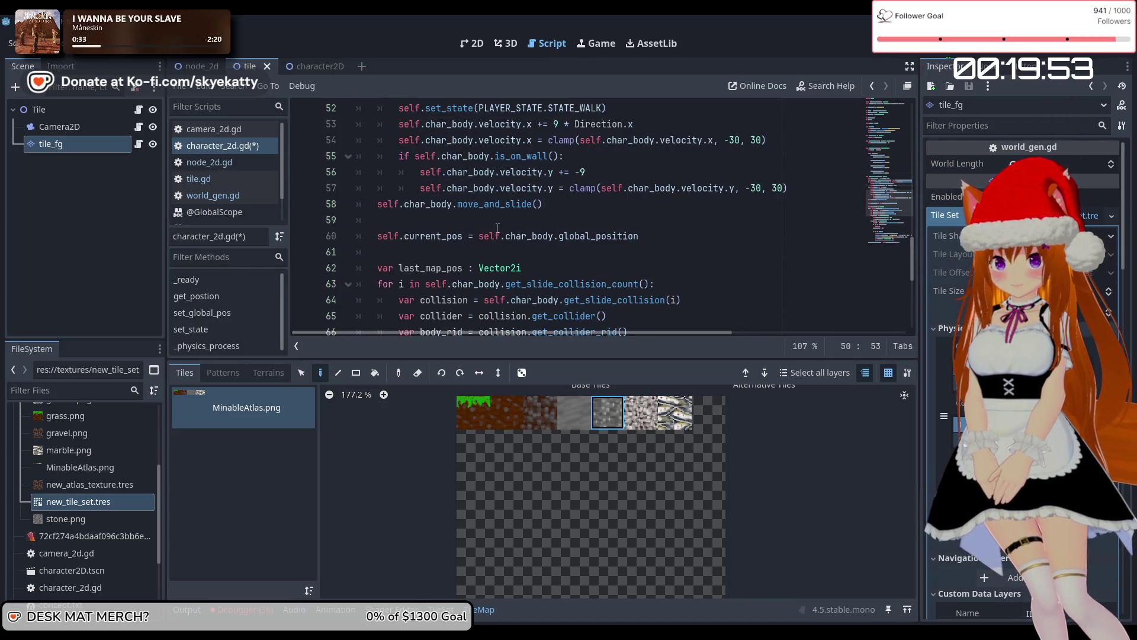
pyautogui.scroll(-2, 498, 228)
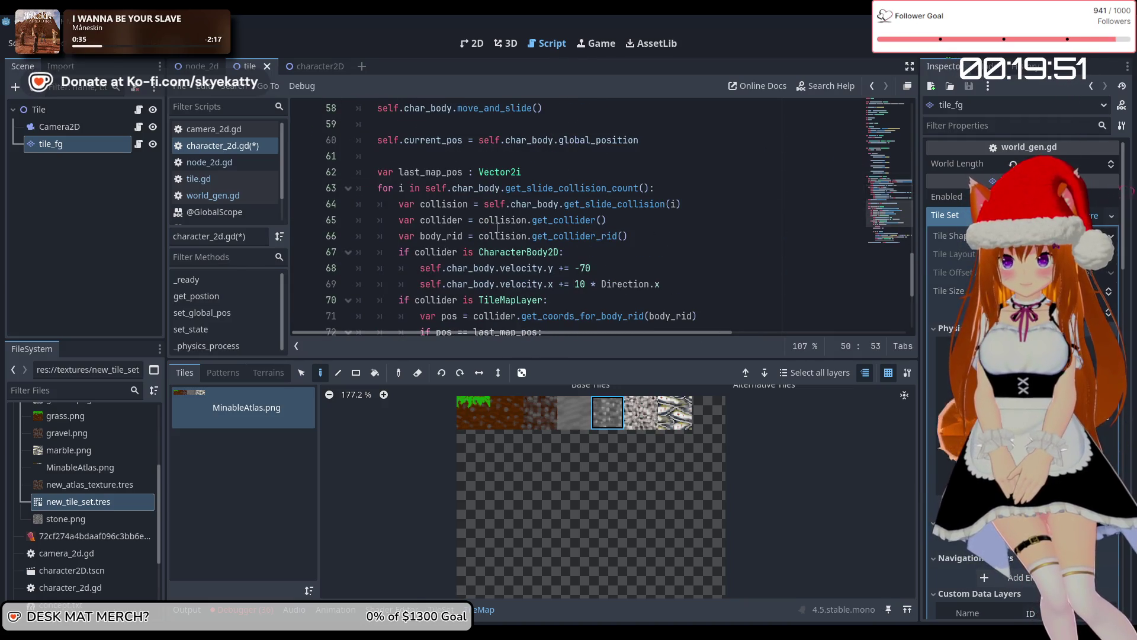
pyautogui.scroll(1, 513, 220)
pyautogui.moveTo(568, 252)
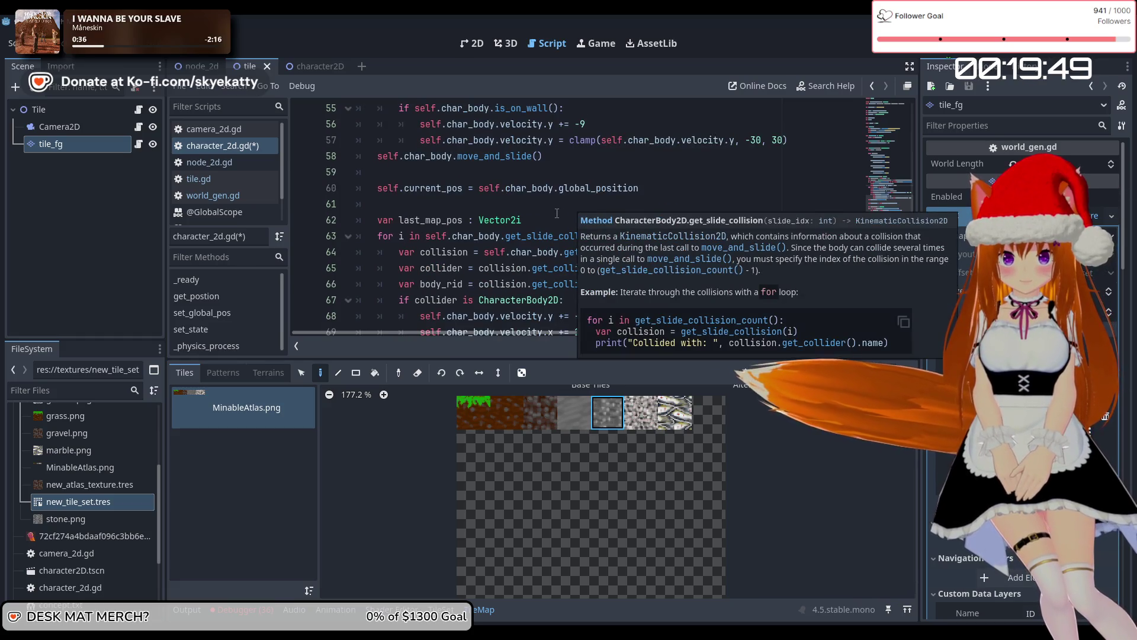
pyautogui.scroll(1, 694, 253)
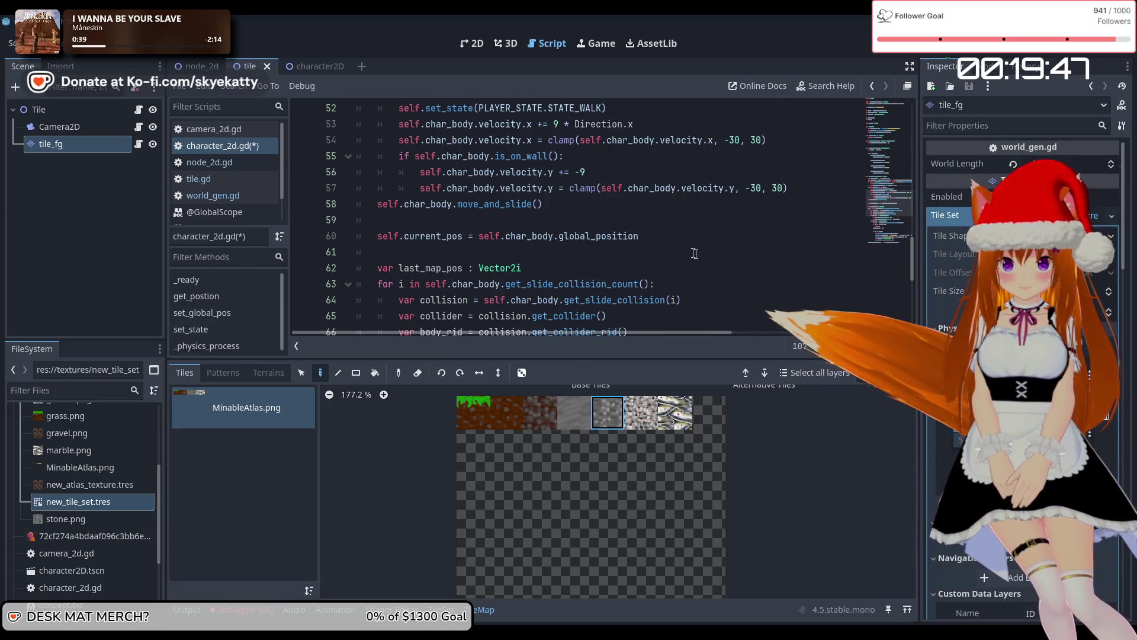
pyautogui.scroll(1, 666, 244)
pyautogui.moveTo(665, 243)
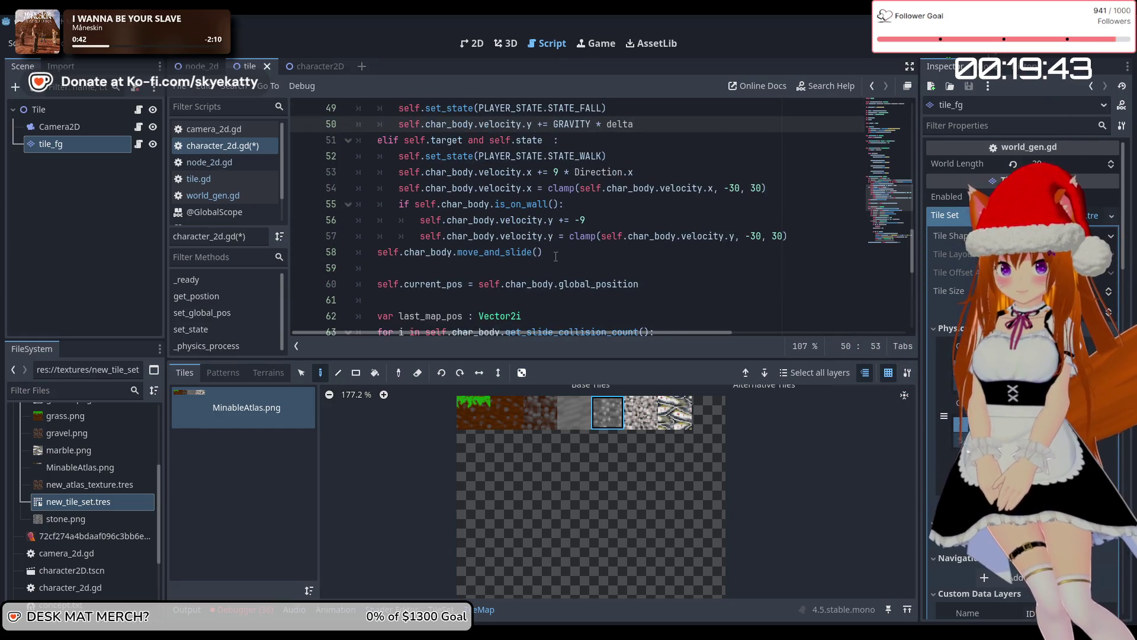
pyautogui.scroll(-2, 555, 256)
pyautogui.scroll(5, 556, 253)
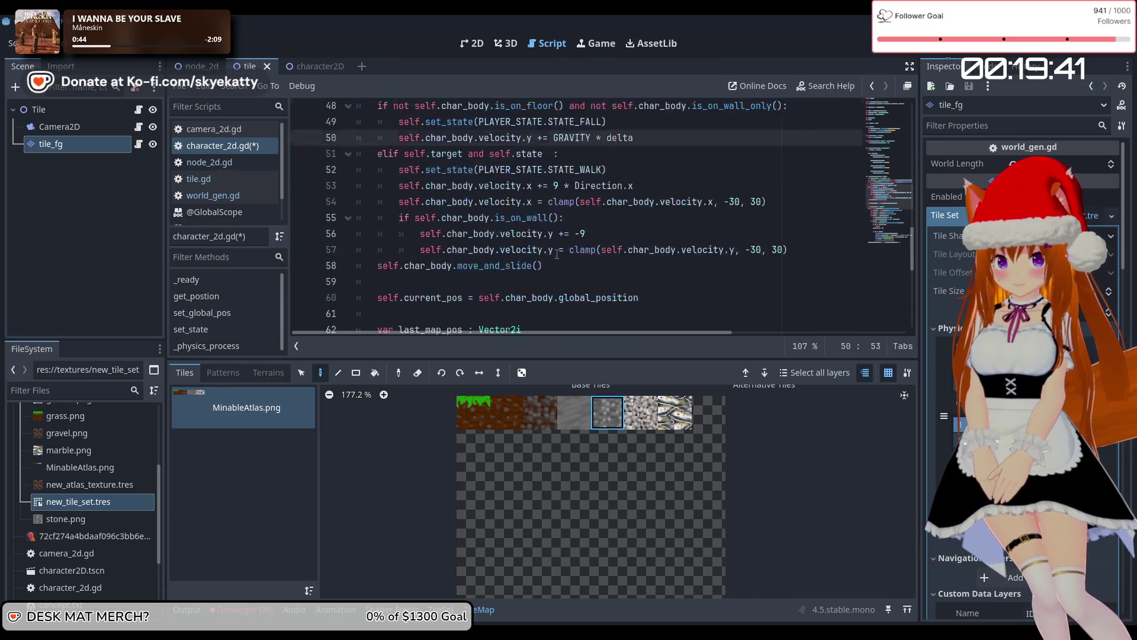
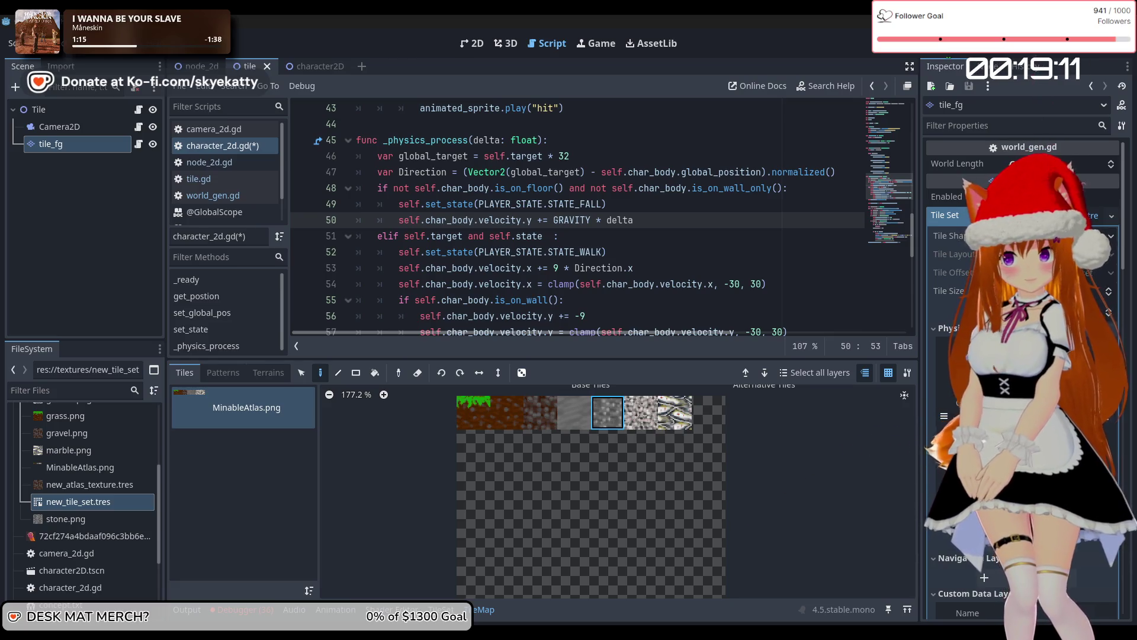
# Delete the if self.done/else block from the tile-hit branch, then undo the deletion
pyautogui.scroll(-1, 567, 233)
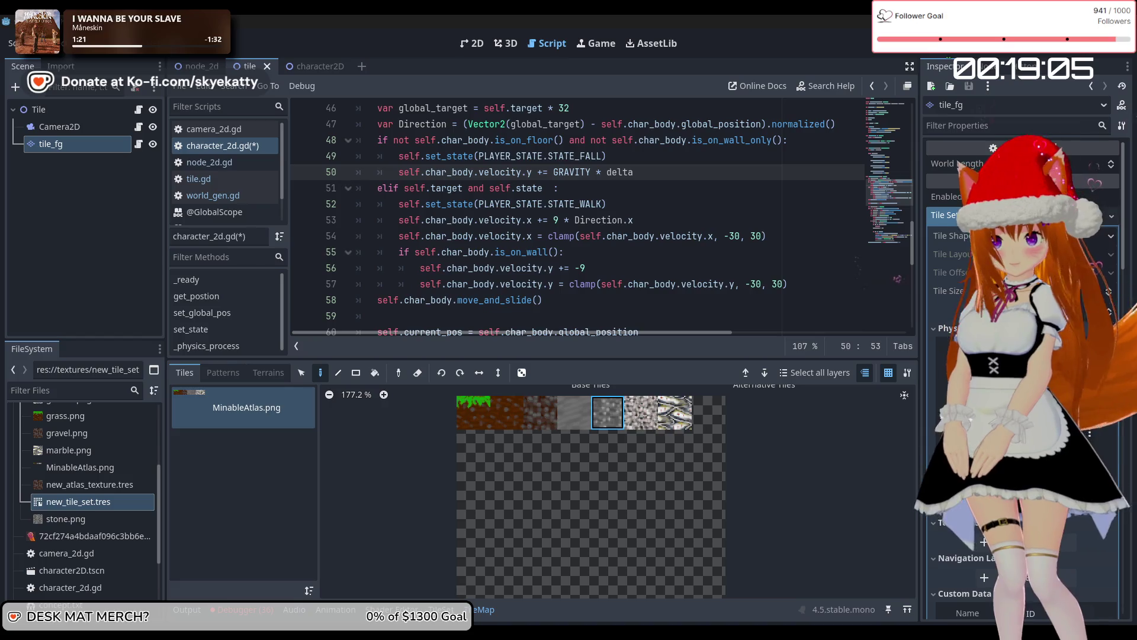
pyautogui.scroll(1, 742, 194)
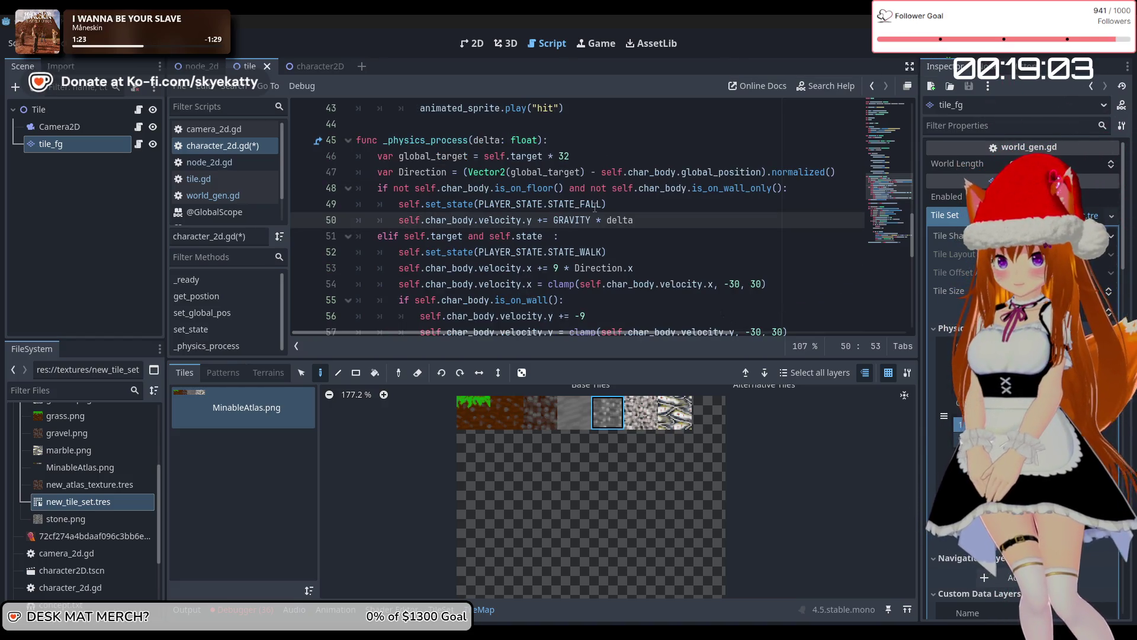
pyautogui.scroll(-6, 605, 210)
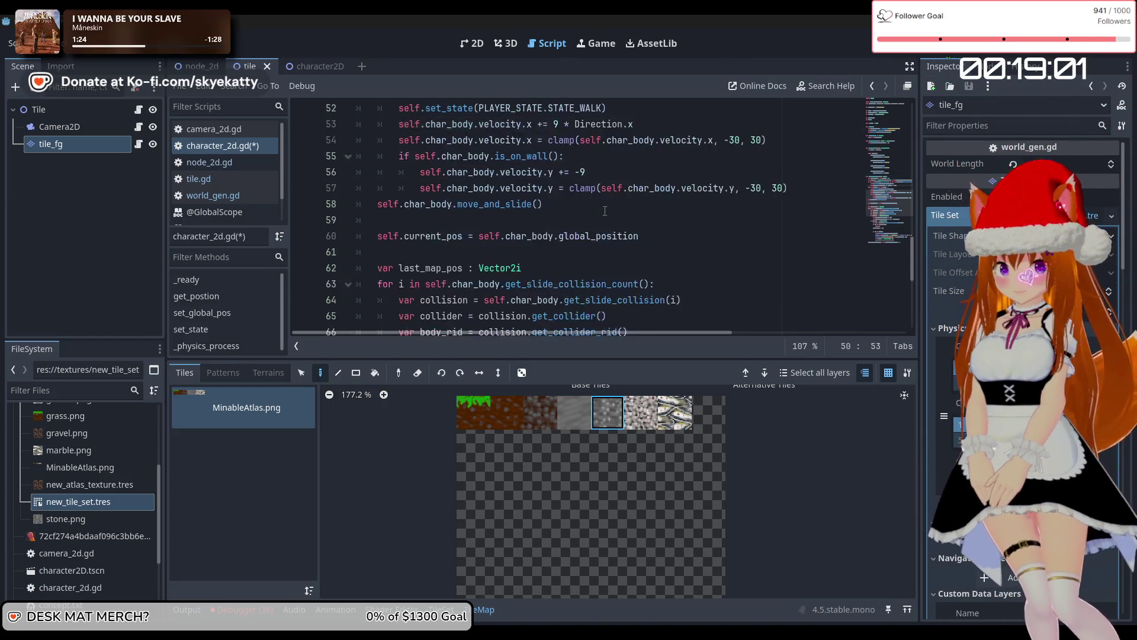
pyautogui.scroll(-3, 605, 210)
pyautogui.scroll(7, 605, 210)
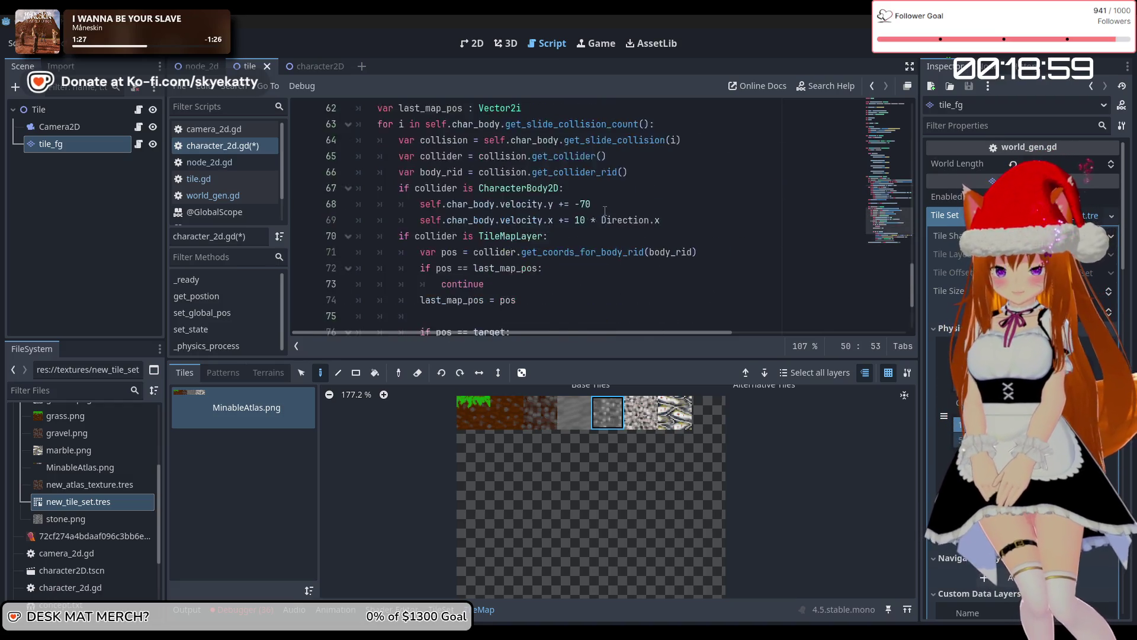
pyautogui.scroll(-7, 615, 209)
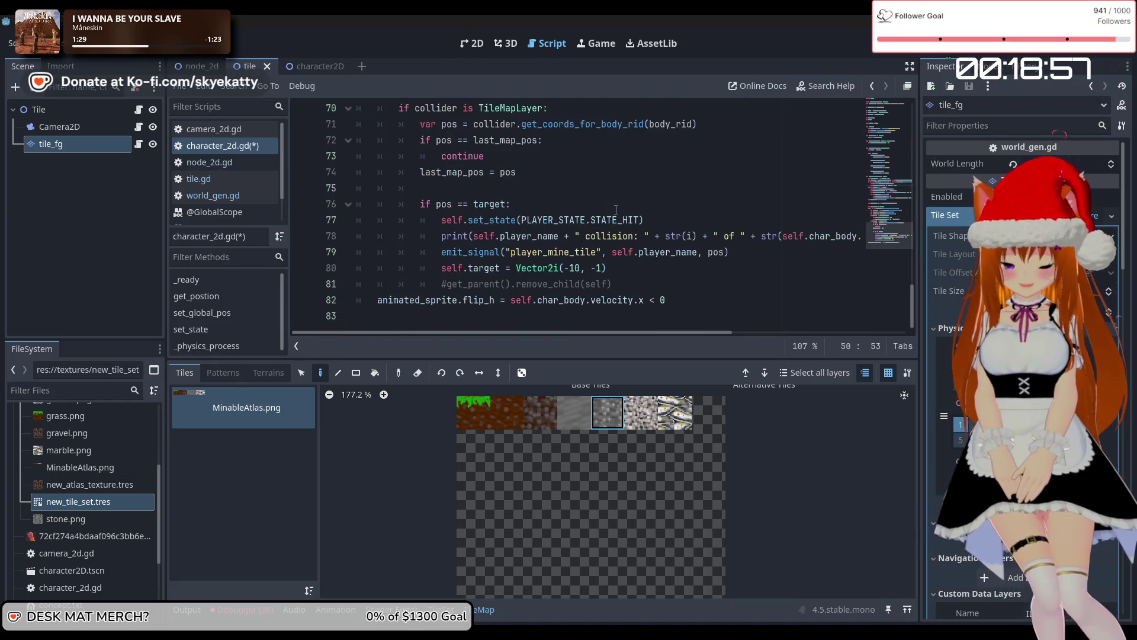
pyautogui.scroll(6, 616, 209)
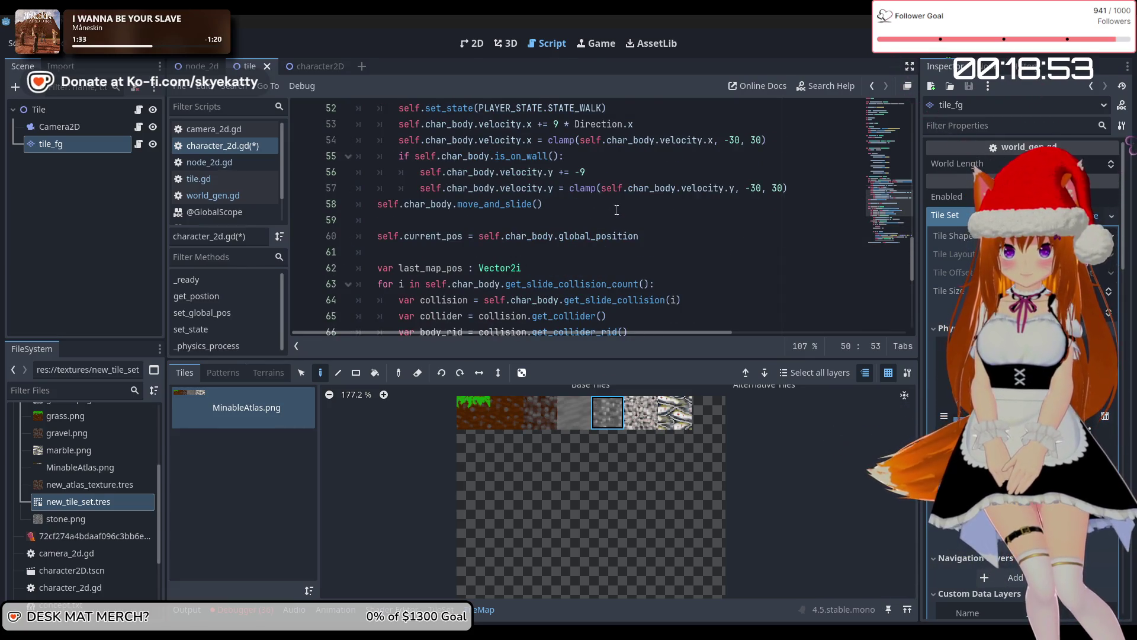
pyautogui.scroll(3, 617, 210)
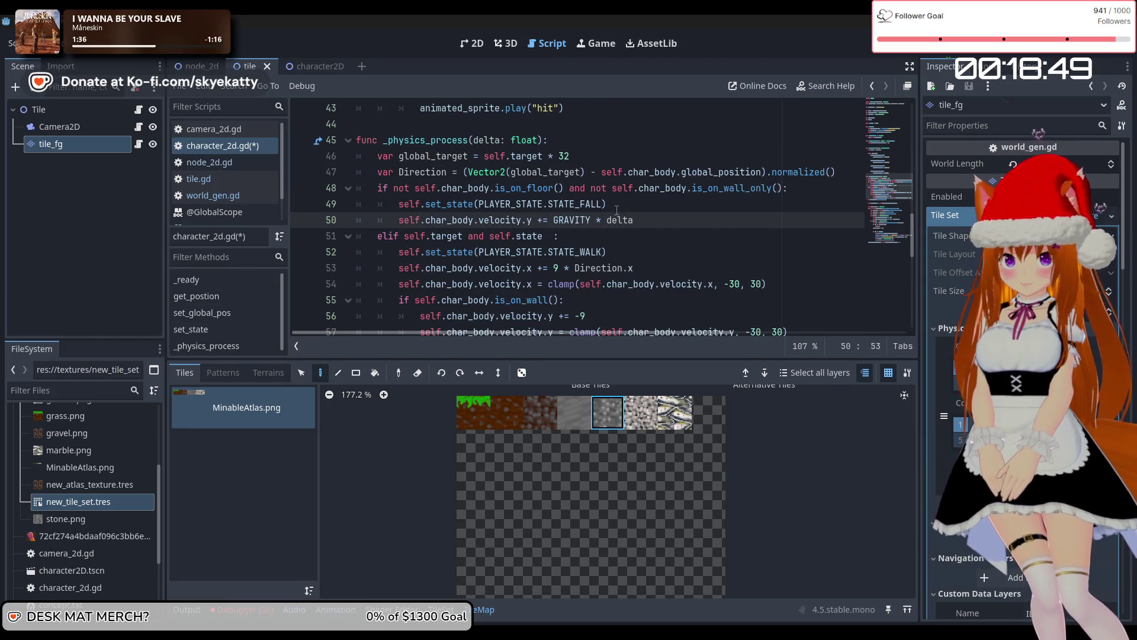
pyautogui.scroll(-2, 617, 211)
pyautogui.scroll(2, 617, 210)
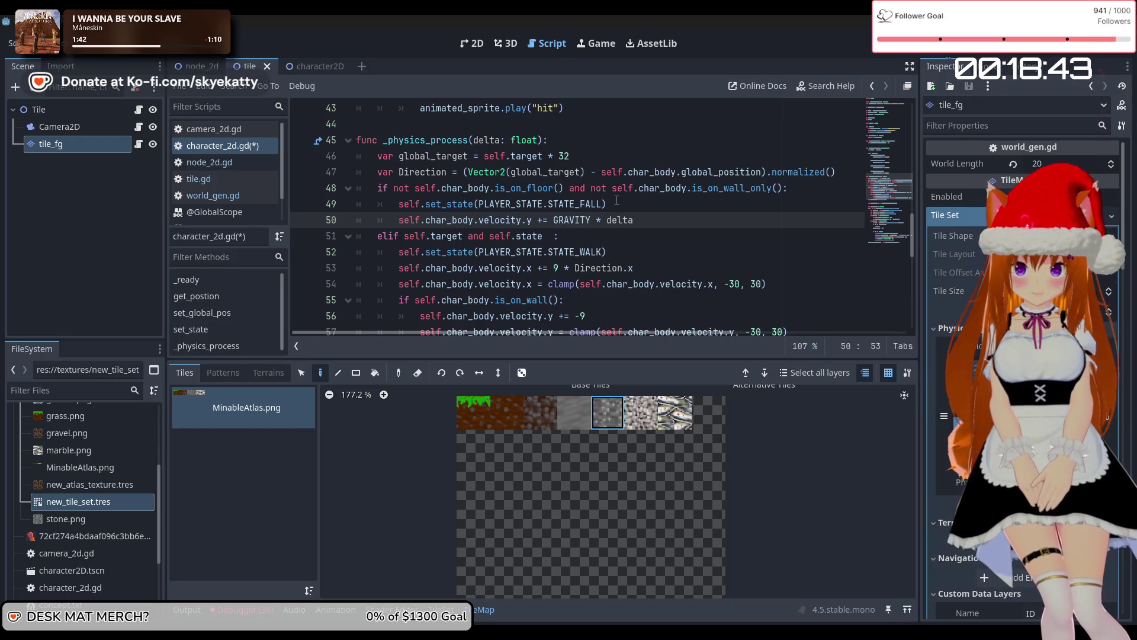
pyautogui.scroll(-5, 616, 202)
pyautogui.scroll(-3, 504, 217)
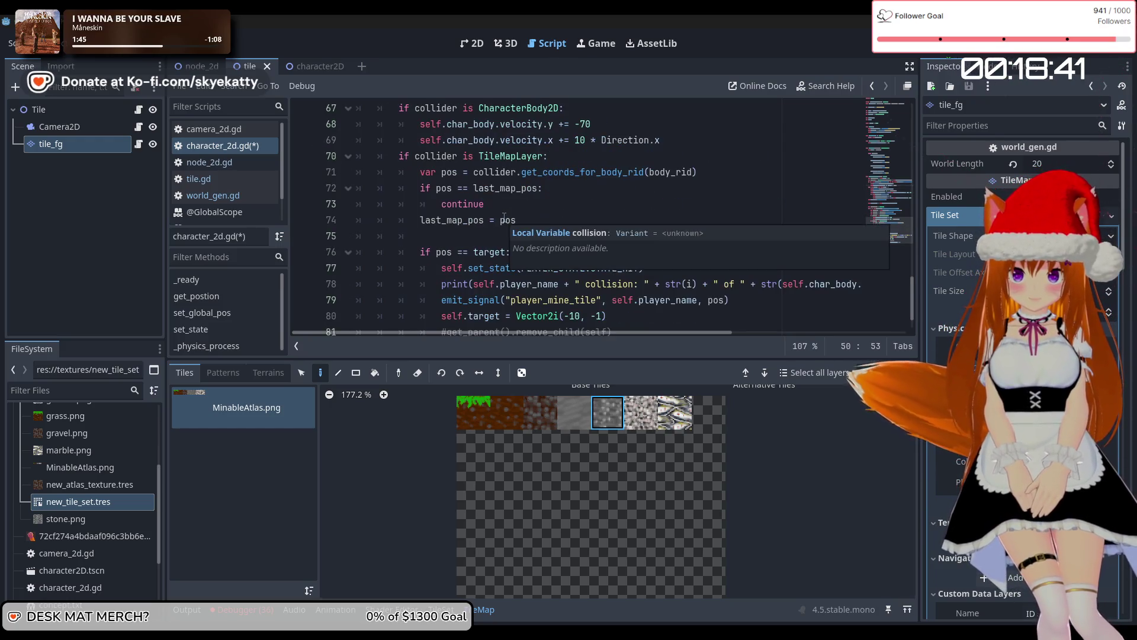
pyautogui.scroll(-1, 504, 217)
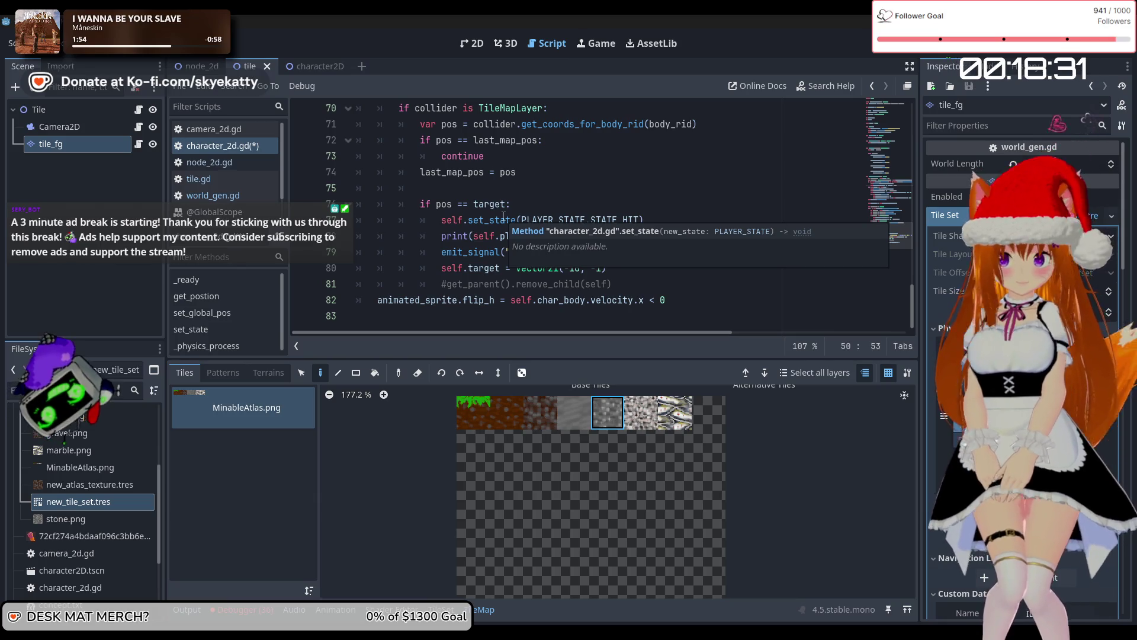
pyautogui.scroll(5, 506, 201)
pyautogui.scroll(7, 507, 202)
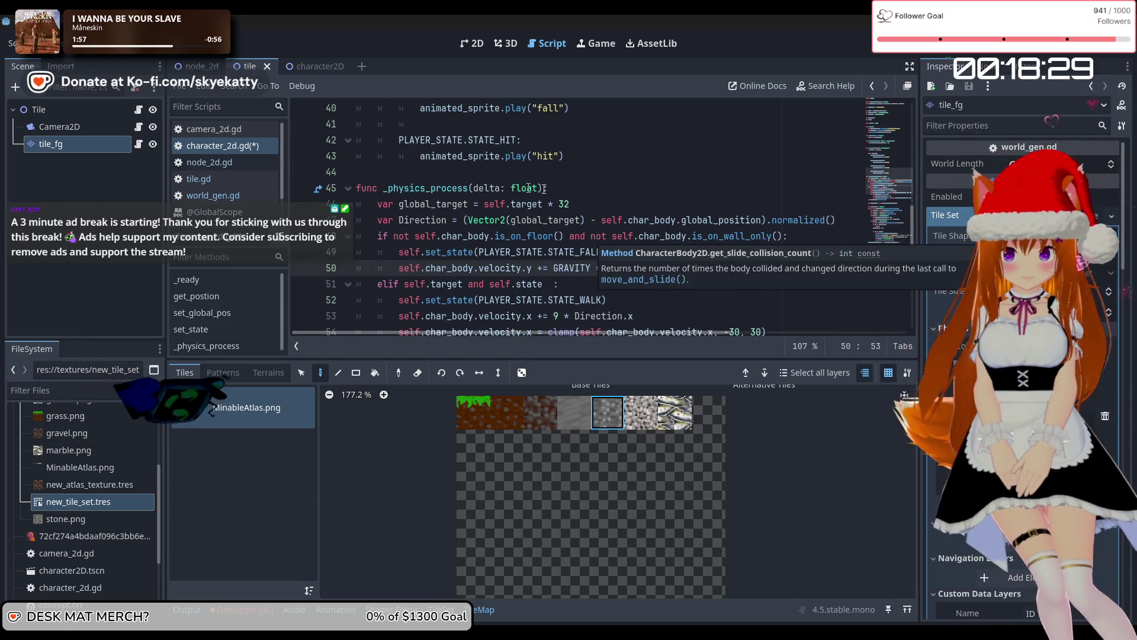
pyautogui.scroll(-4, 576, 193)
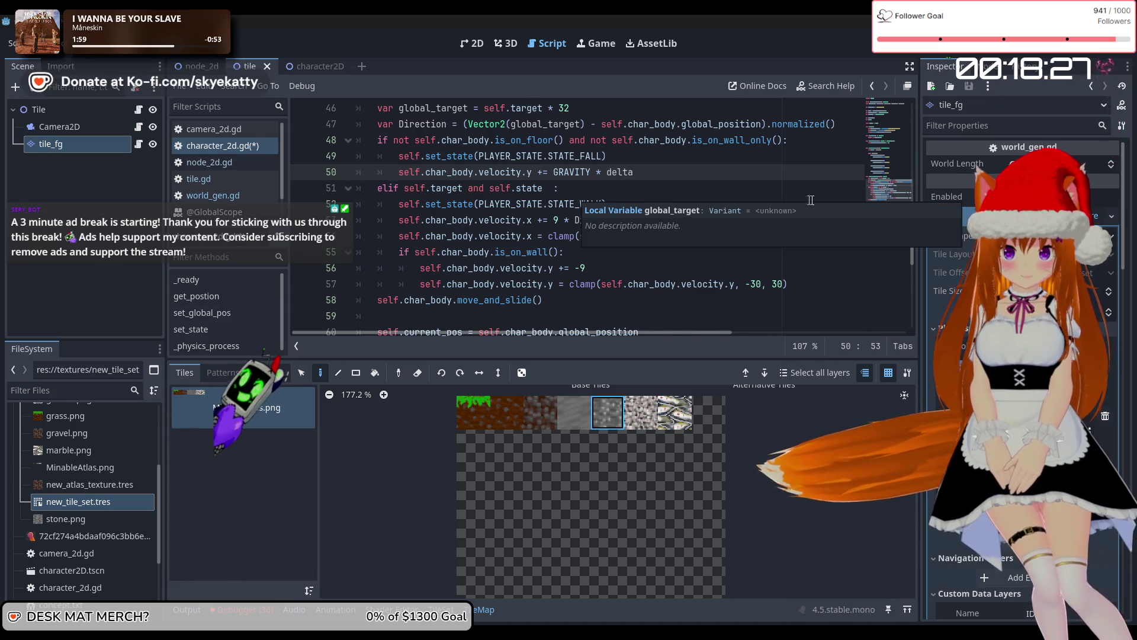
pyautogui.scroll(2, 812, 200)
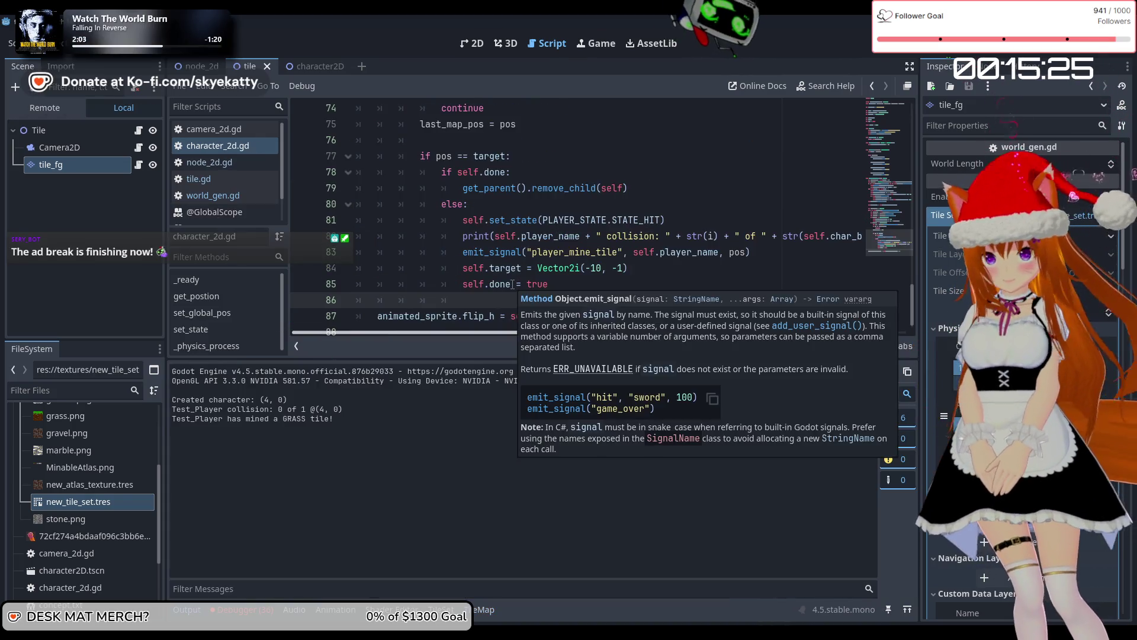
pyautogui.scroll(9, 609, 204)
pyautogui.scroll(-9, 609, 203)
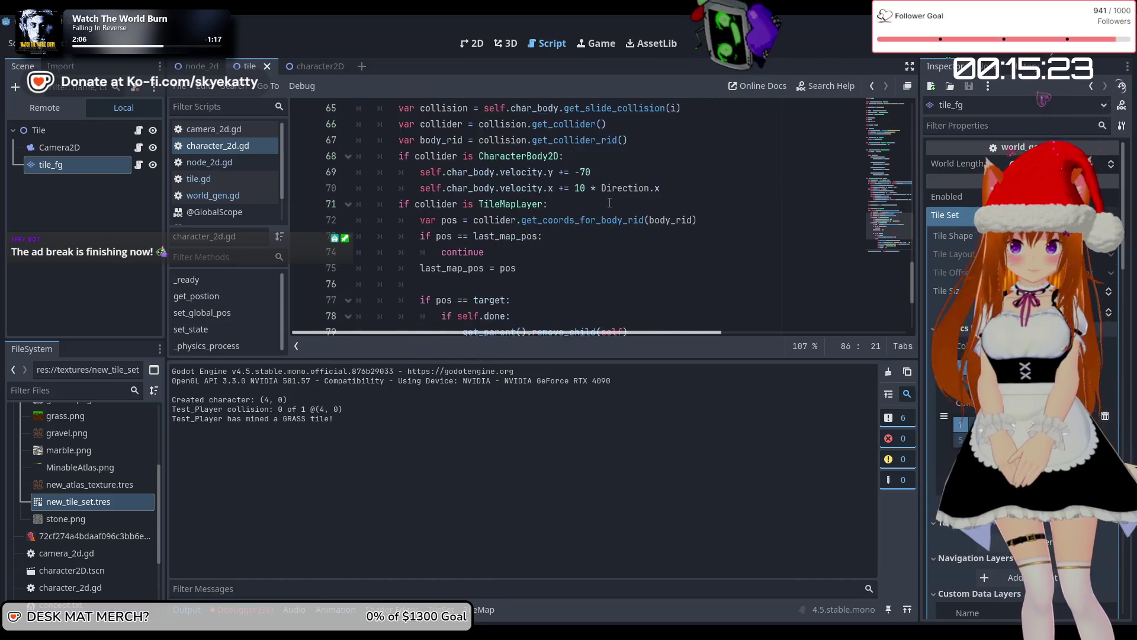
pyautogui.tripleClick(494, 194)
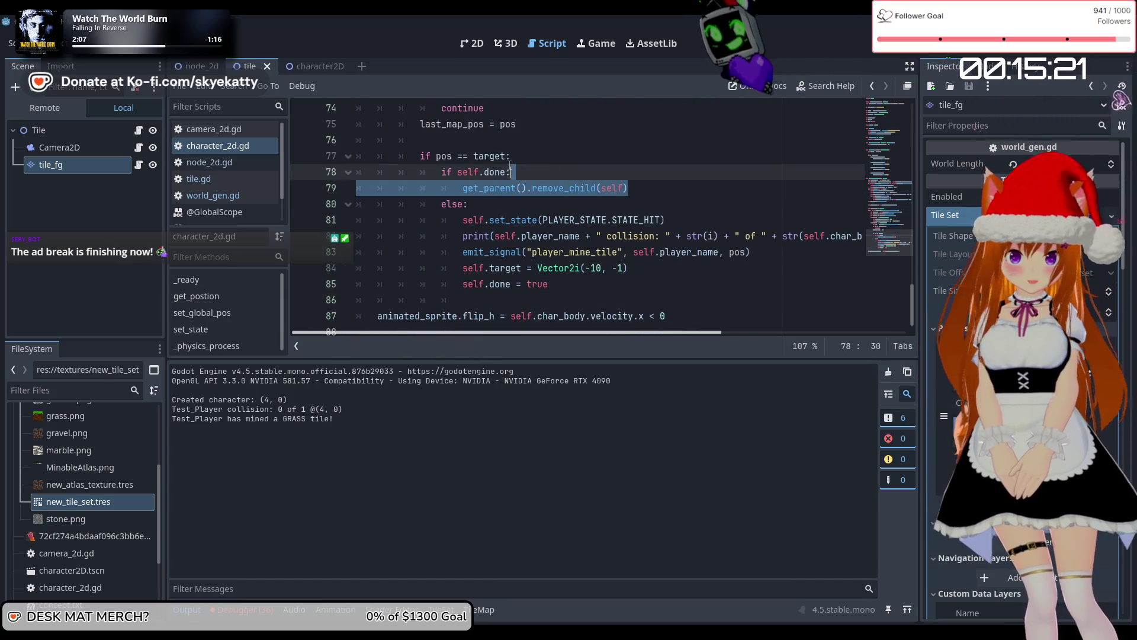
pyautogui.moveTo(468, 204); pyautogui.dragTo(447, 174)
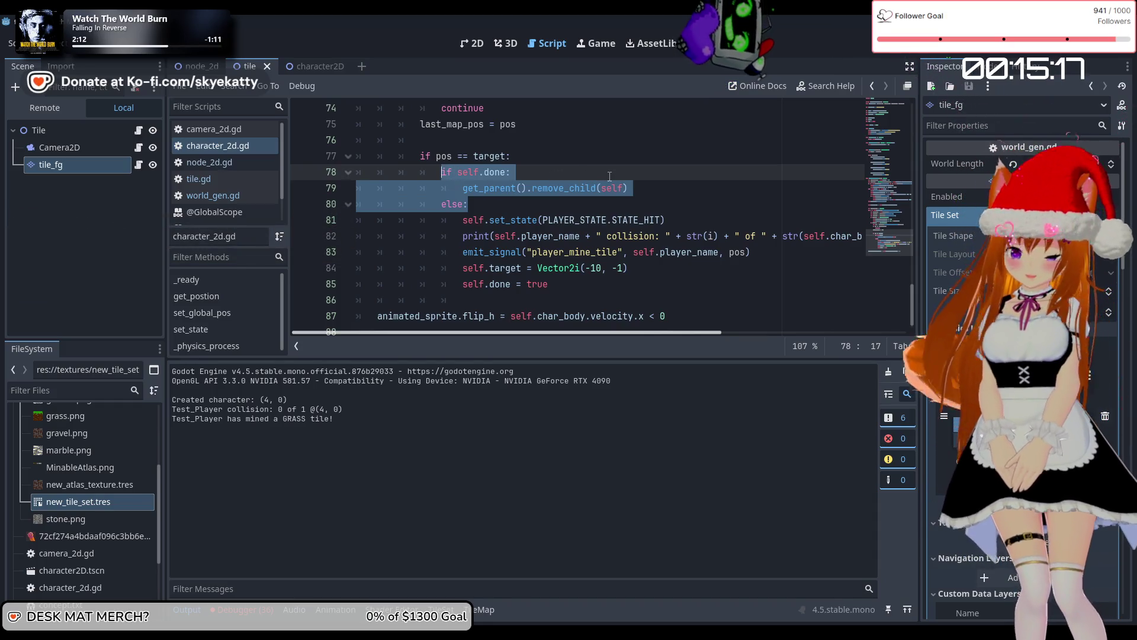
pyautogui.press('BackSpace')
pyautogui.press('BackSpace')
pyautogui.hotkey('ctrl', 'z')
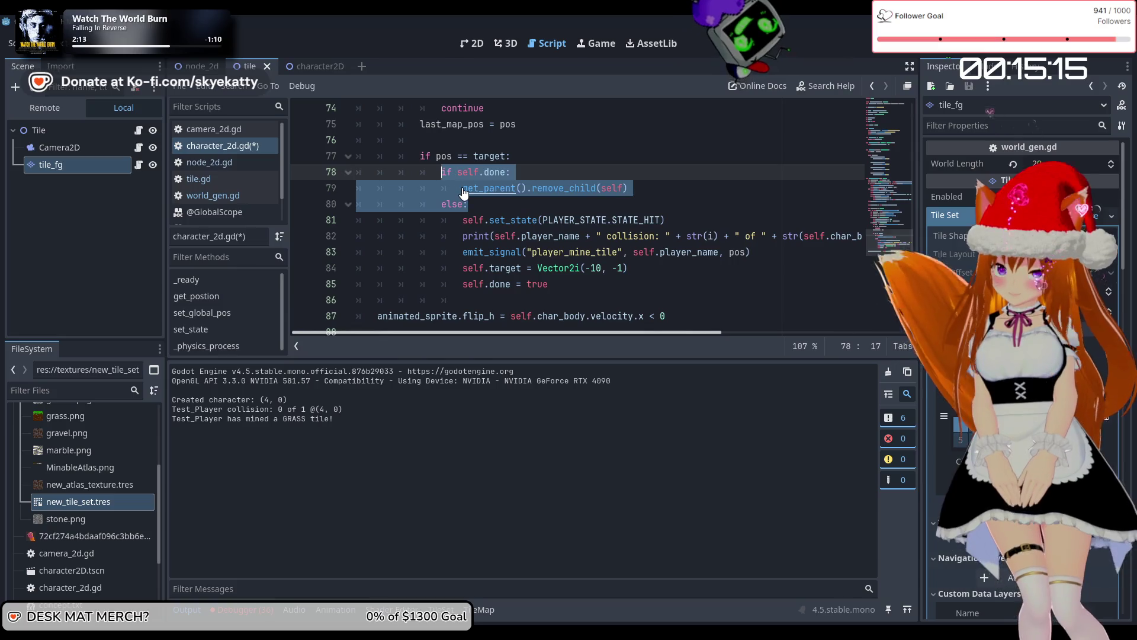
# Restore the hit branch's original lines and add self.done = true after self.target
pyautogui.moveTo(512, 201); pyautogui.dragTo(551, 284)
pyautogui.hotkey('shift', 'Tab')
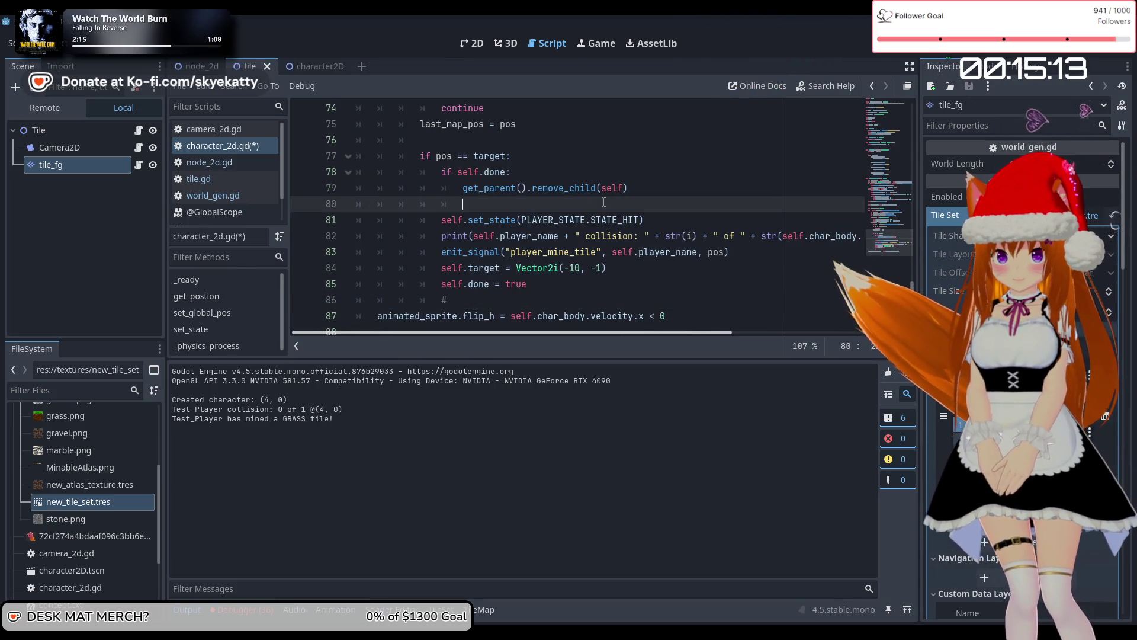
pyautogui.press('BackSpace')
pyautogui.press('BackSpace')
pyautogui.press('BackSpace')
pyautogui.press('BackSpace')
pyautogui.press('BackSpace')
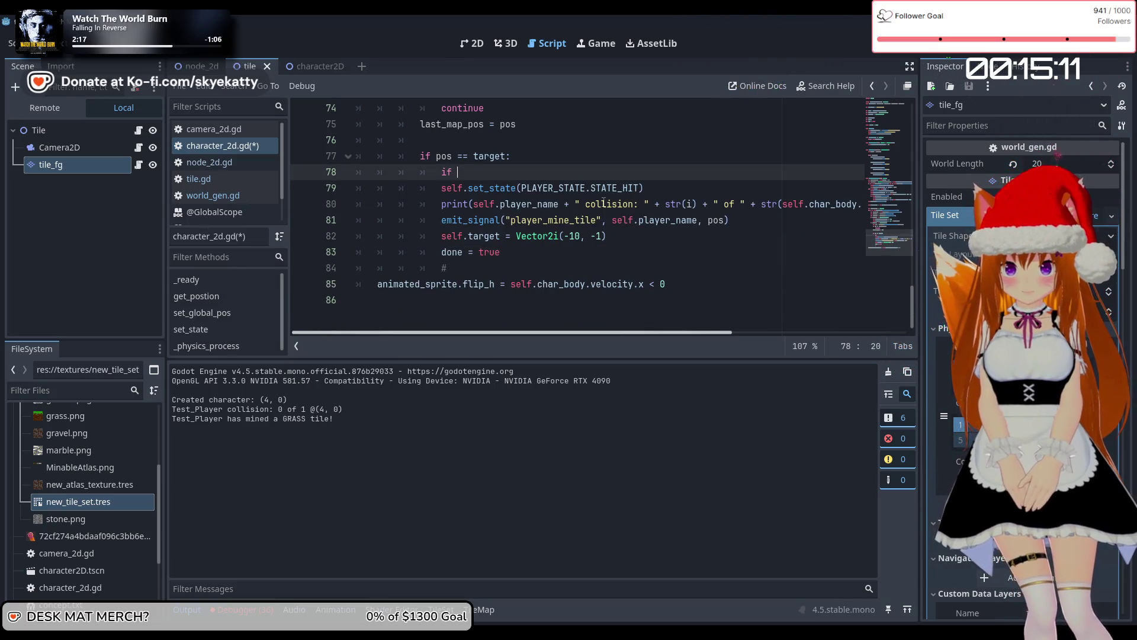
pyautogui.write('done')
pyautogui.hotkey('ctrl', 'z')
pyautogui.hotkey('ctrl', 'z')
pyautogui.hotkey('ctrl', 'z')
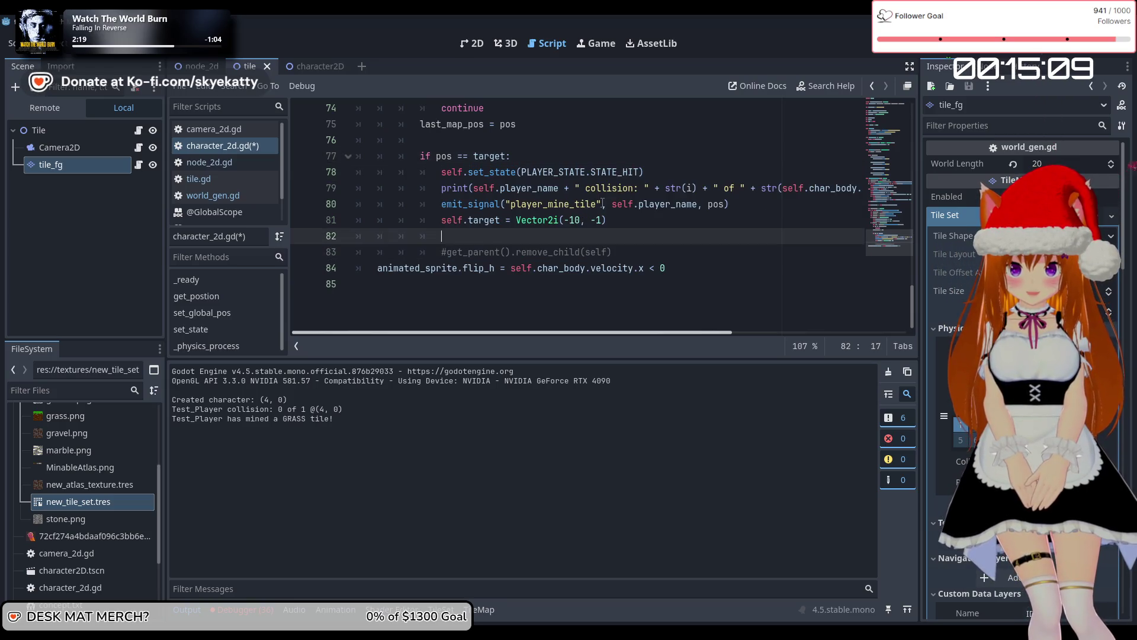
pyautogui.write('self')
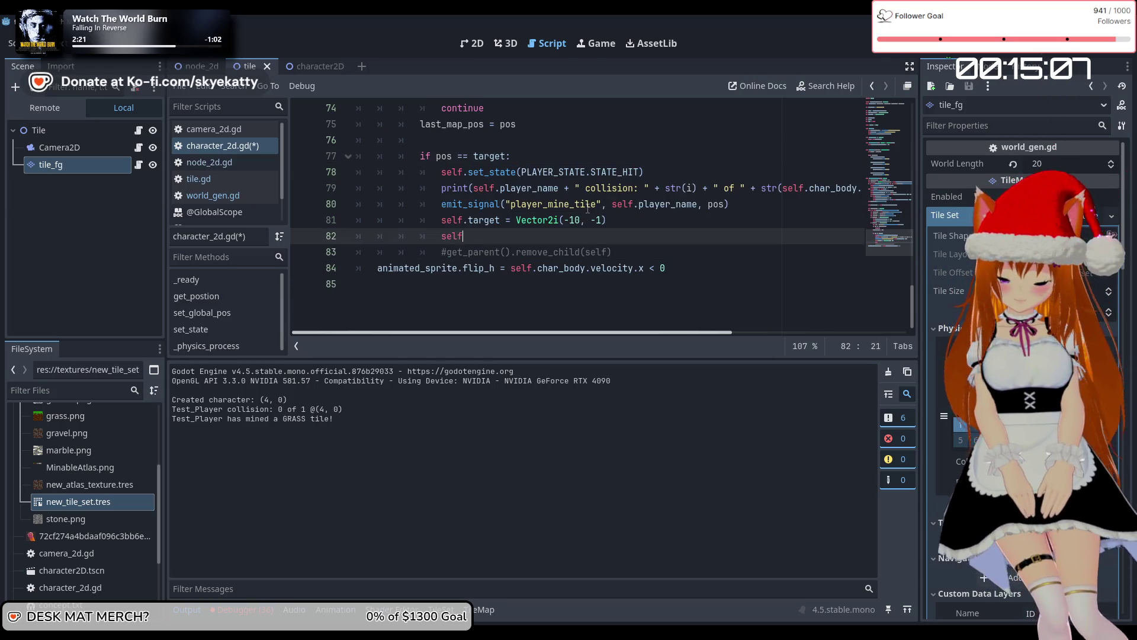
pyautogui.write('.done = true')
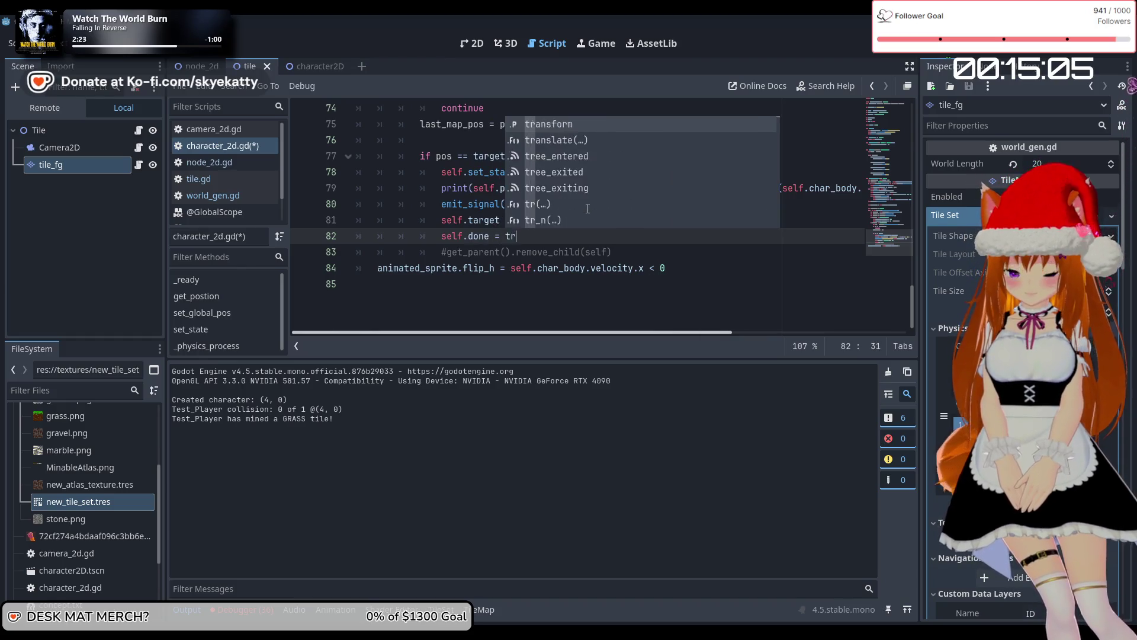
# Start an 'if self.done and self.char_body.global_position ==' condition at the top of _physics_process
pyautogui.click(559, 252)
pyautogui.scroll(10, 592, 237)
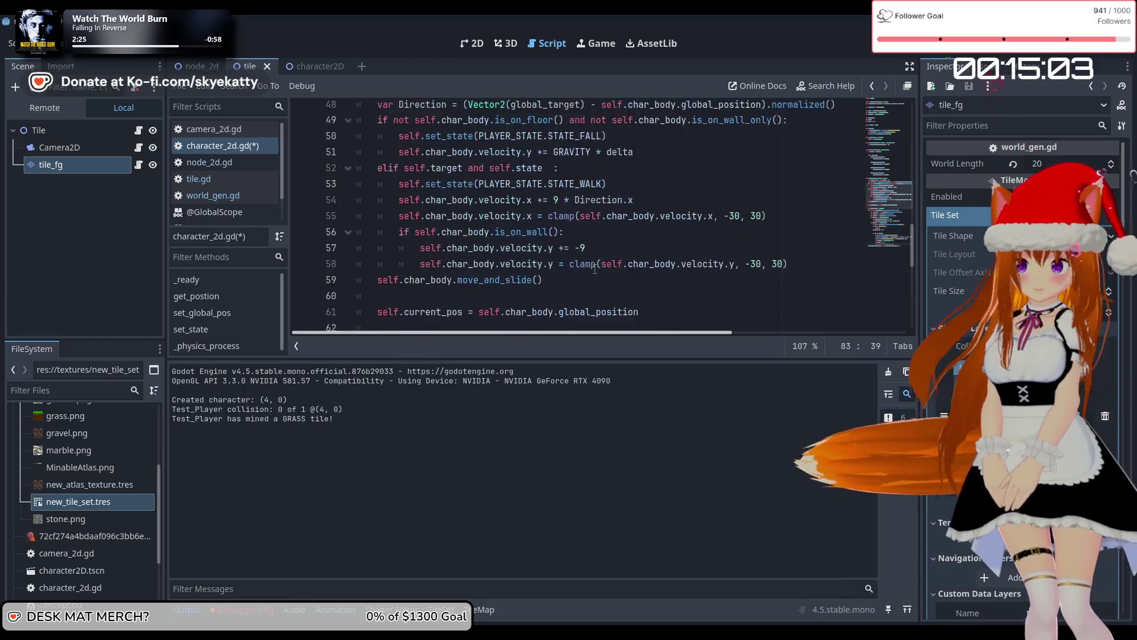
pyautogui.scroll(-3, 595, 269)
pyautogui.scroll(7, 594, 269)
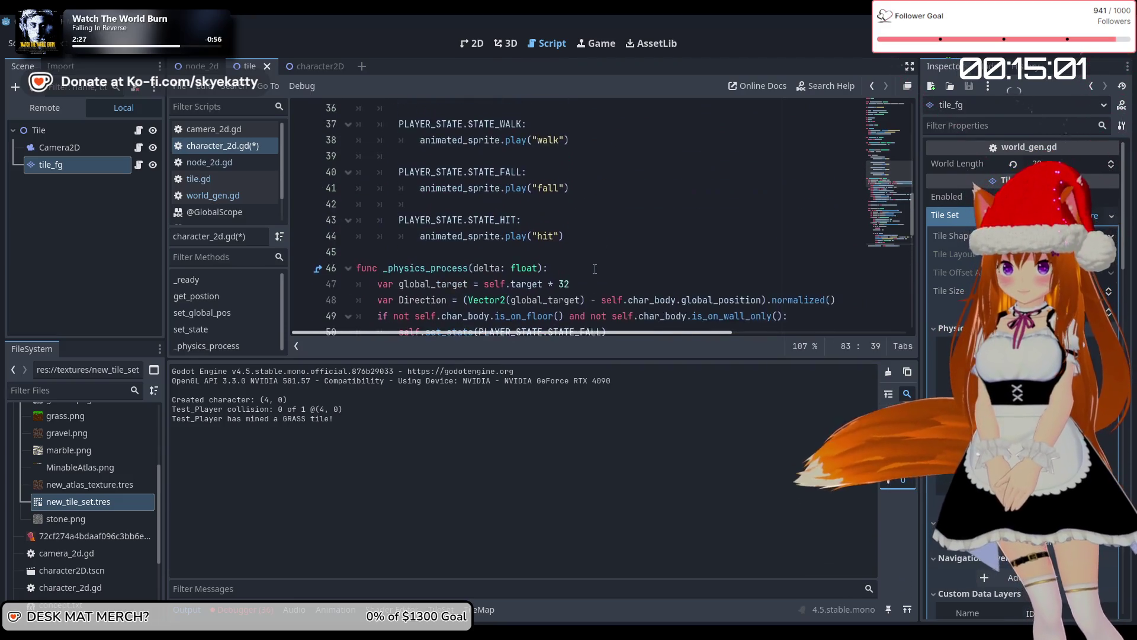
pyautogui.scroll(3, 595, 269)
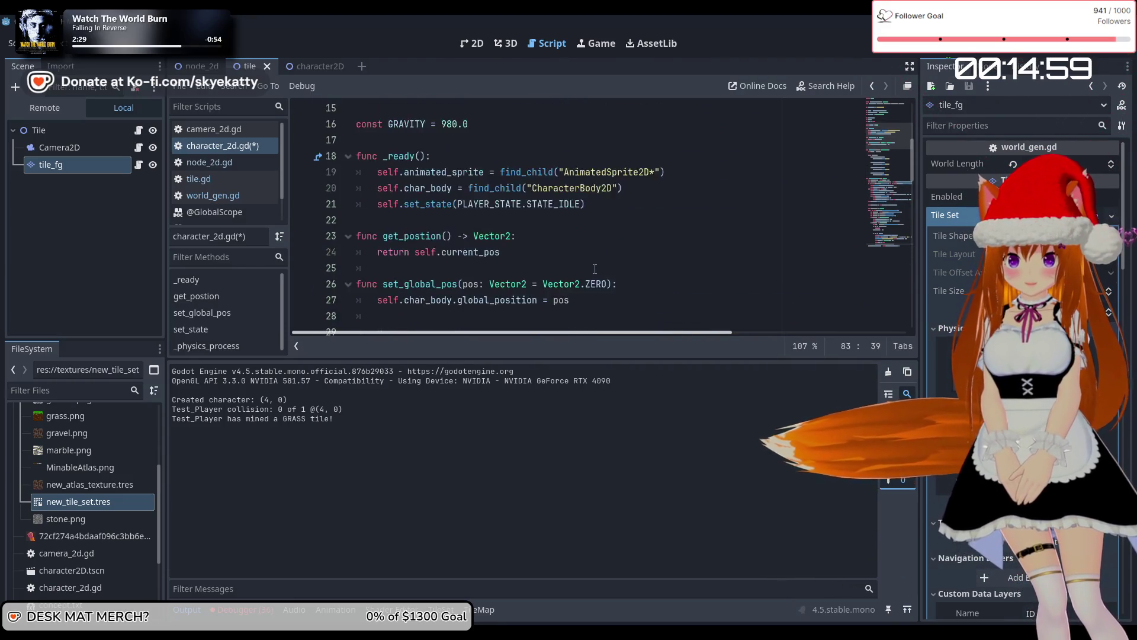
pyautogui.scroll(-10, 594, 269)
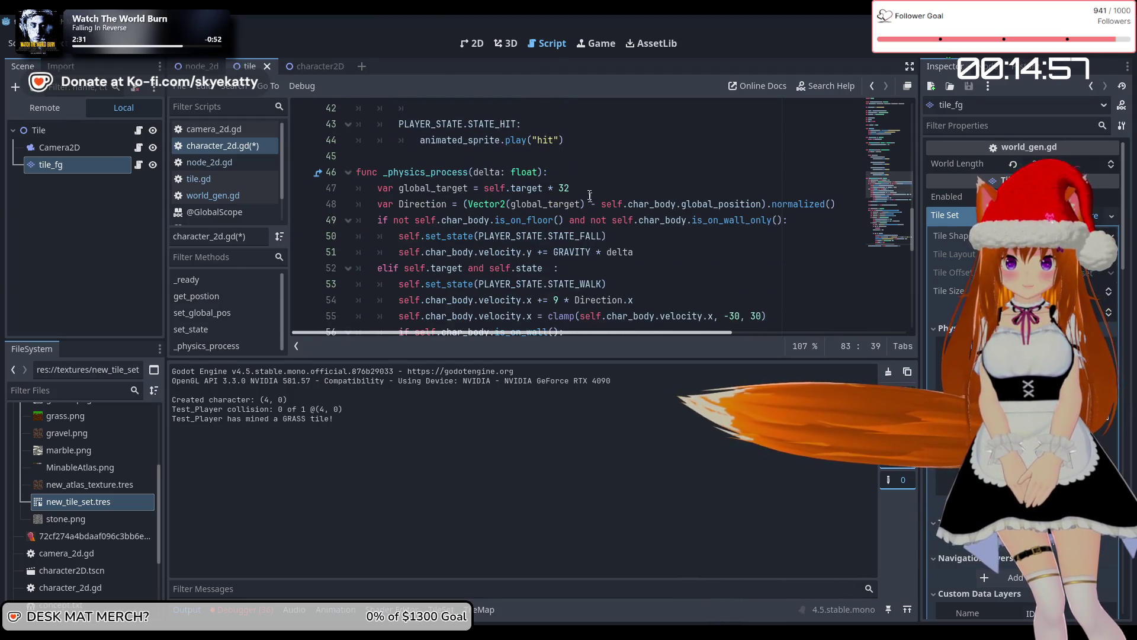
pyautogui.click(601, 173)
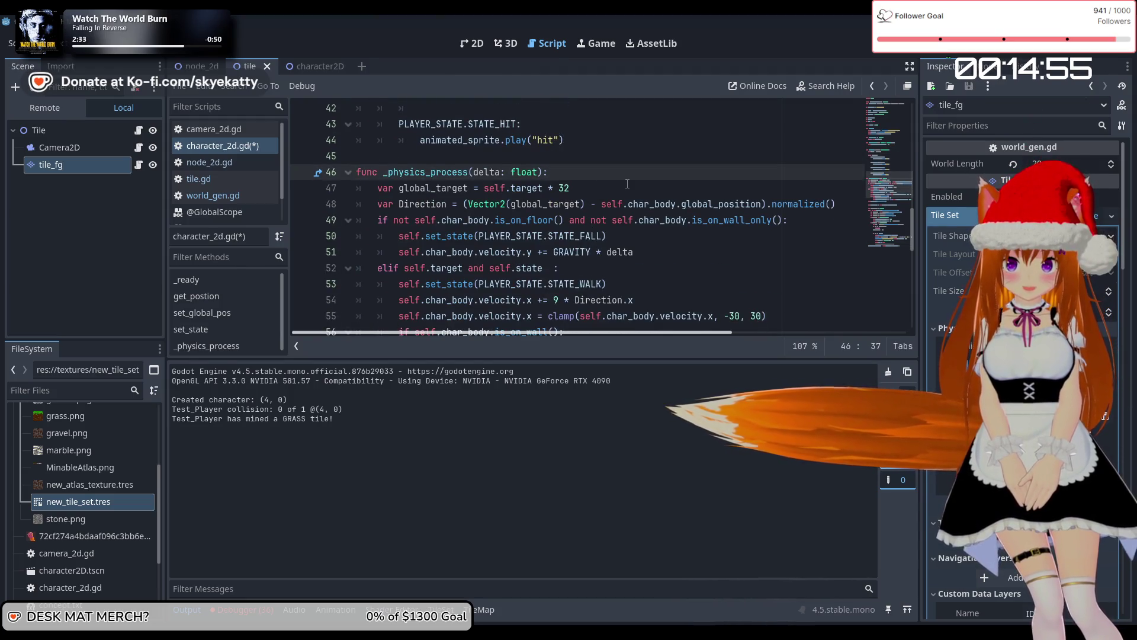
pyautogui.press('Return')
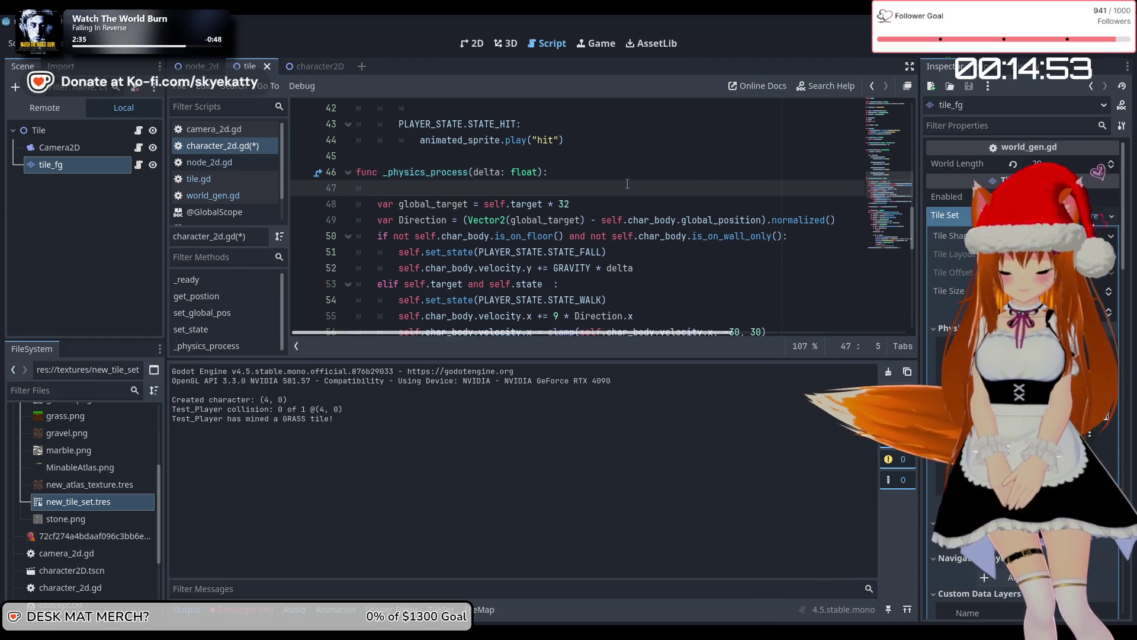
pyautogui.write('if done')
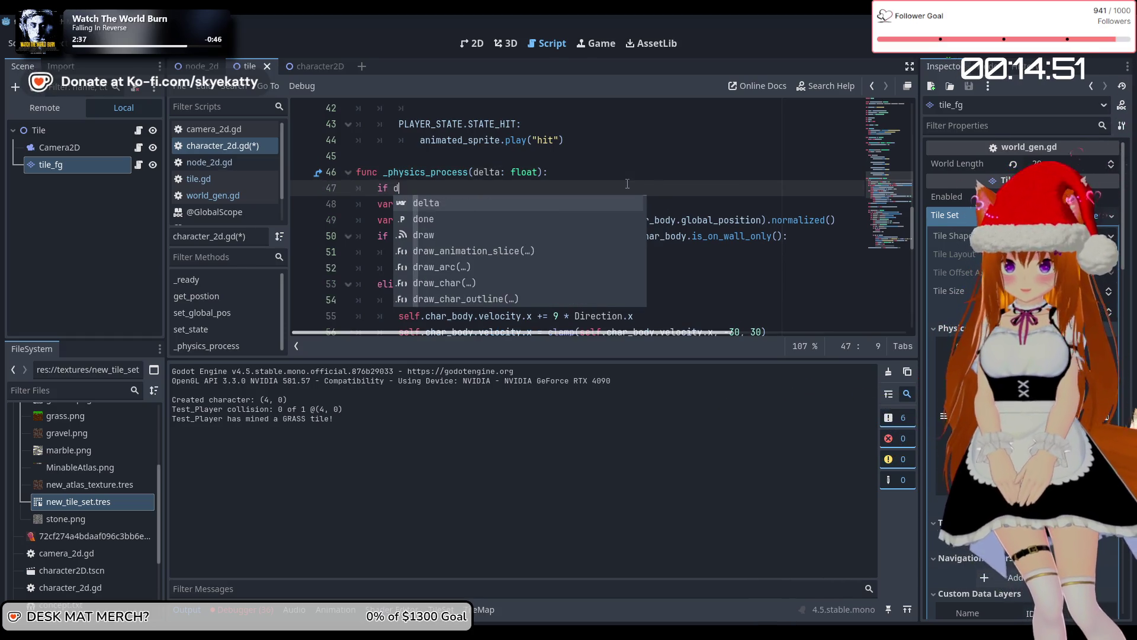
pyautogui.press('BackSpace')
pyautogui.press('BackSpace')
pyautogui.press('BackSpace')
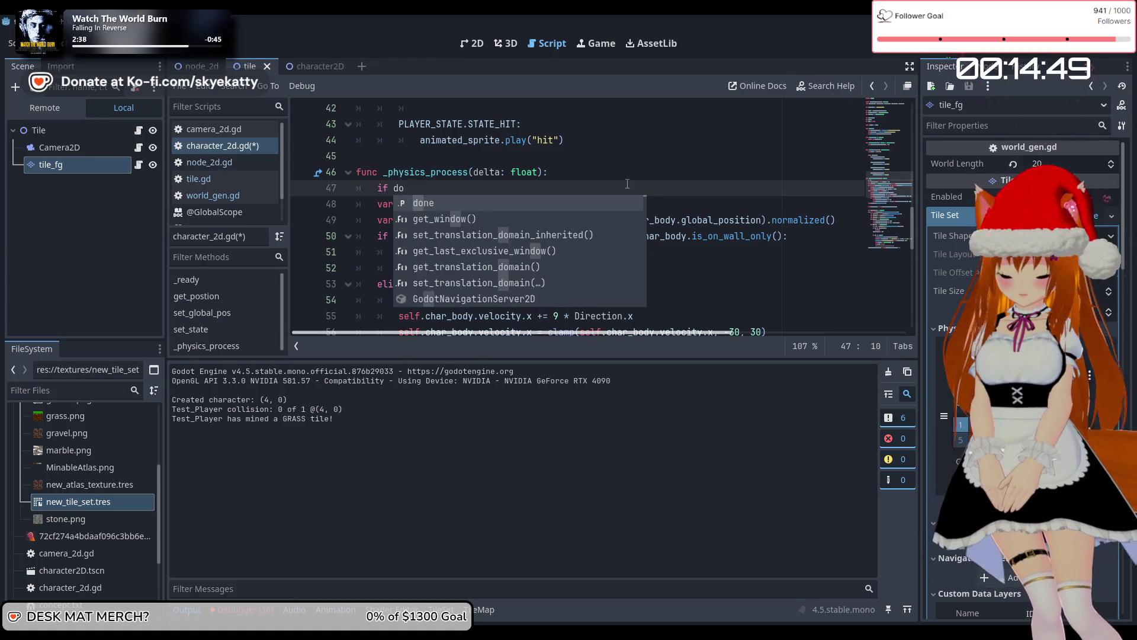
pyautogui.write('se')
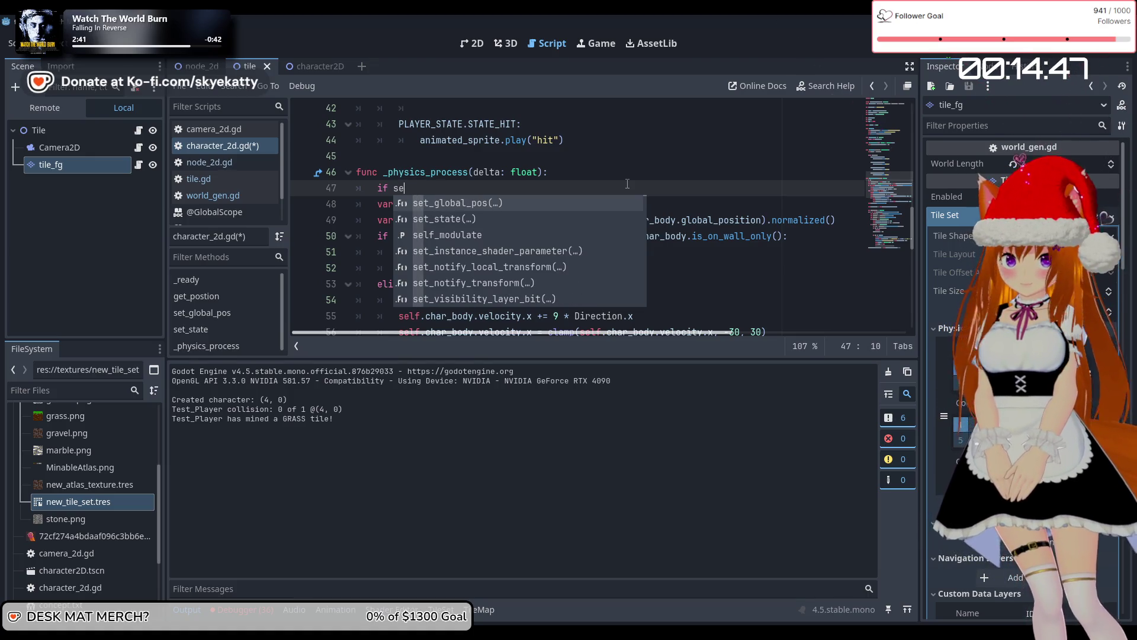
pyautogui.write('lf.')
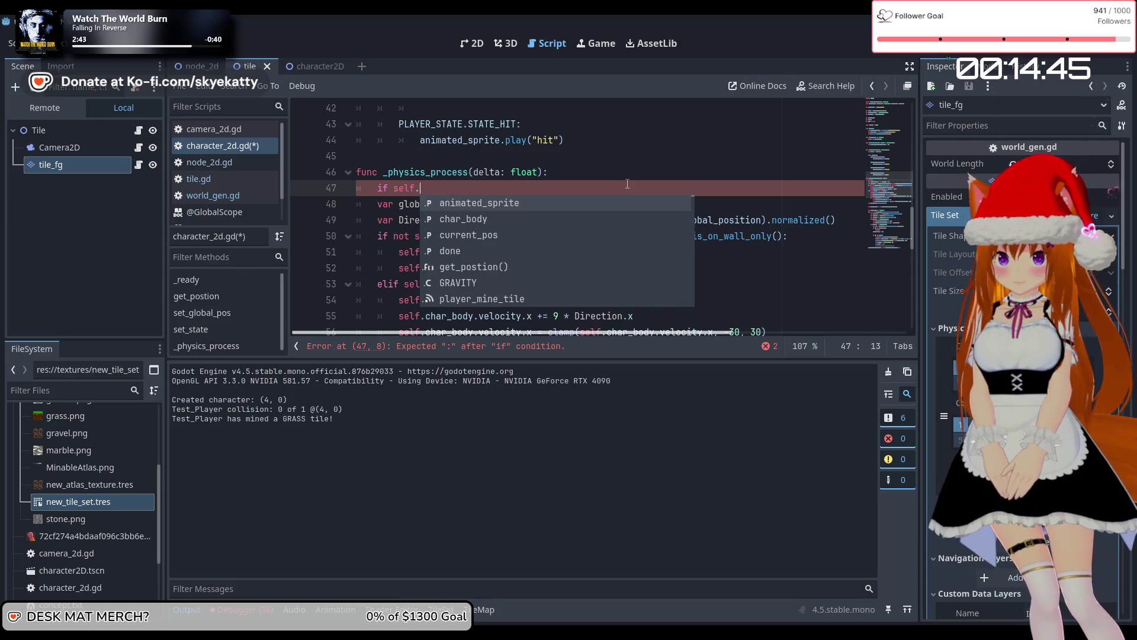
pyautogui.write('done')
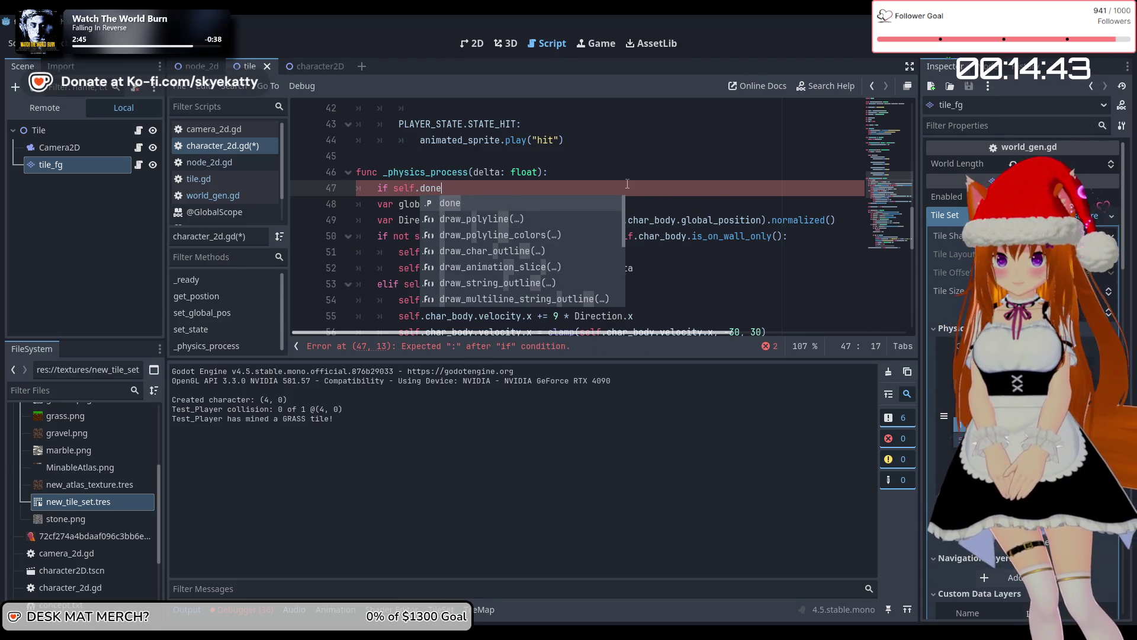
pyautogui.write(':')
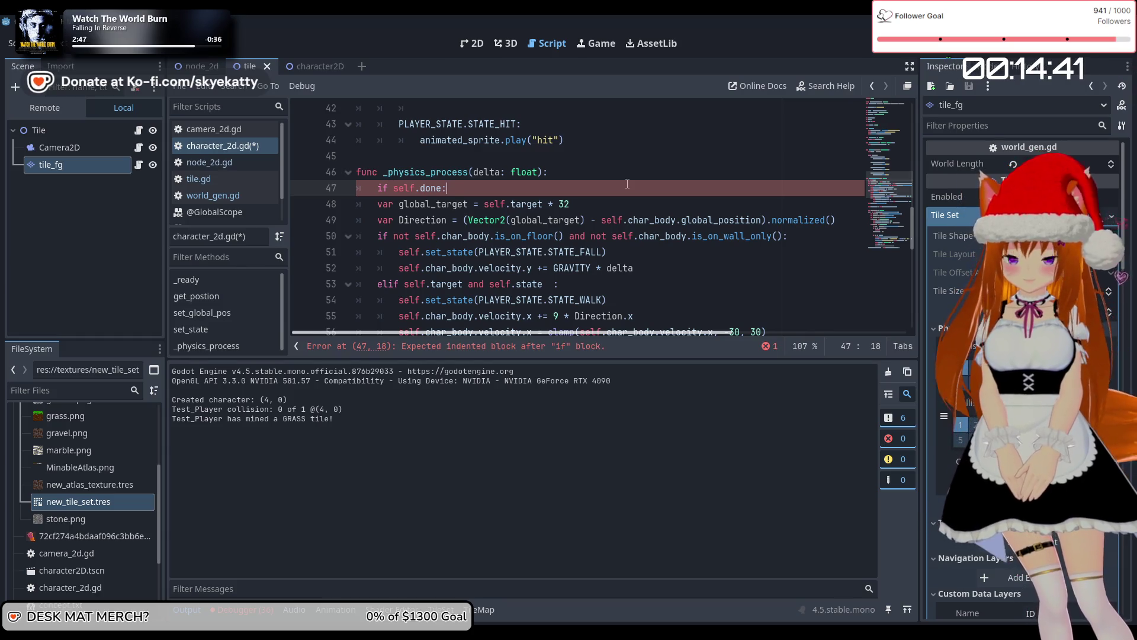
pyautogui.press('BackSpace')
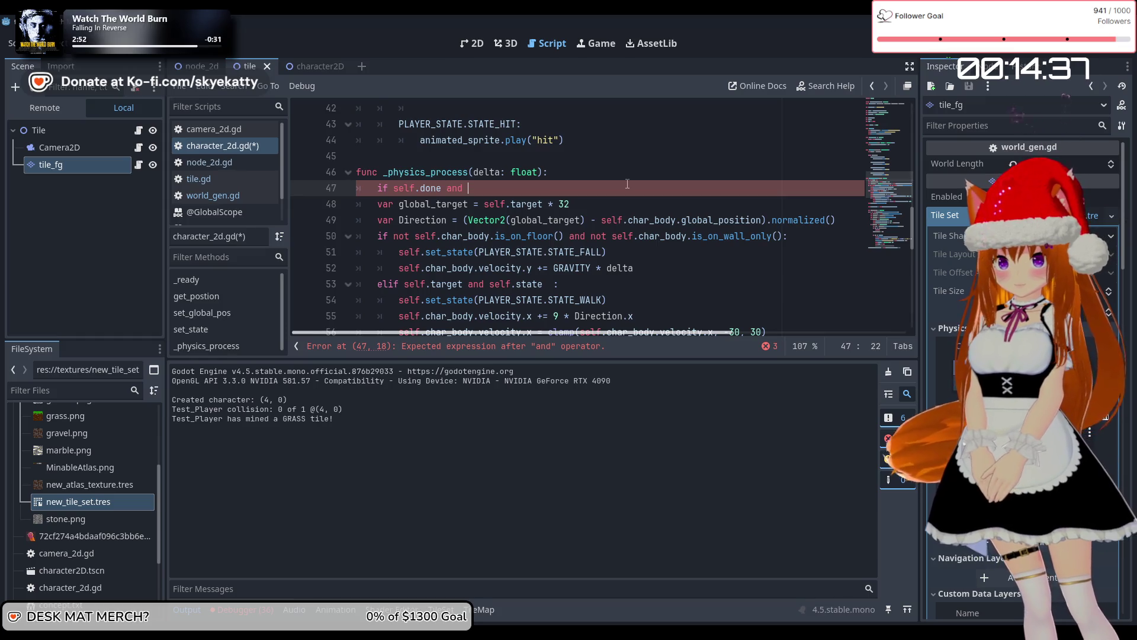
pyautogui.write('self.')
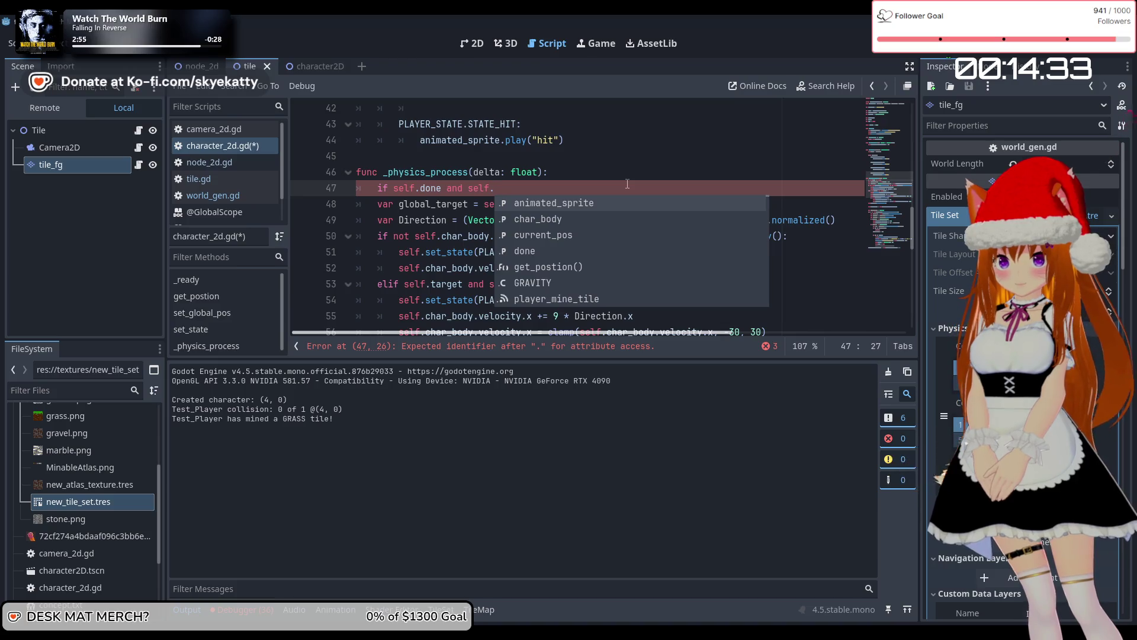
pyautogui.press('BackSpace')
pyautogui.press('BackSpace')
pyautogui.press('BackSpace')
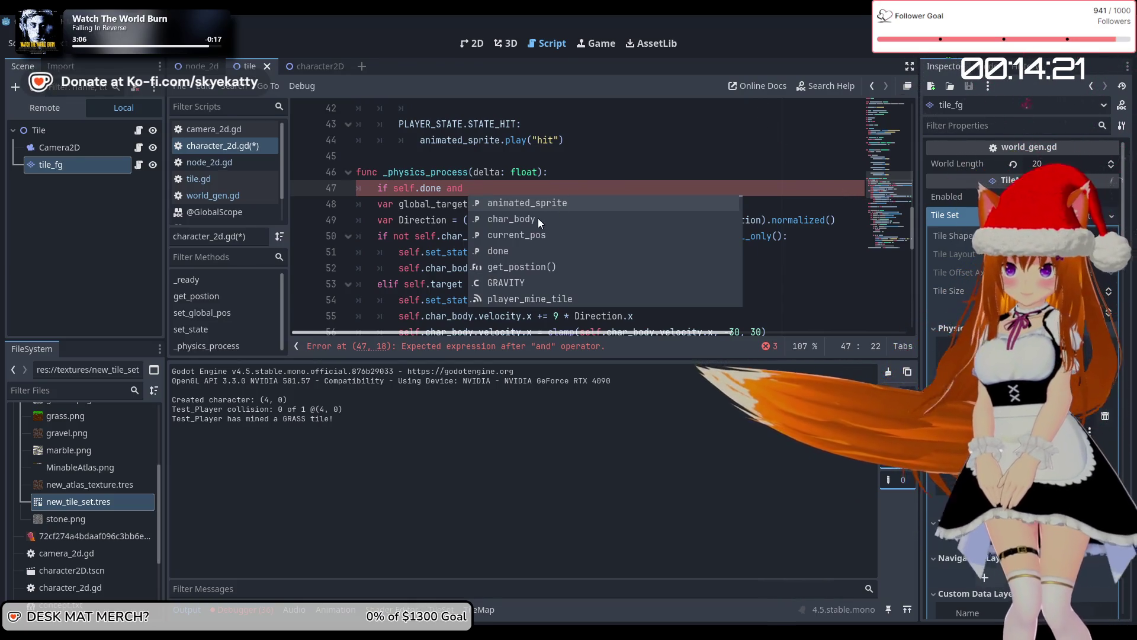
pyautogui.write('self.ch')
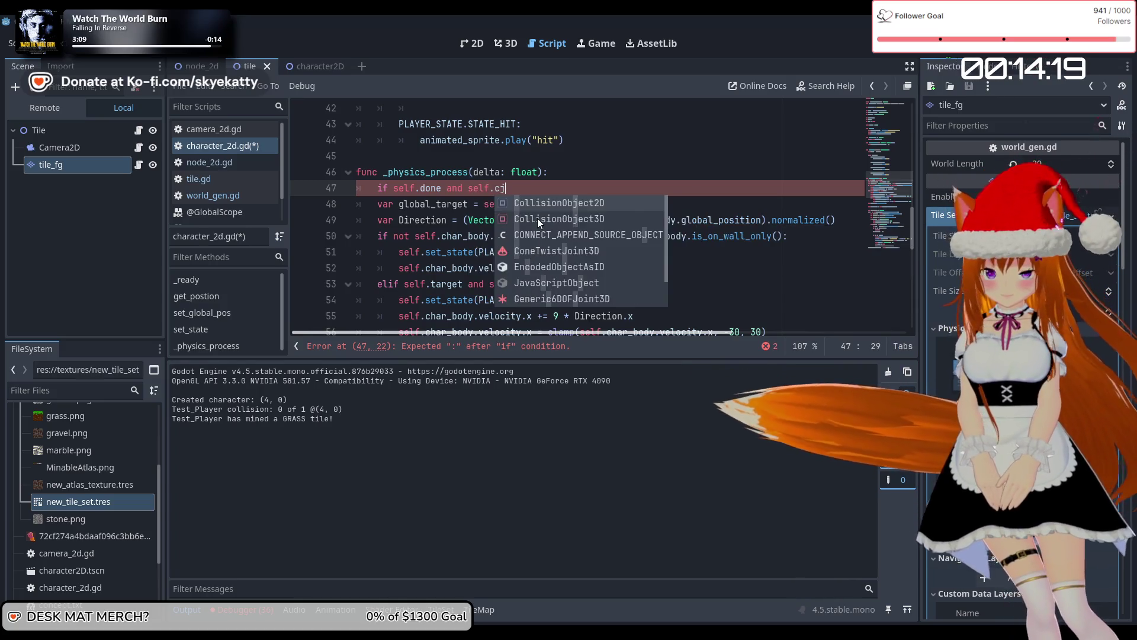
pyautogui.press('Return')
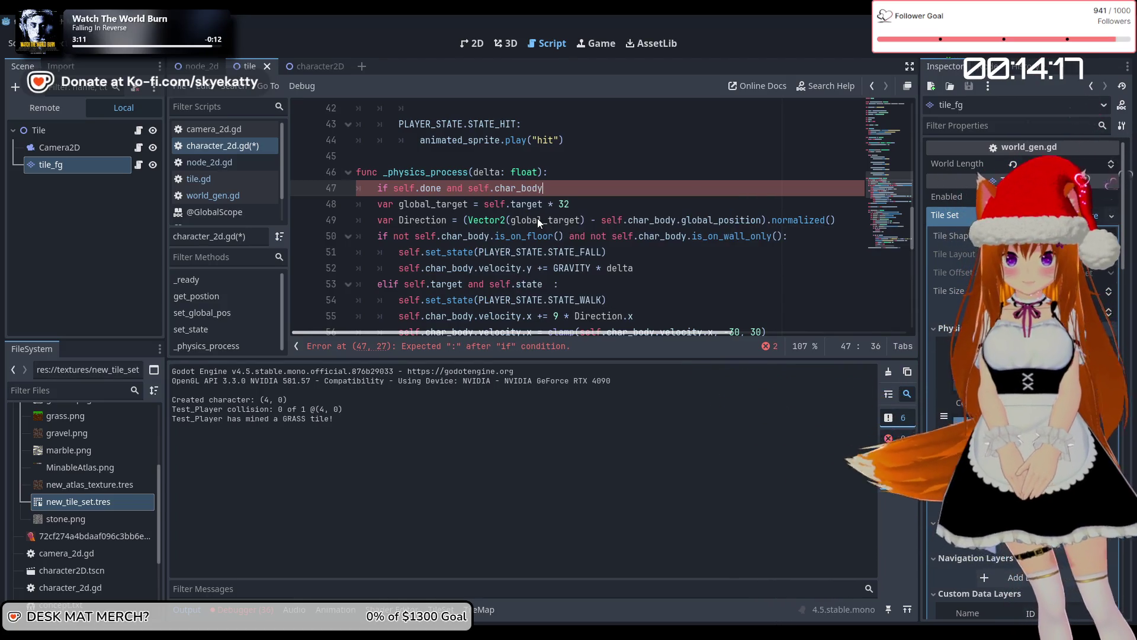
pyautogui.write('.glo')
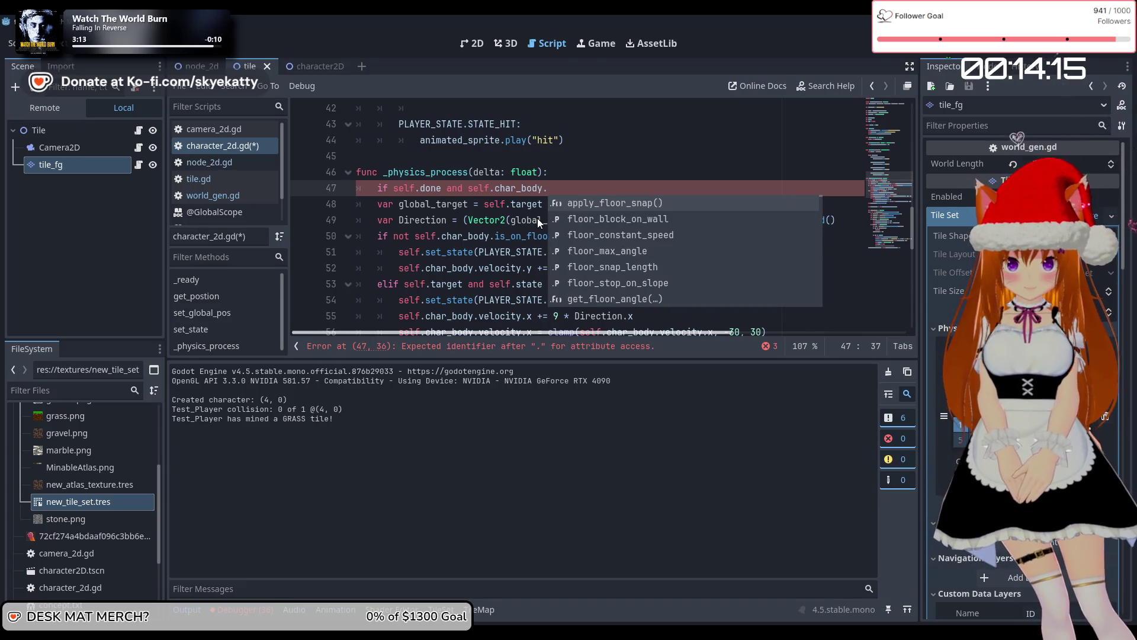
pyautogui.press('Return')
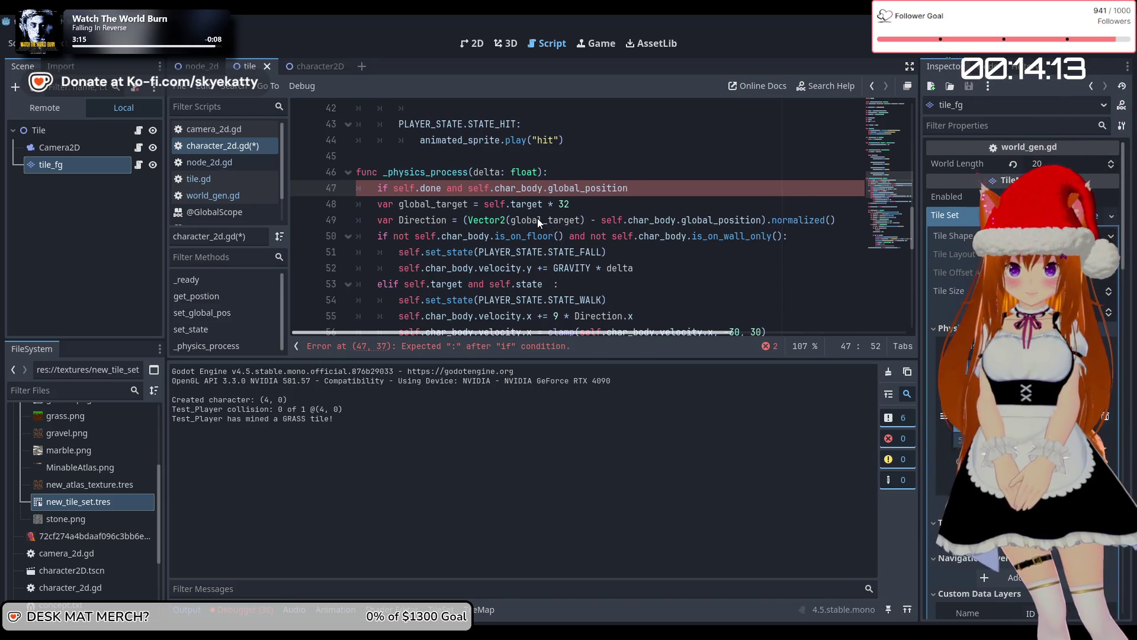
pyautogui.write(' ==')
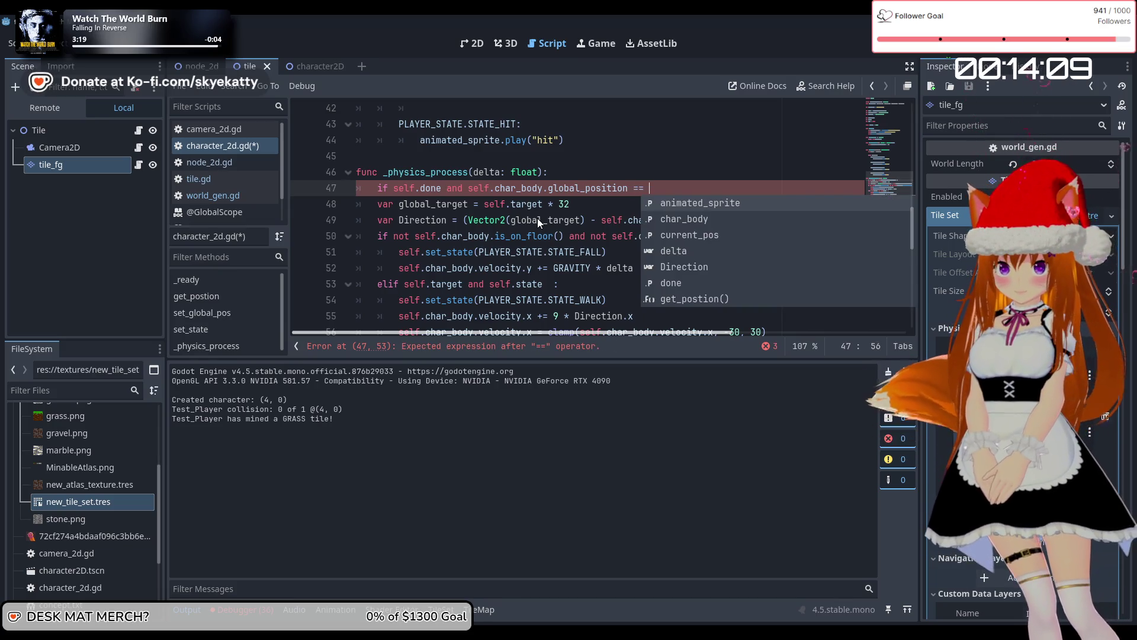
# Move the condition below the global_target declaration, comparing the position against global_target
pyautogui.moveTo(651, 188)
pyautogui.mouseDown()
pyautogui.moveTo(427, 179)
pyautogui.moveTo(370, 192)
pyautogui.mouseUp()
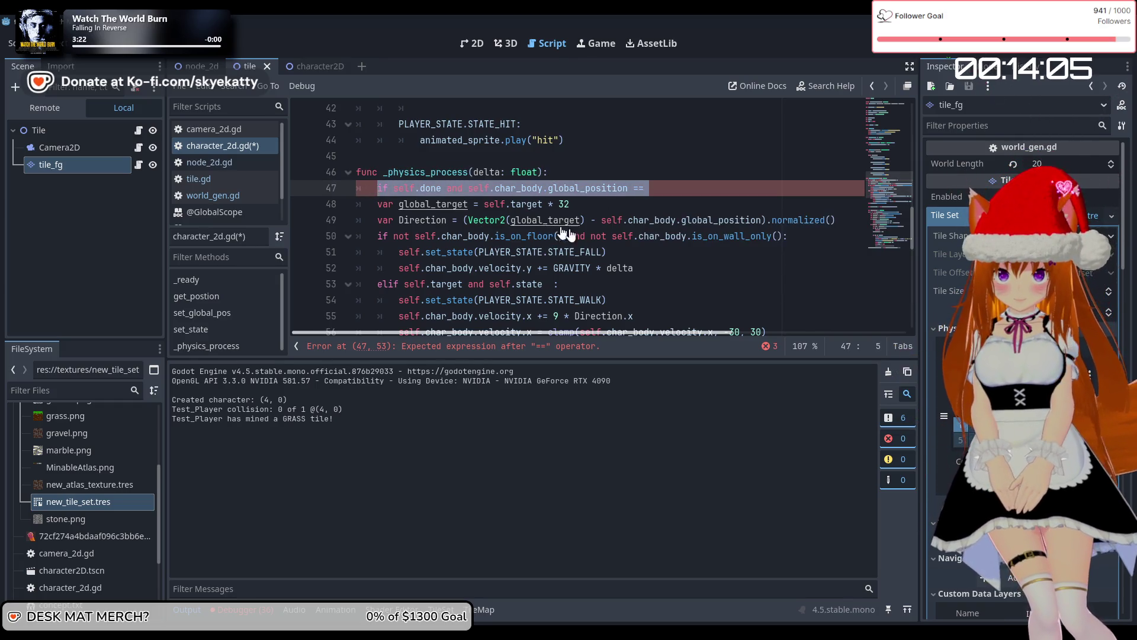
pyautogui.press('BackSpace')
pyautogui.press('BackSpace')
pyautogui.press('BackSpace')
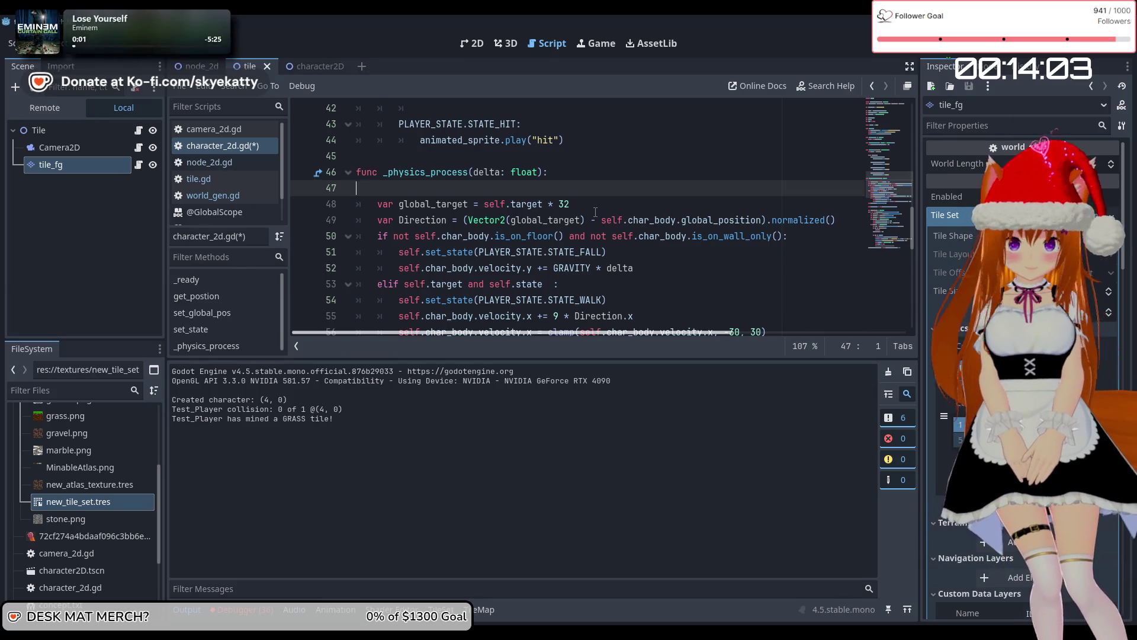
pyautogui.click(592, 190)
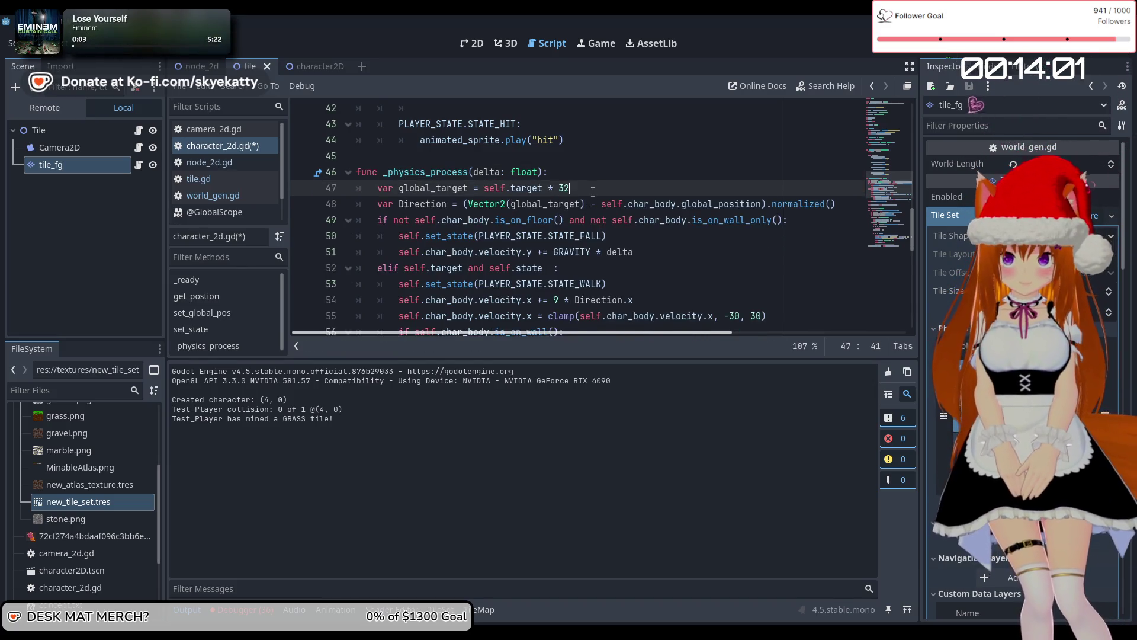
pyautogui.press('Return')
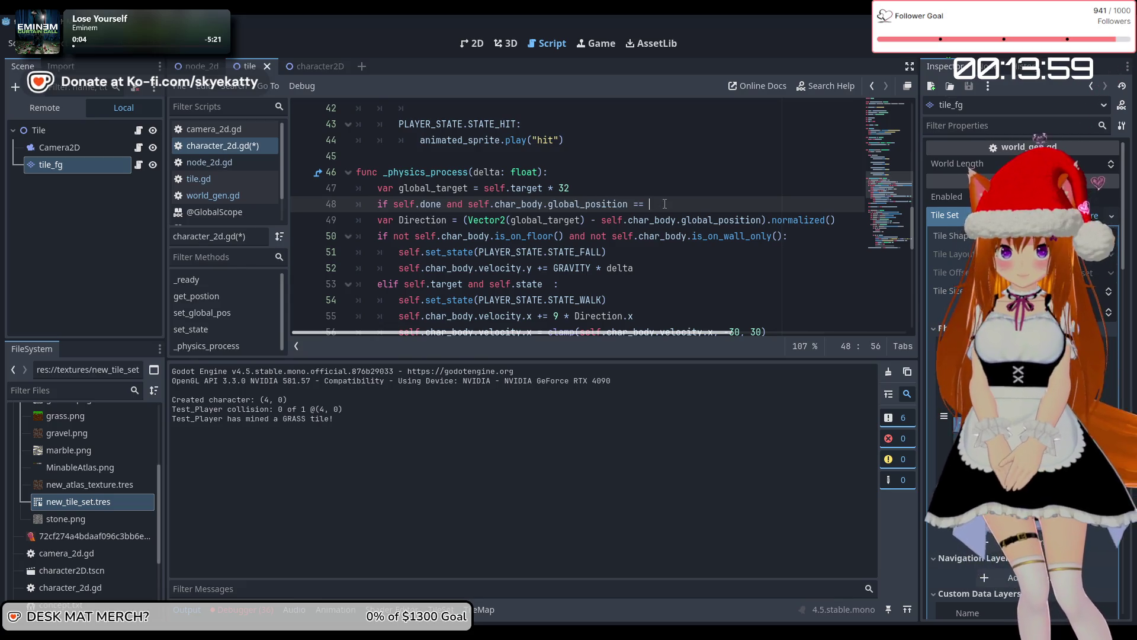
pyautogui.write('glob')
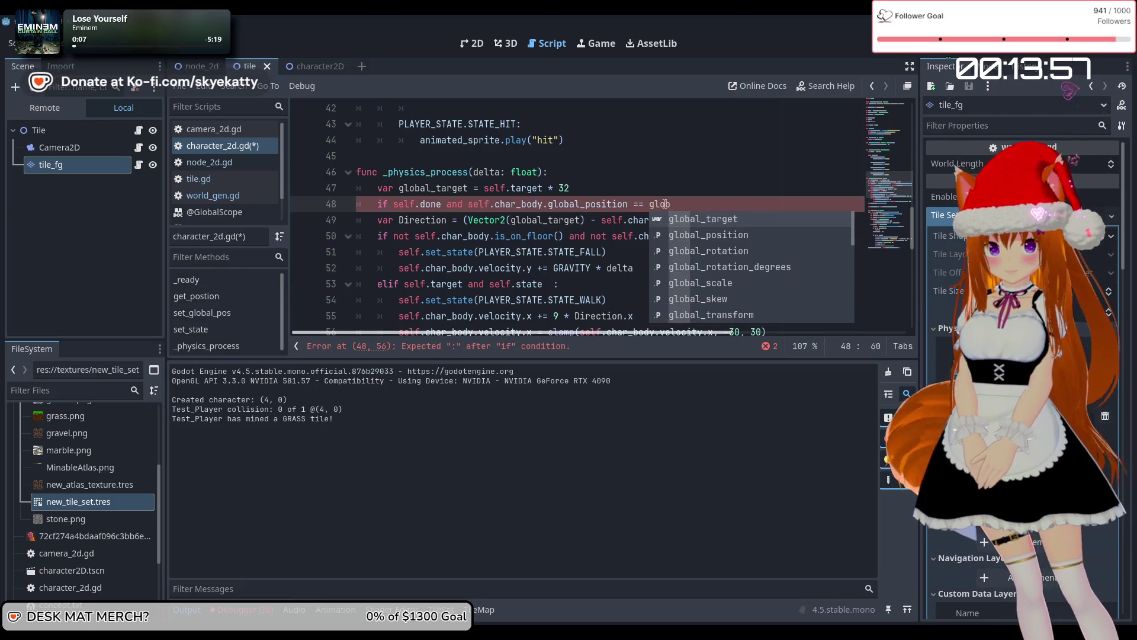
pyautogui.press('Return')
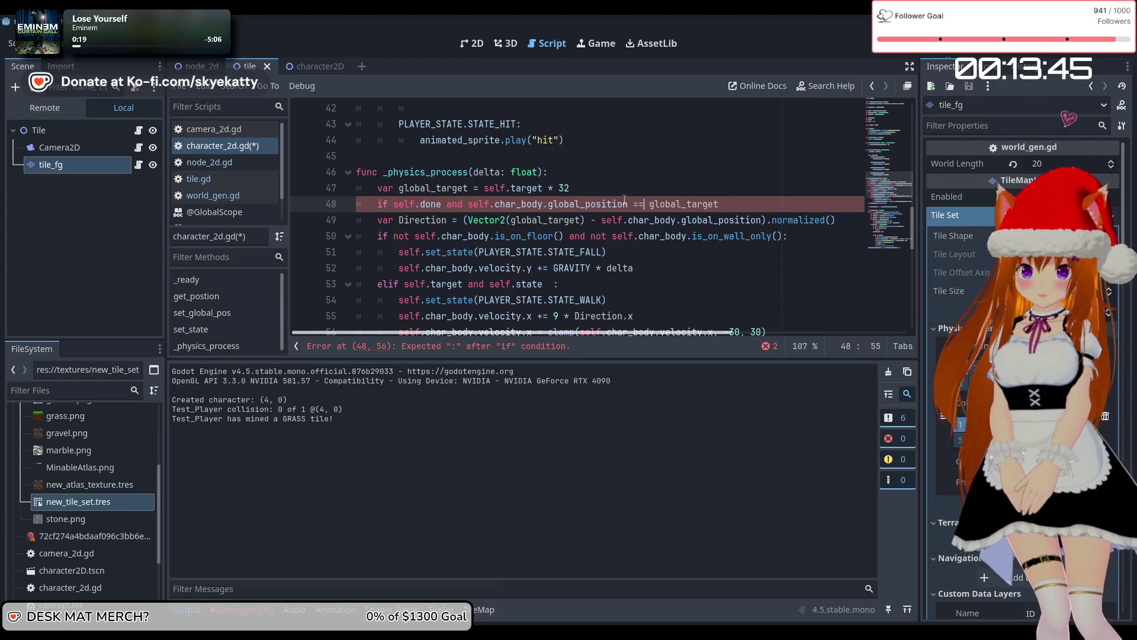
# Select global_target at the end of line 48 to replace it
pyautogui.scroll(-1, 545, 237)
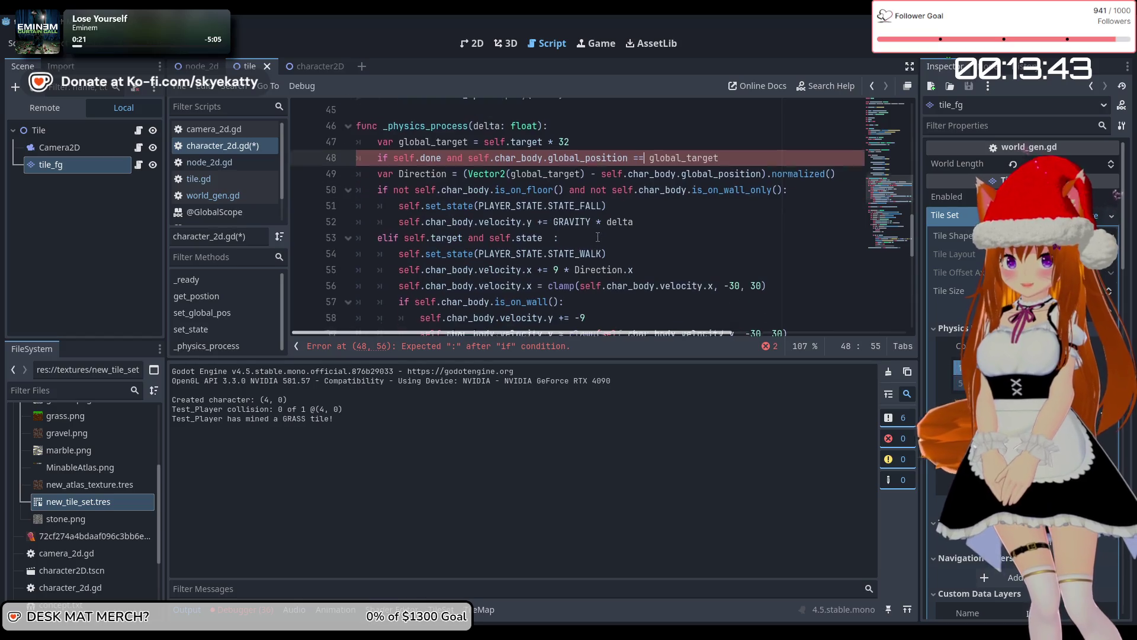
pyautogui.scroll(2, 636, 231)
pyautogui.scroll(-1, 643, 219)
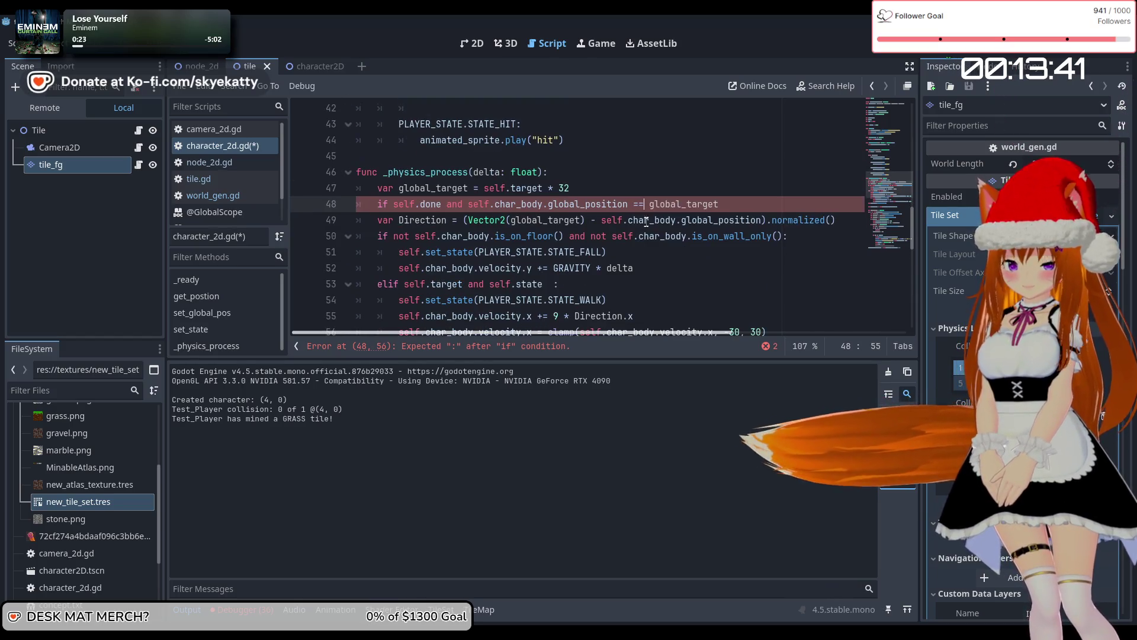
pyautogui.click(648, 204)
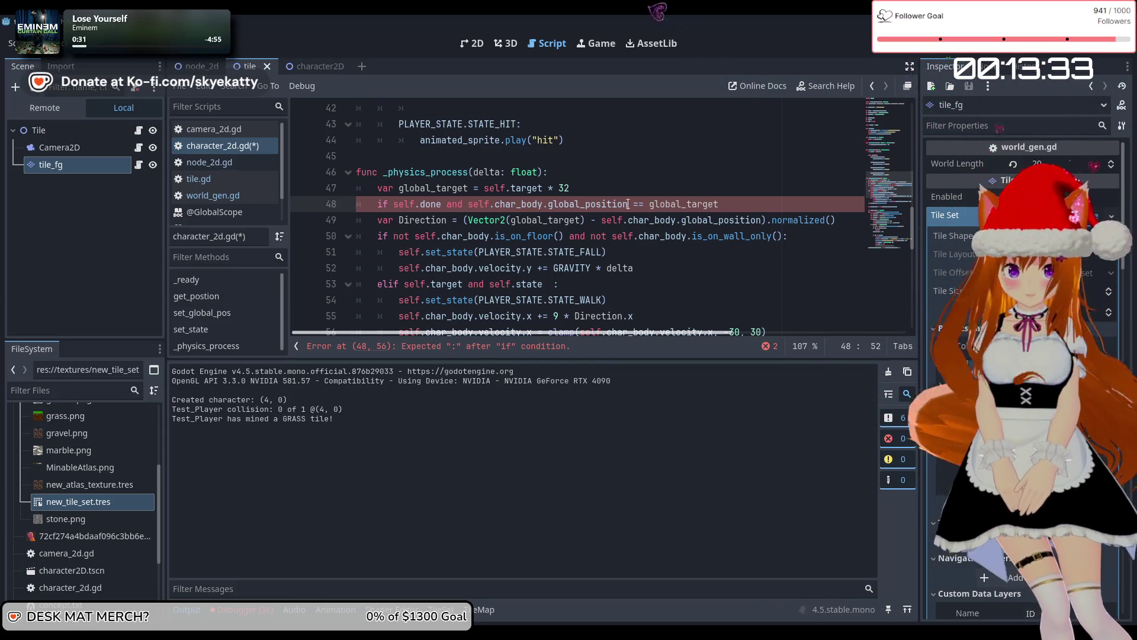
pyautogui.click(468, 204)
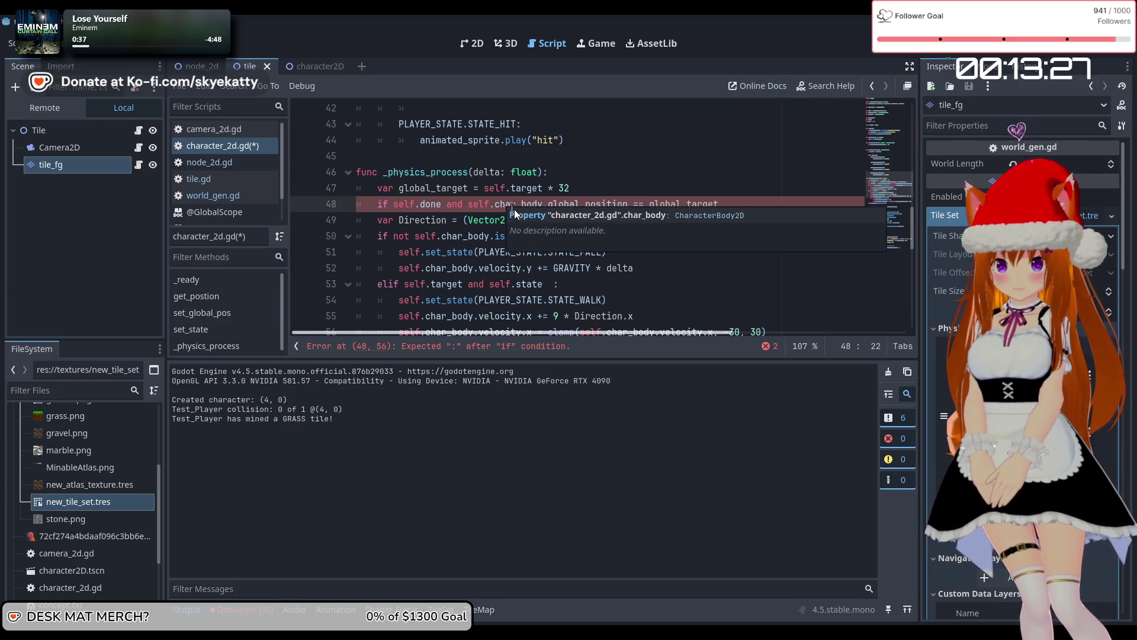
pyautogui.click(572, 178)
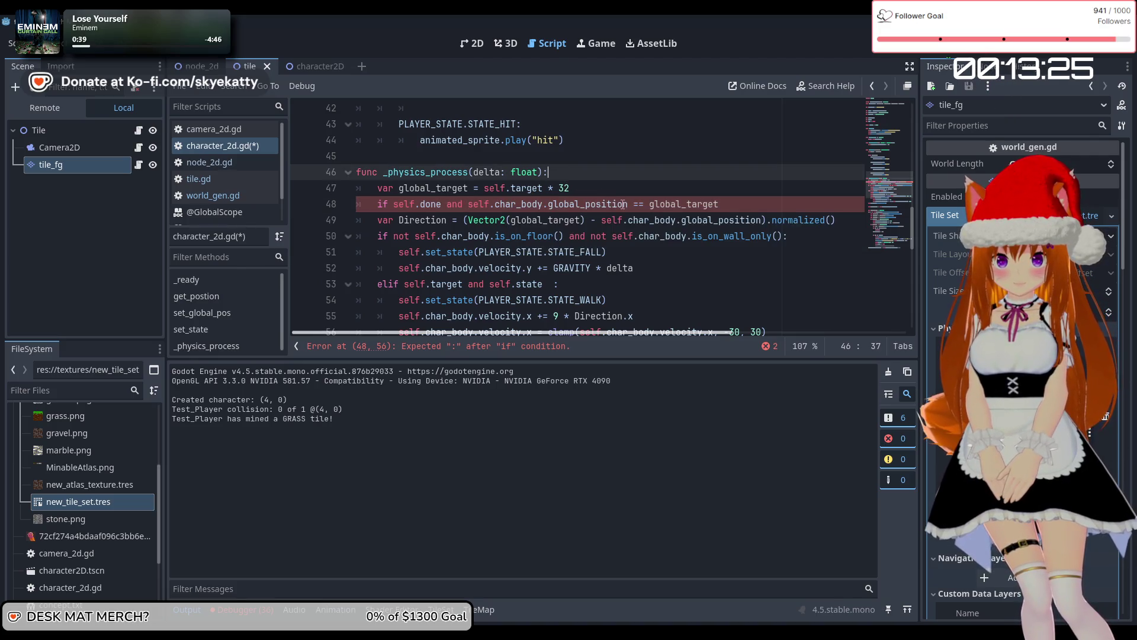
pyautogui.moveTo(623, 204)
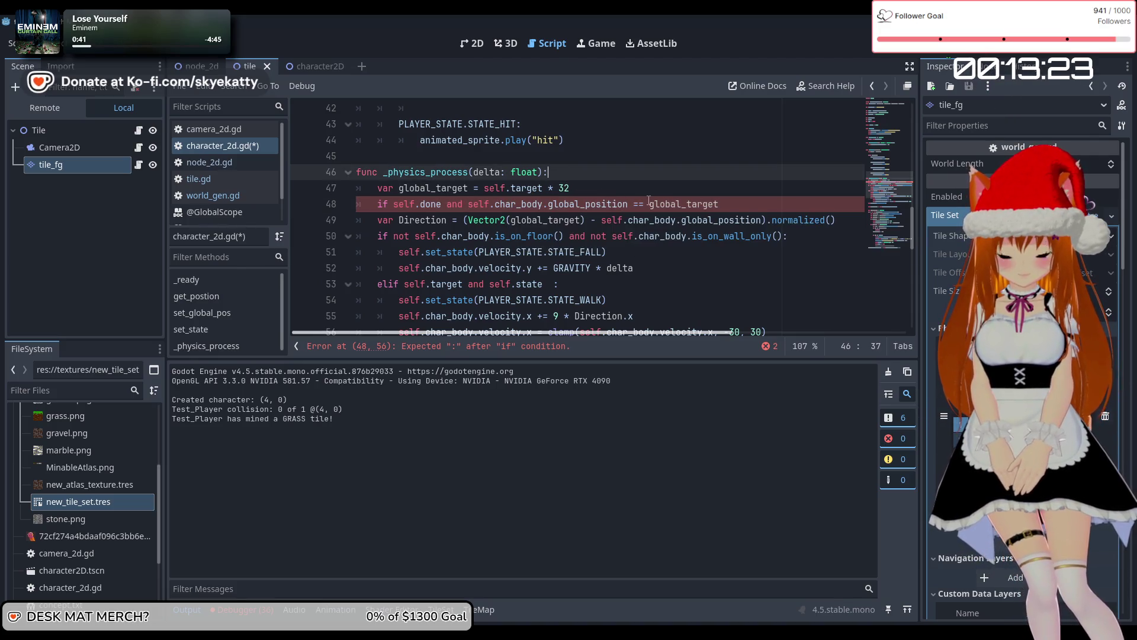
pyautogui.doubleClick(694, 206)
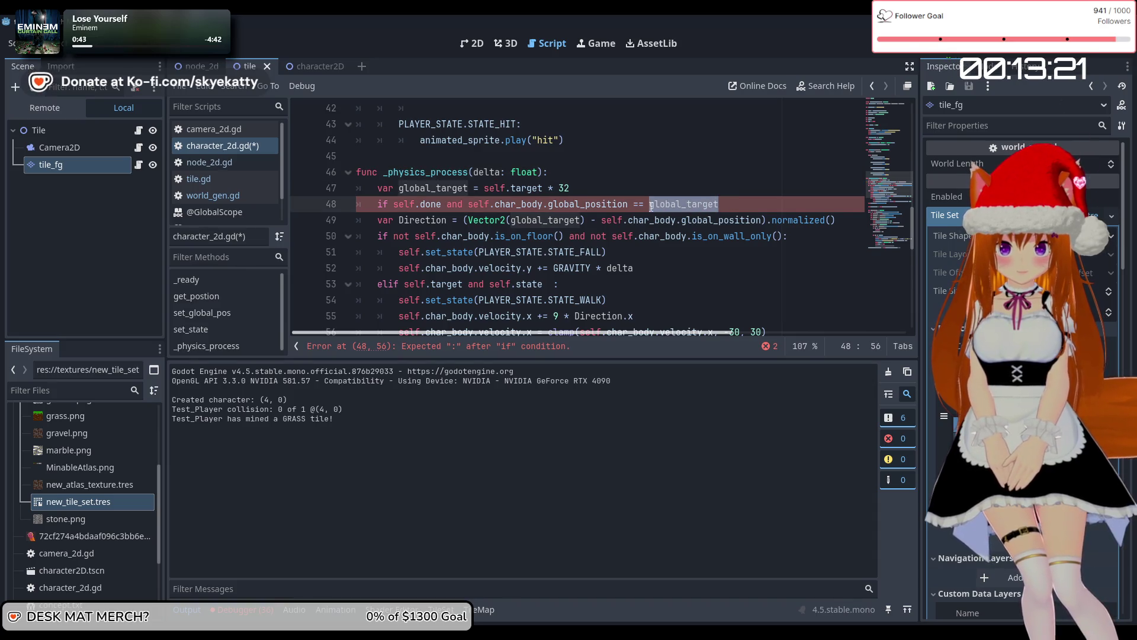
# Compare against target and divide self.char_body.global_position by 32 on line 48
pyautogui.write('t')
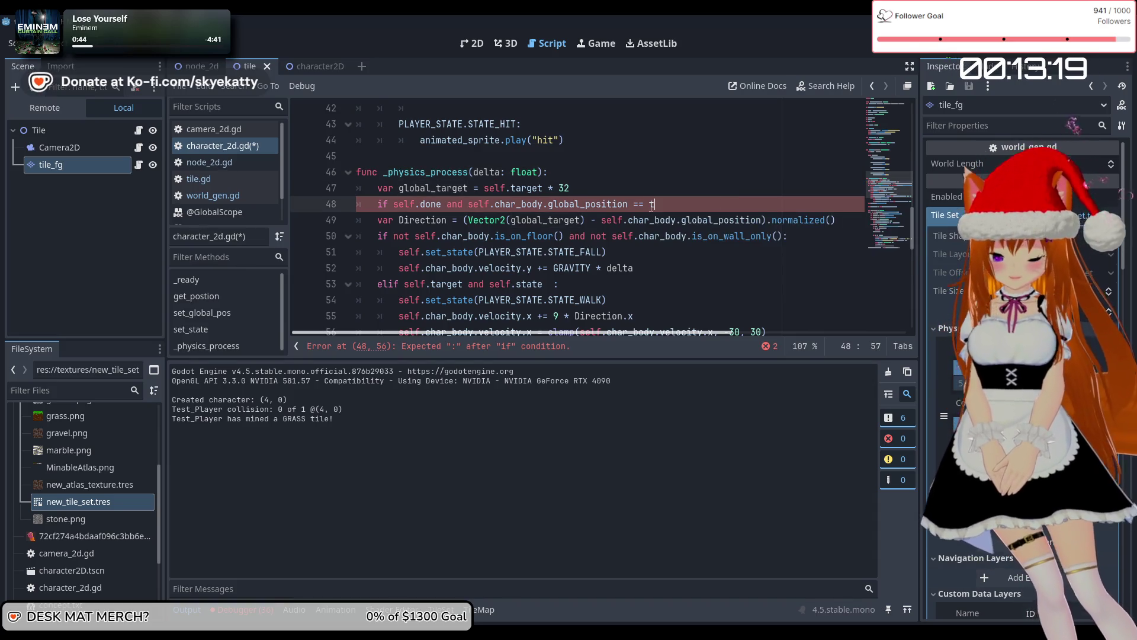
pyautogui.press('Left')
pyautogui.press('Left')
pyautogui.press('Left')
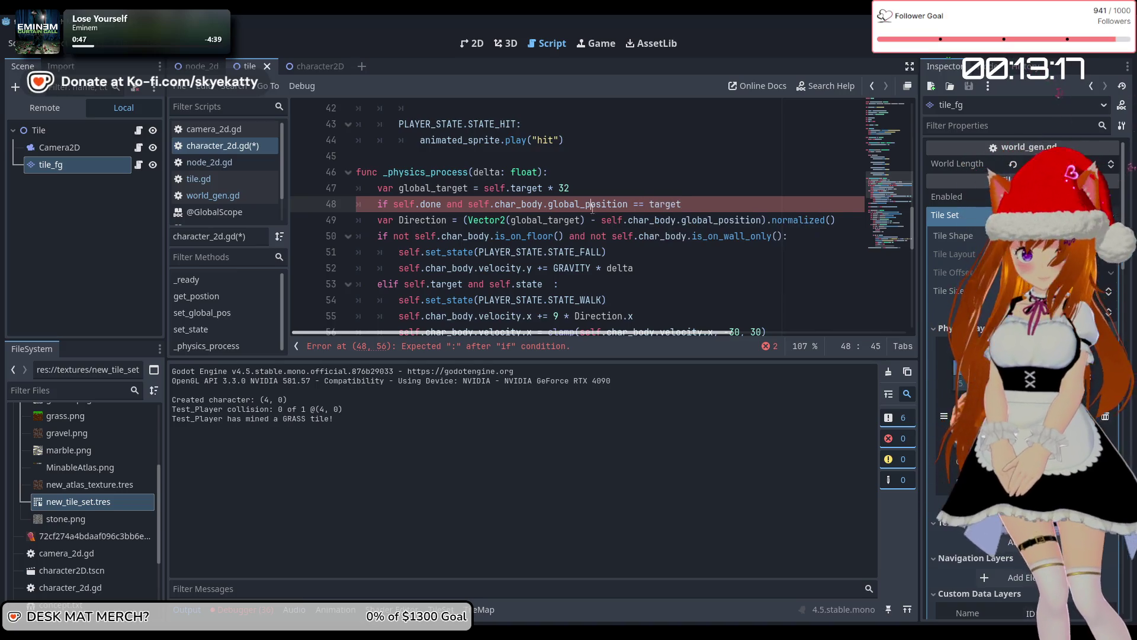
pyautogui.moveTo(629, 204)
pyautogui.mouseDown()
pyautogui.moveTo(551, 204)
pyautogui.moveTo(592, 220)
pyautogui.moveTo(556, 204)
pyautogui.moveTo(604, 204)
pyautogui.mouseUp()
pyautogui.press('Right')
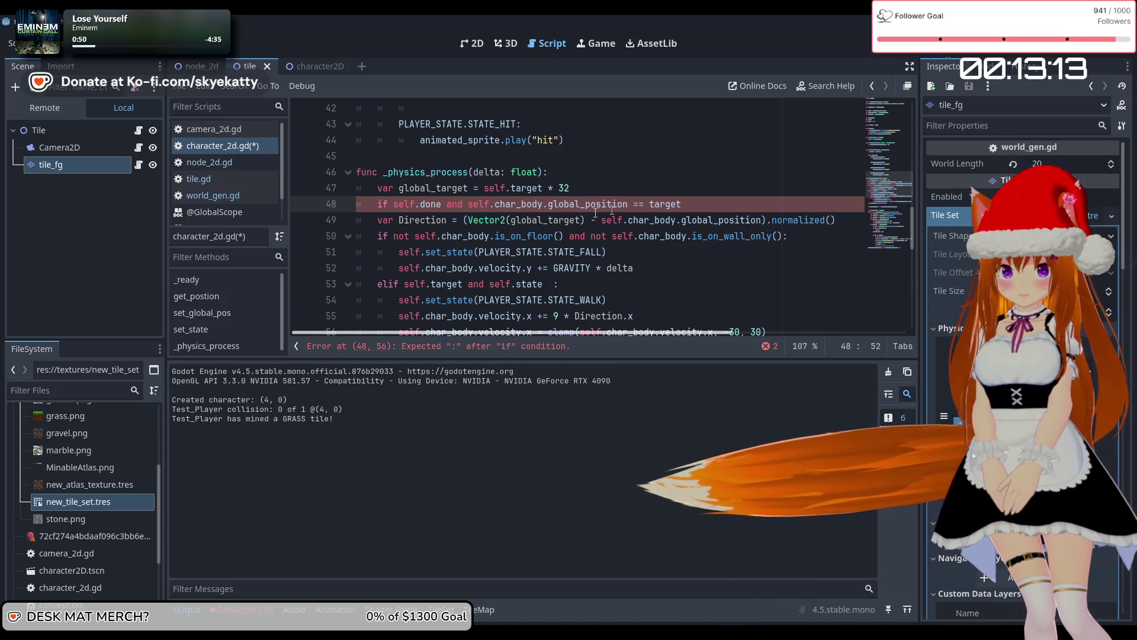
pyautogui.write('/2')
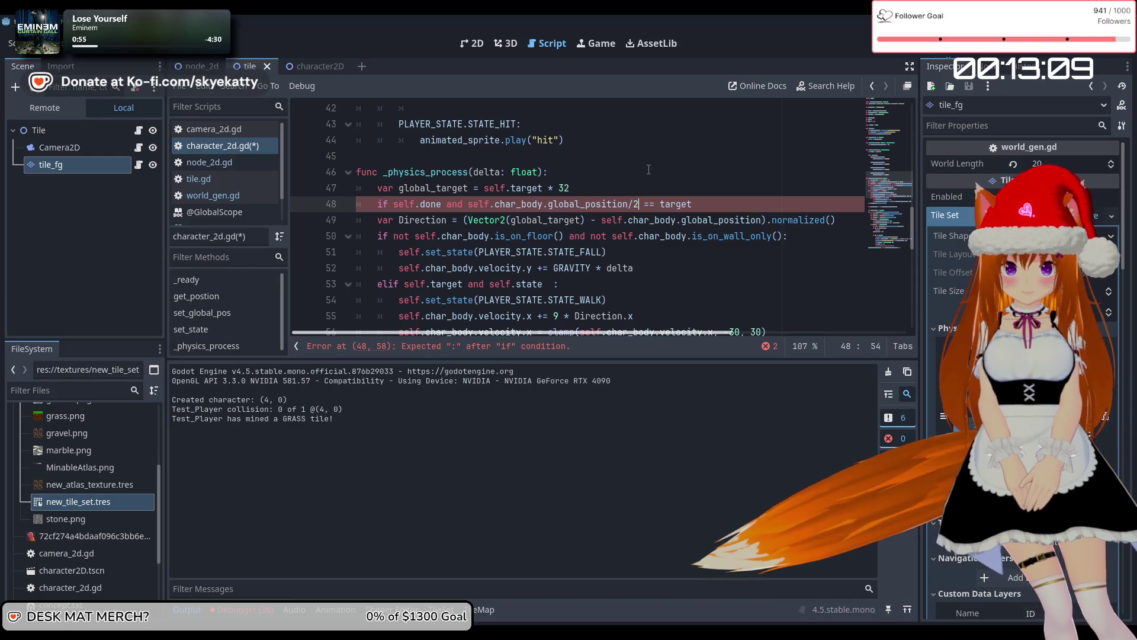
pyautogui.press('BackSpace')
pyautogui.write('32')
pyautogui.press('Left')
pyautogui.press('Left')
pyautogui.press('Left')
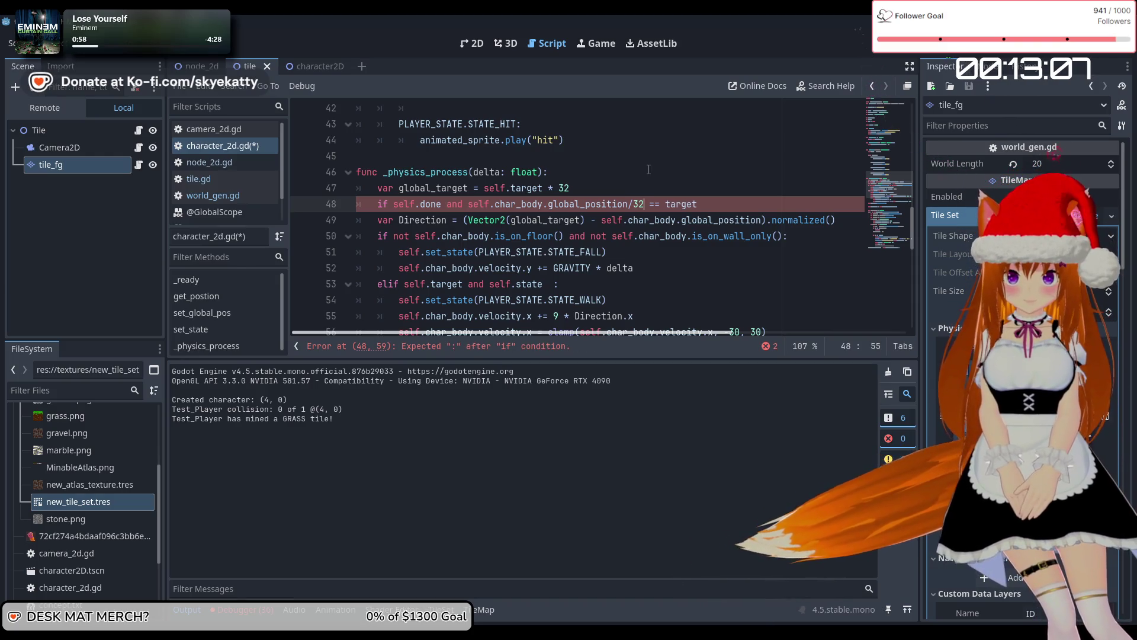
pyautogui.press('Right')
pyautogui.press('Right')
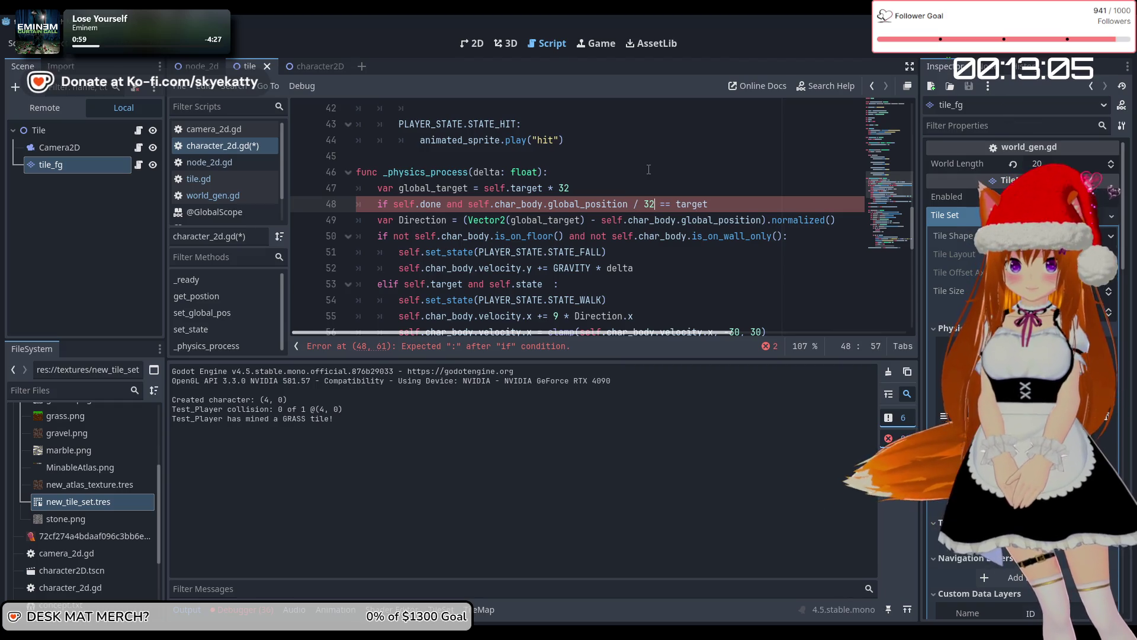
pyautogui.hotkey('ctrl', 'Left')
pyautogui.press('Right')
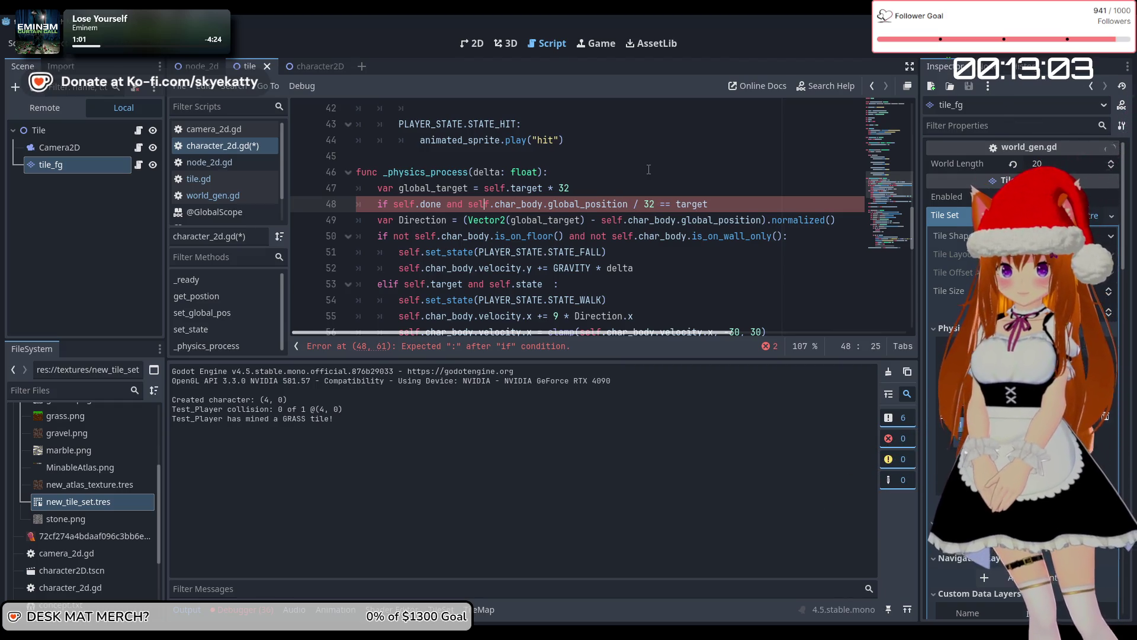
pyautogui.press('Left')
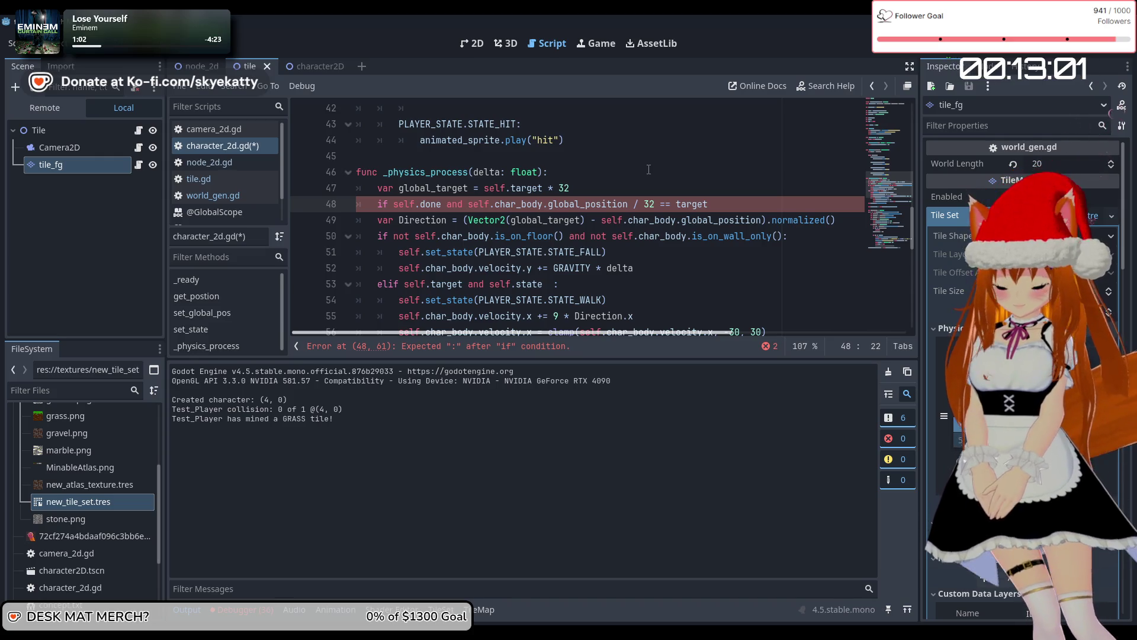
# Wrap the divided position in Vector2i( ), end the condition with a colon, and open its body
pyautogui.write('vet')
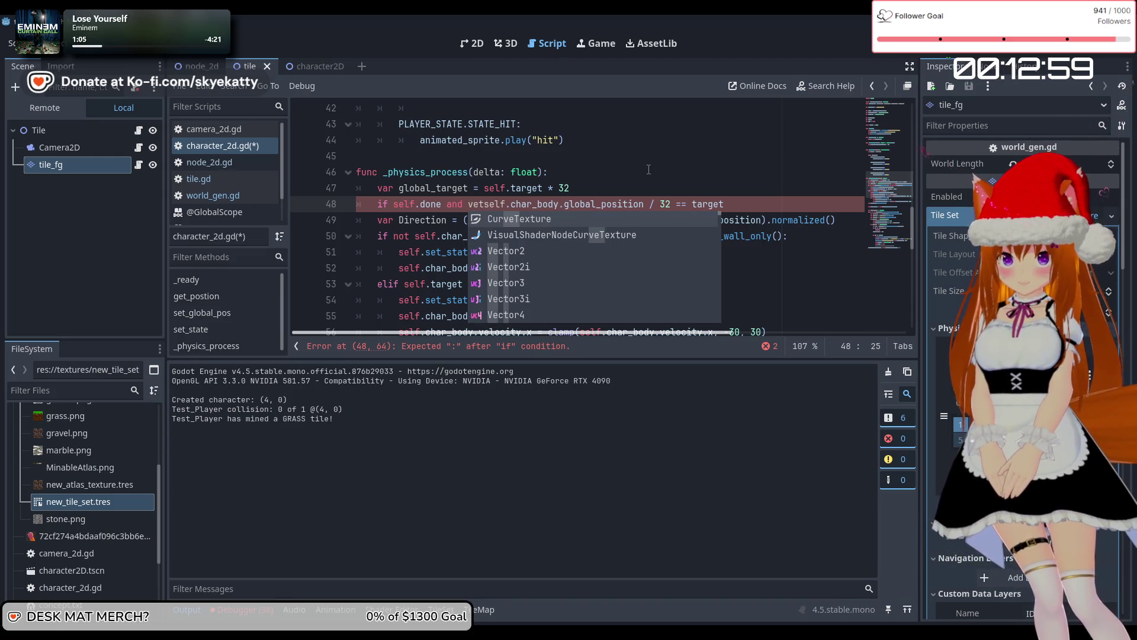
pyautogui.press('BackSpace')
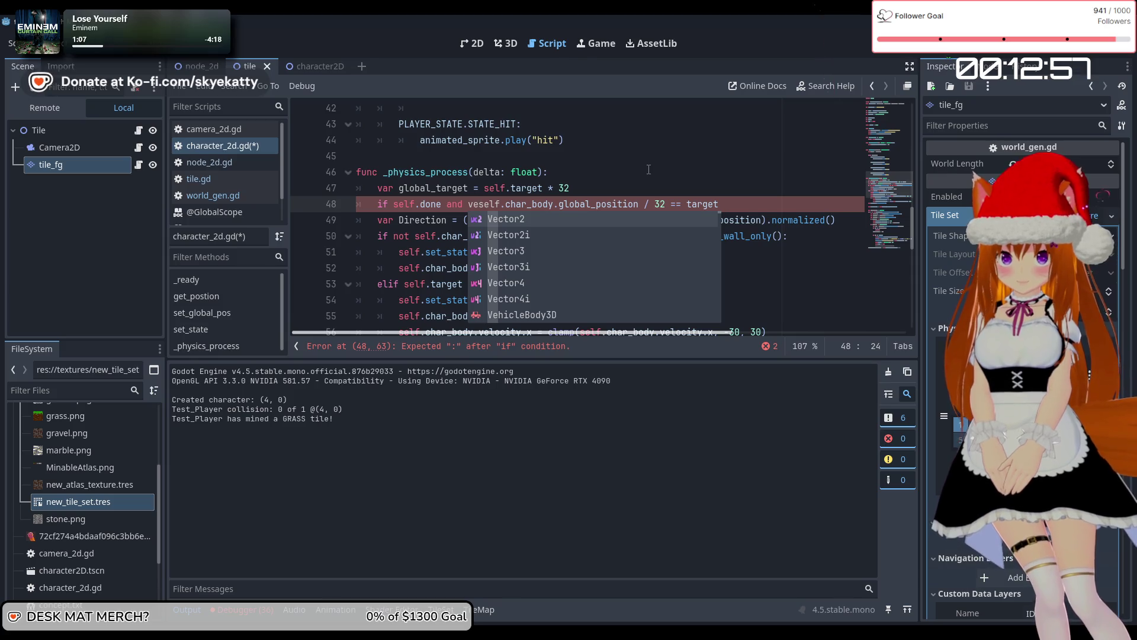
pyautogui.press('Down')
pyautogui.press('Return')
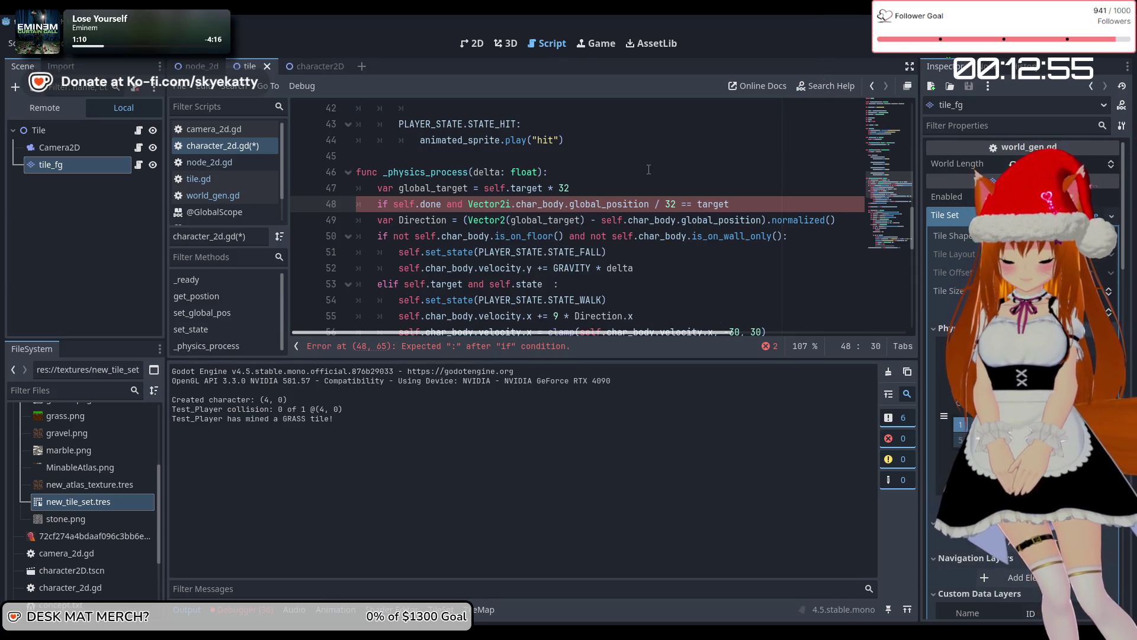
pyautogui.press('BackSpace')
pyautogui.write('(')
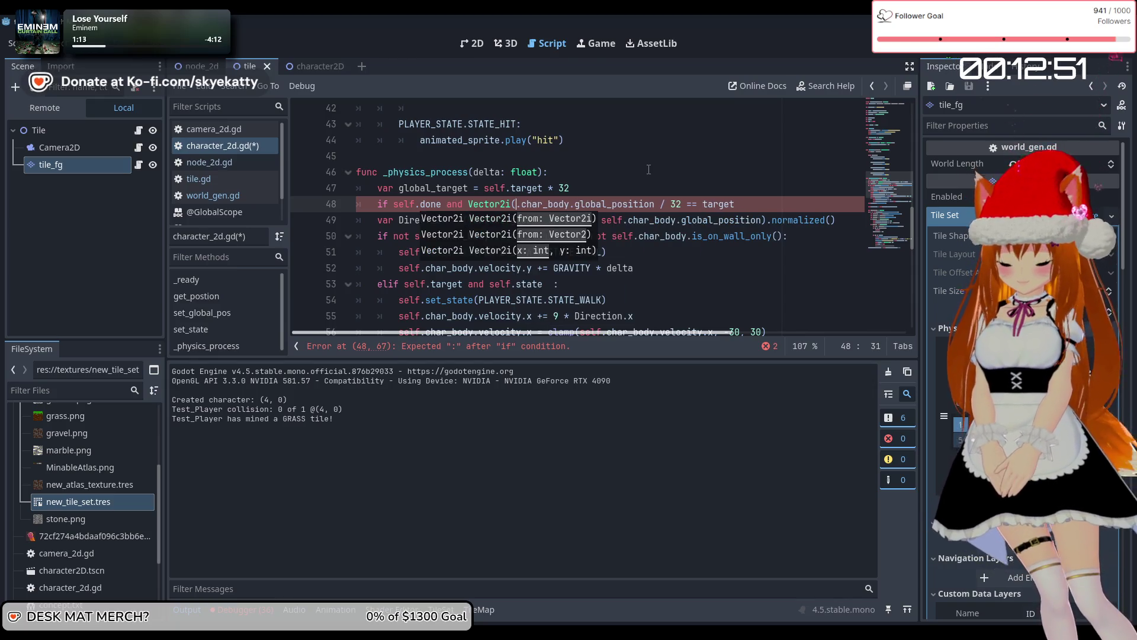
pyautogui.write('self')
pyautogui.press('Right')
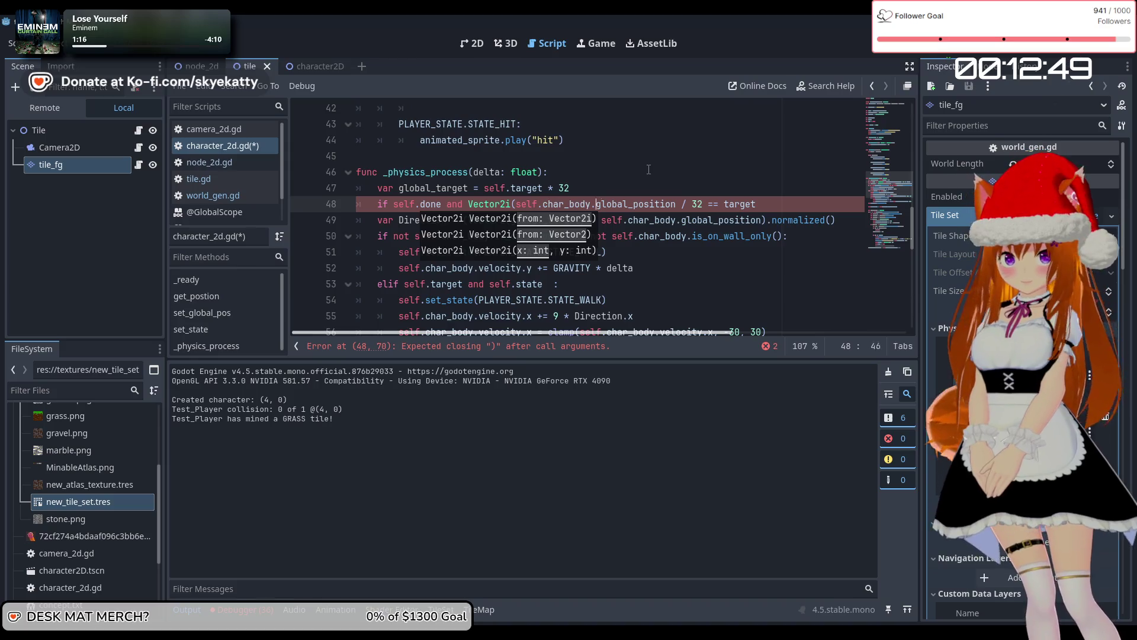
pyautogui.press('Left')
pyautogui.press('Left')
pyautogui.press('Left')
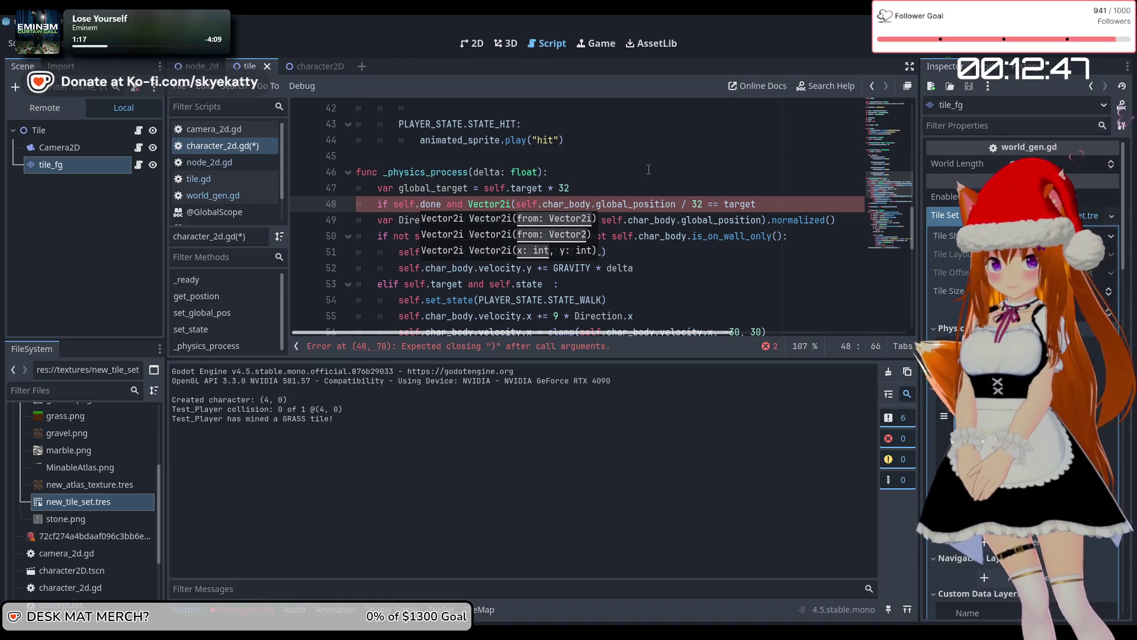
pyautogui.write(')')
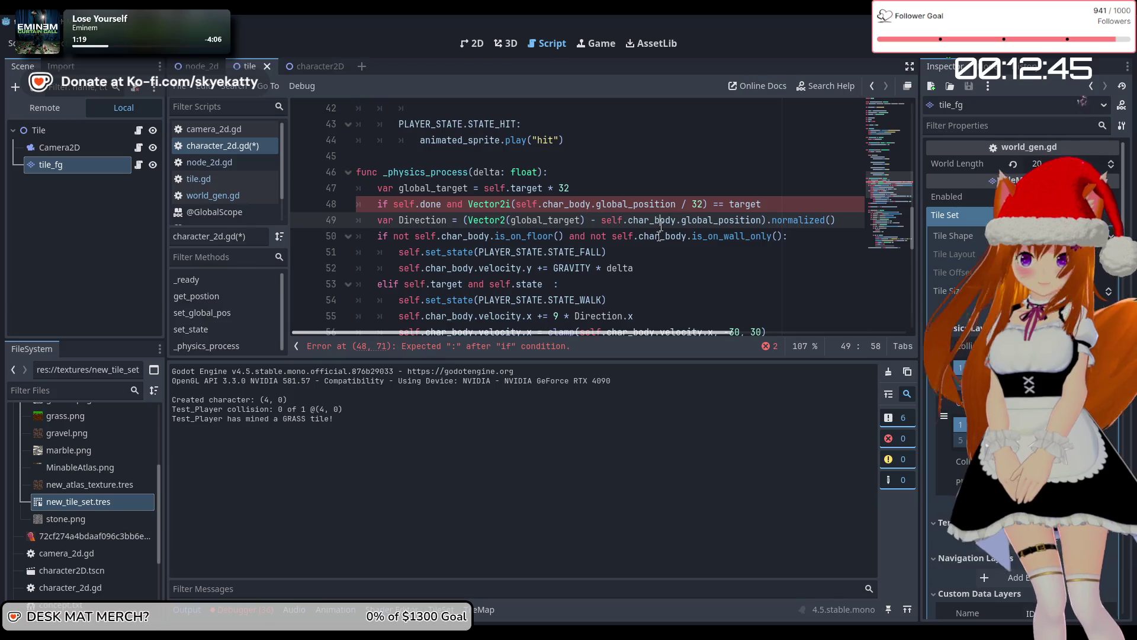
pyautogui.click(656, 264)
pyautogui.click(560, 230)
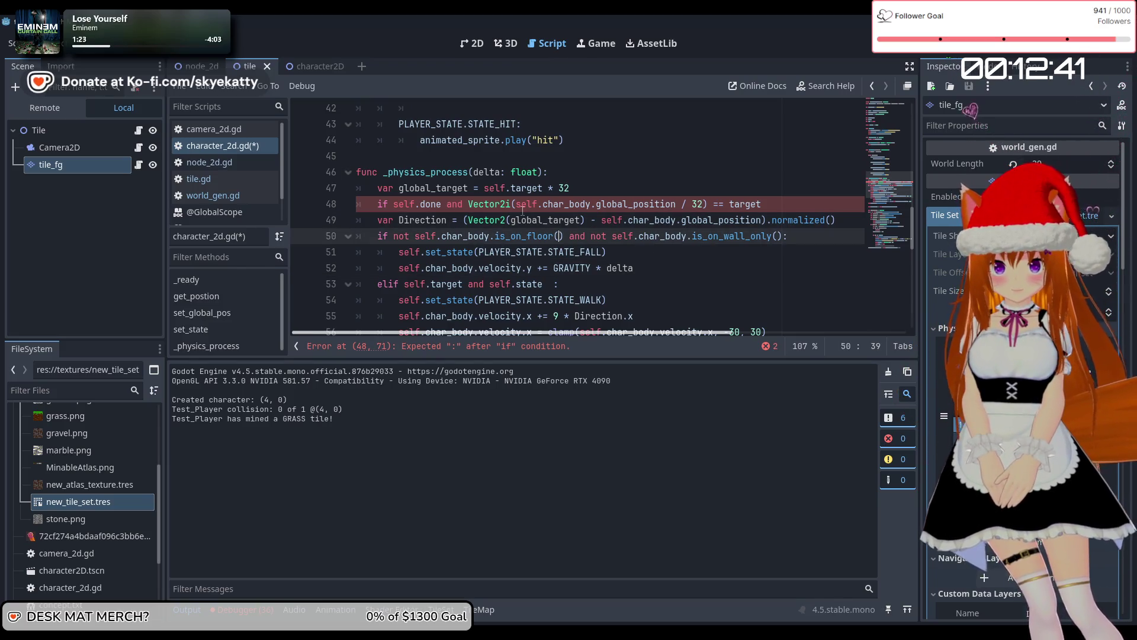
pyautogui.click(788, 205)
pyautogui.write(':')
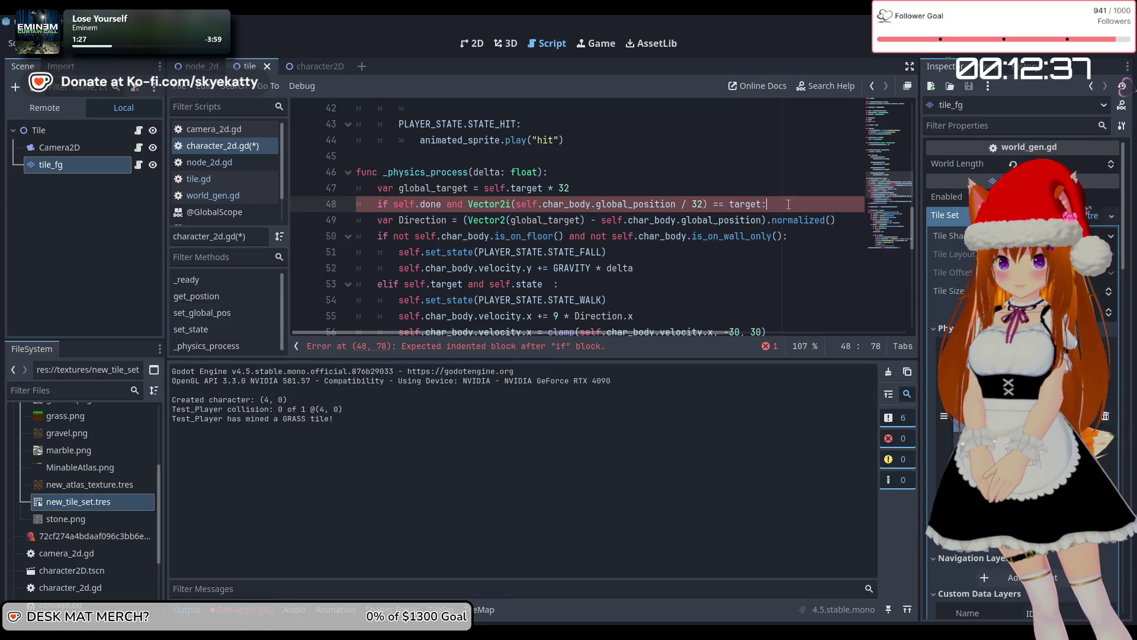
pyautogui.press('Return')
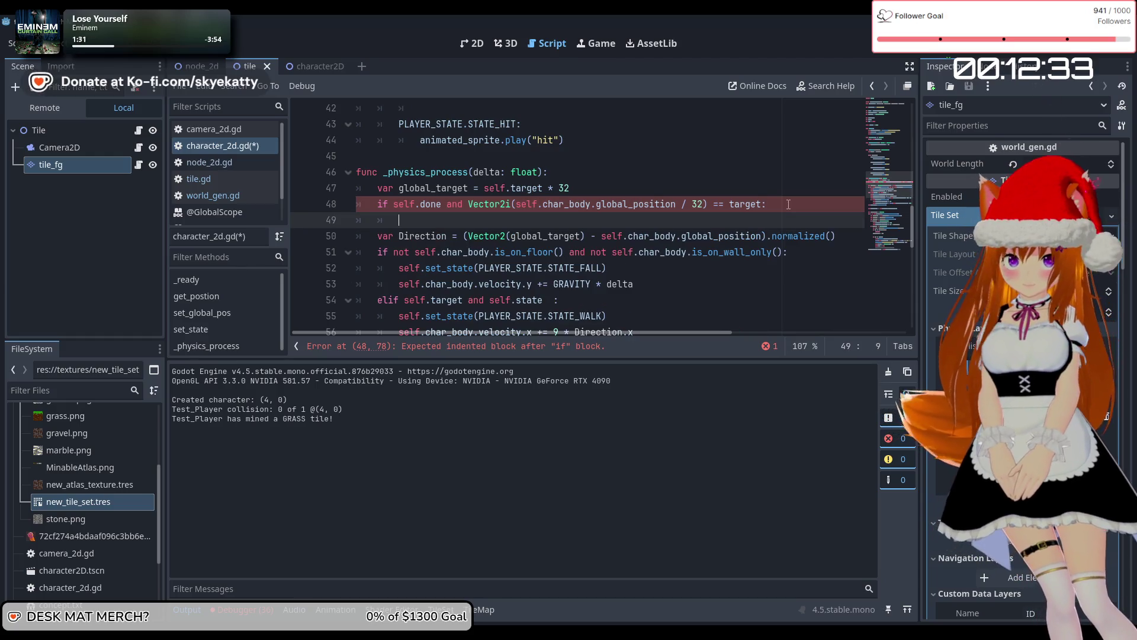
# Reuse the commented-out get_parent().remove_child(self) call as the if block's first line
pyautogui.scroll(-10, 788, 204)
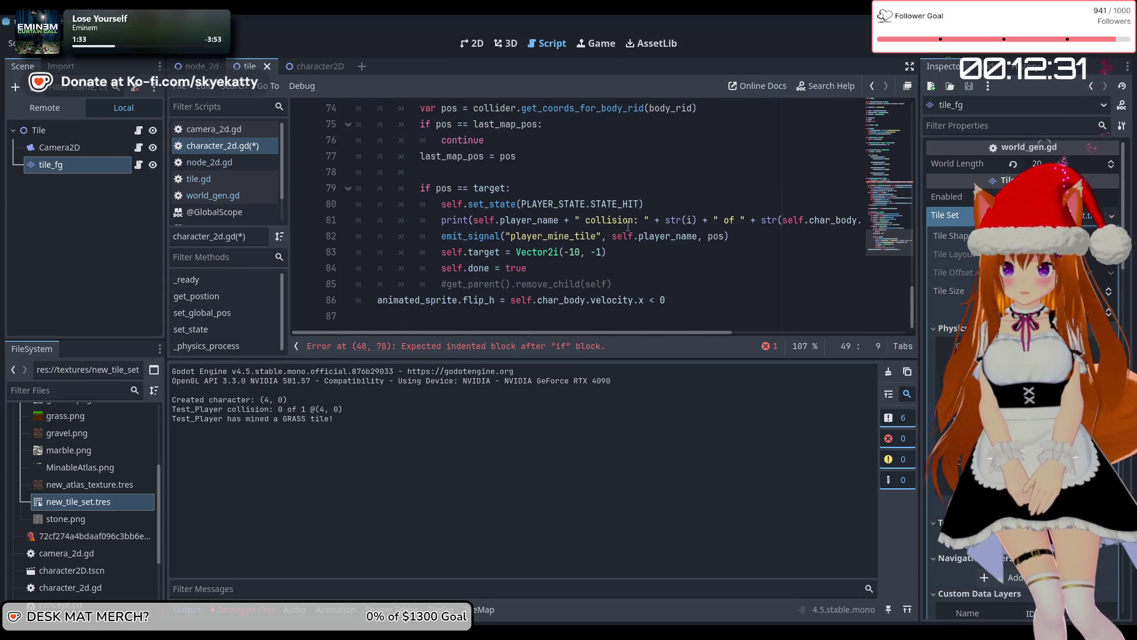
pyautogui.moveTo(626, 284); pyautogui.dragTo(449, 286)
pyautogui.scroll(11, 456, 278)
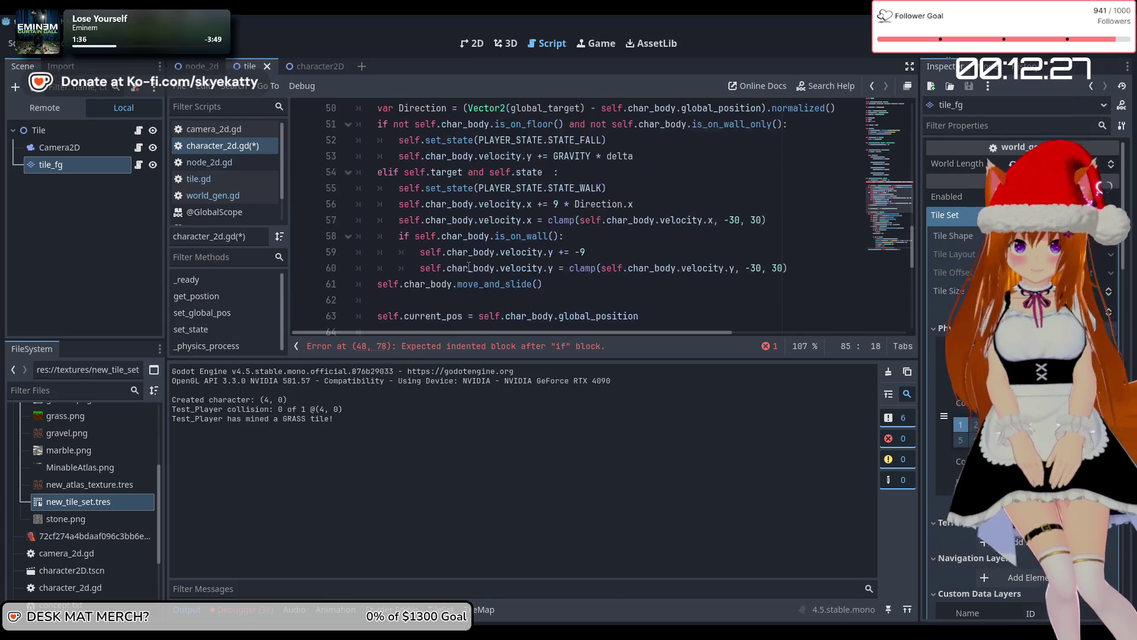
pyautogui.click(479, 237)
pyautogui.write('get_parent().remove_child(self)')
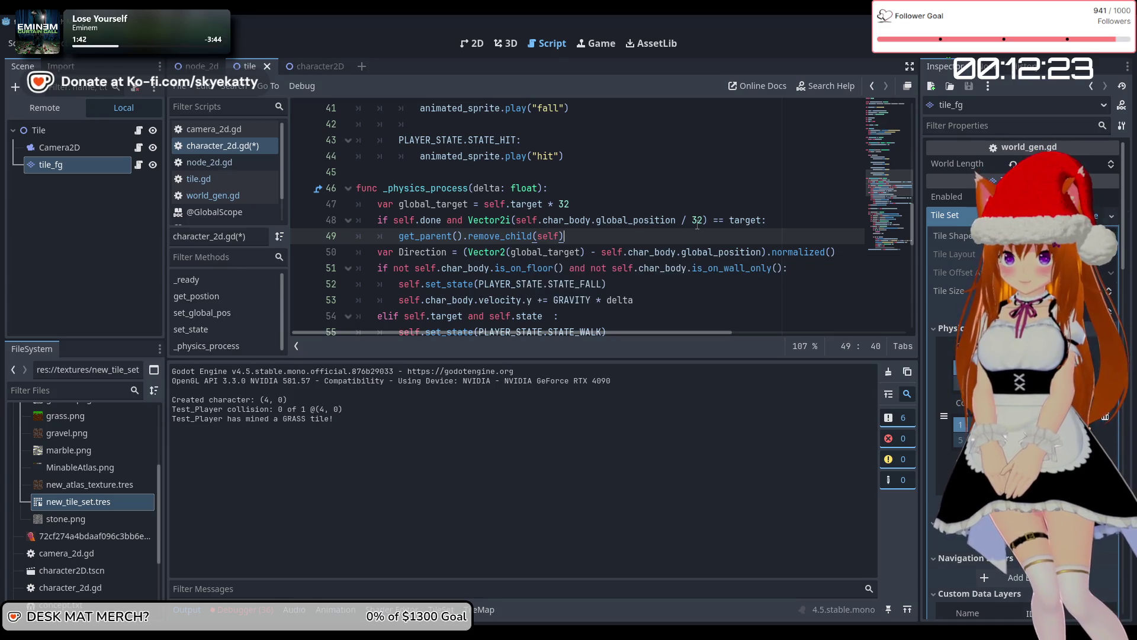
pyautogui.press('Return')
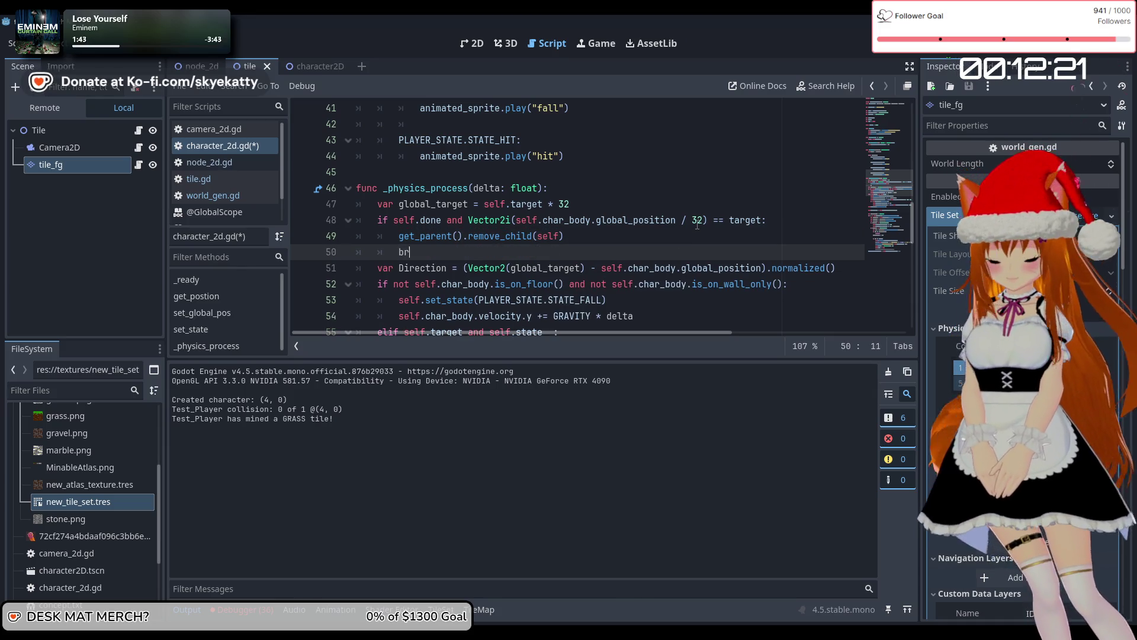
pyautogui.write('eak')
pyautogui.click(698, 236)
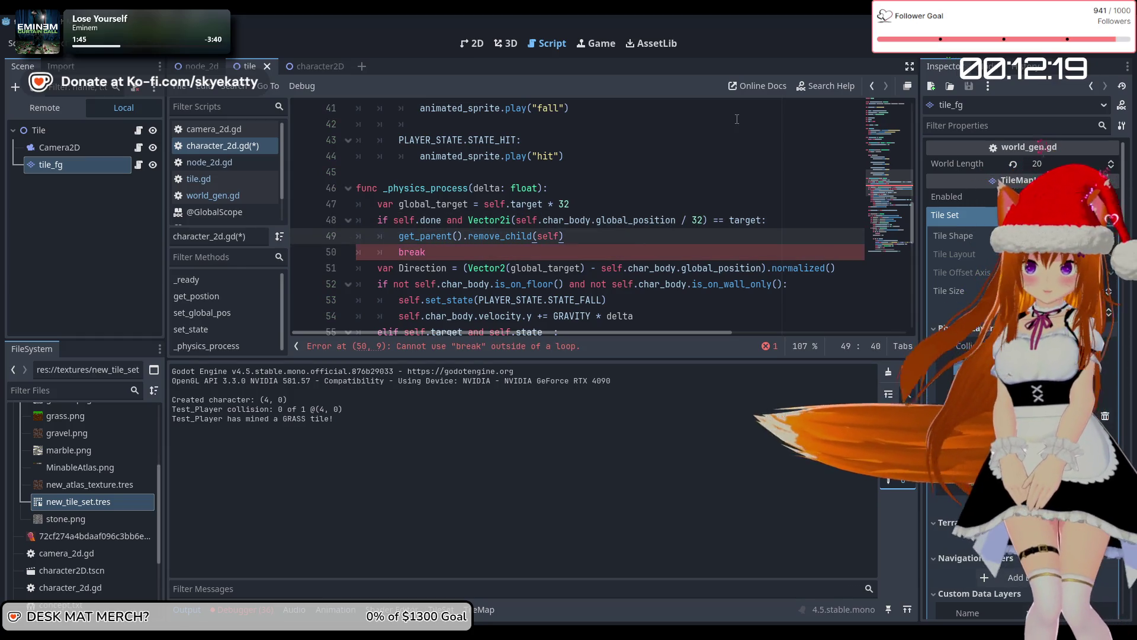
# Replace the break line with return, then stop the running game with F8
pyautogui.click(522, 255)
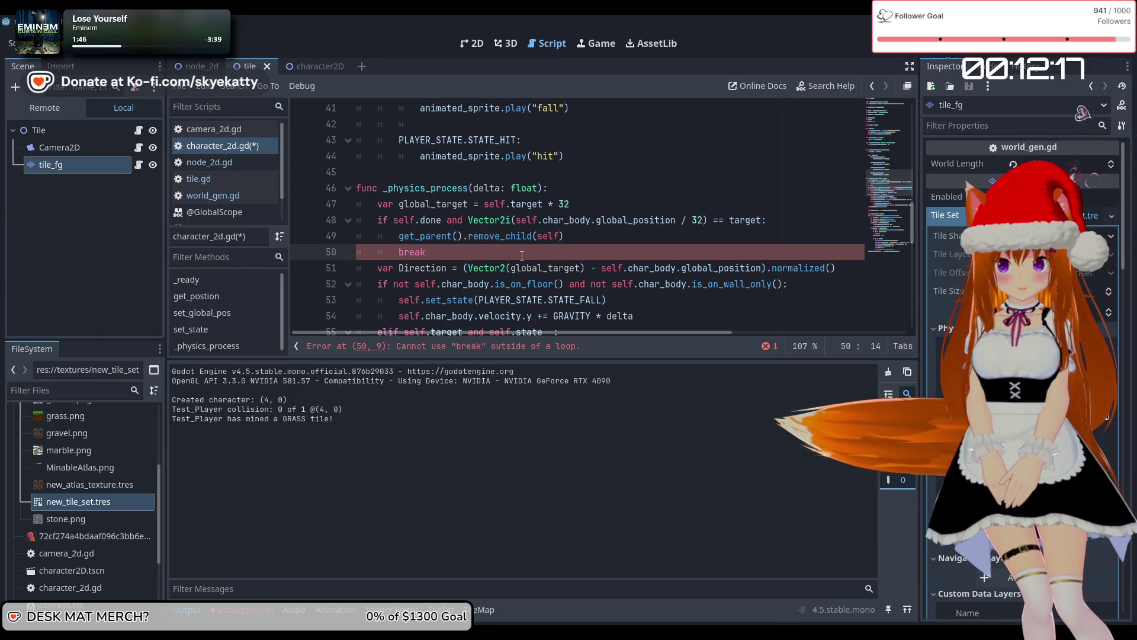
pyautogui.press('BackSpace')
pyautogui.press('BackSpace')
pyautogui.press('BackSpace')
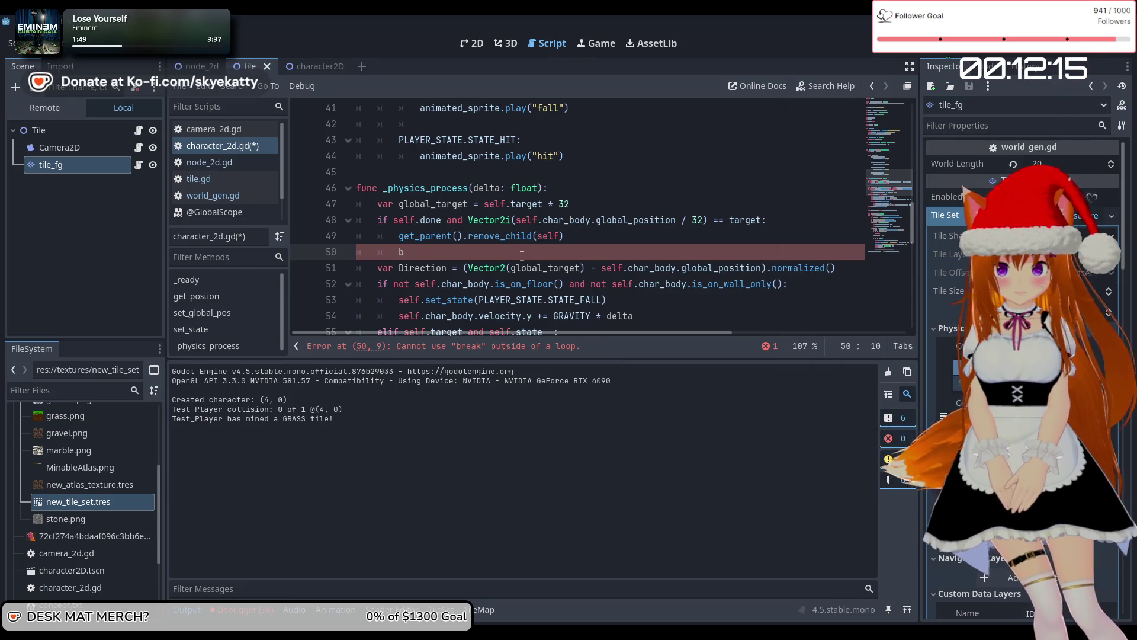
pyautogui.press('BackSpace')
pyautogui.write('re')
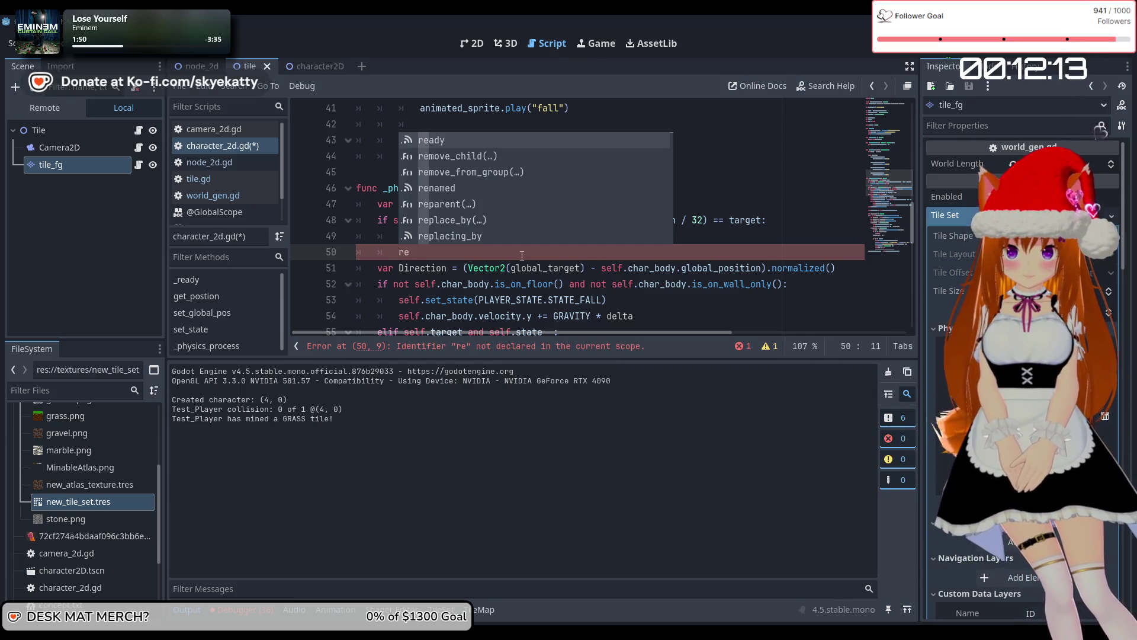
pyautogui.write('turn')
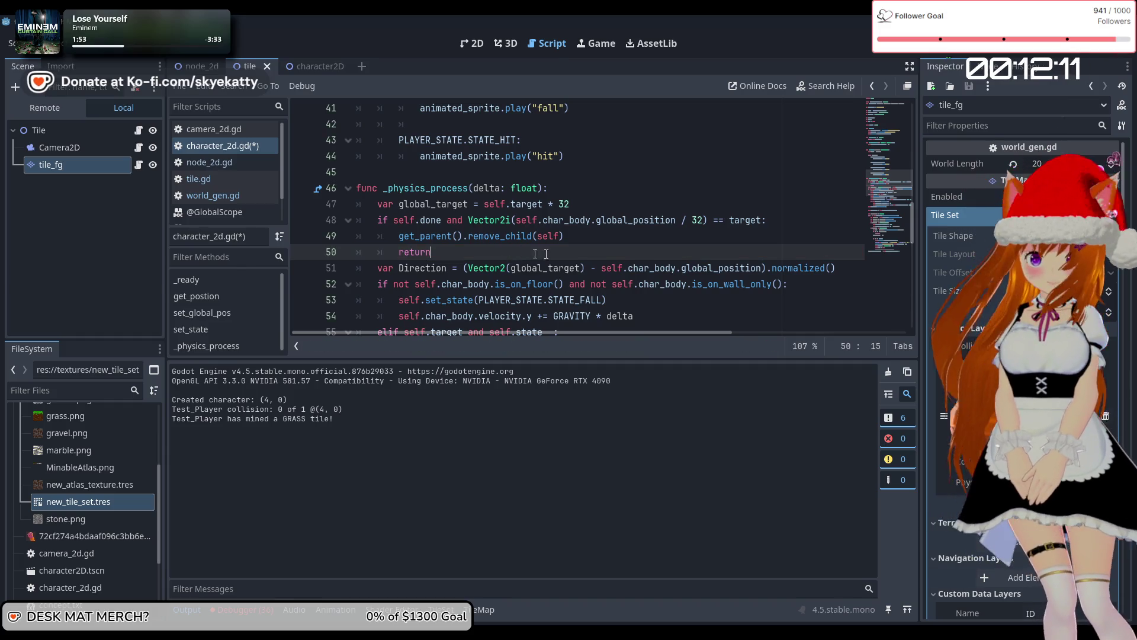
pyautogui.click(564, 236)
pyautogui.press('F8')
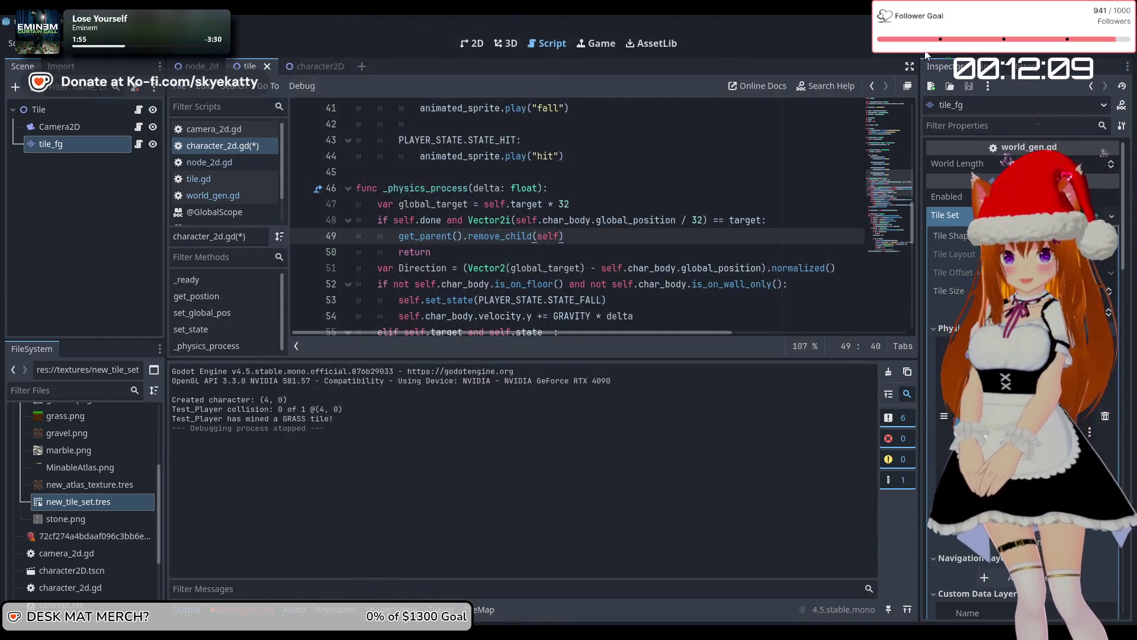
# Save and run the game with F5, then review the line 48 check in _physics_process
pyautogui.press('F5')
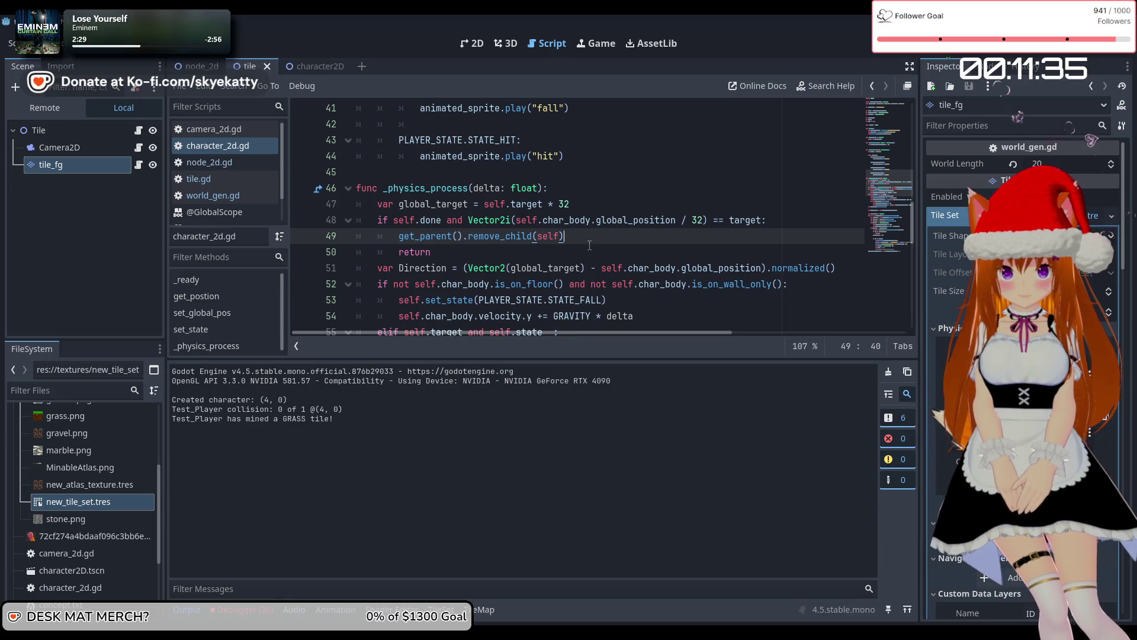
pyautogui.scroll(-11, 723, 227)
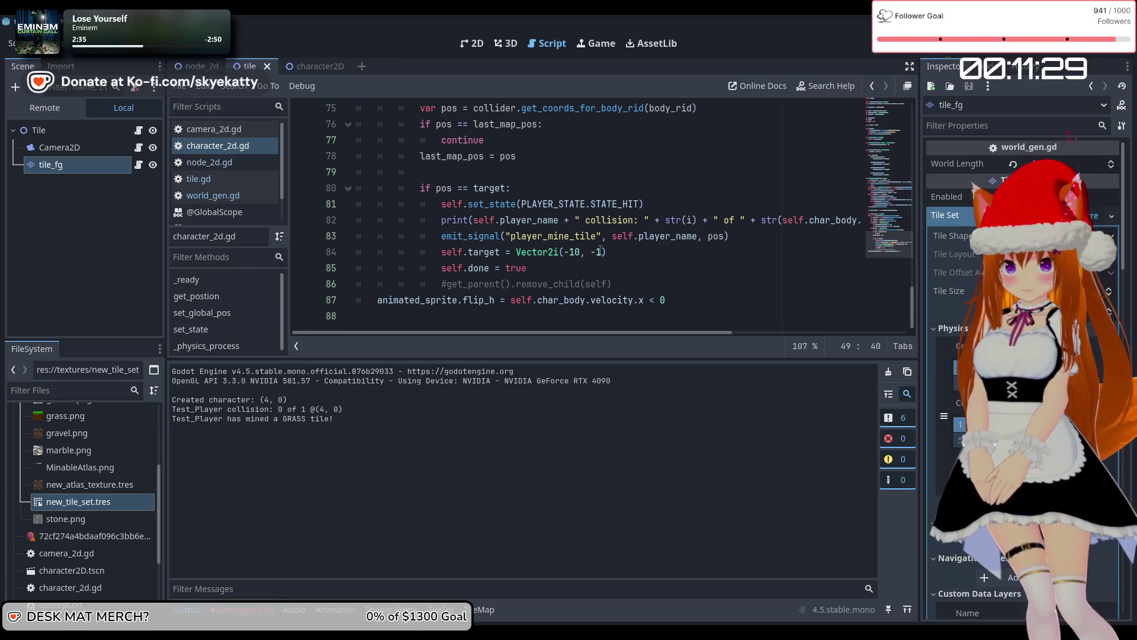
pyautogui.scroll(10, 603, 251)
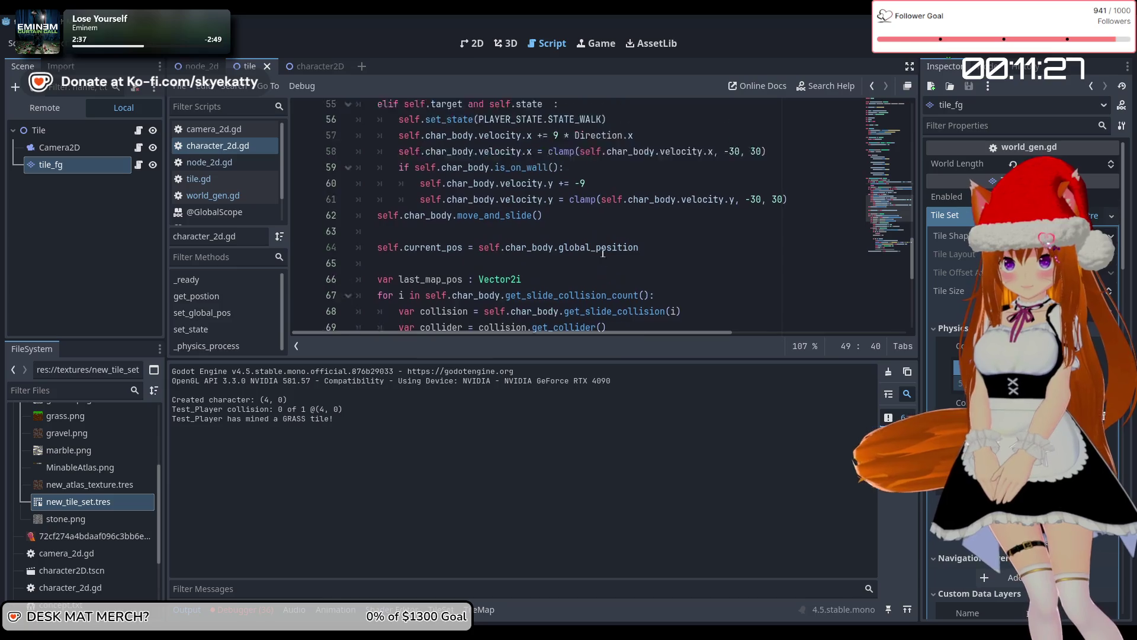
pyautogui.scroll(1, 602, 251)
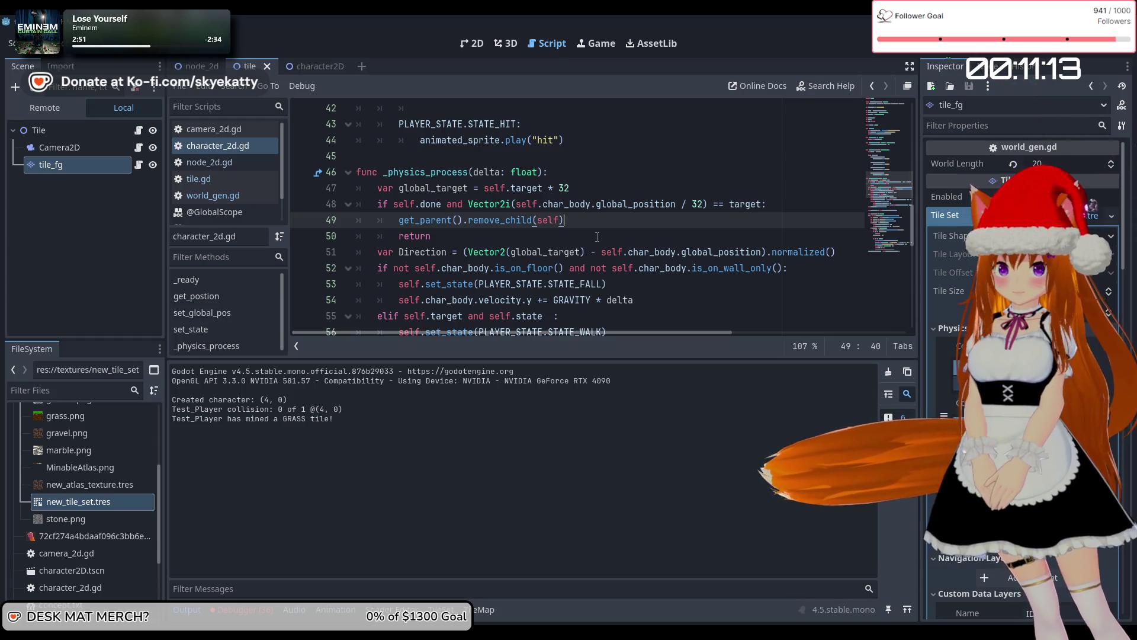
pyautogui.scroll(-6, 559, 251)
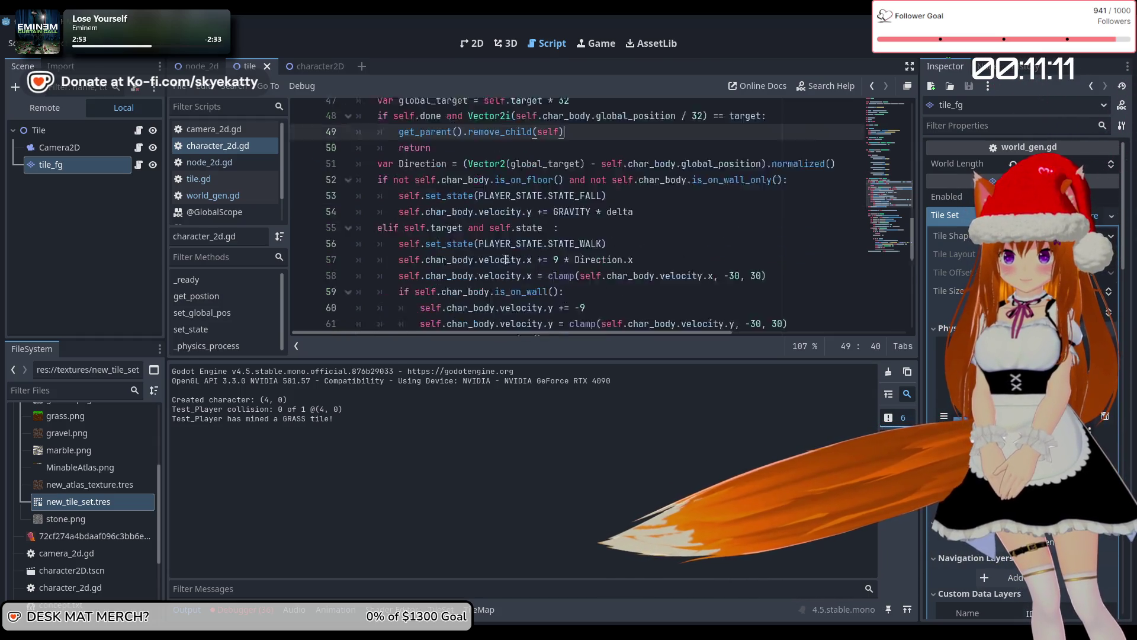
pyautogui.scroll(7, 507, 259)
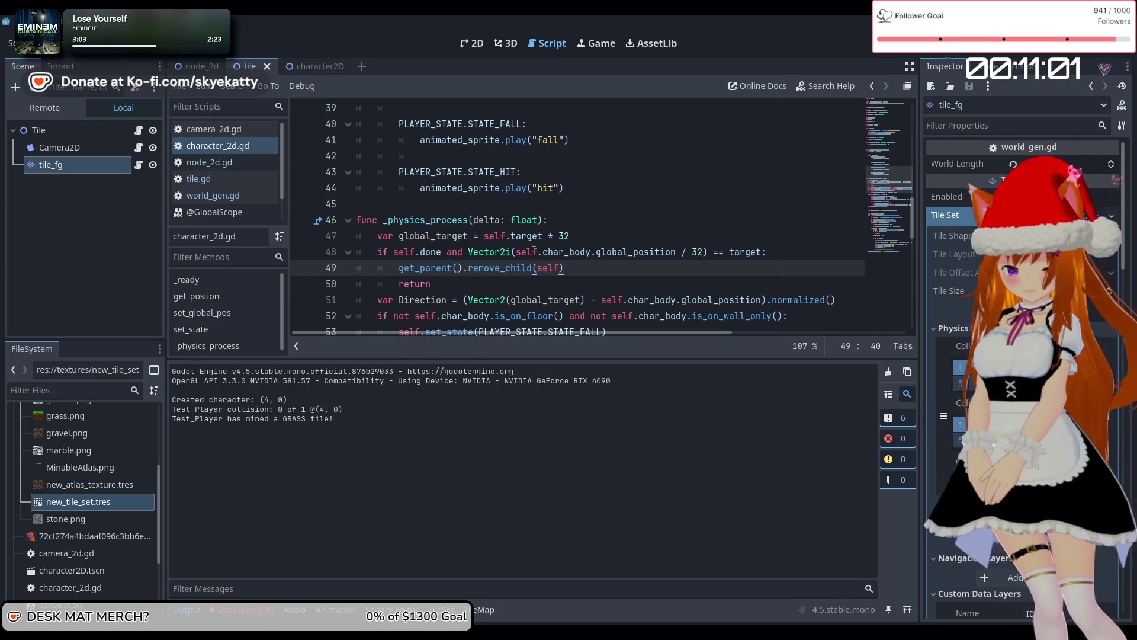
pyautogui.moveTo(526, 266)
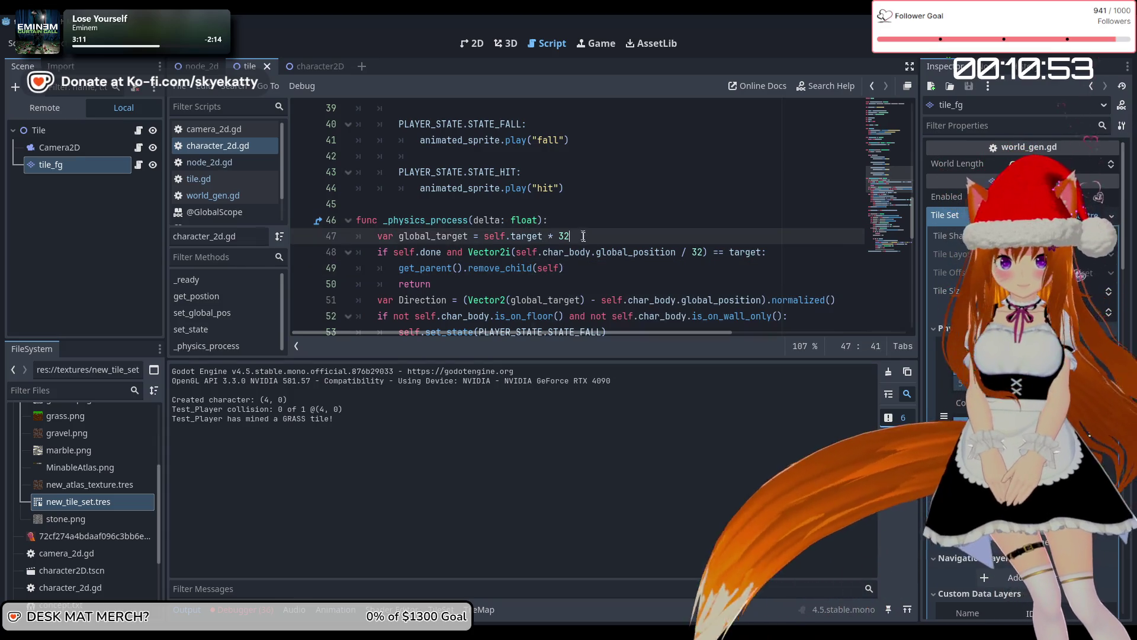
pyautogui.click(655, 251)
pyautogui.press('Right')
pyautogui.press('Right')
pyautogui.press('Right')
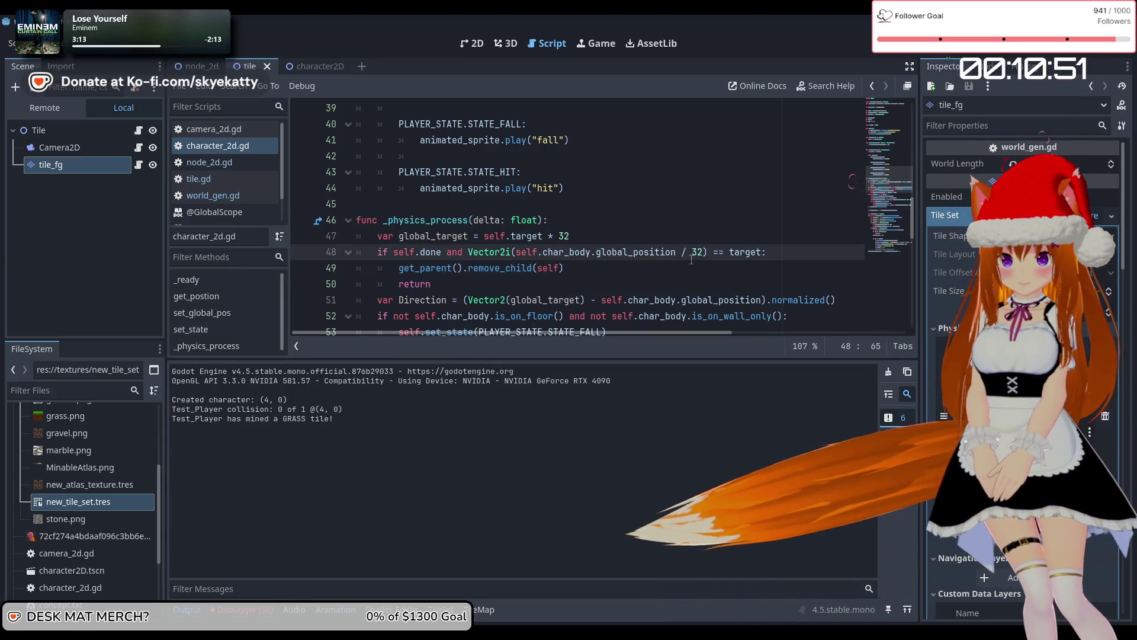
pyautogui.press('Down')
pyautogui.press('Down')
pyautogui.press('Up')
pyautogui.press('Up')
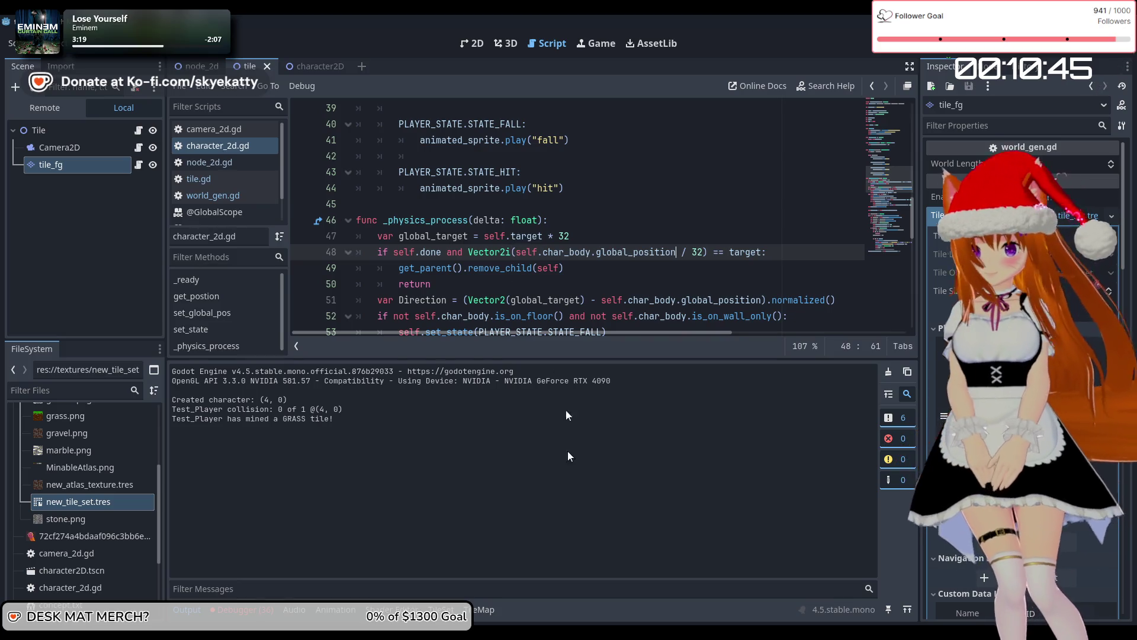
pyautogui.scroll(-12, 594, 270)
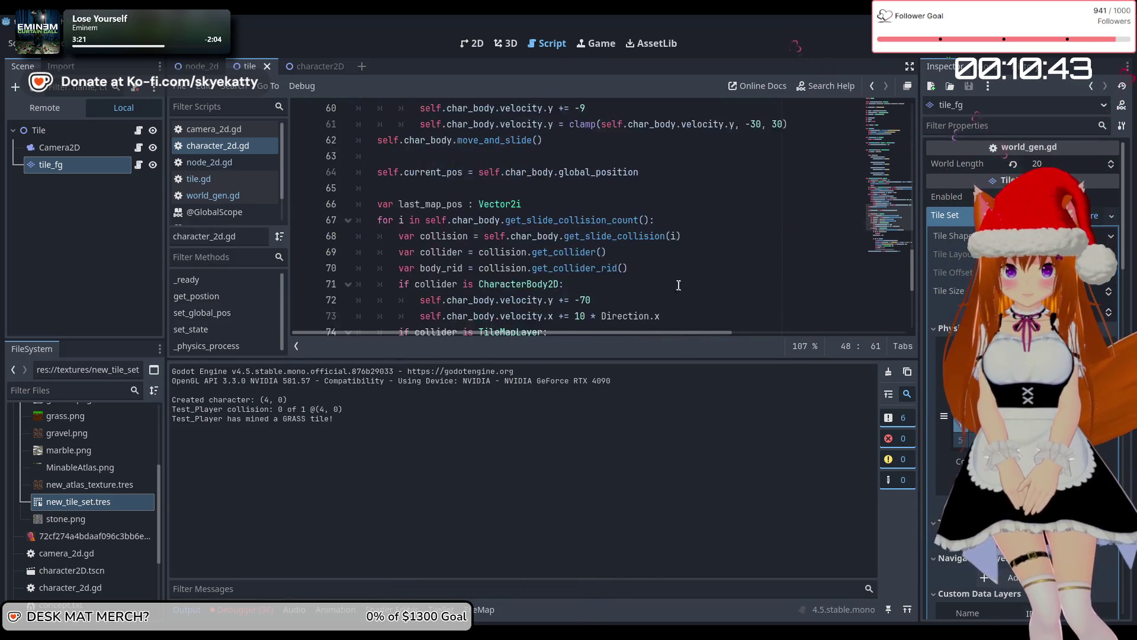
# Change line 84's mining target to Vector2i(-5, 0) and rerun the game with F5
pyautogui.click(604, 252)
pyautogui.press('BackSpace')
pyautogui.press('BackSpace')
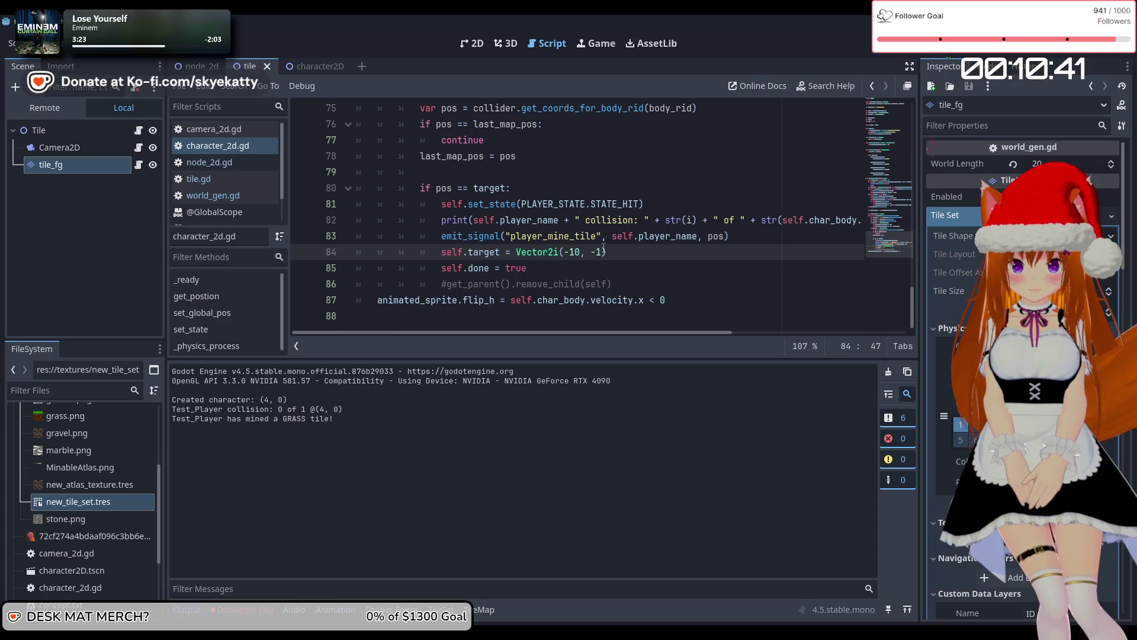
pyautogui.write('0')
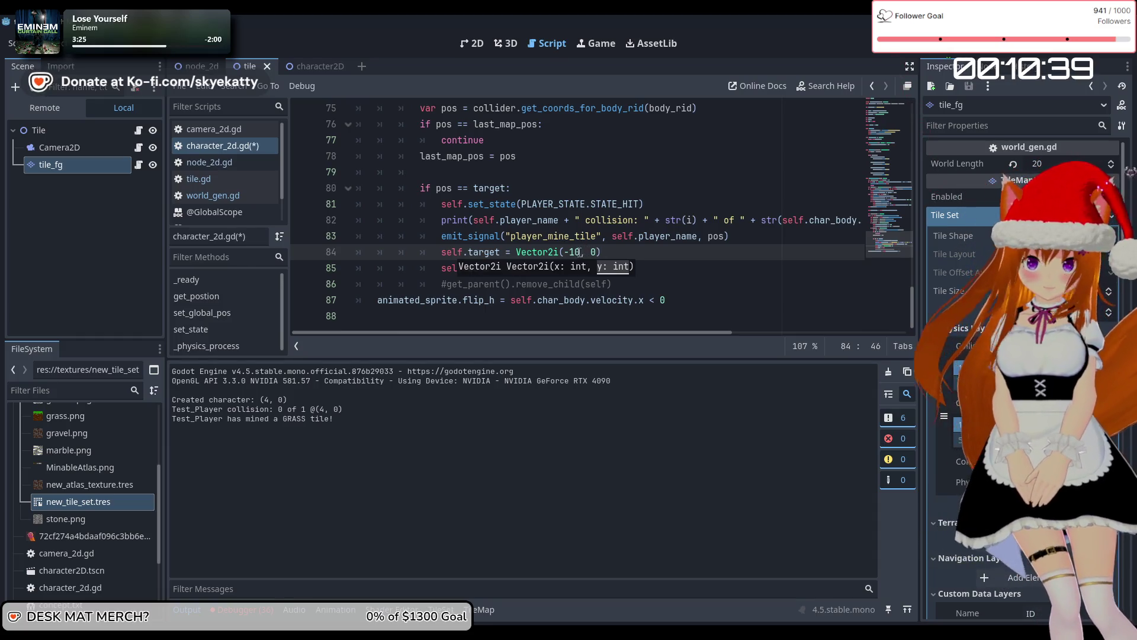
pyautogui.doubleClick(575, 252)
pyautogui.write('5')
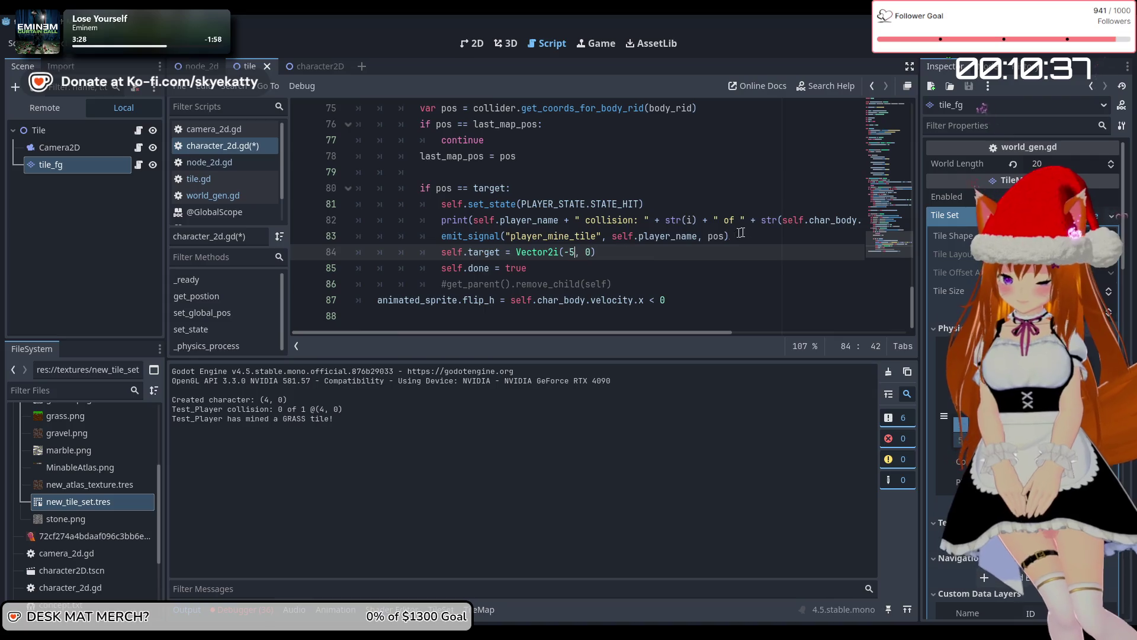
pyautogui.press('F5')
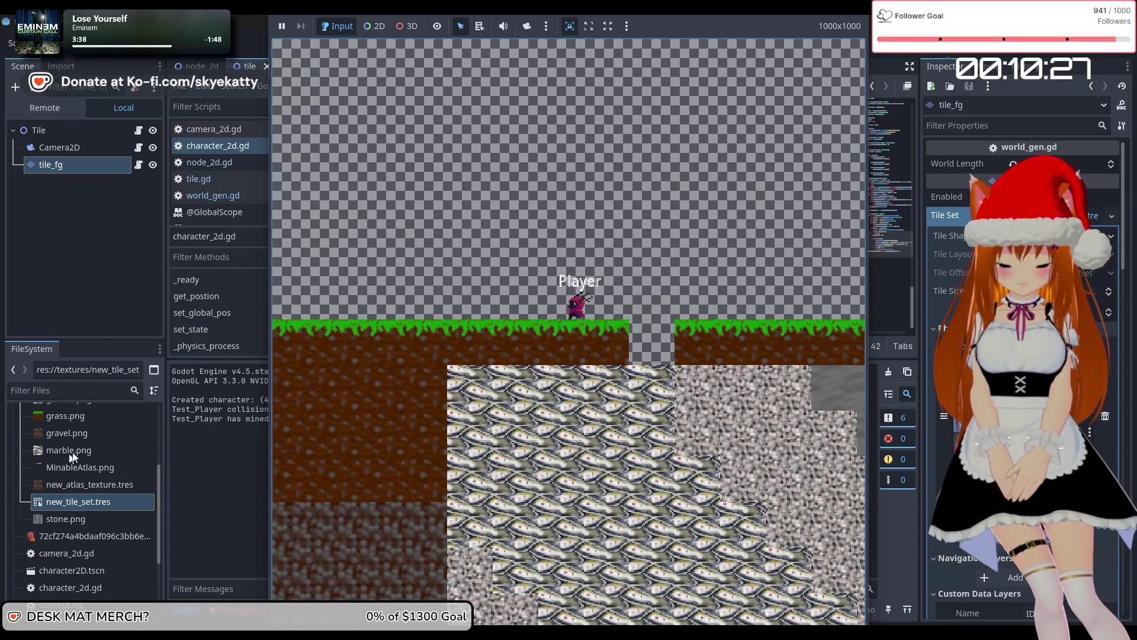
# Scroll back to the movement code and place the cursor in line 58's horizontal clamp lower limit
pyautogui.scroll(5, 730, 265)
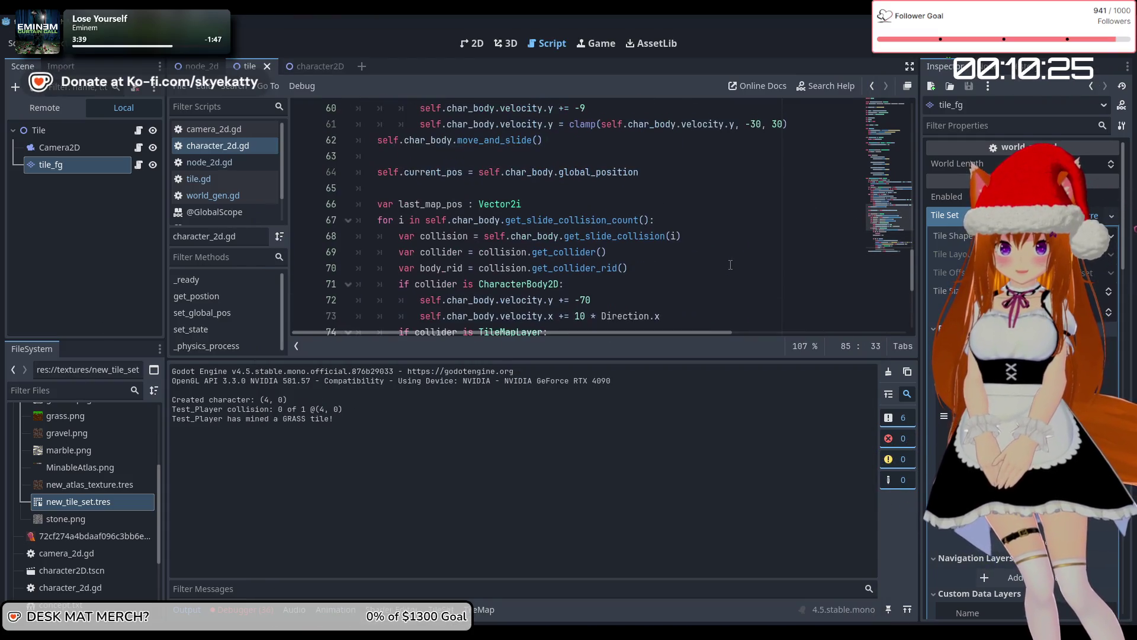
pyautogui.scroll(-2, 730, 265)
pyautogui.scroll(4, 678, 193)
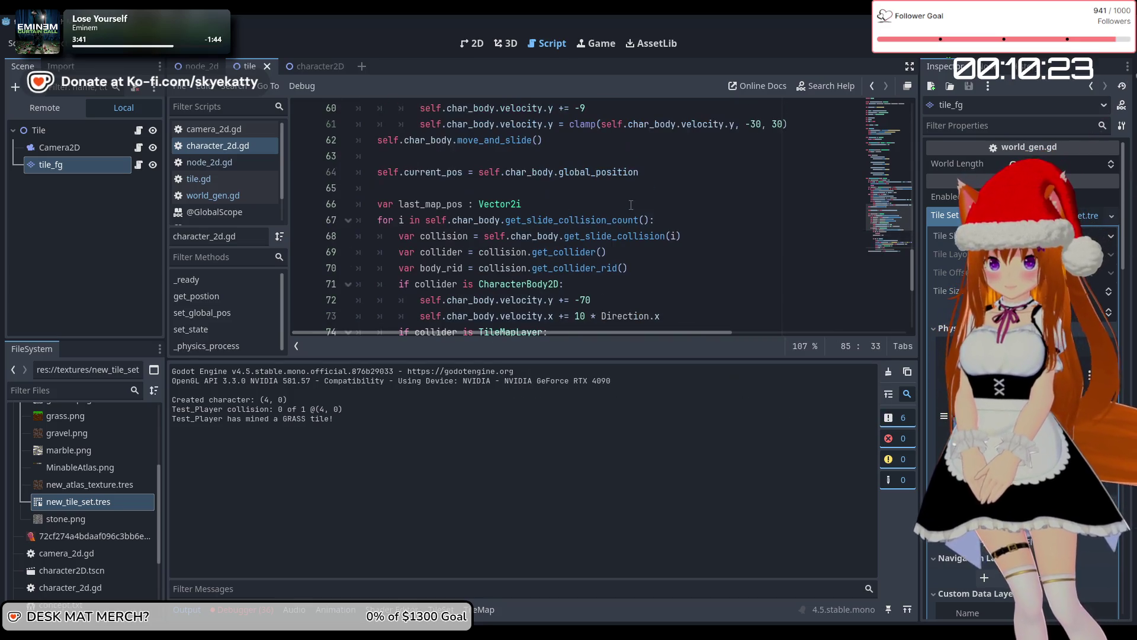
pyautogui.scroll(1, 749, 198)
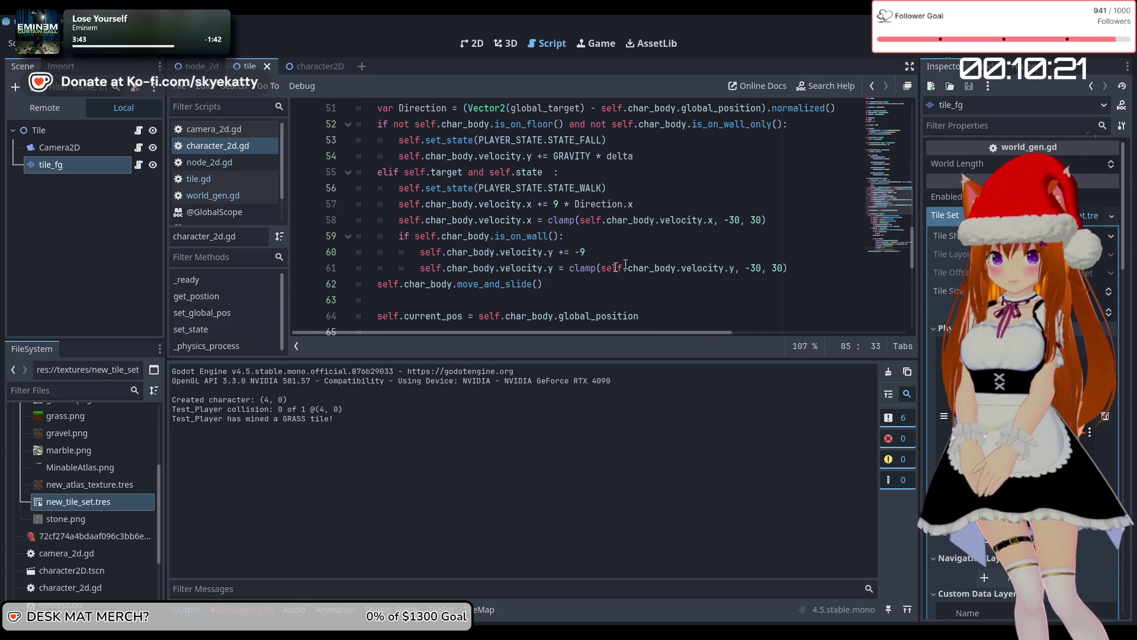
pyautogui.click(735, 220)
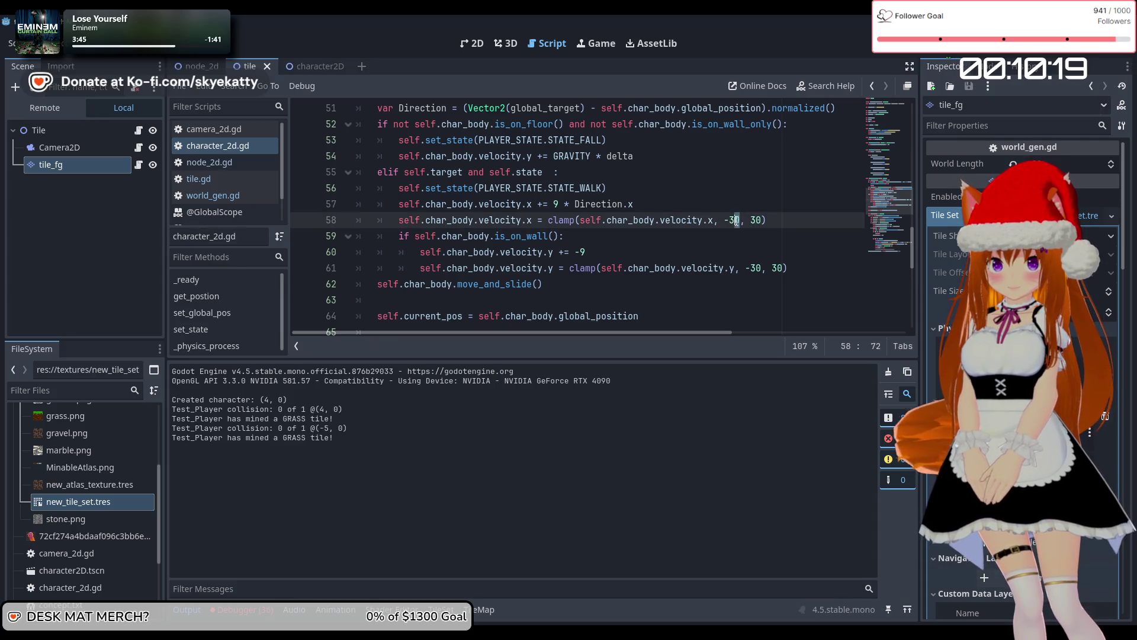
# Change the limits of both velocity clamps from 30 to -60 and 60
pyautogui.click(728, 220)
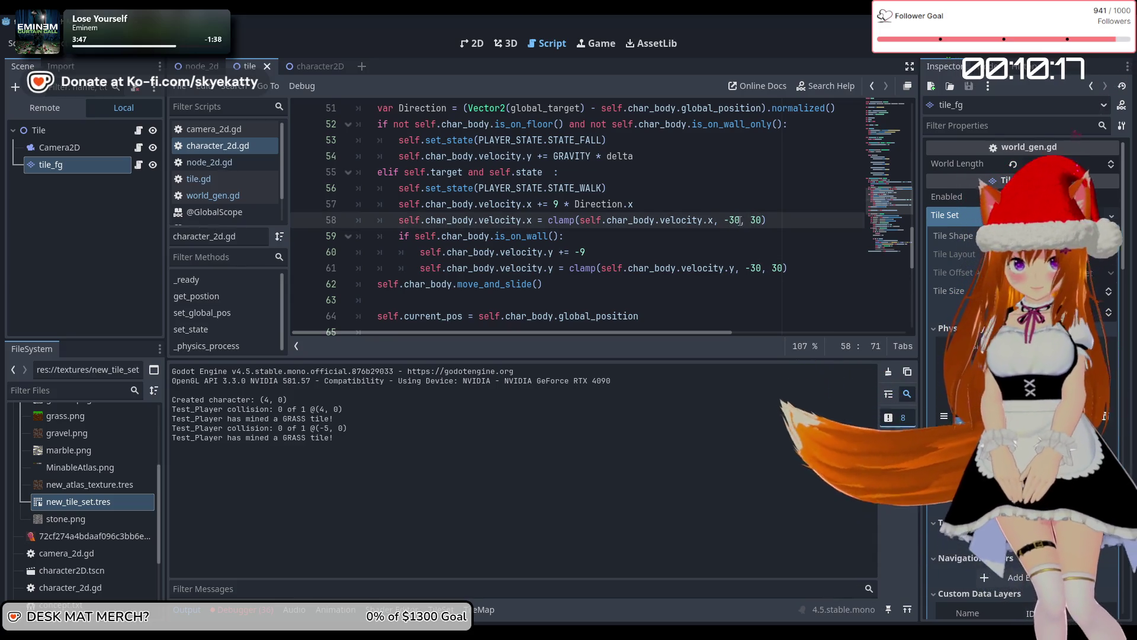
pyautogui.write('60')
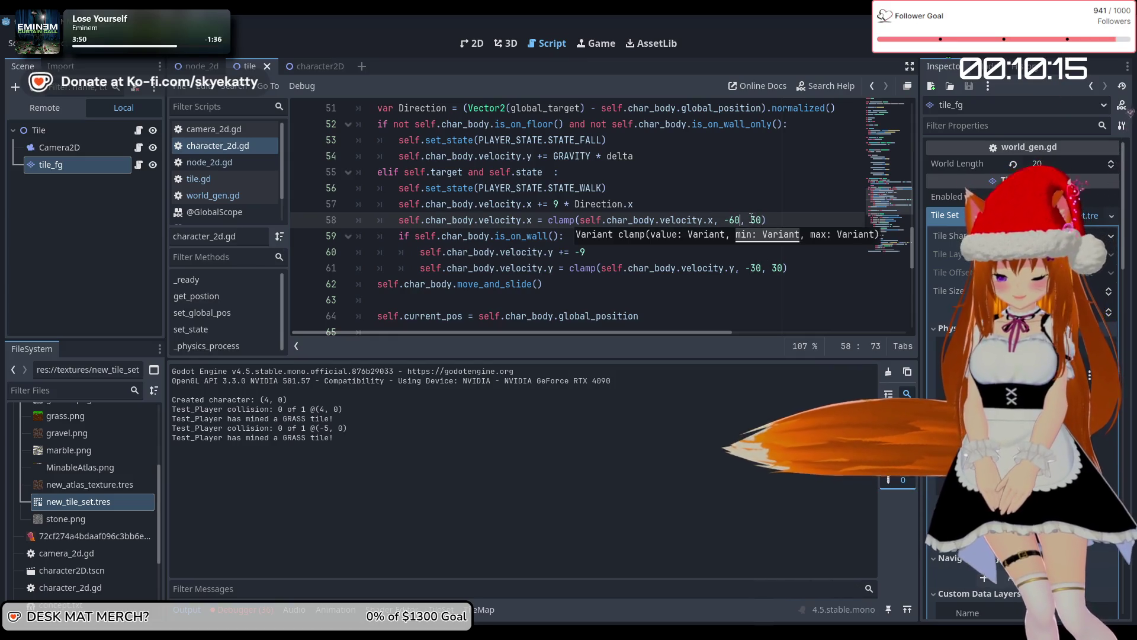
pyautogui.doubleClick(756, 219)
pyautogui.write('60')
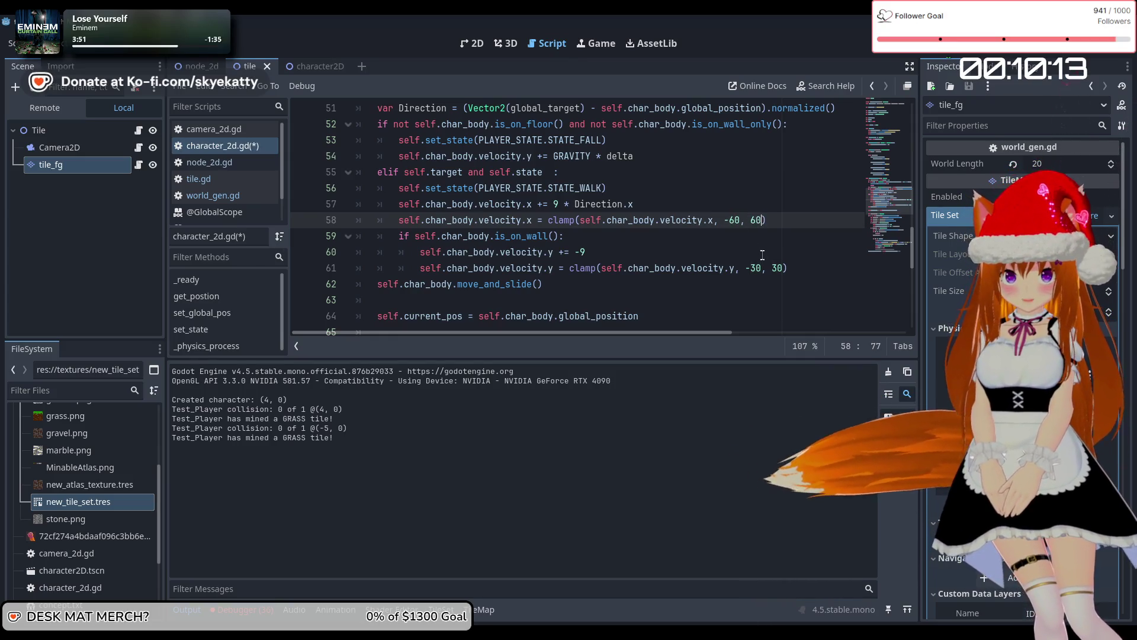
pyautogui.doubleClick(763, 269)
pyautogui.write('60')
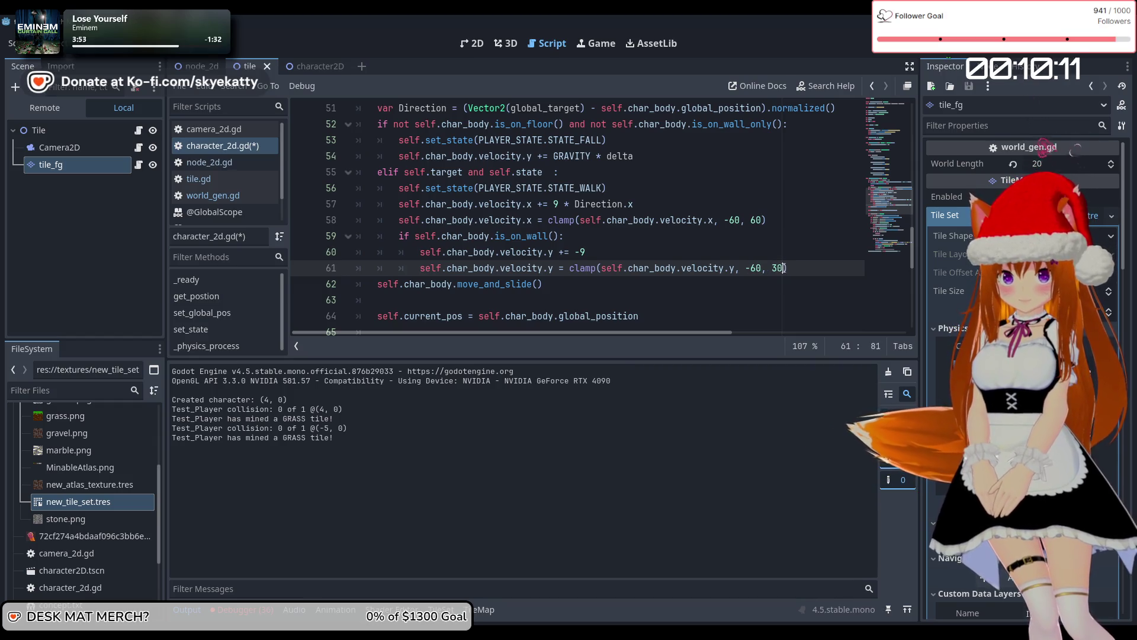
pyautogui.click(773, 268)
pyautogui.click(646, 236)
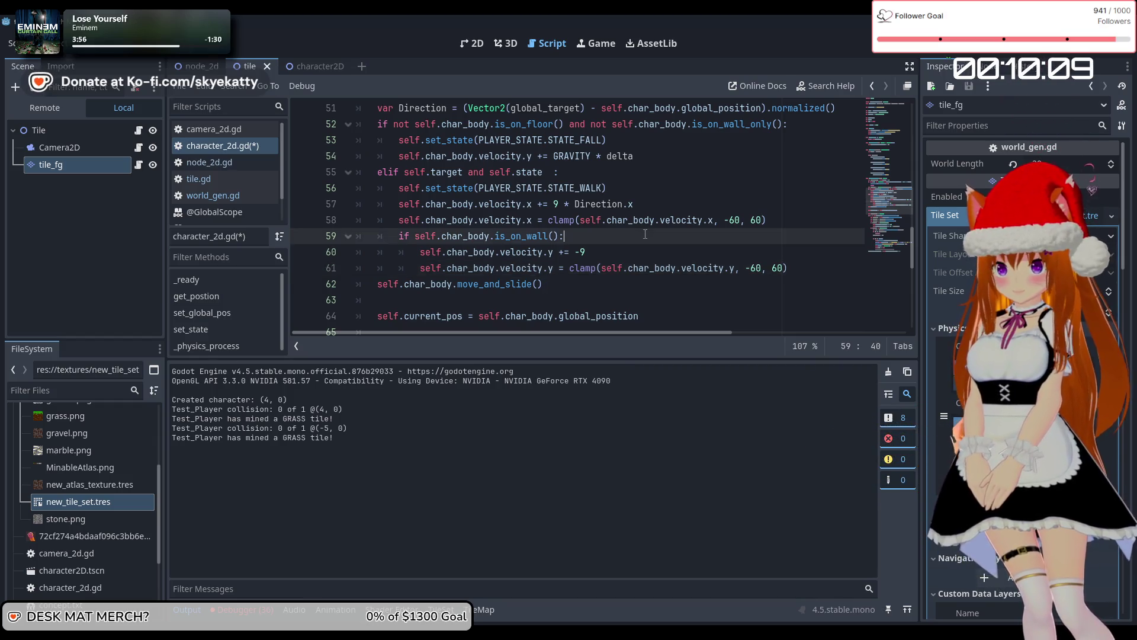
# Move the vertical clamp line from line 61 to below the mining block
pyautogui.scroll(-3, 645, 232)
pyautogui.scroll(-4, 646, 231)
pyautogui.scroll(1, 645, 229)
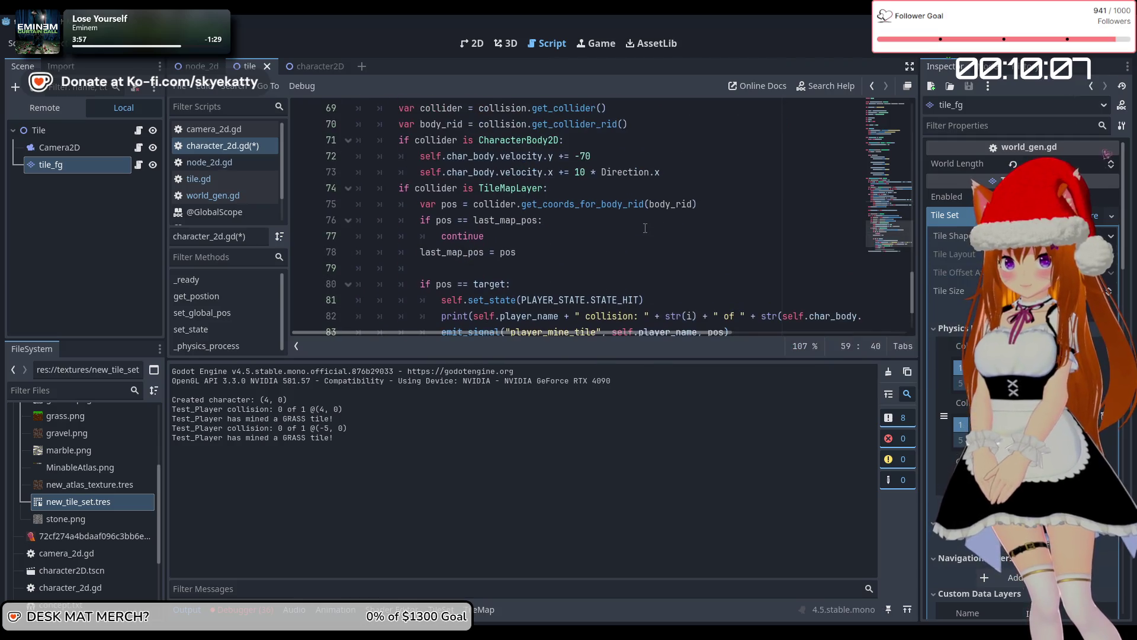
pyautogui.scroll(2, 645, 228)
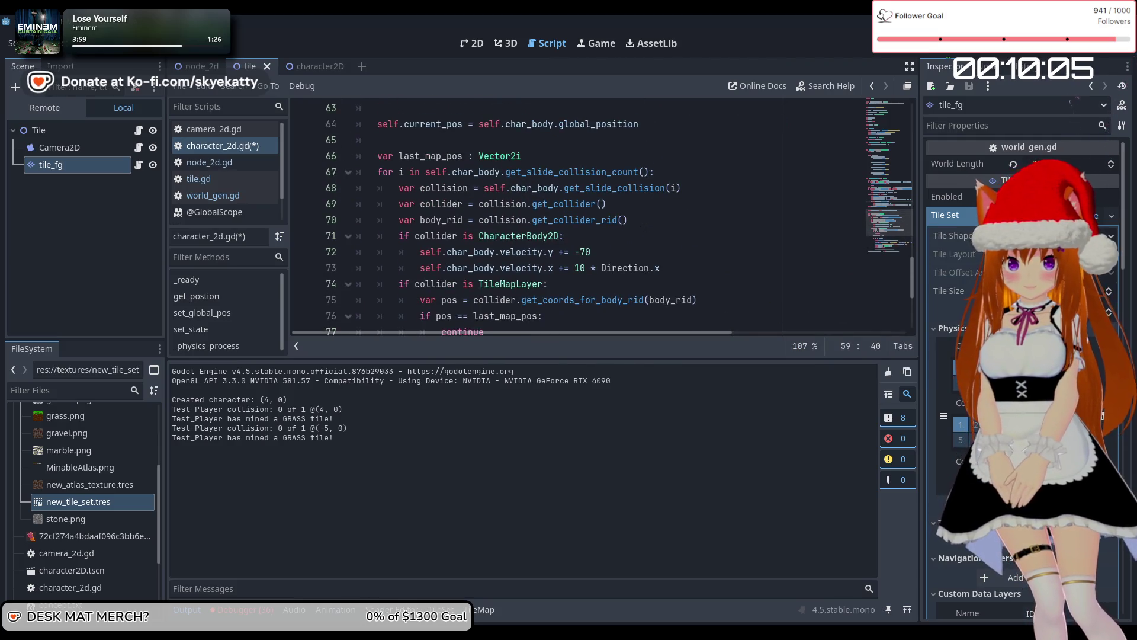
pyautogui.scroll(-4, 644, 229)
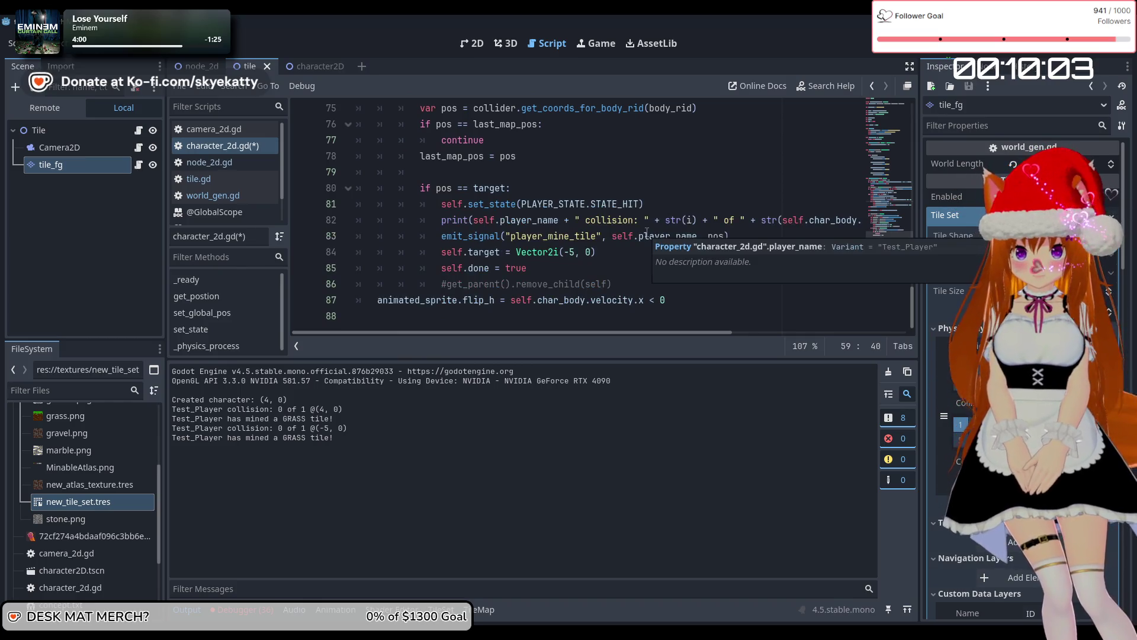
pyautogui.scroll(4, 646, 232)
pyautogui.scroll(2, 647, 232)
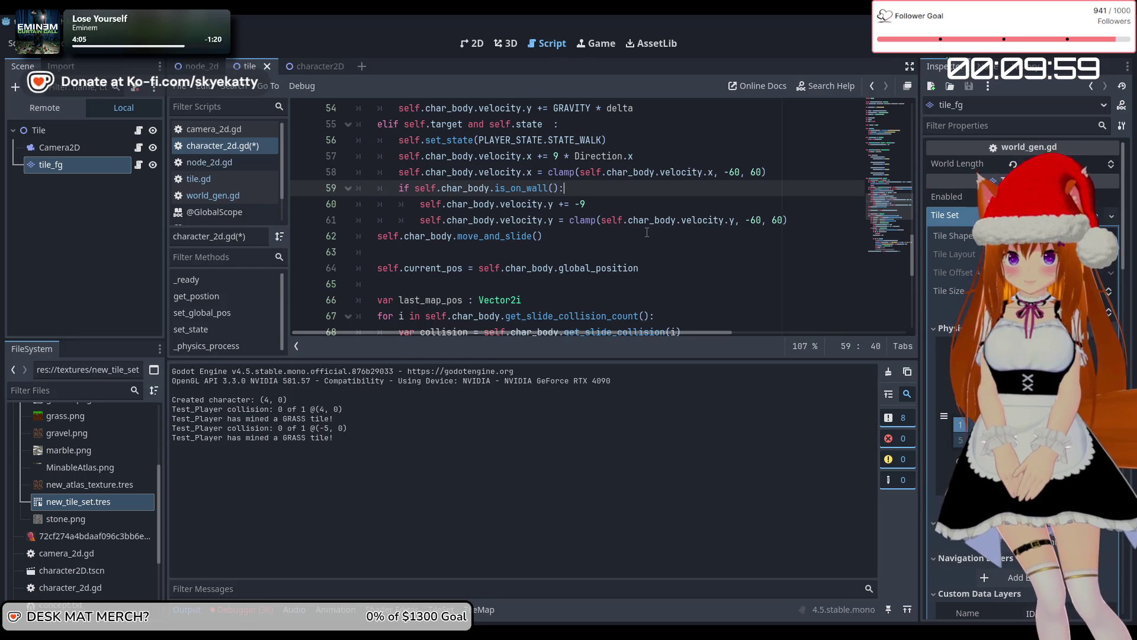
pyautogui.moveTo(798, 225)
pyautogui.mouseDown()
pyautogui.moveTo(474, 204)
pyautogui.moveTo(422, 220)
pyautogui.mouseUp()
pyautogui.hotkey('ctrl', 'c')
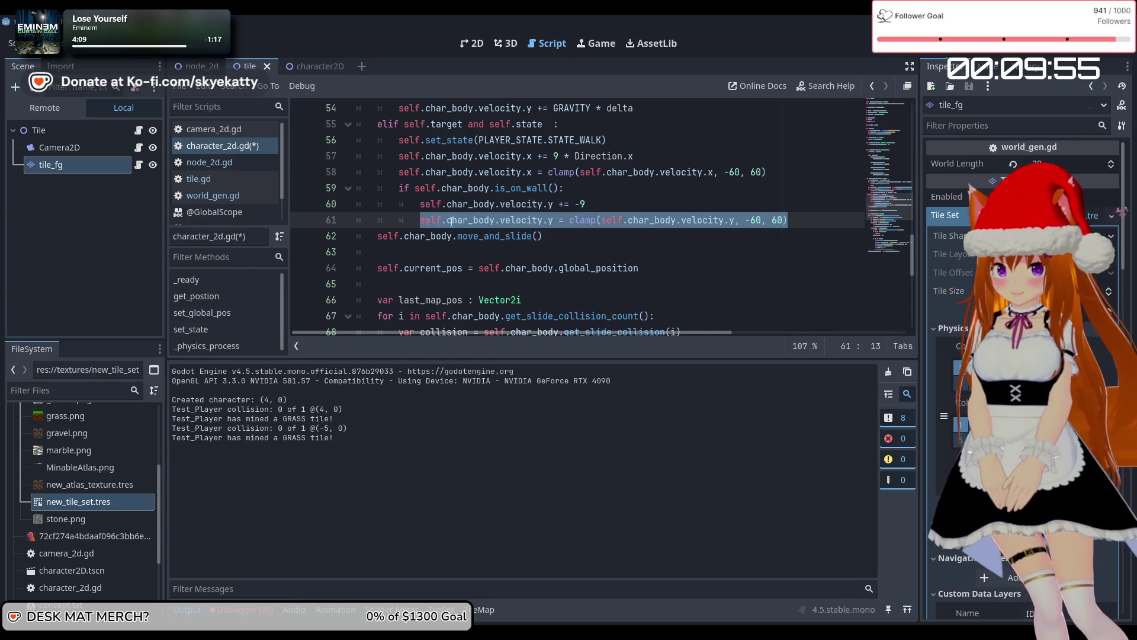
pyautogui.scroll(-7, 554, 229)
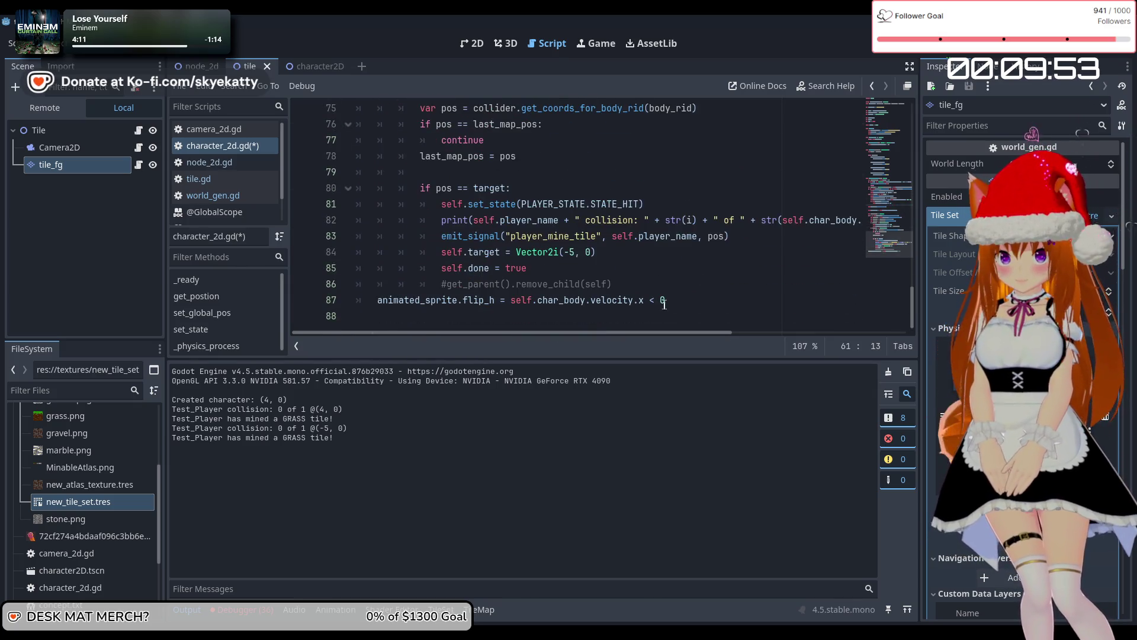
pyautogui.click(666, 283)
pyautogui.press('Return')
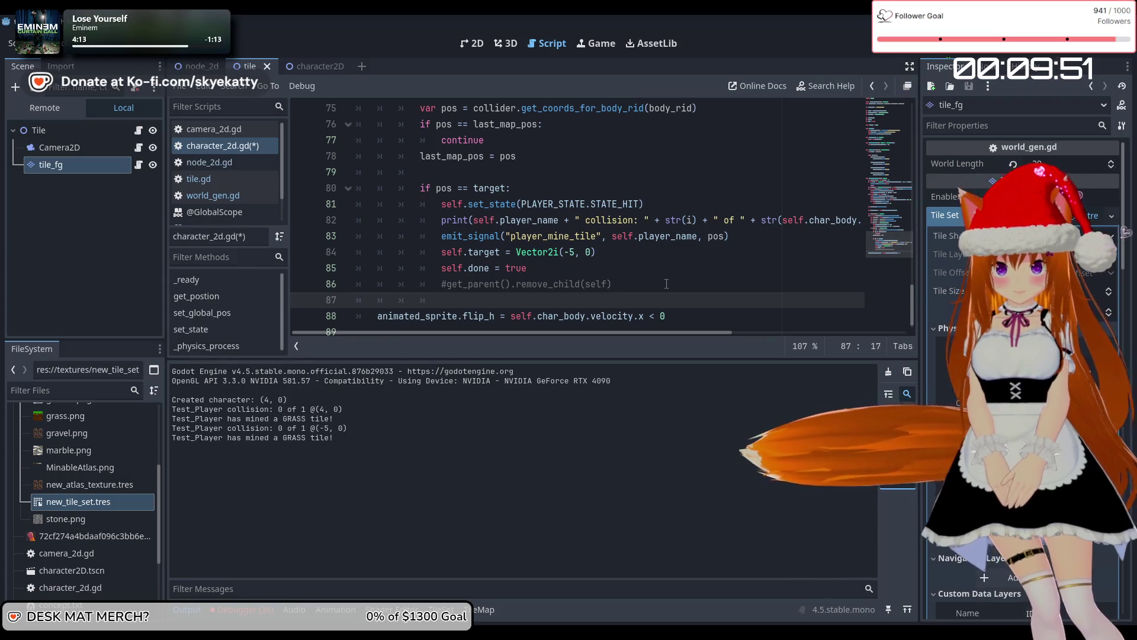
pyautogui.press('BackSpace')
pyautogui.press('BackSpace')
pyautogui.press('BackSpace')
pyautogui.hotkey('ctrl', 'v')
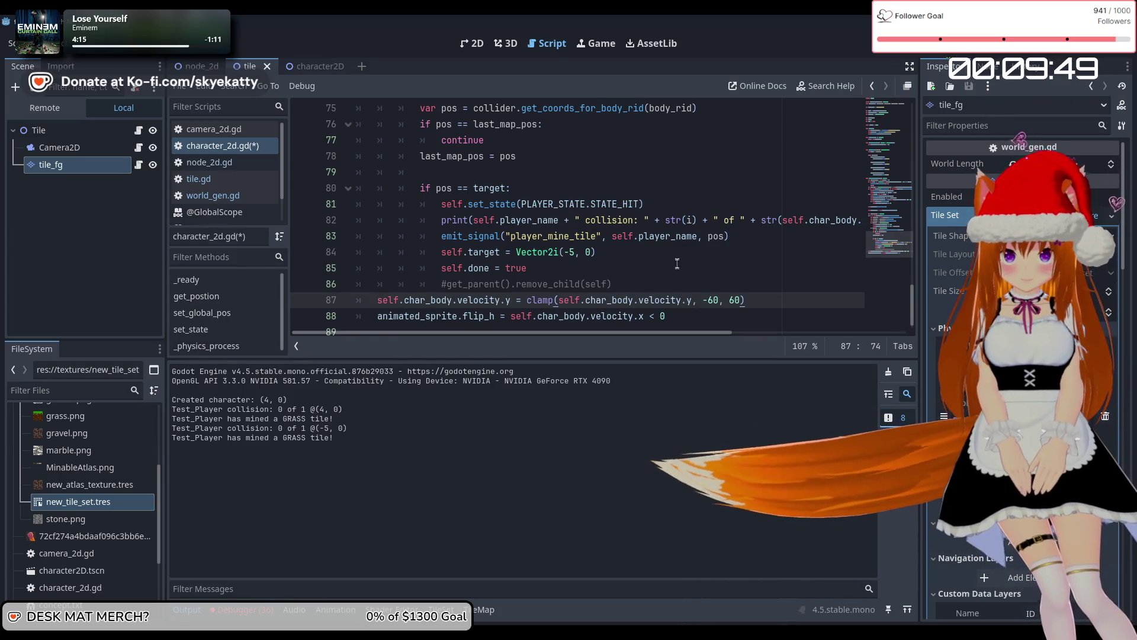
# Move the horizontal clamp from line 58 beside the vertical clamp, then run the game
pyautogui.scroll(7, 677, 264)
pyautogui.moveTo(767, 171); pyautogui.dragTo(379, 173)
pyautogui.press('BackSpace')
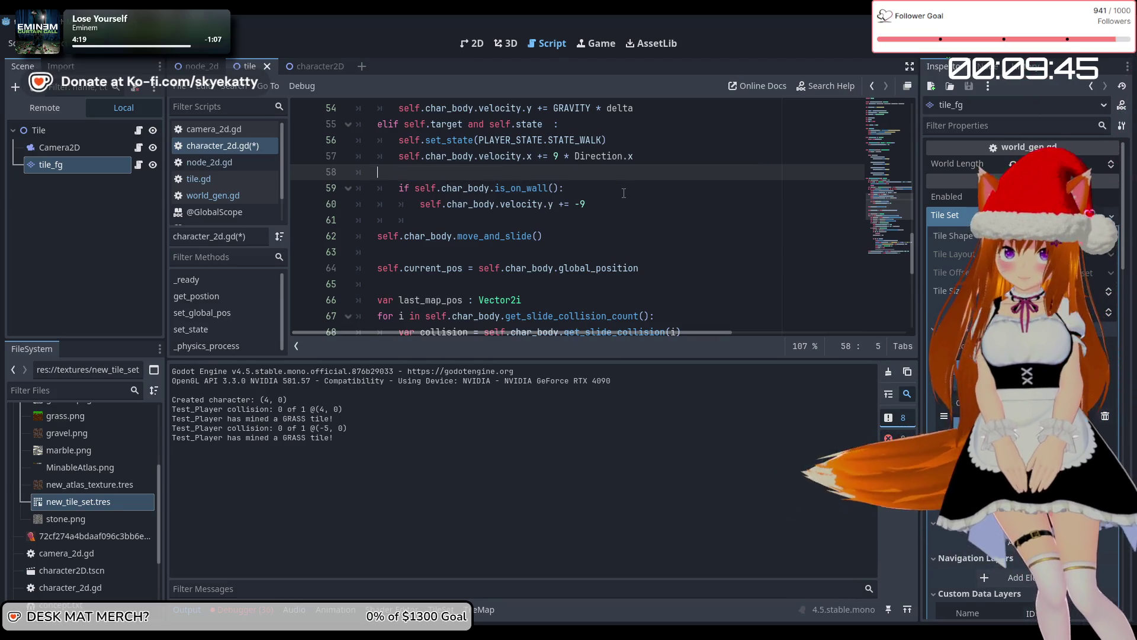
pyautogui.press('BackSpace')
pyautogui.press('BackSpace')
pyautogui.scroll(-7, 616, 207)
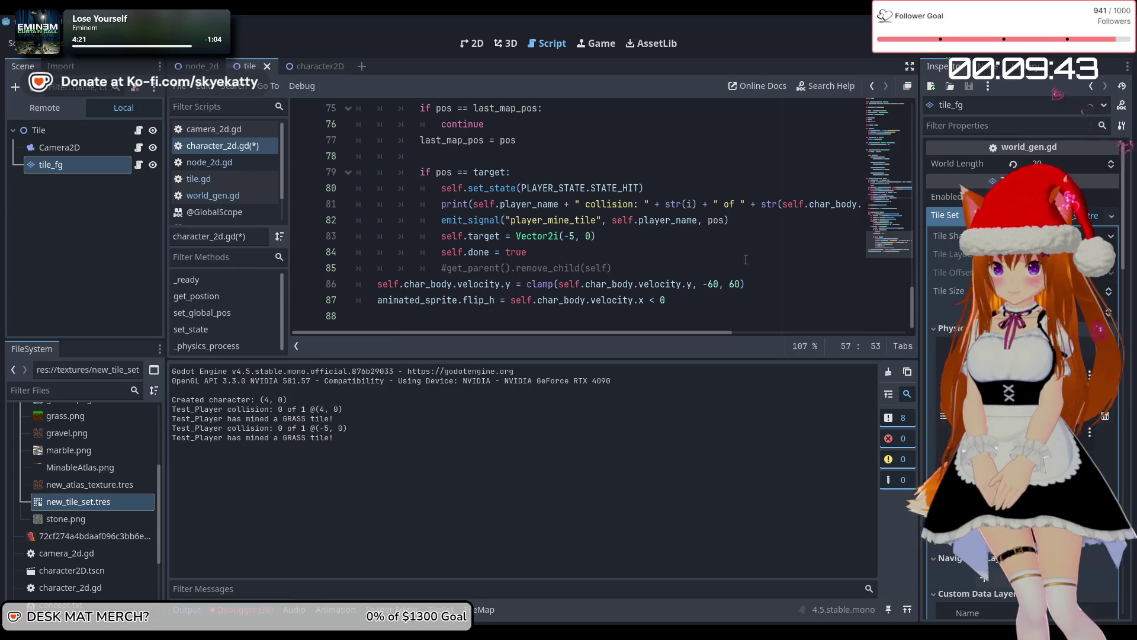
pyautogui.click(713, 273)
pyautogui.press('Return')
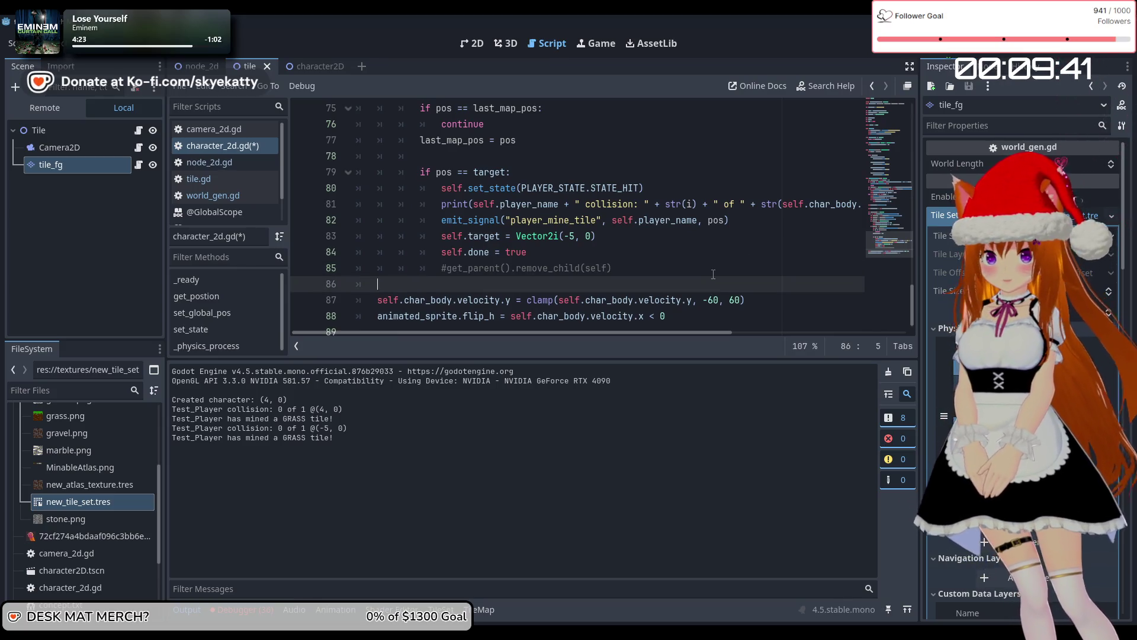
pyautogui.hotkey('ctrl', 'z')
pyautogui.hotkey('ctrl', 'z')
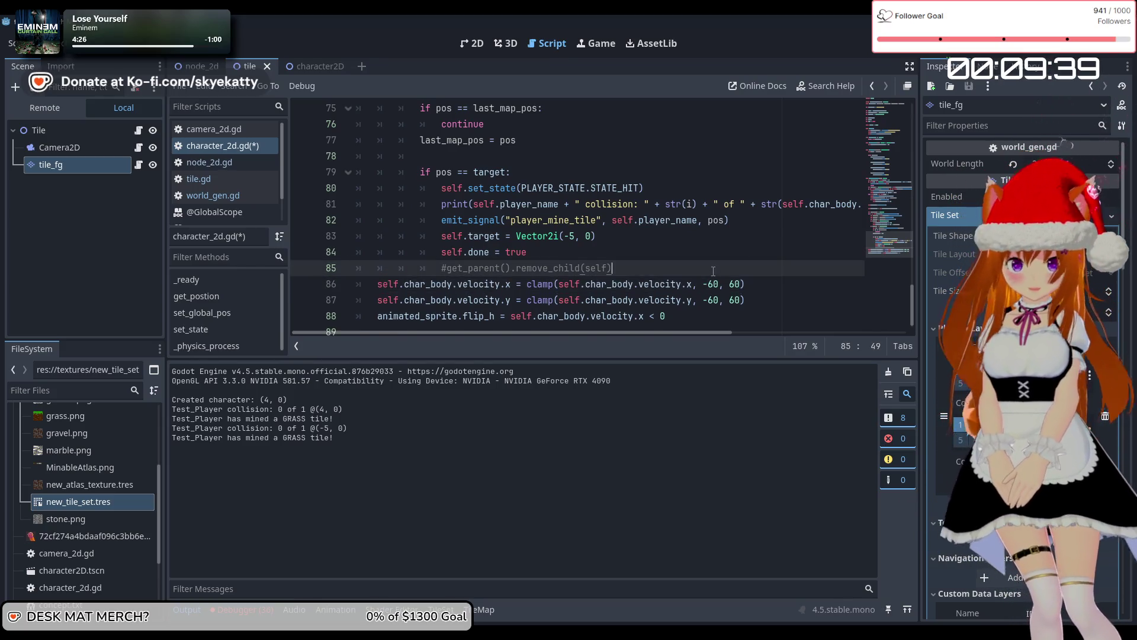
pyautogui.press('Return')
pyautogui.click(963, 53)
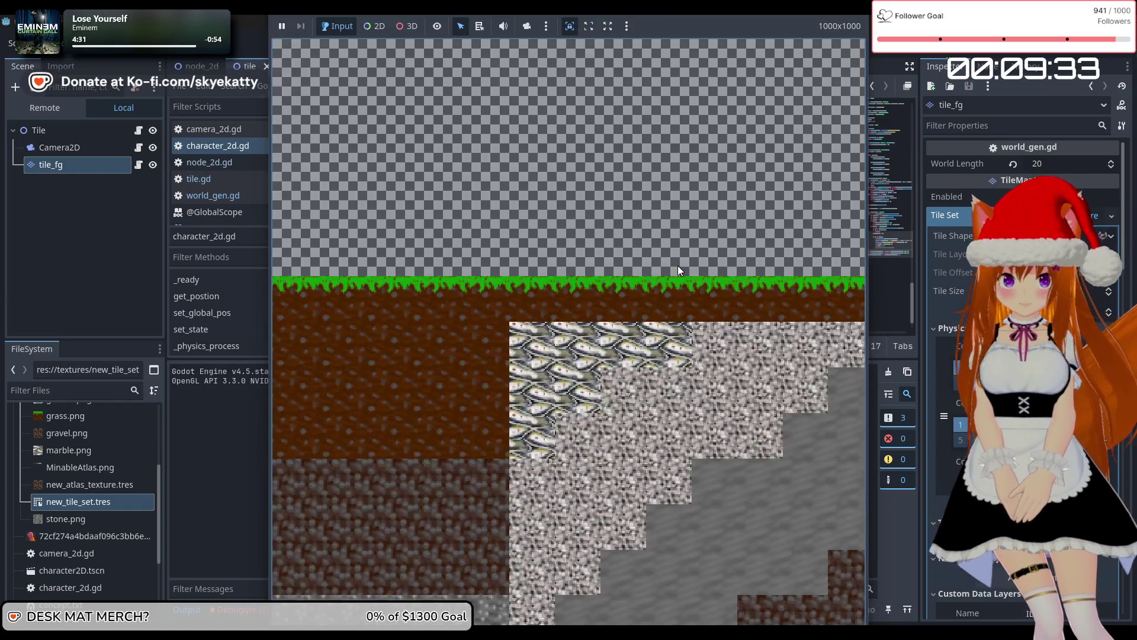
# Mine a grass tile and walk the player left and down, then stop the game
pyautogui.click(677, 265)
pyautogui.press('Left')
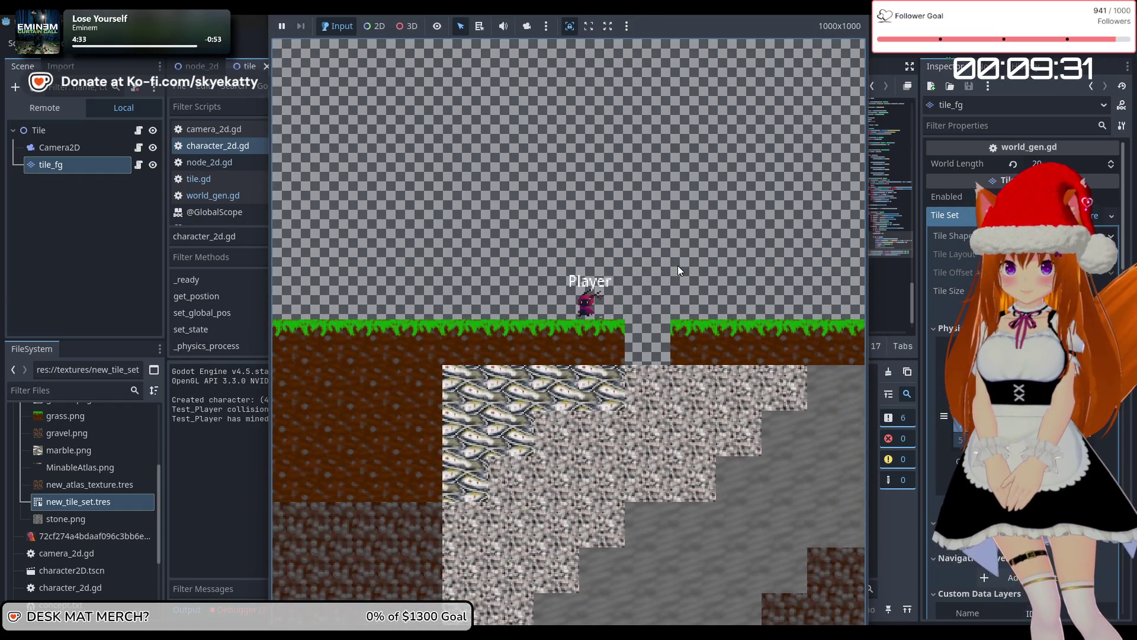
pyautogui.press('Left')
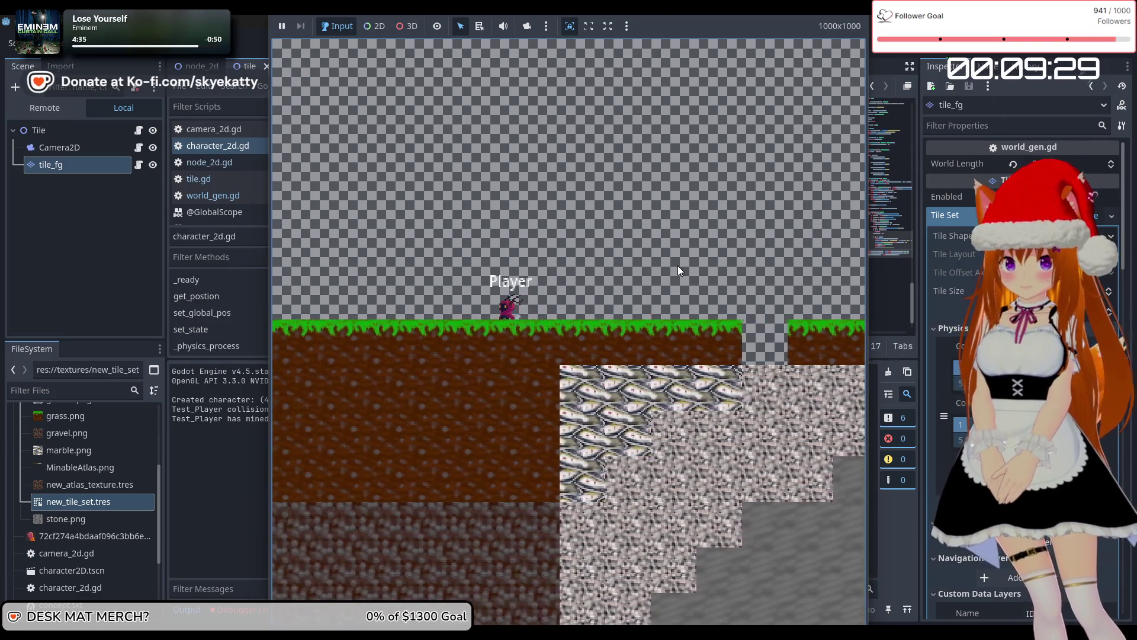
pyautogui.press('Left')
pyautogui.press('Down')
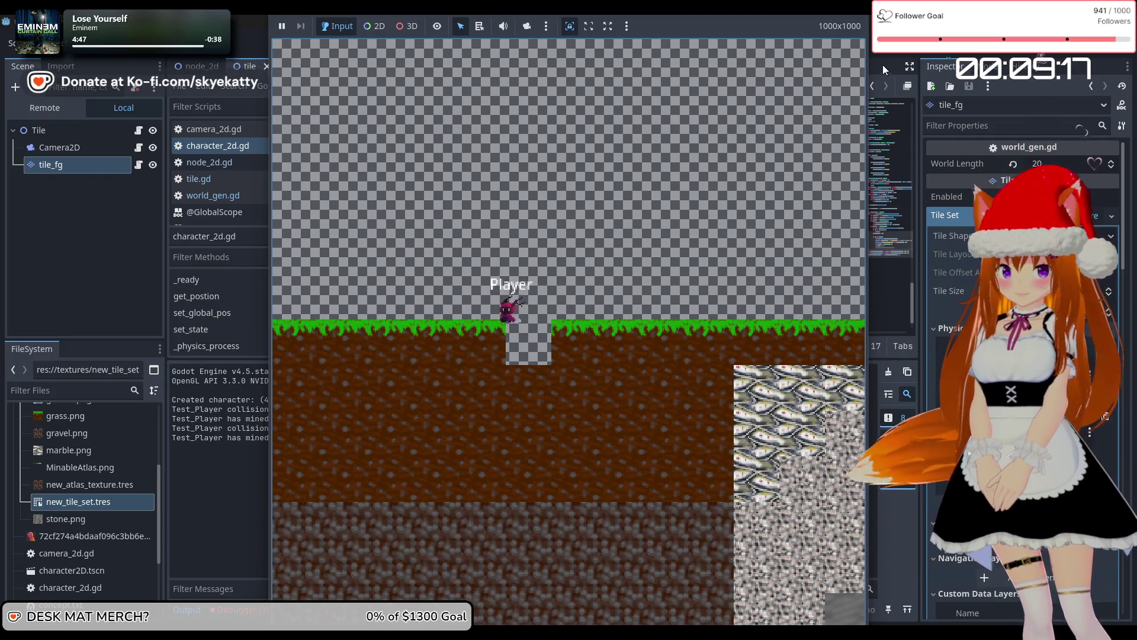
pyautogui.press('F8')
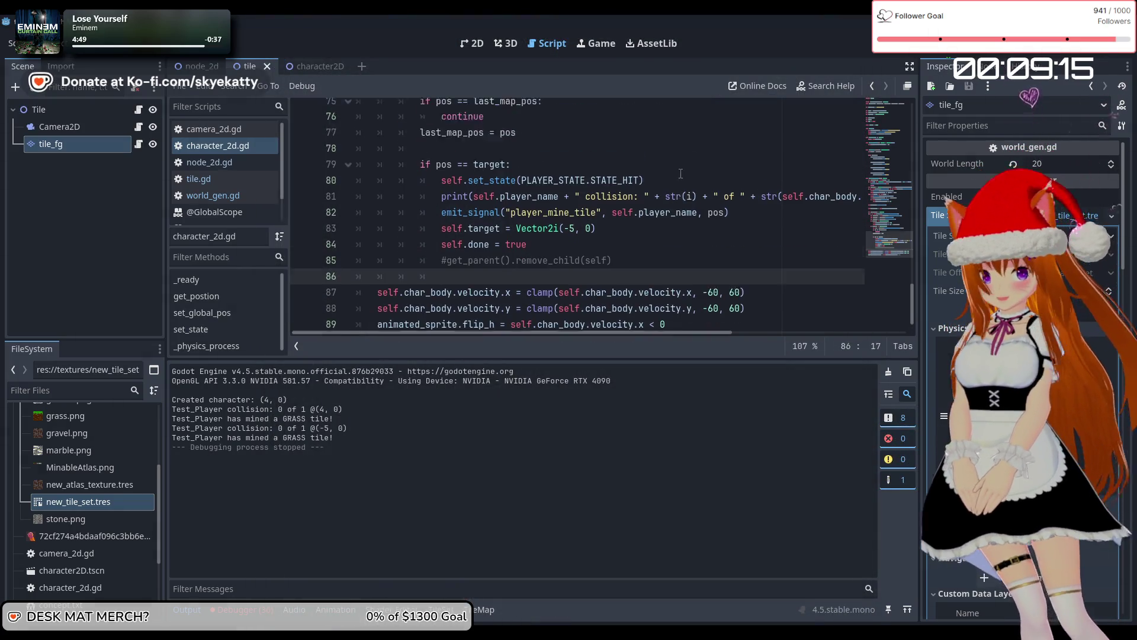
pyautogui.scroll(4, 681, 174)
pyautogui.scroll(-5, 733, 128)
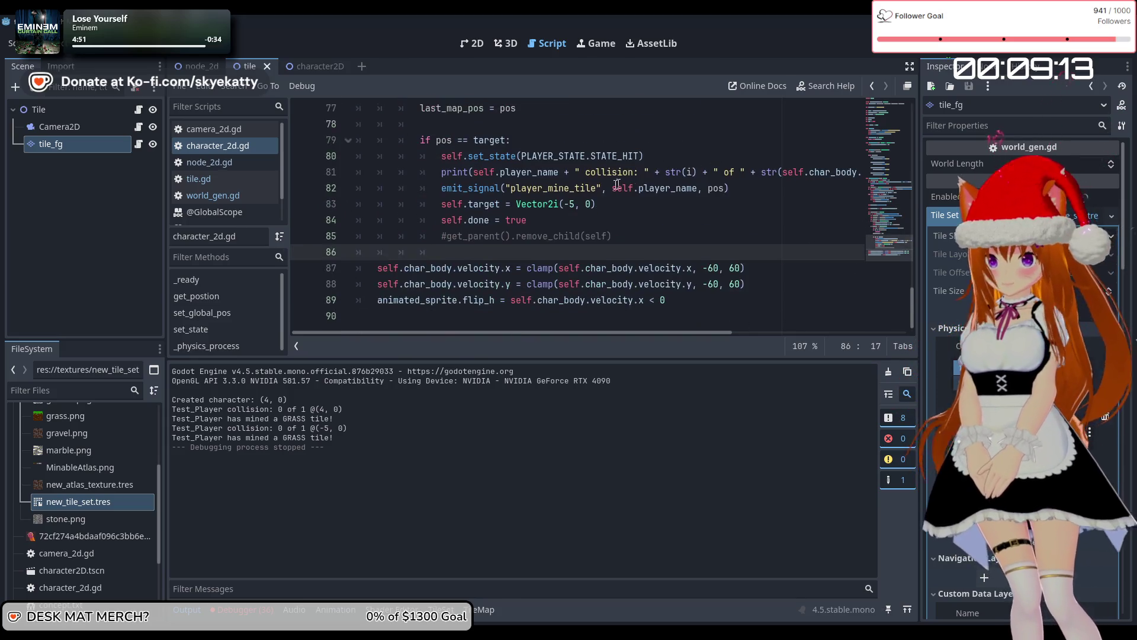
pyautogui.scroll(1, 657, 270)
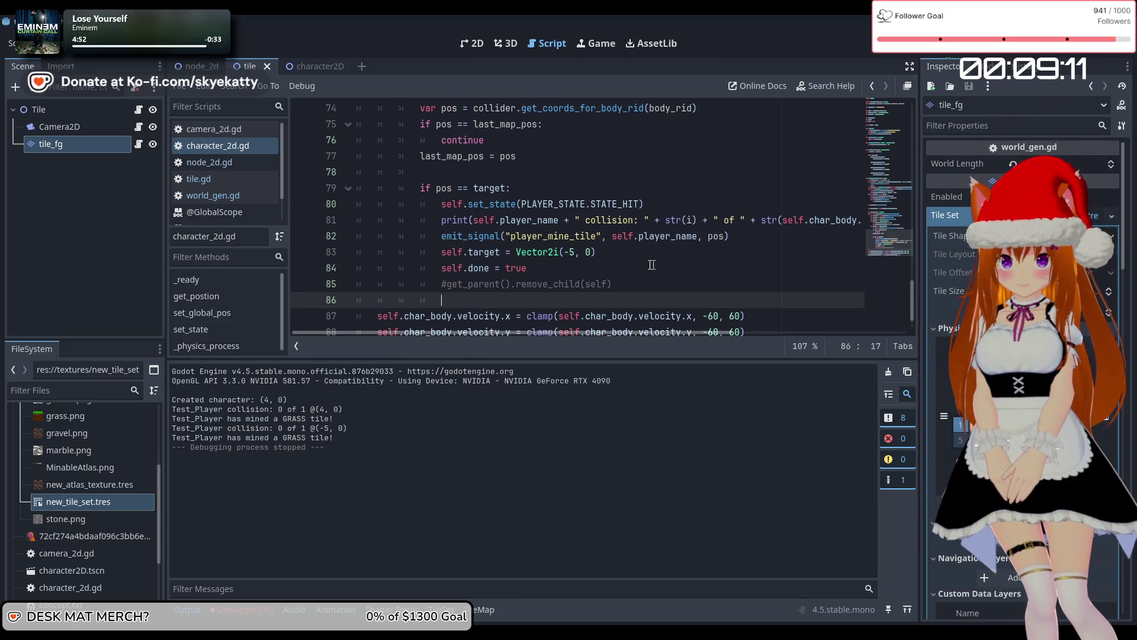
pyautogui.click(591, 252)
pyautogui.moveTo(773, 217)
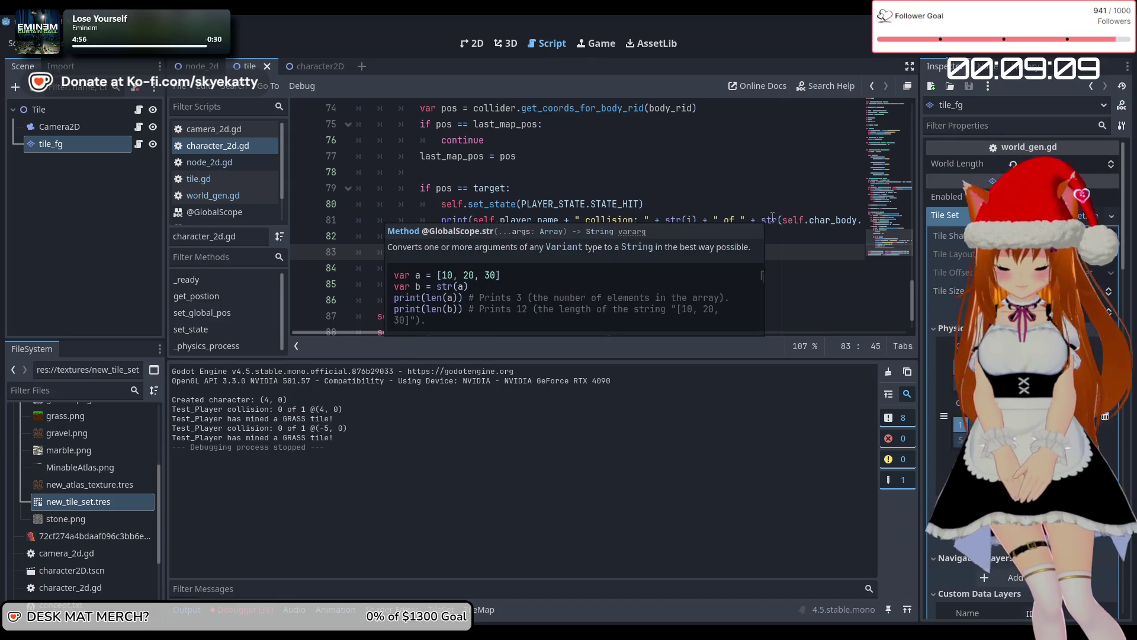
pyautogui.write(')')
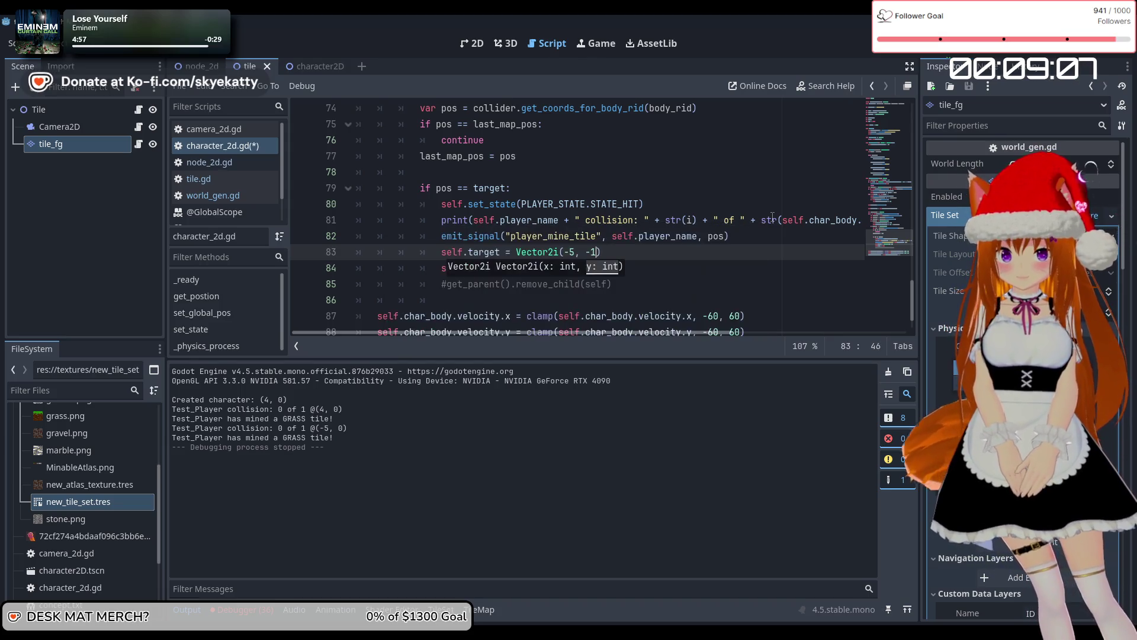
pyautogui.press('Down')
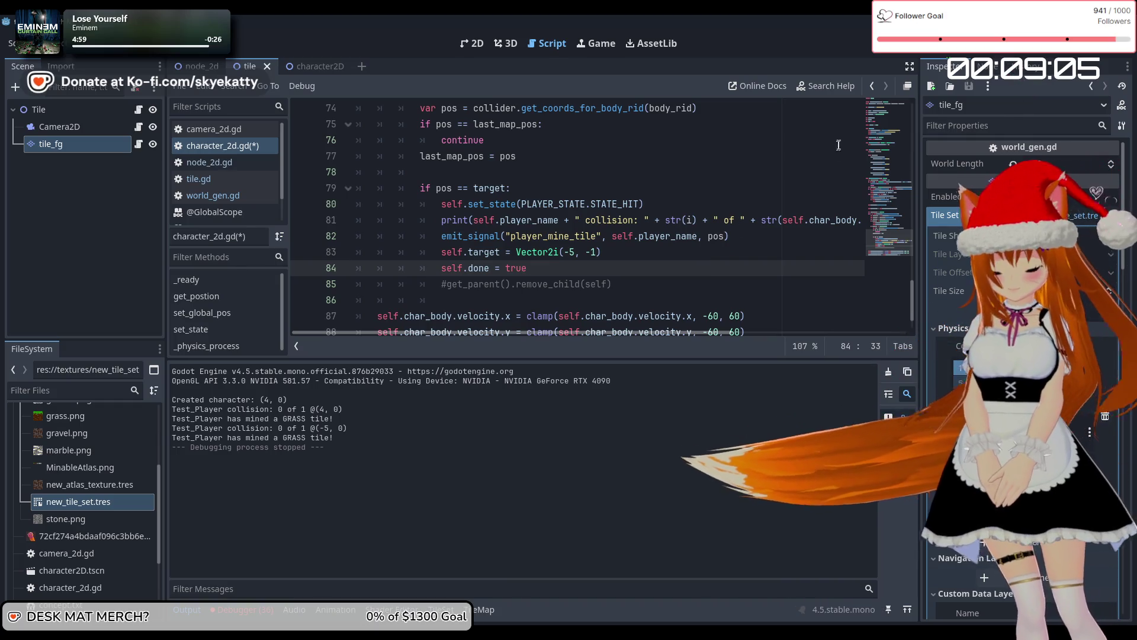
pyautogui.scroll(1, 749, 174)
pyautogui.scroll(2, 722, 195)
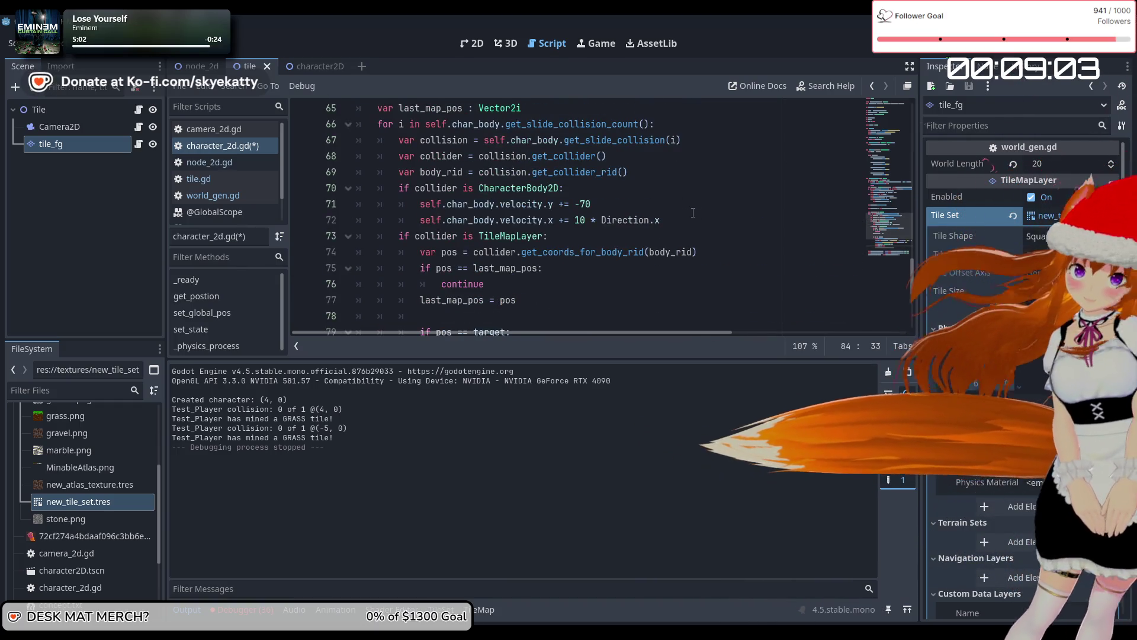
pyautogui.scroll(6, 693, 212)
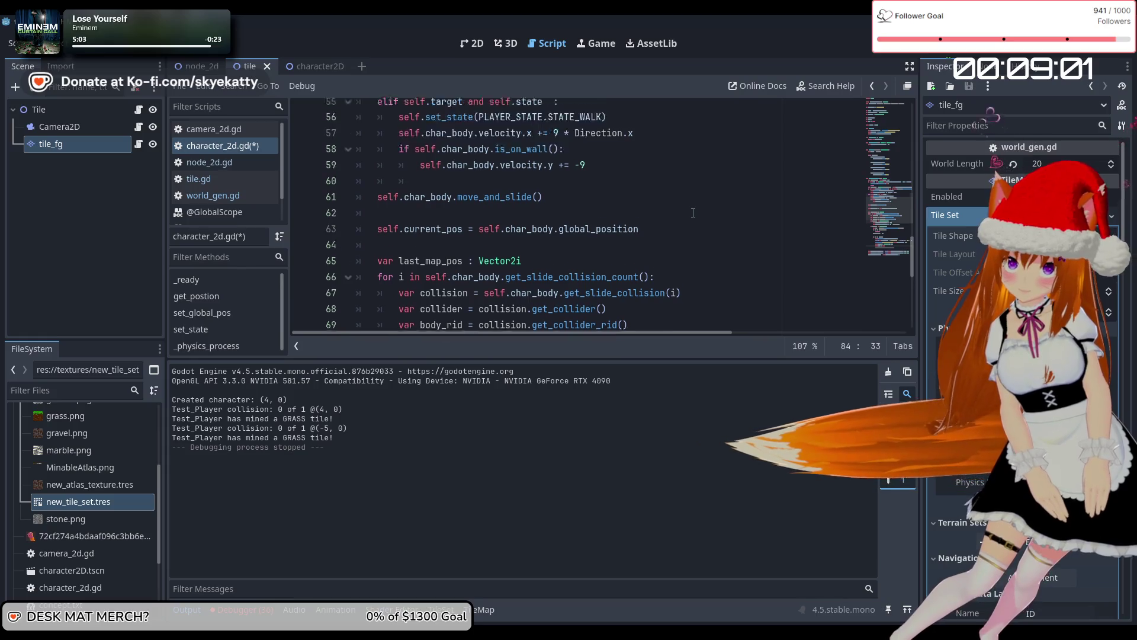
pyautogui.scroll(3, 693, 212)
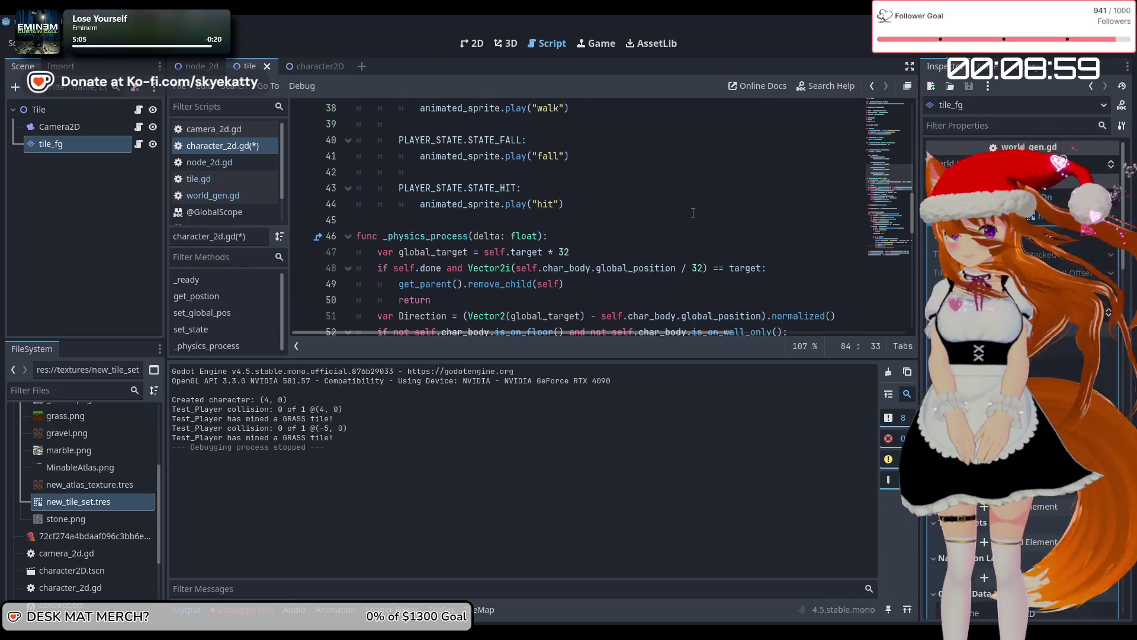
pyautogui.scroll(-1, 692, 212)
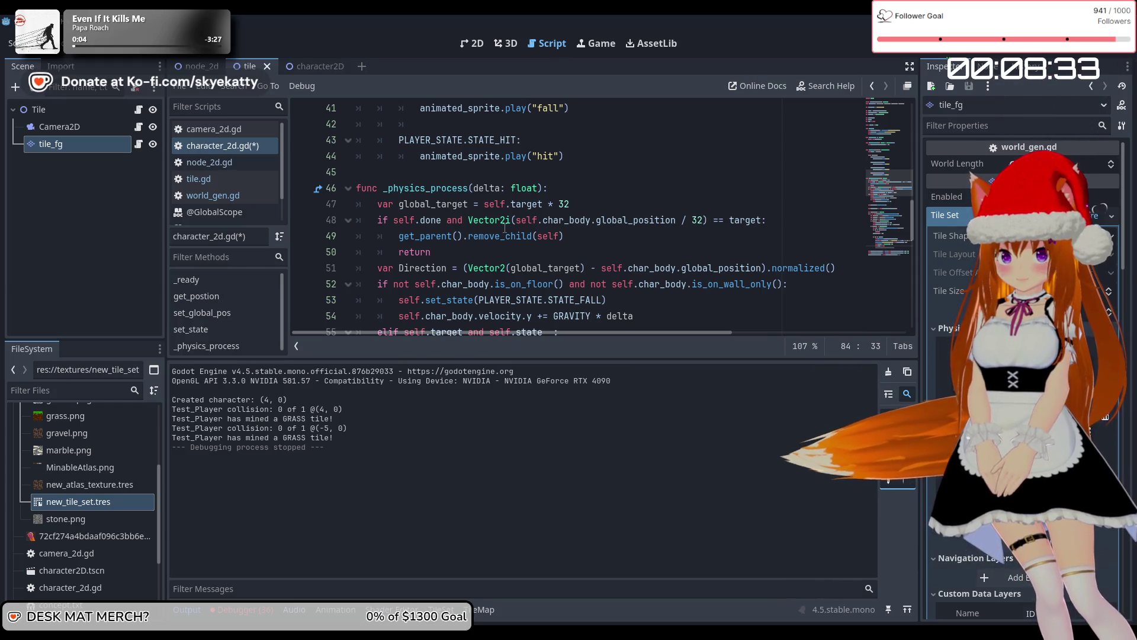
pyautogui.moveTo(688, 226)
pyautogui.moveTo(707, 220); pyautogui.dragTo(469, 222)
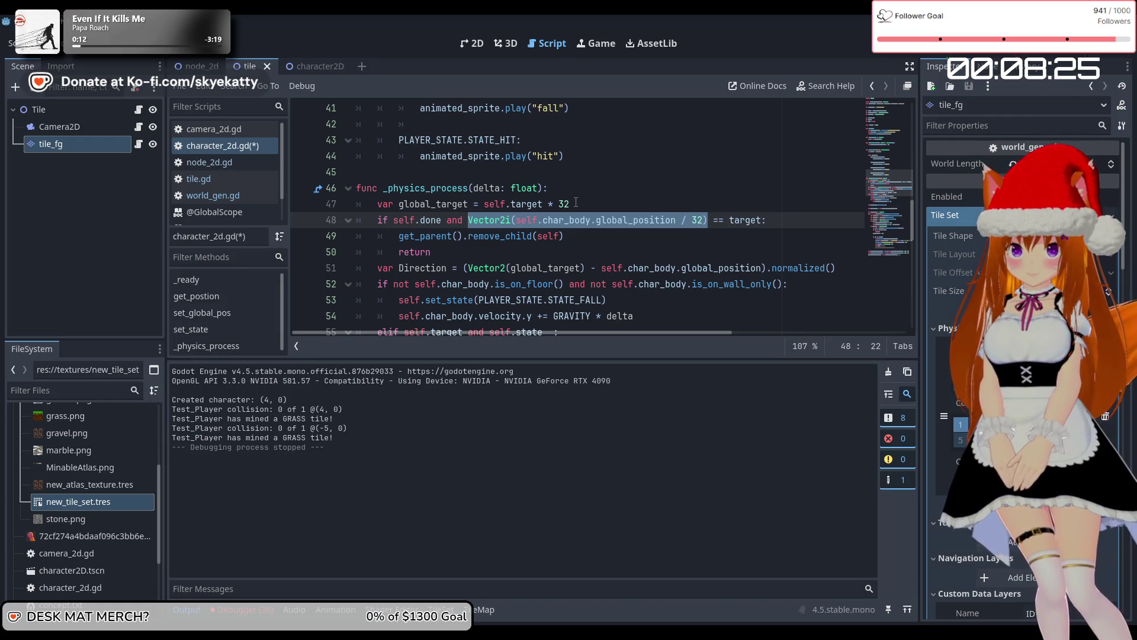
pyautogui.click(705, 220)
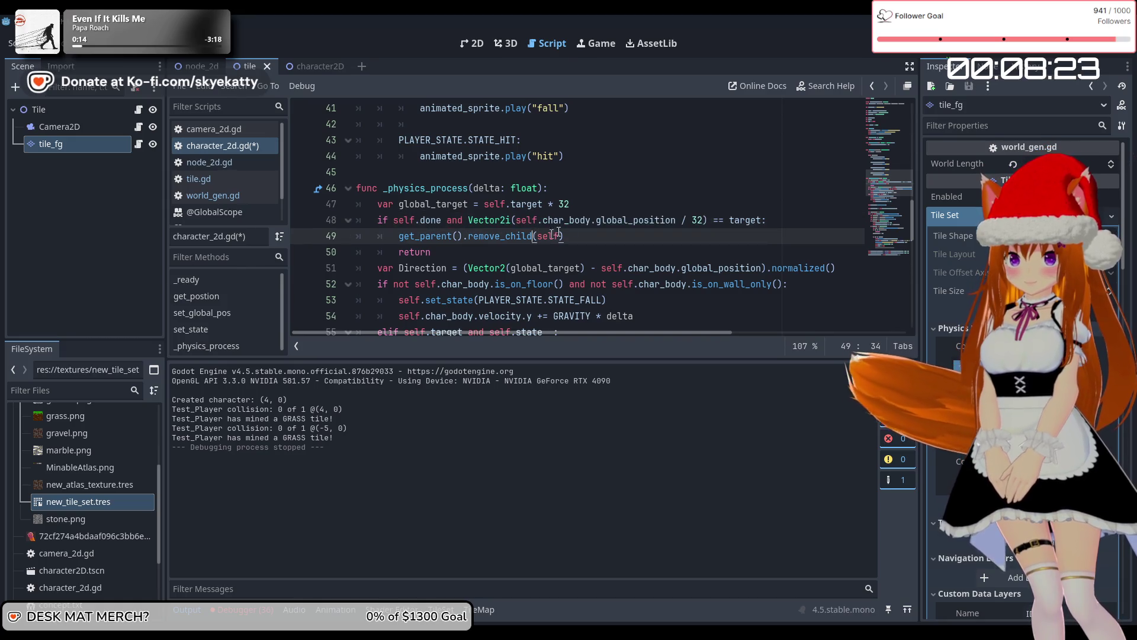
pyautogui.moveTo(705, 220); pyautogui.dragTo(472, 222)
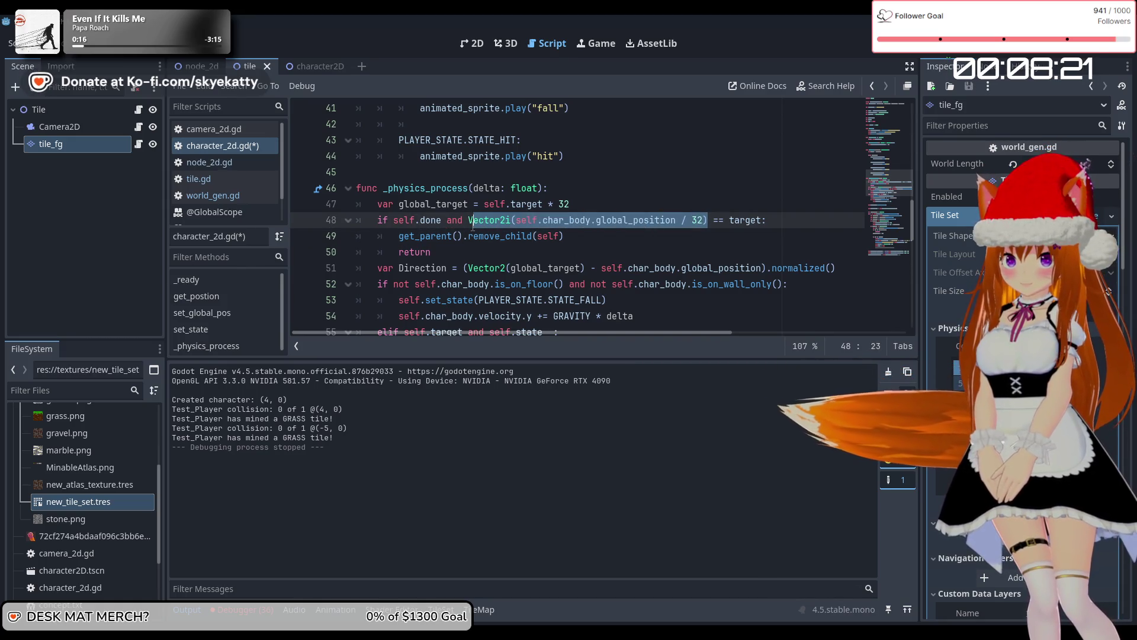
pyautogui.click(782, 220)
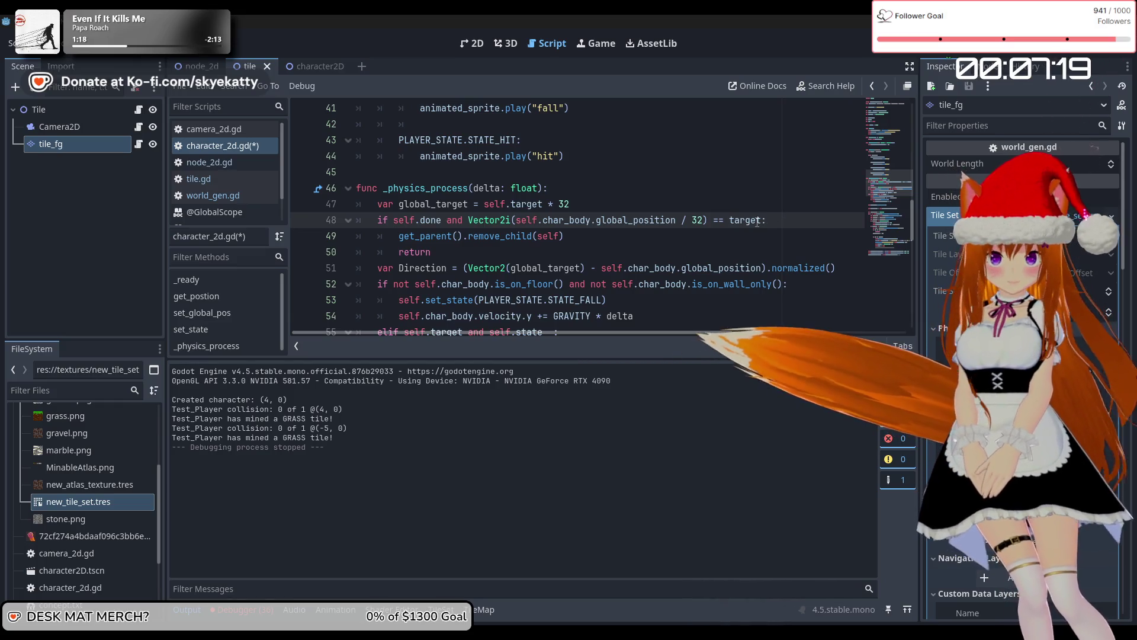
pyautogui.moveTo(757, 222)
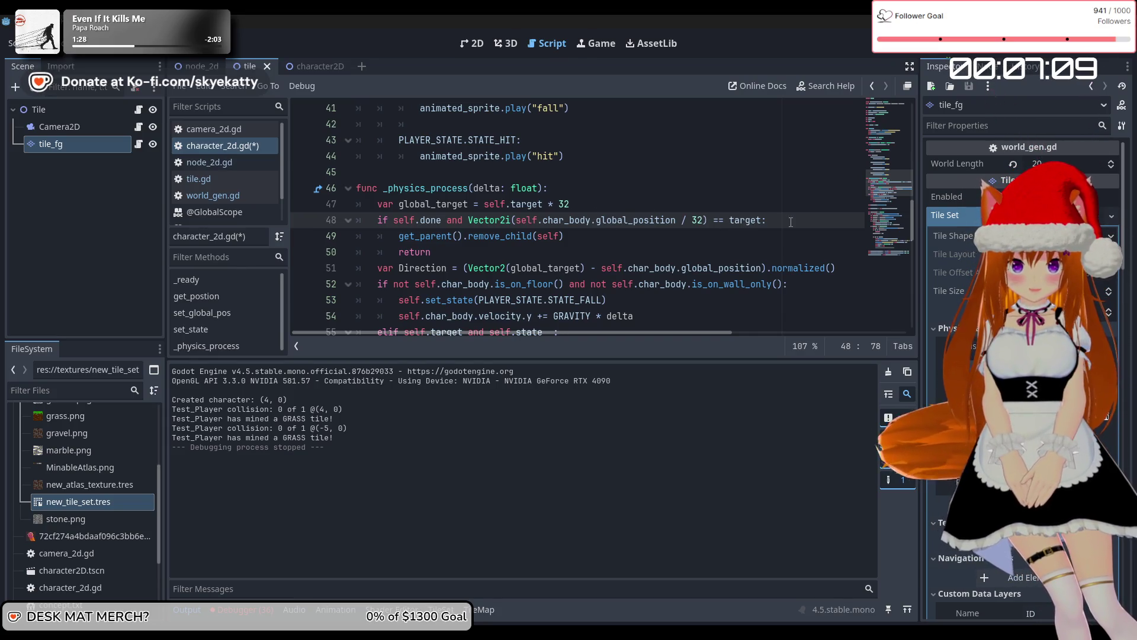
# Start a new line 48 declaring var targ_distance
pyautogui.click(762, 208)
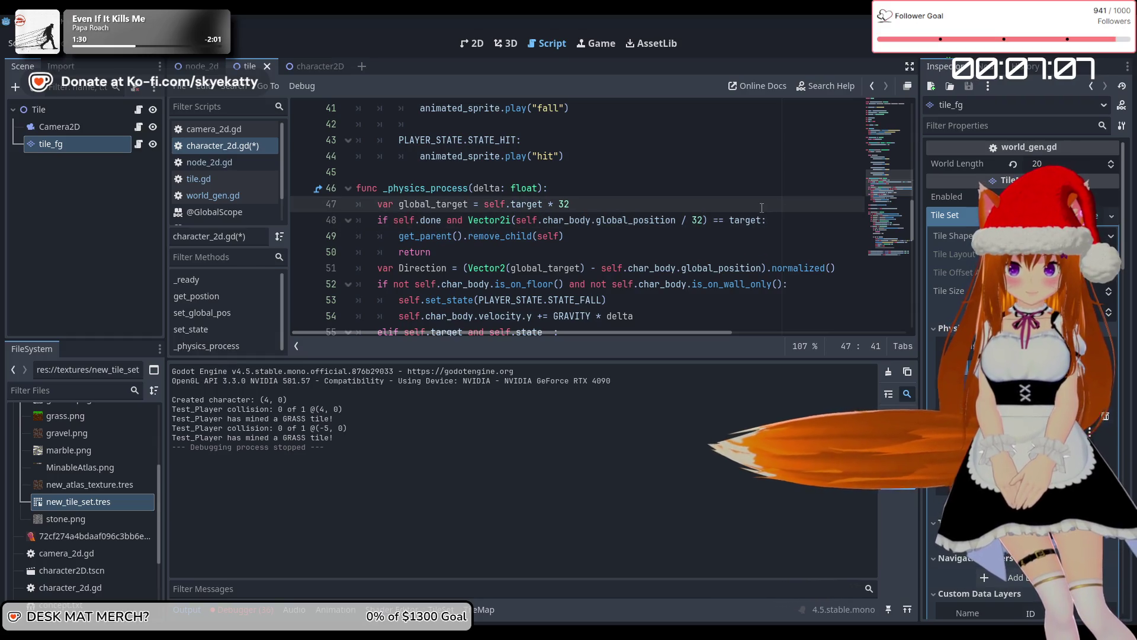
pyautogui.press('Return')
pyautogui.write('va')
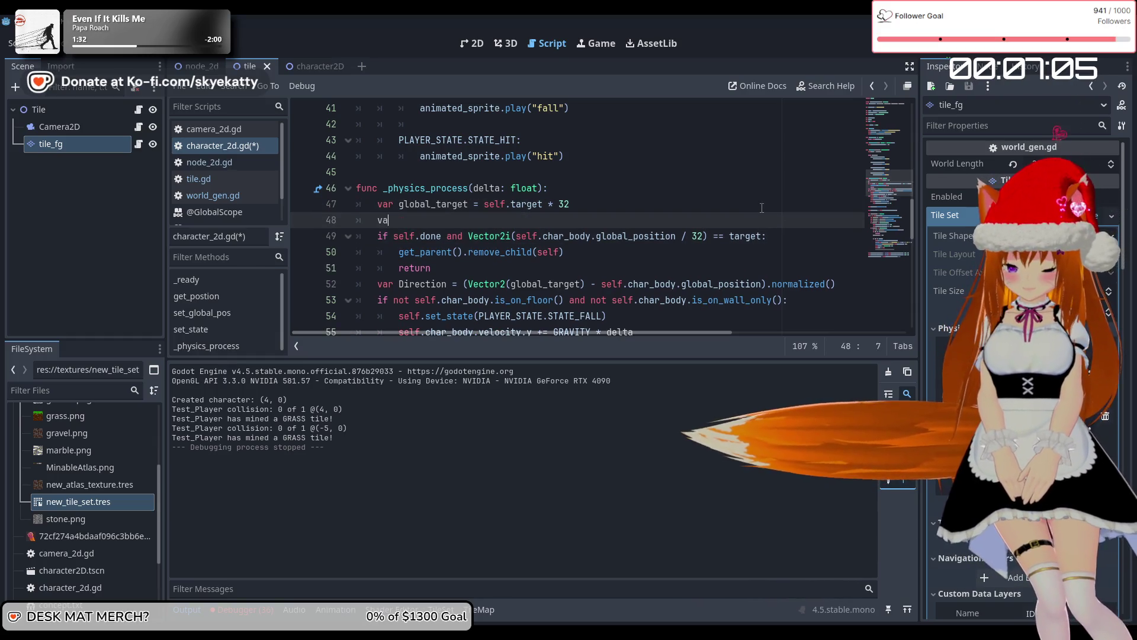
pyautogui.write('r t')
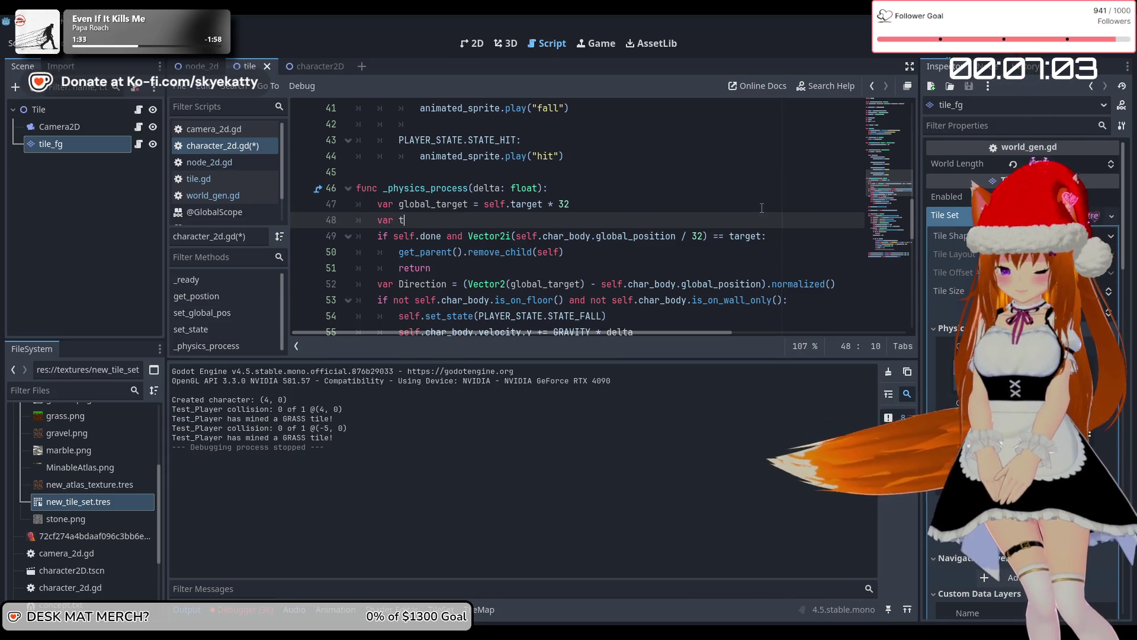
pyautogui.write('arg')
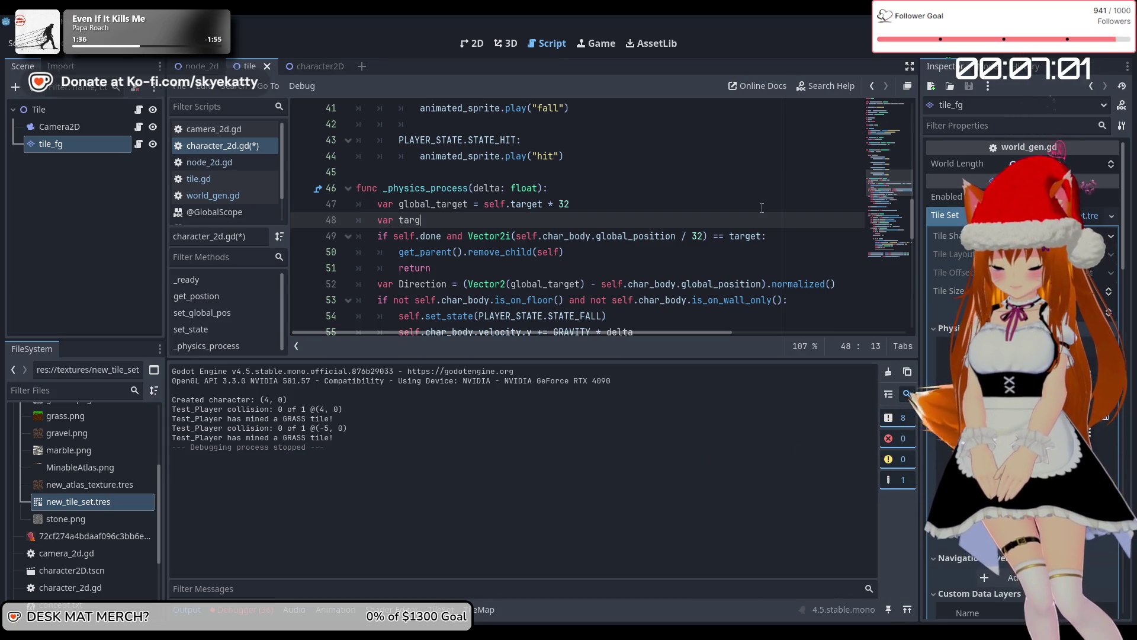
pyautogui.write('_distance =')
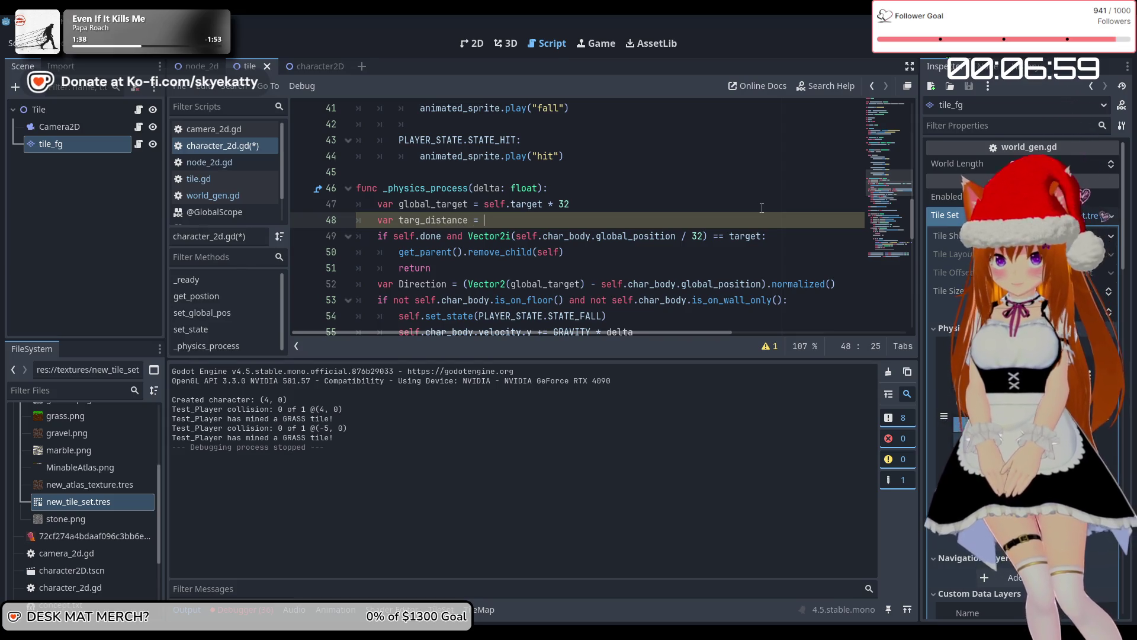
pyautogui.click(710, 181)
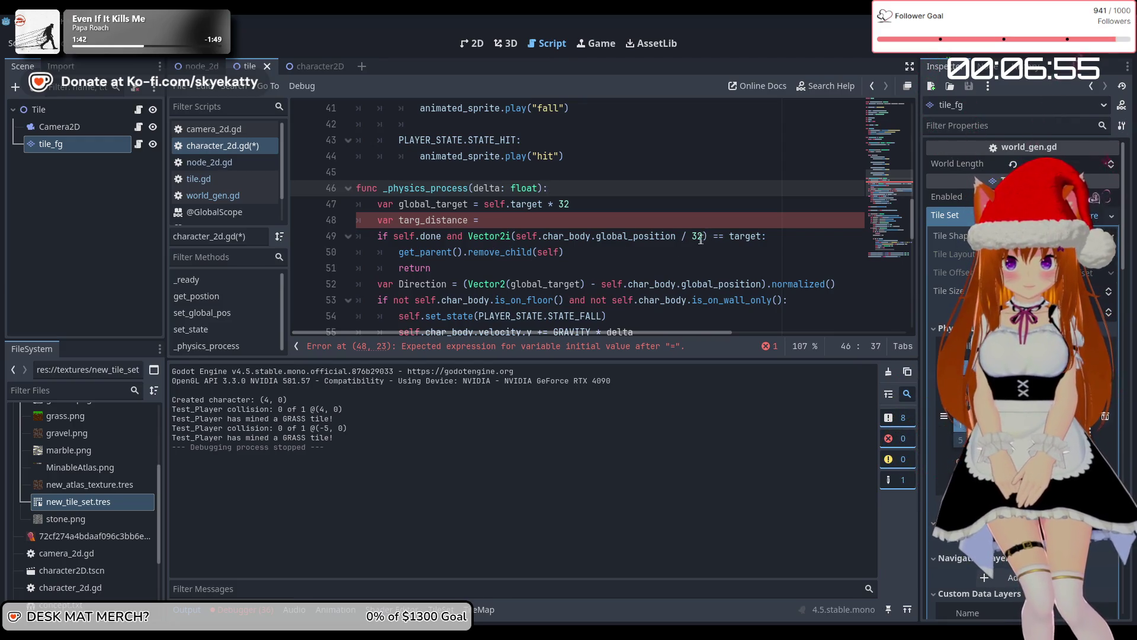
# Move self.char_body.global_position from line 49 into targ_distance, adding .x
pyautogui.moveTo(675, 235); pyautogui.dragTo(518, 238)
pyautogui.hotkey('ctrl', 'x')
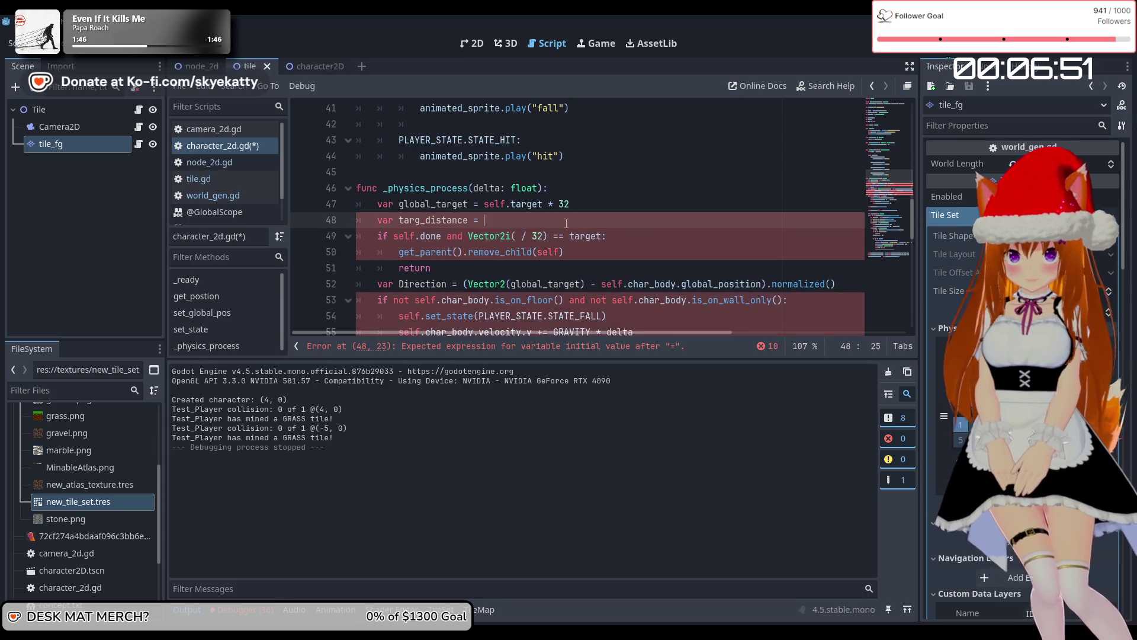
pyautogui.press('Up')
pyautogui.hotkey('ctrl', 'v')
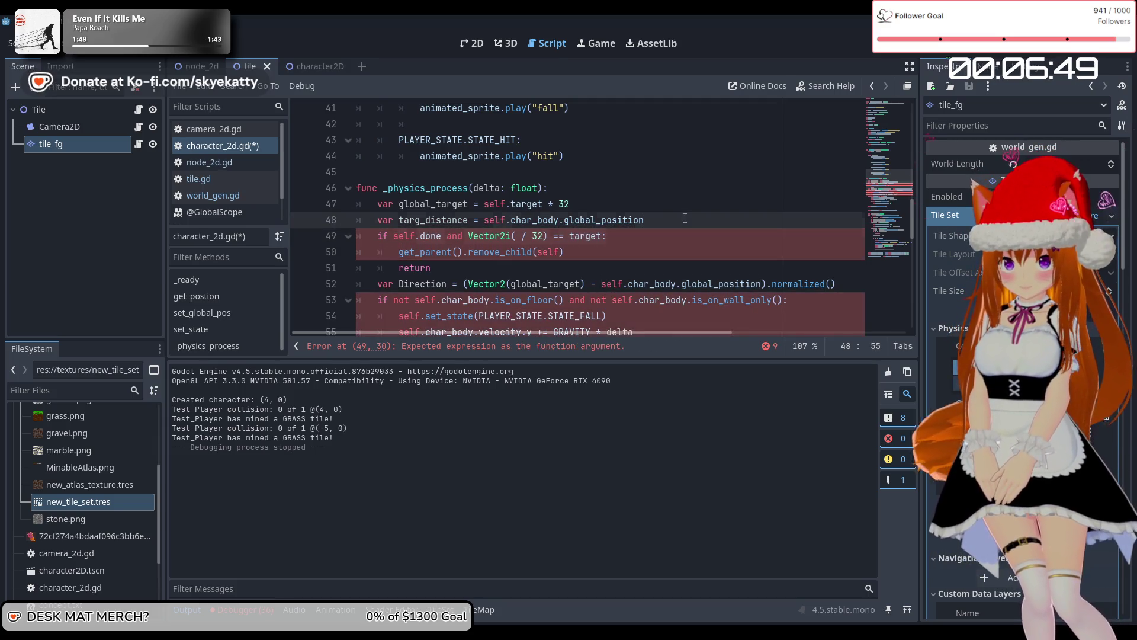
pyautogui.write('.x')
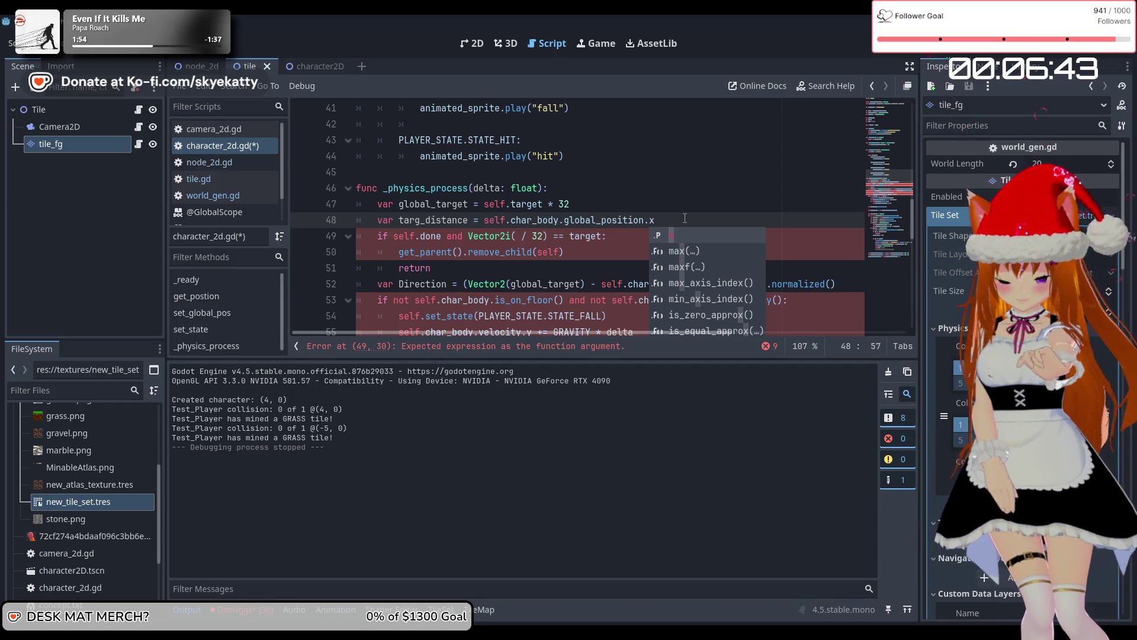
pyautogui.click(532, 219)
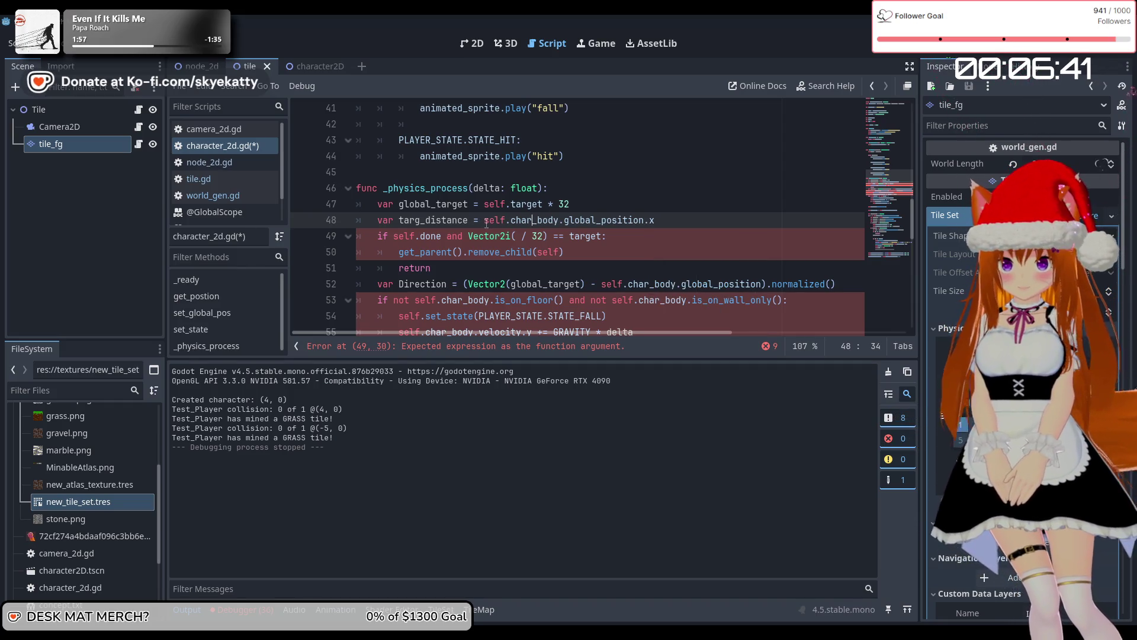
pyautogui.click(486, 224)
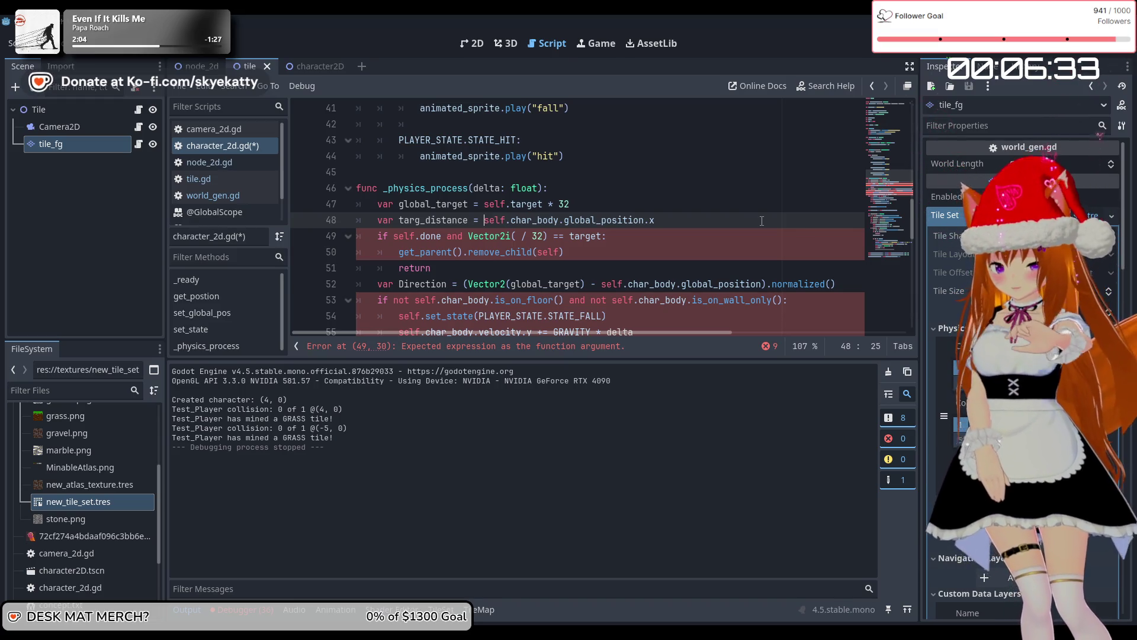
pyautogui.click(627, 237)
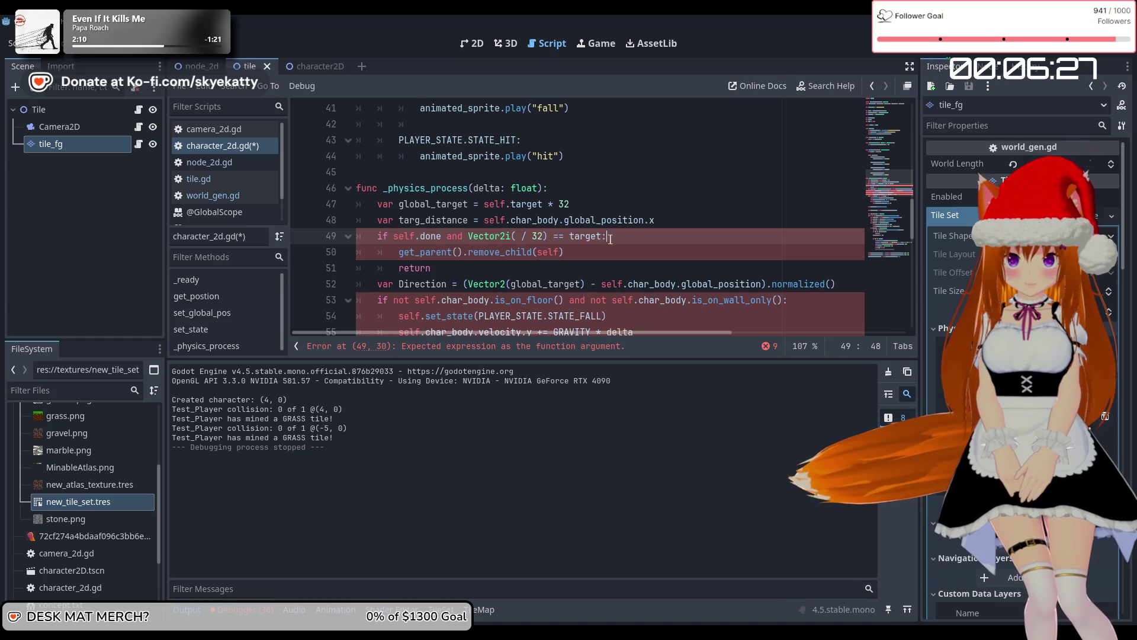
pyautogui.moveTo(596, 237); pyautogui.dragTo(479, 237)
# Delete the broken Vector2i comparison left on line 49
pyautogui.hotkey('shift', 'Left')
pyautogui.hotkey('shift', 'Left')
pyautogui.hotkey('shift', 'Left')
pyautogui.press('BackSpace')
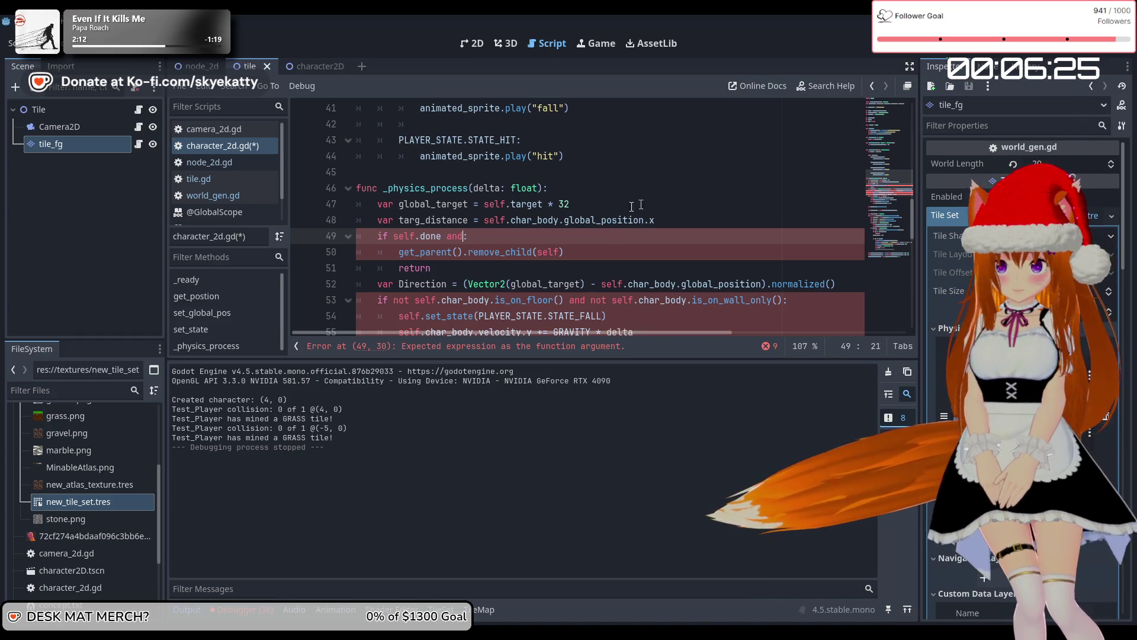
pyautogui.click(665, 223)
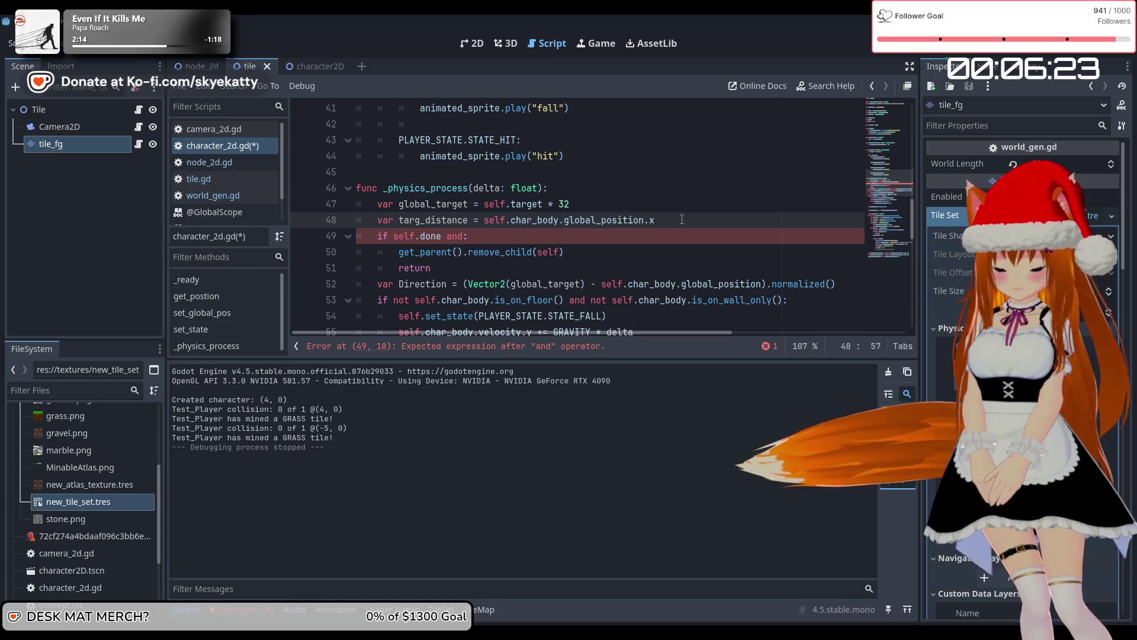
pyautogui.press('Left')
pyautogui.press('Left')
pyautogui.press('Left')
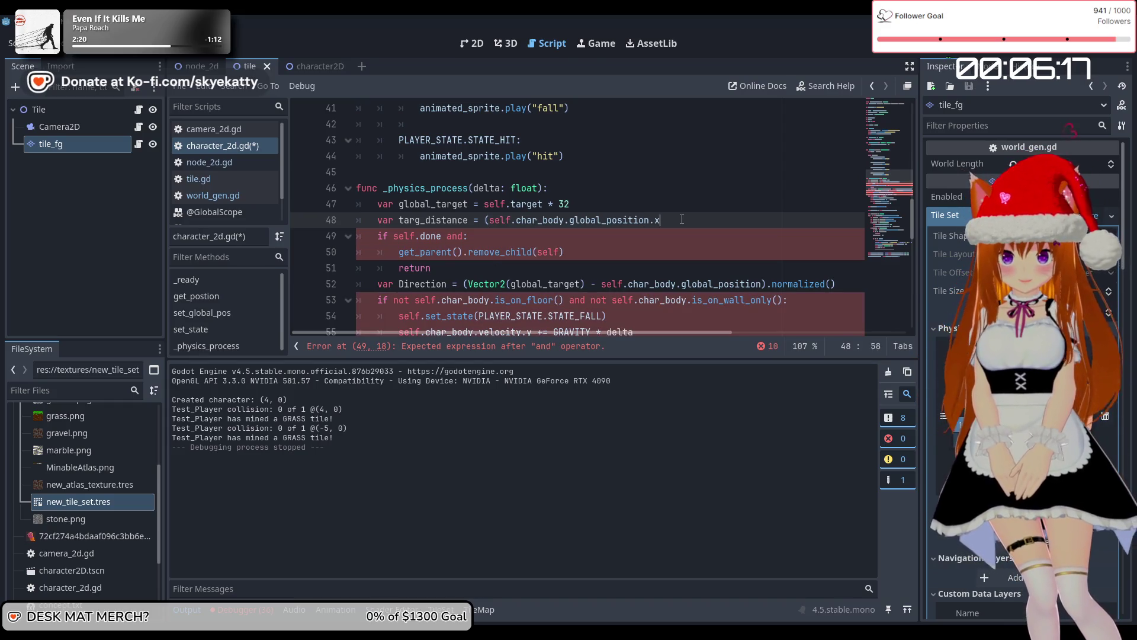
pyautogui.press('Down')
pyautogui.press('Home')
# Make line 48's x term (global_target.x - self.char_body.global_position.x)^2
pyautogui.click(681, 219)
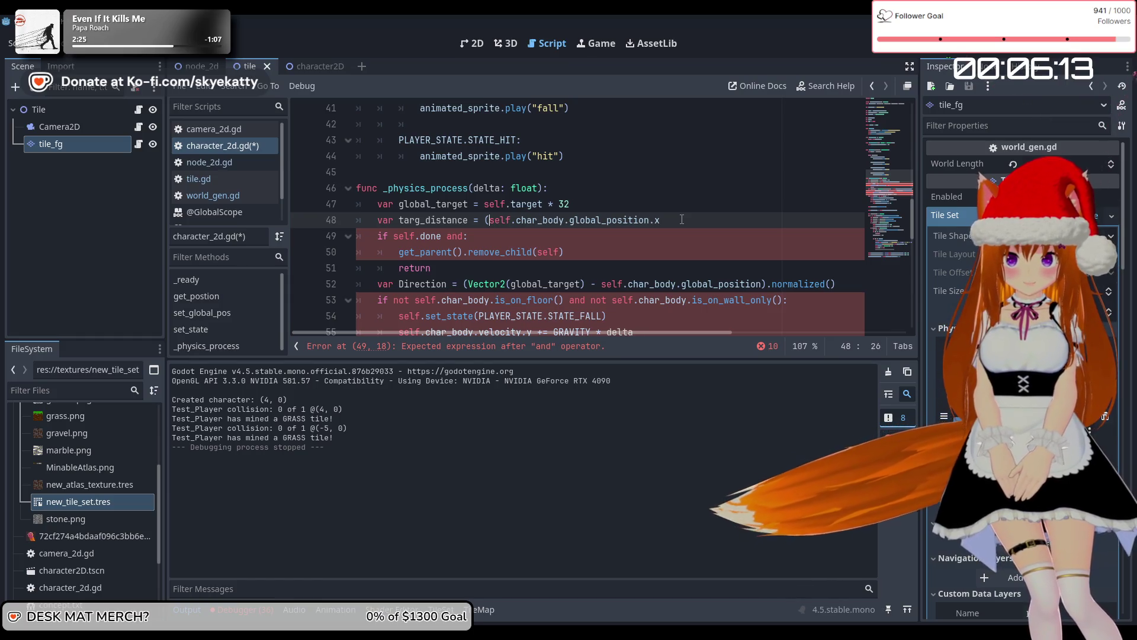
pyautogui.press('Left')
pyautogui.press('Left')
pyautogui.press('Left')
pyautogui.write('gloabl')
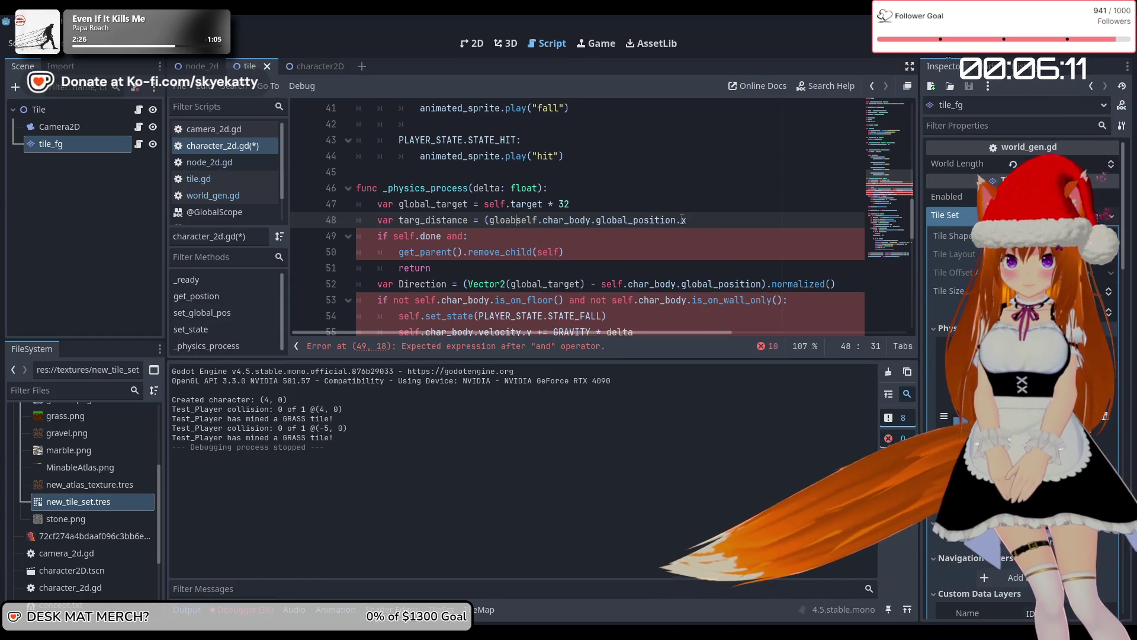
pyautogui.press('Left')
pyautogui.press('Left')
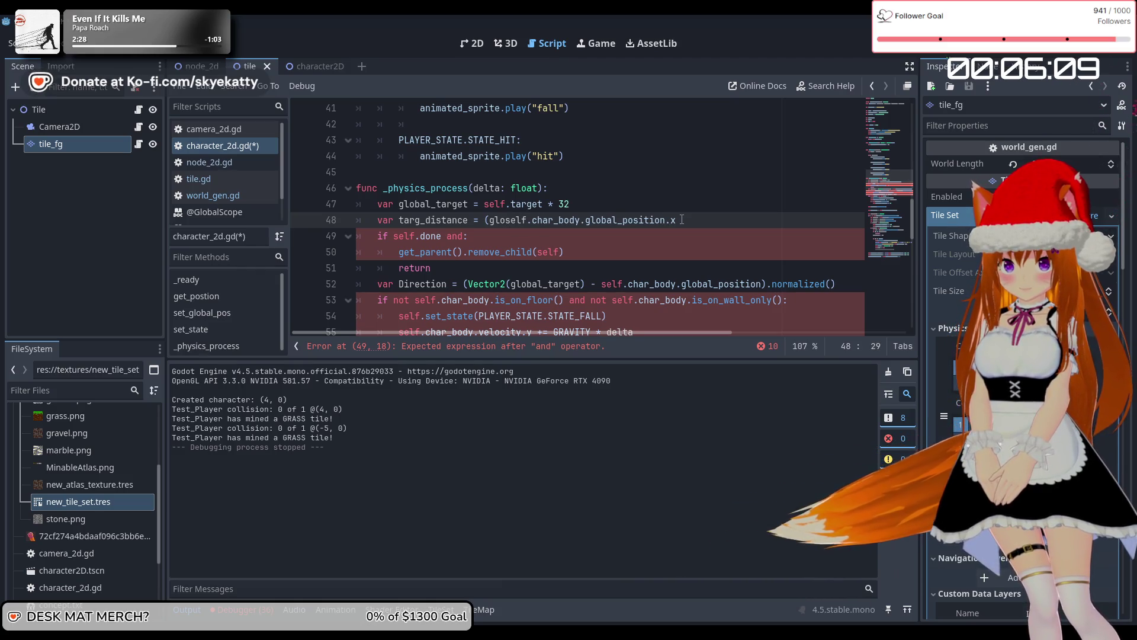
pyautogui.press('BackSpace')
pyautogui.press('Right')
pyautogui.press('Right')
pyautogui.hotkey('ctrl', 'space')
pyautogui.press('Tab')
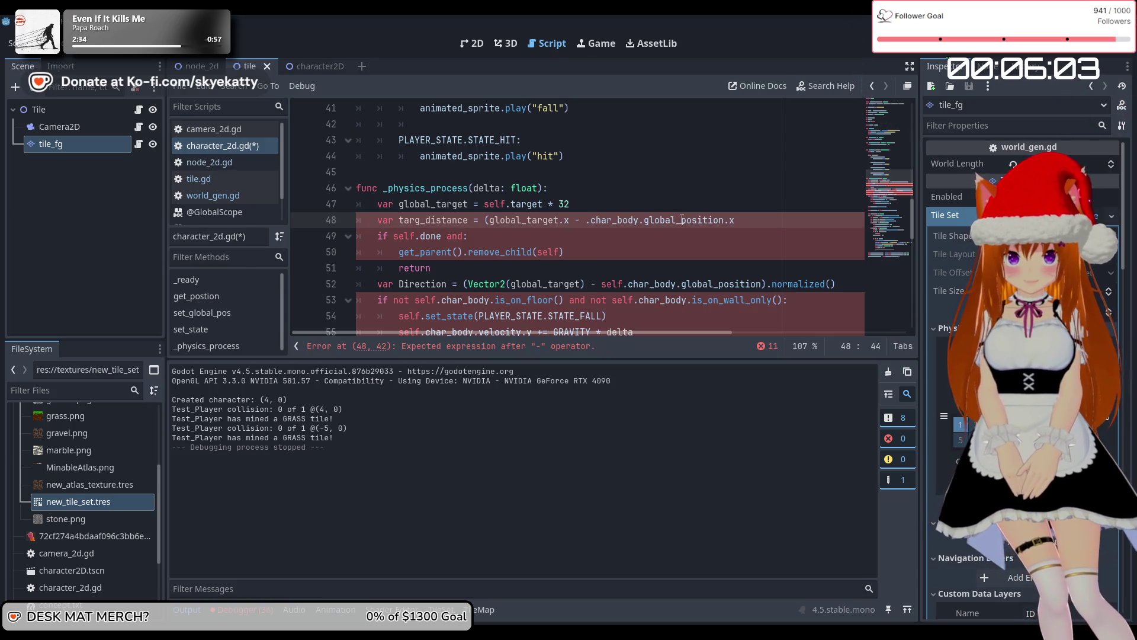
pyautogui.write('self')
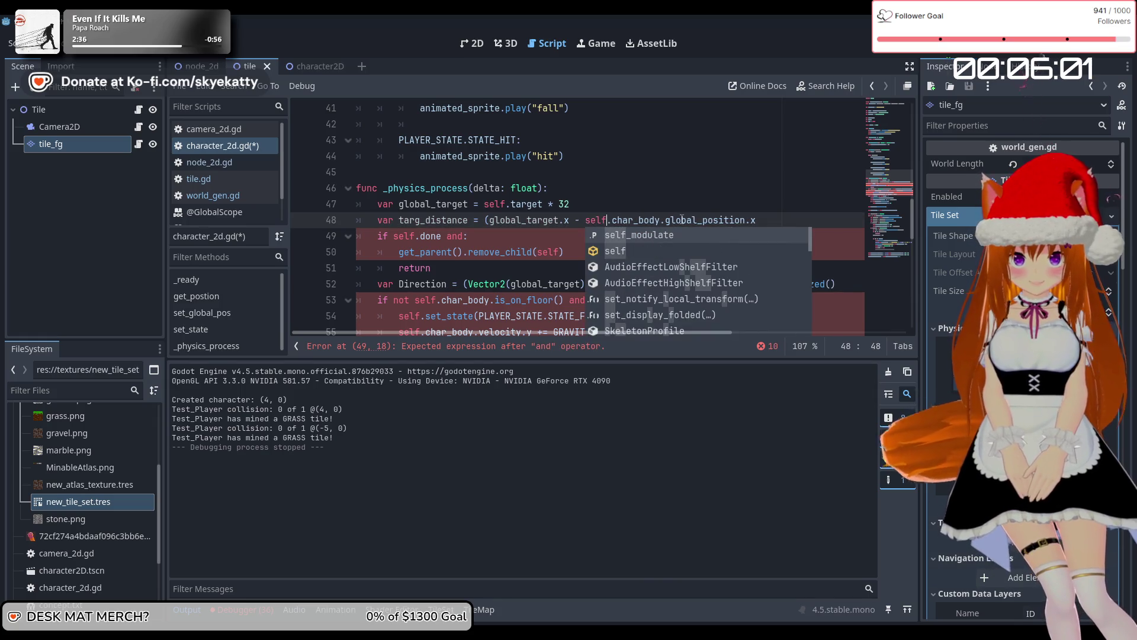
pyautogui.press('Right')
pyautogui.press('Escape')
pyautogui.press('End')
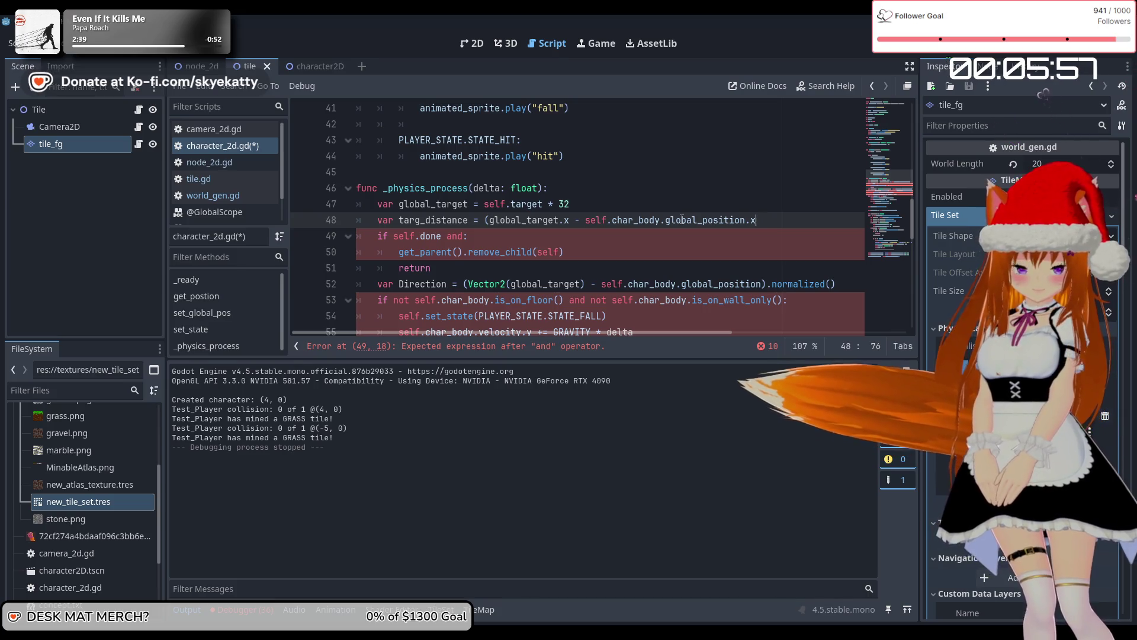
pyautogui.write(')')
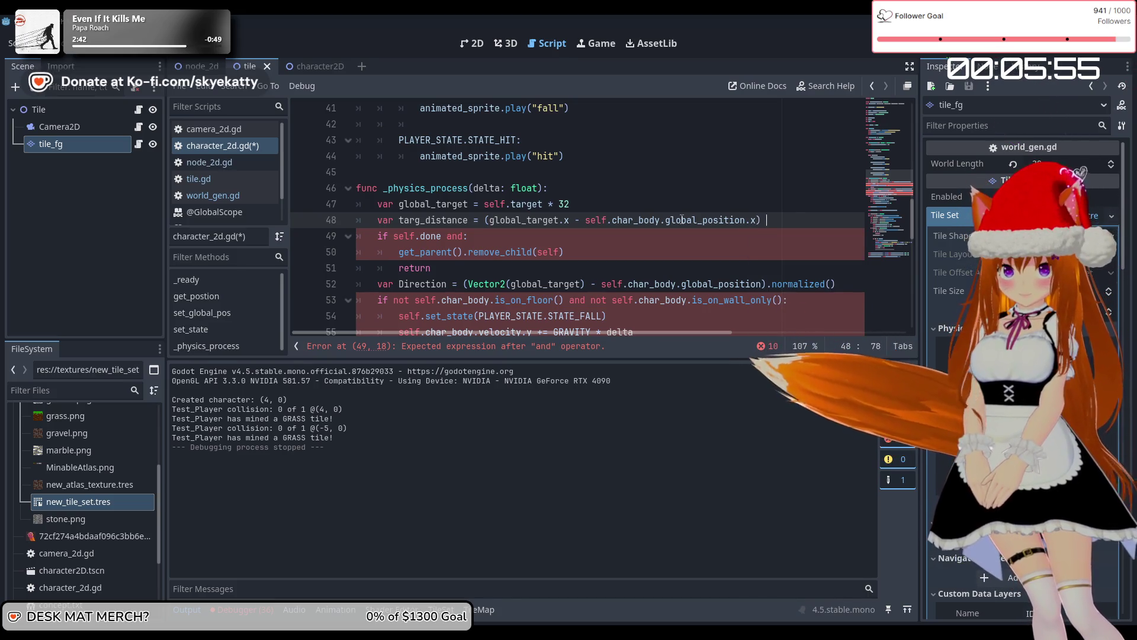
pyautogui.write('^2')
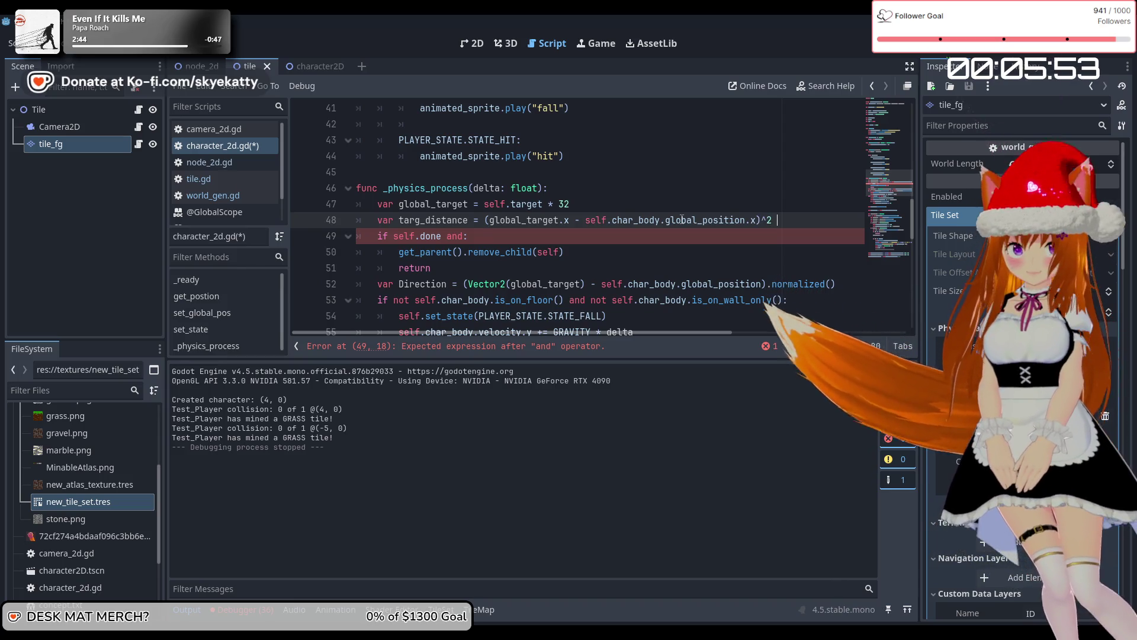
# Append + (global_target.y - self.char_body.global_position.y) to the targ_distance formula
pyautogui.press('BackSpace')
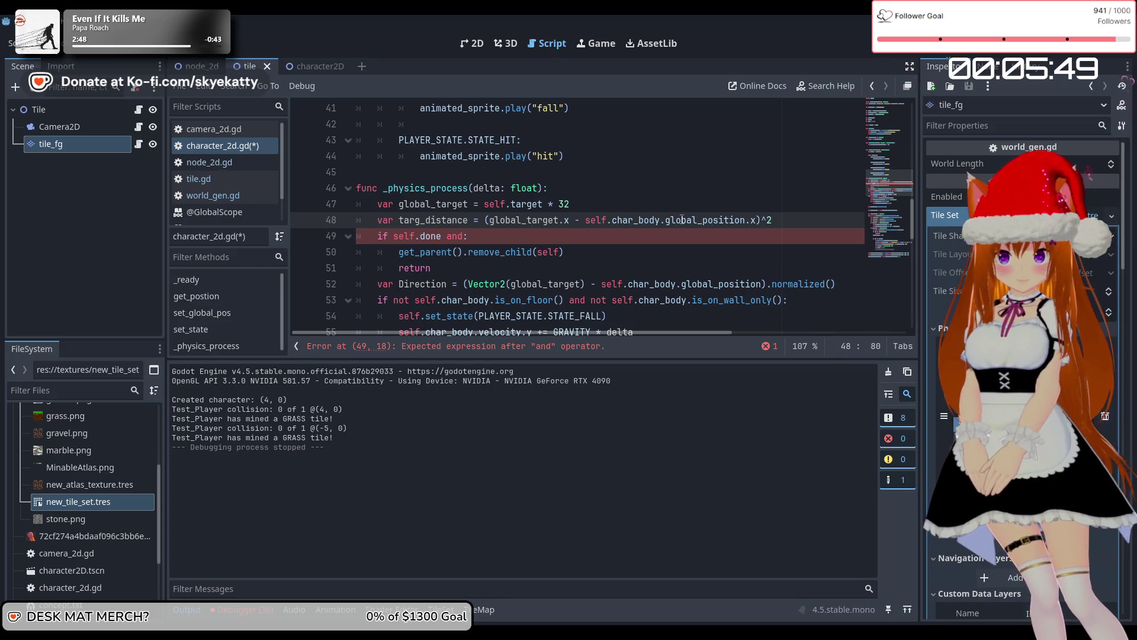
pyautogui.write('+ (')
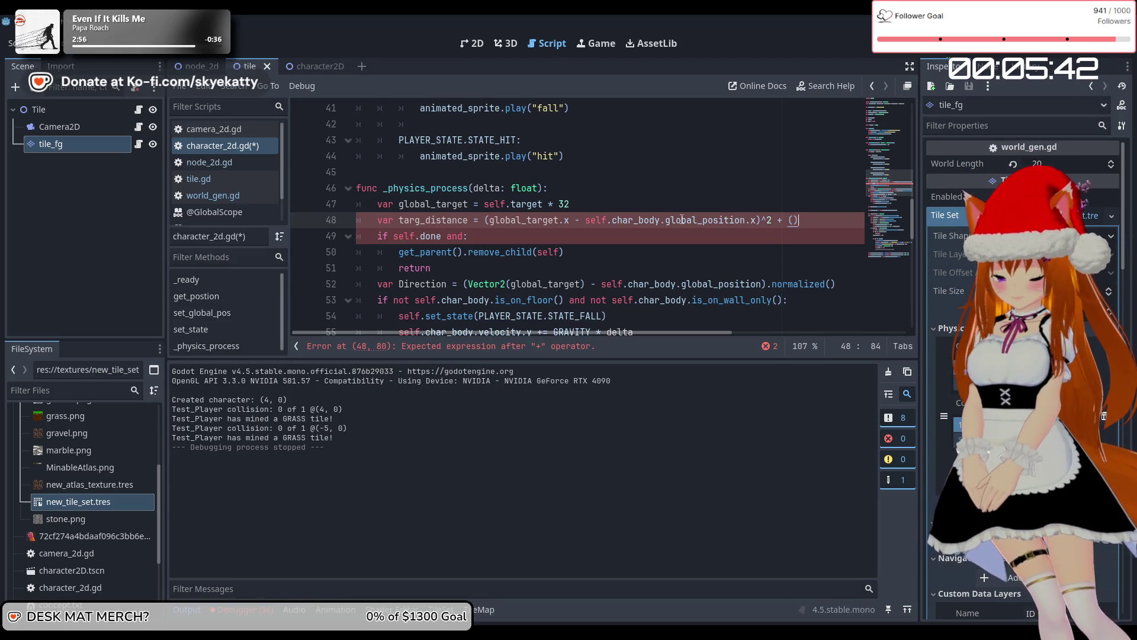
pyautogui.press('Left')
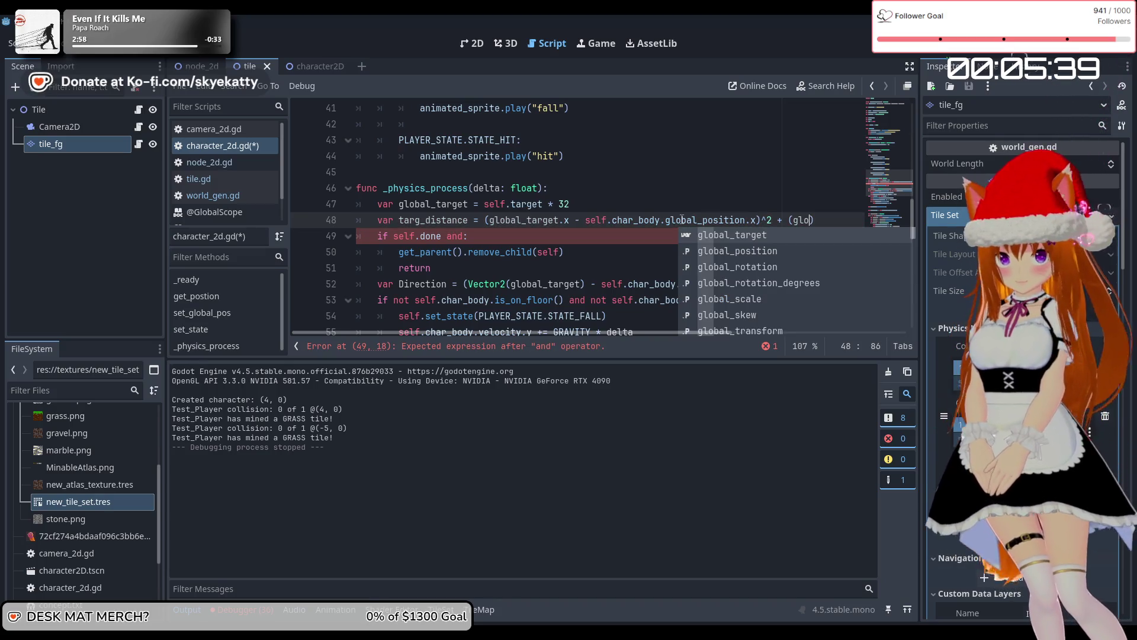
pyautogui.press('Return')
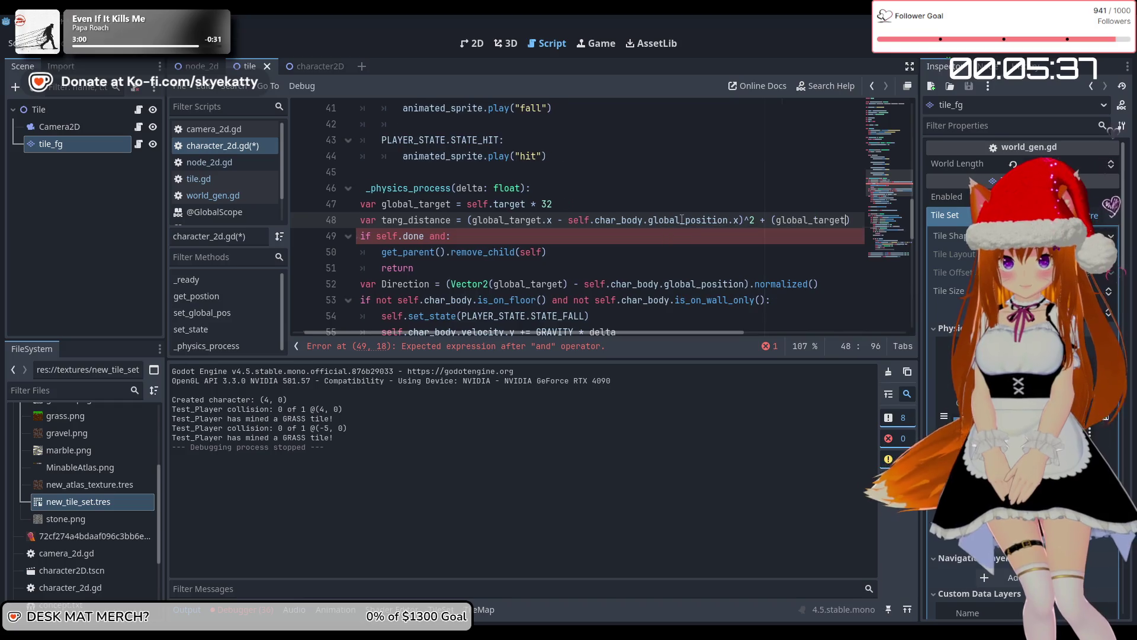
pyautogui.write('.y - s')
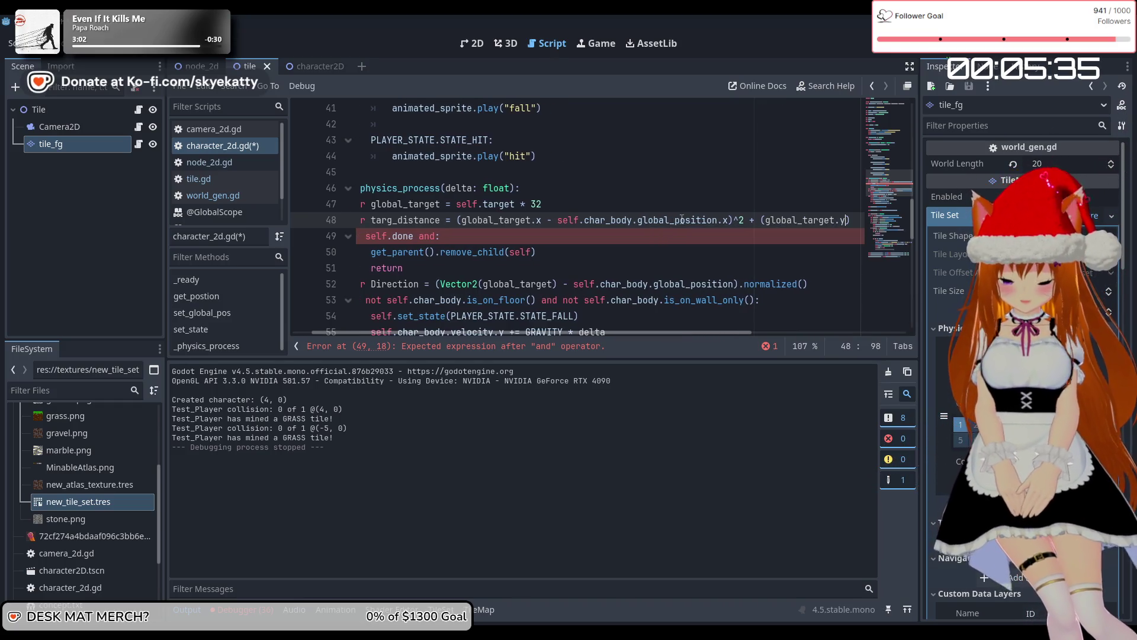
pyautogui.write('elf.')
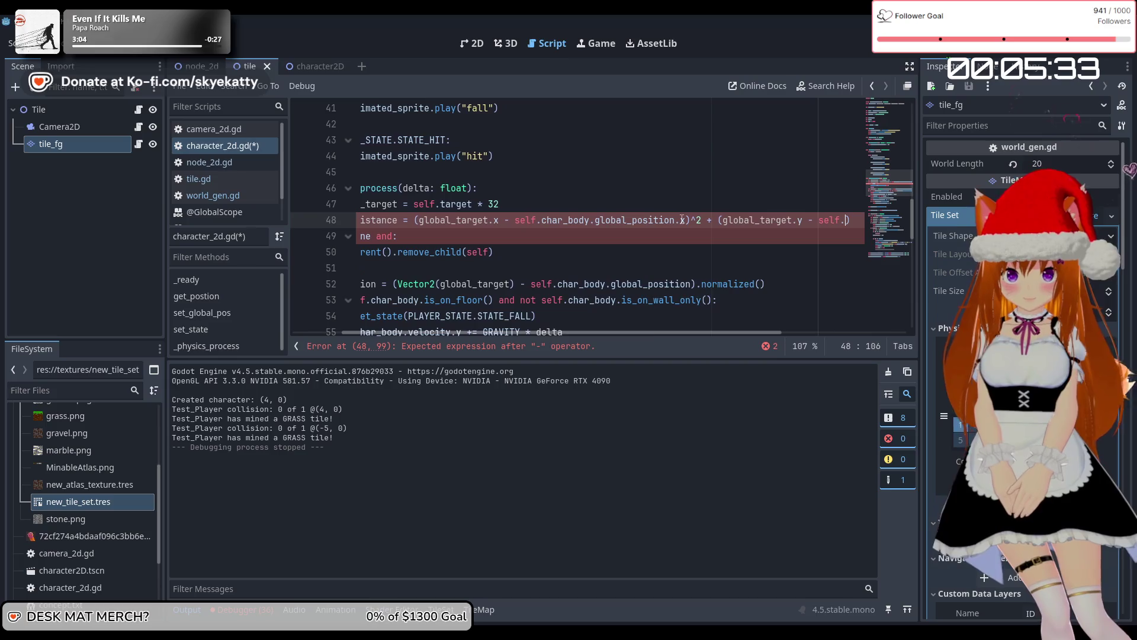
pyautogui.write('char')
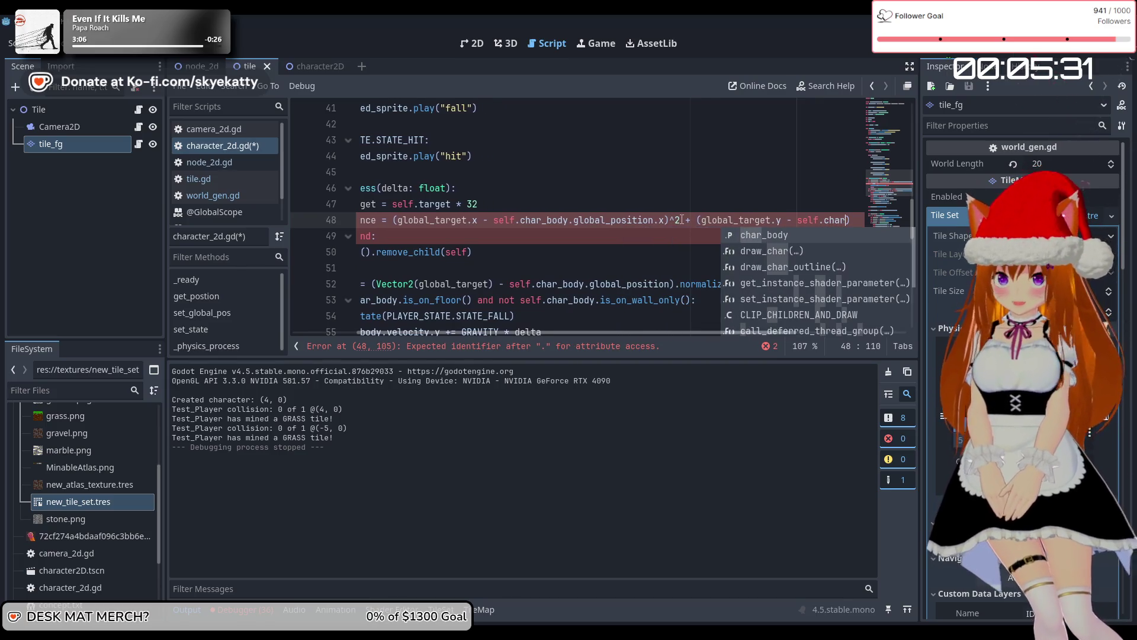
pyautogui.write('_body.glo')
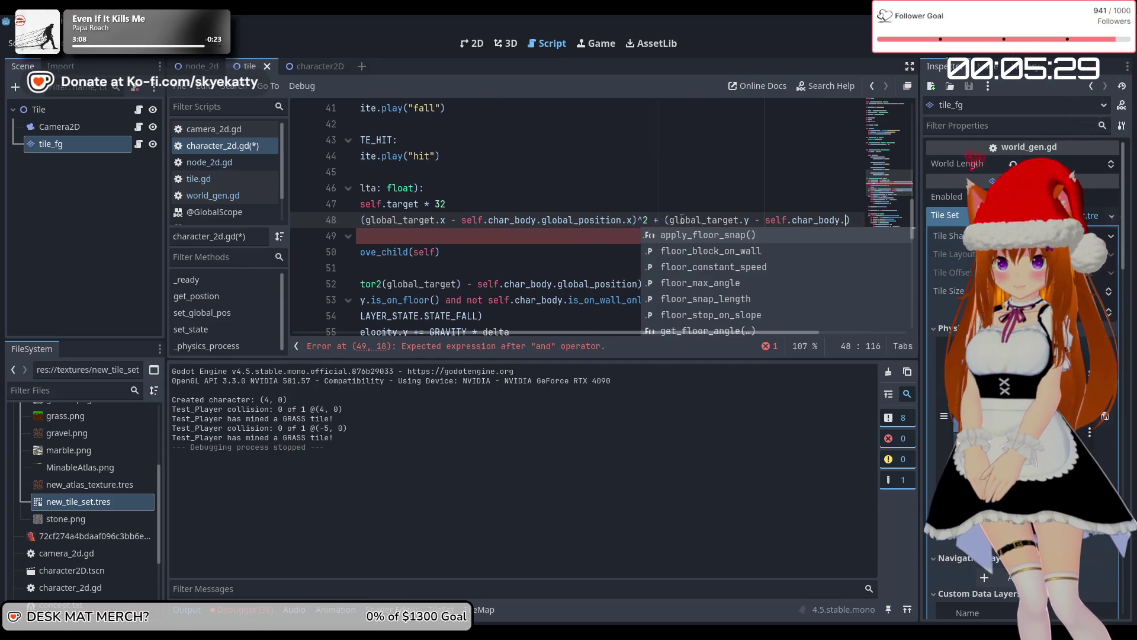
pyautogui.press('Return')
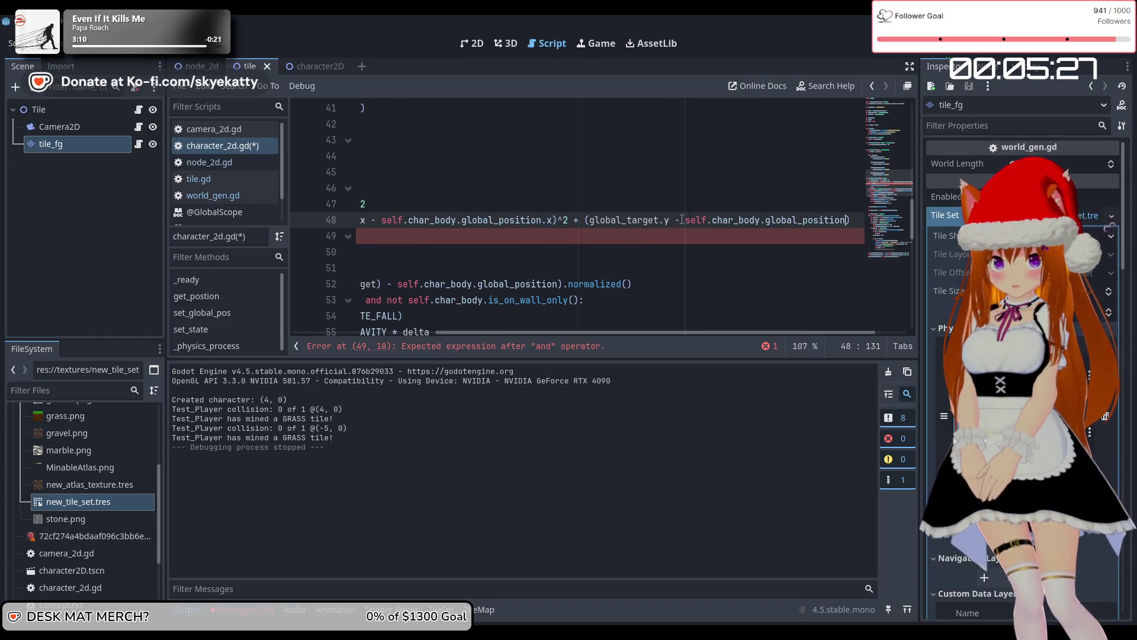
pyautogui.write('.y)')
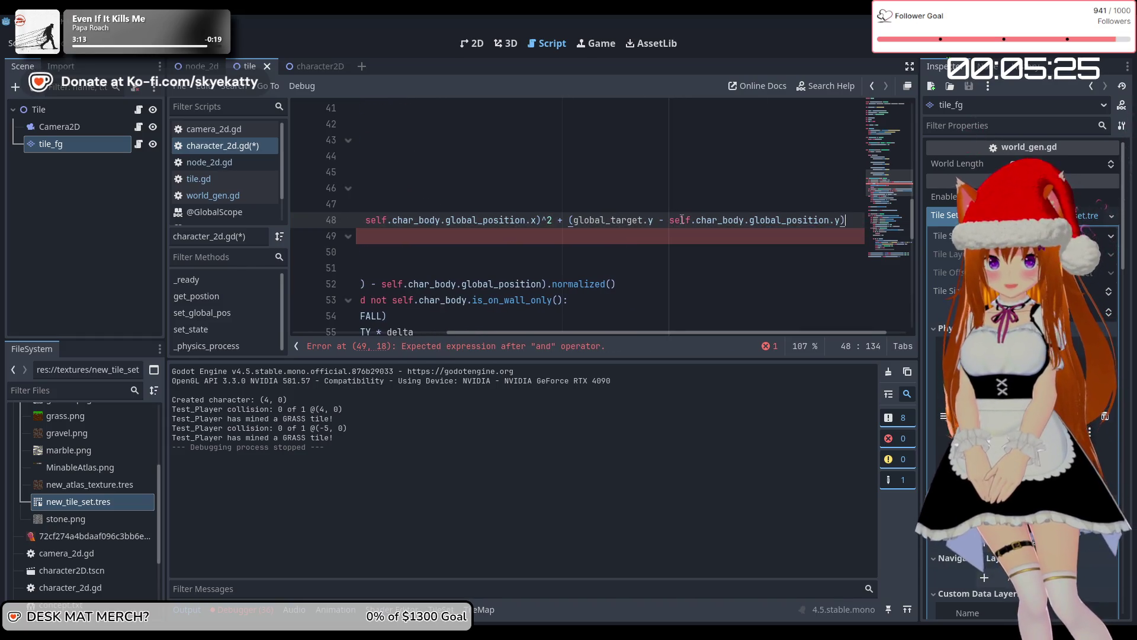
pyautogui.hotkey('ctrl', 'Left')
pyautogui.hotkey('ctrl', 'Left')
pyautogui.hotkey('ctrl', 'Left')
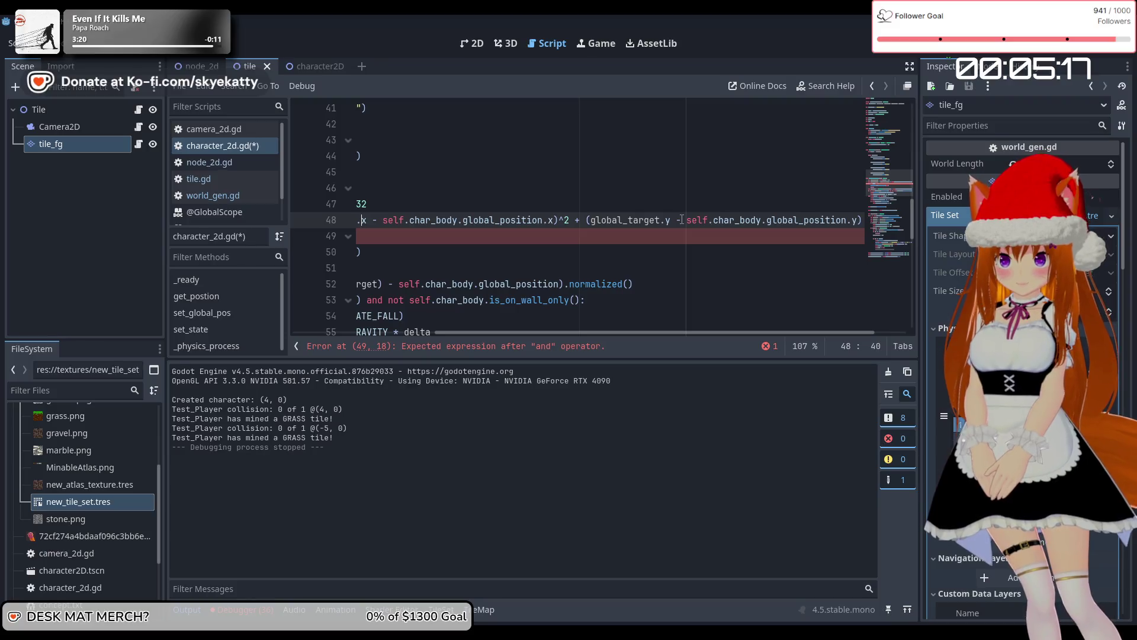
pyautogui.press('Left')
pyautogui.press('Left')
pyautogui.press('Left')
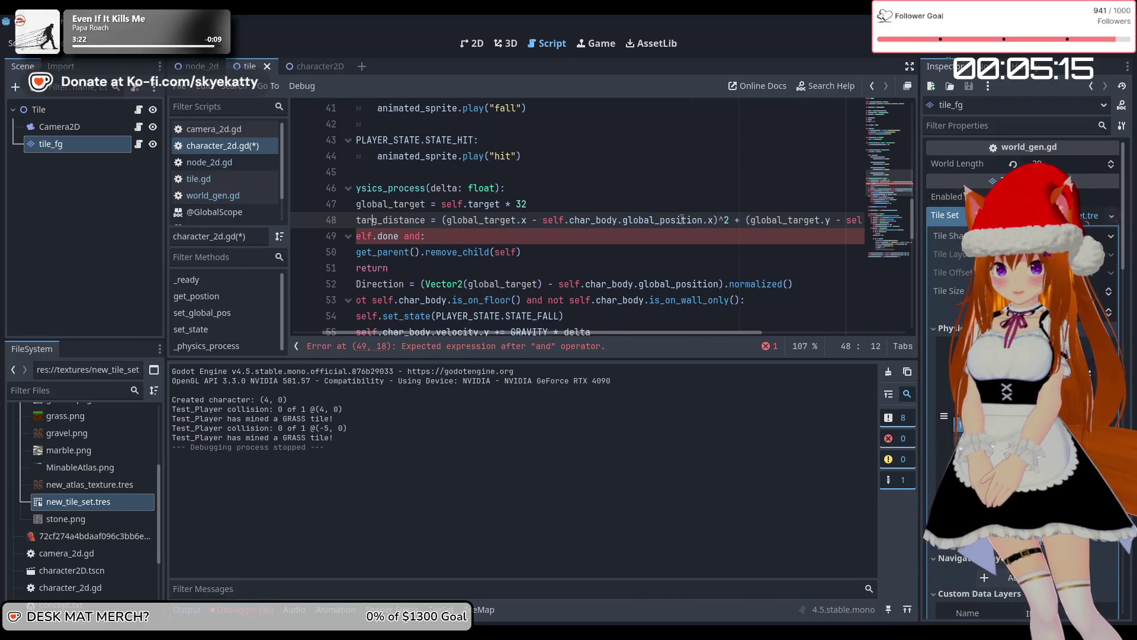
# Wrap line 48's distance expression in sqrt()
pyautogui.write('sqrt')
pyautogui.press('Return')
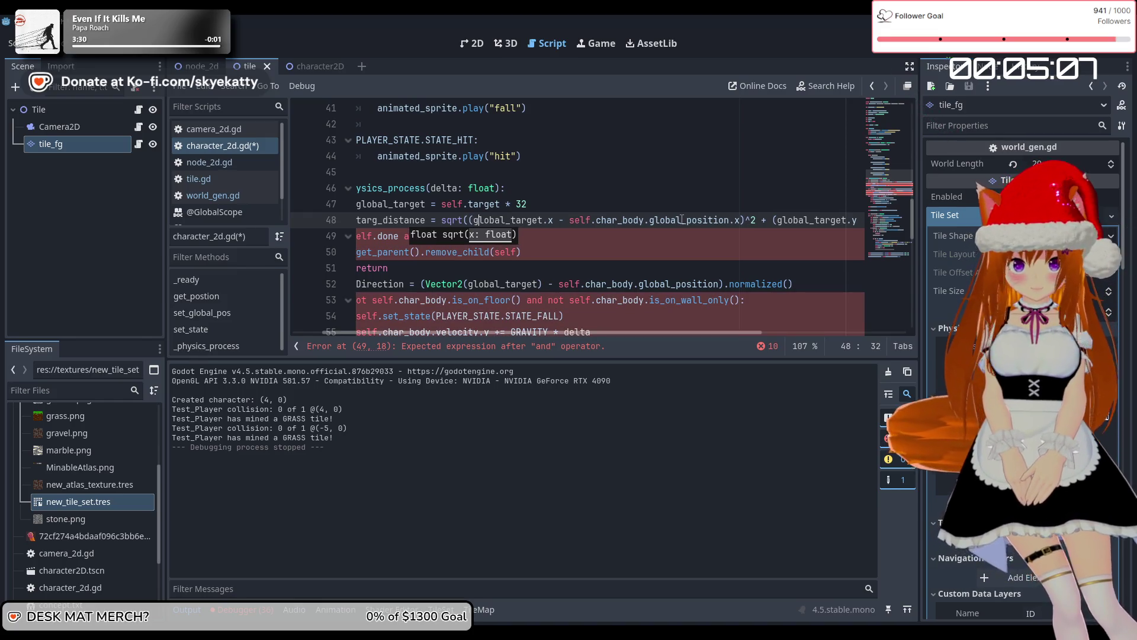
pyautogui.press('Right')
pyautogui.press('Right')
pyautogui.press('Right')
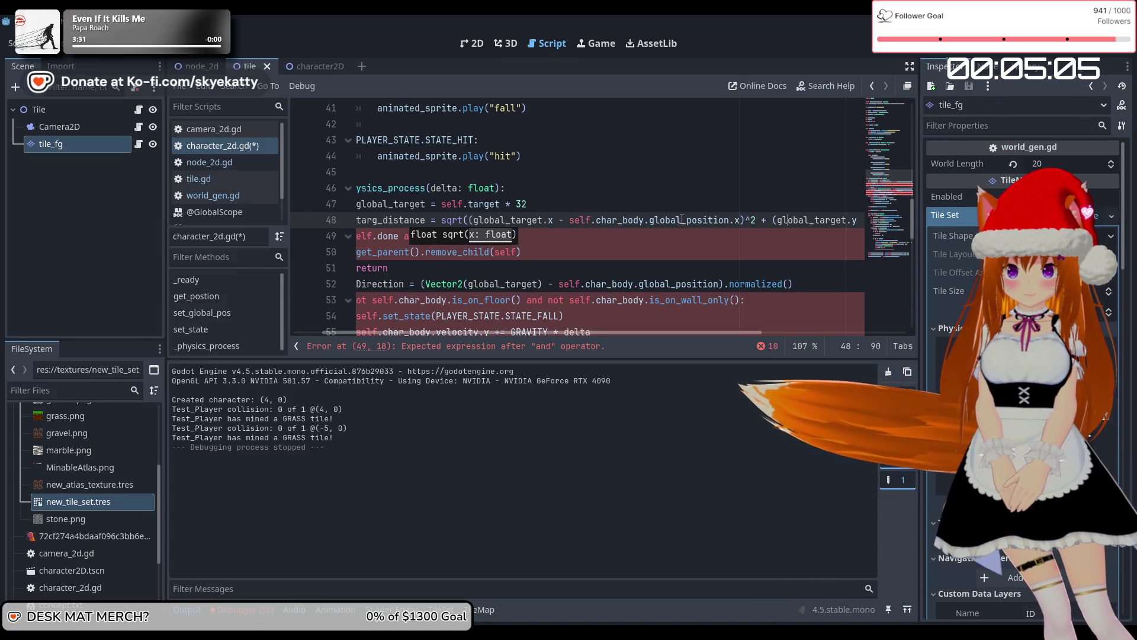
pyautogui.press('Right')
pyautogui.press('Right')
pyautogui.press('Right')
pyautogui.press('Left')
pyautogui.press('Left')
pyautogui.press('Left')
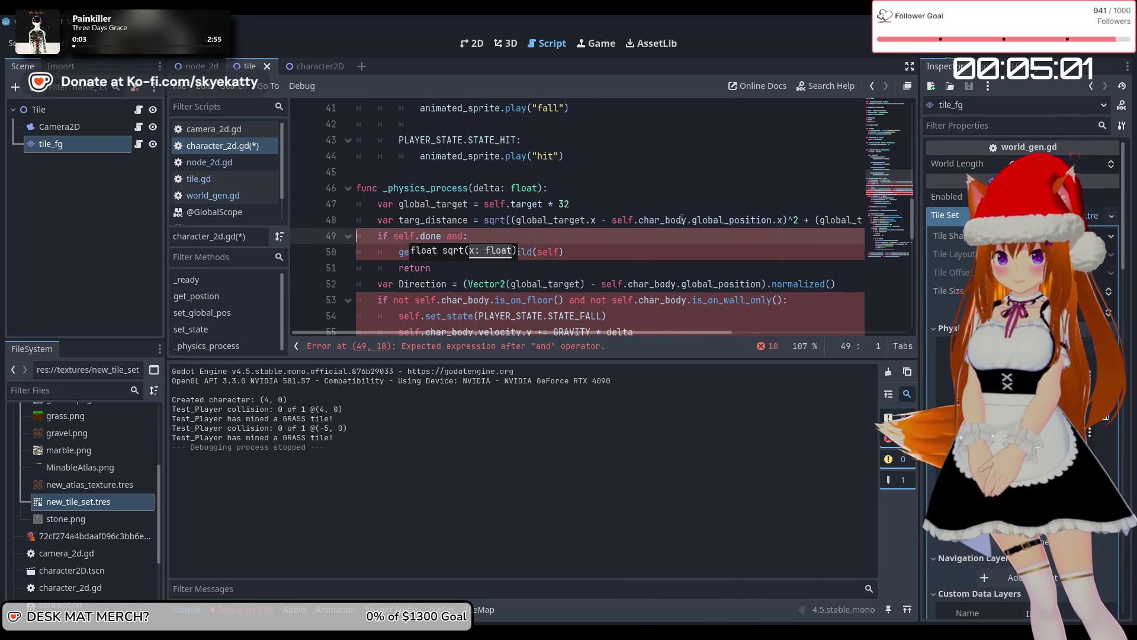
pyautogui.press('Left')
pyautogui.write(')')
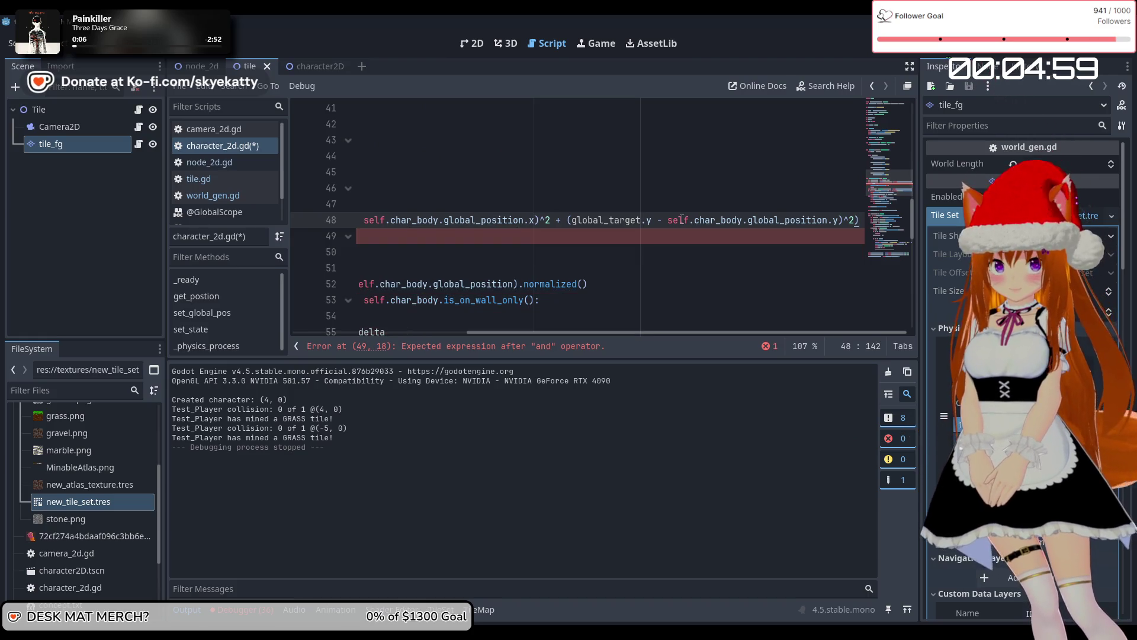
pyautogui.press('Down')
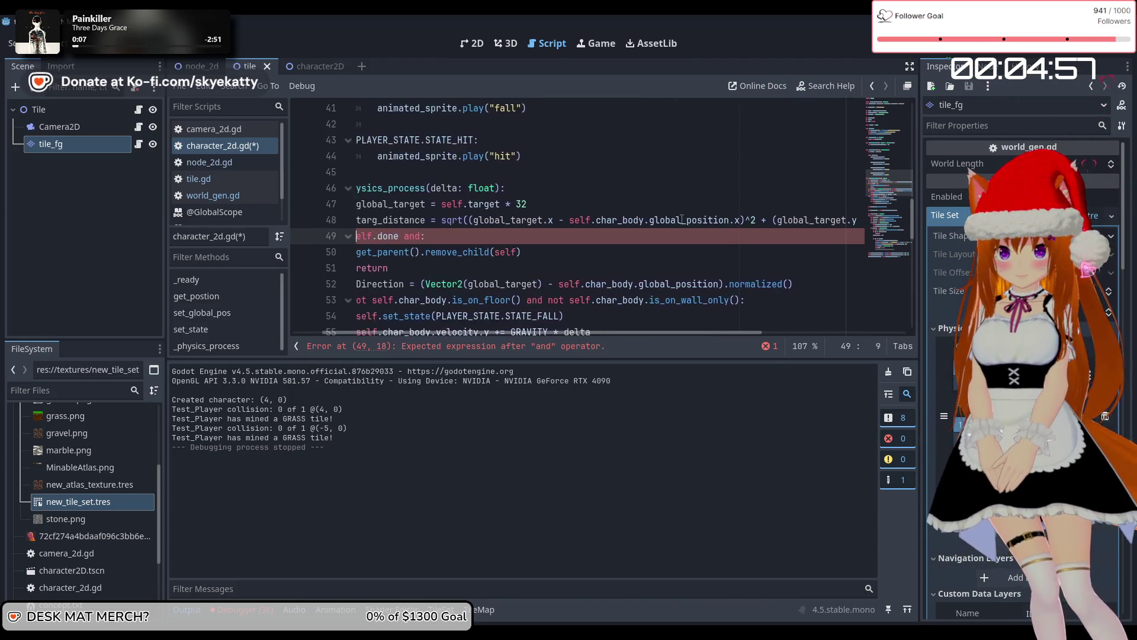
pyautogui.press('Up')
# Change line 49's condition to if self.done and targ_distance < 15:
pyautogui.press('Down')
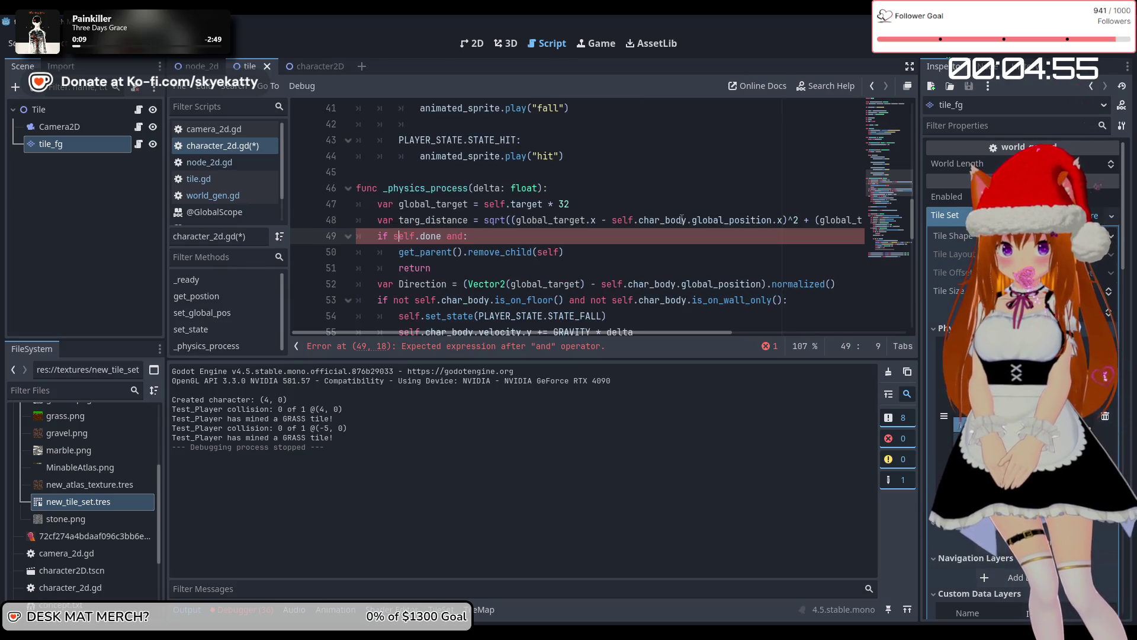
pyautogui.press('Down')
pyautogui.press('Up')
pyautogui.press('End')
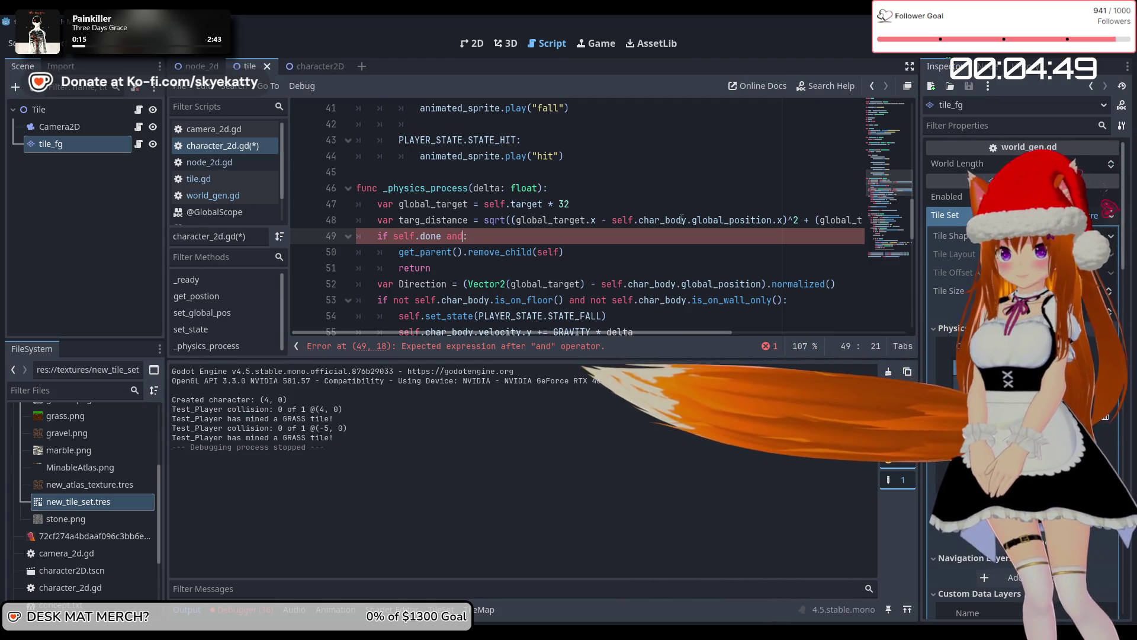
pyautogui.press('Left')
pyautogui.write('targ')
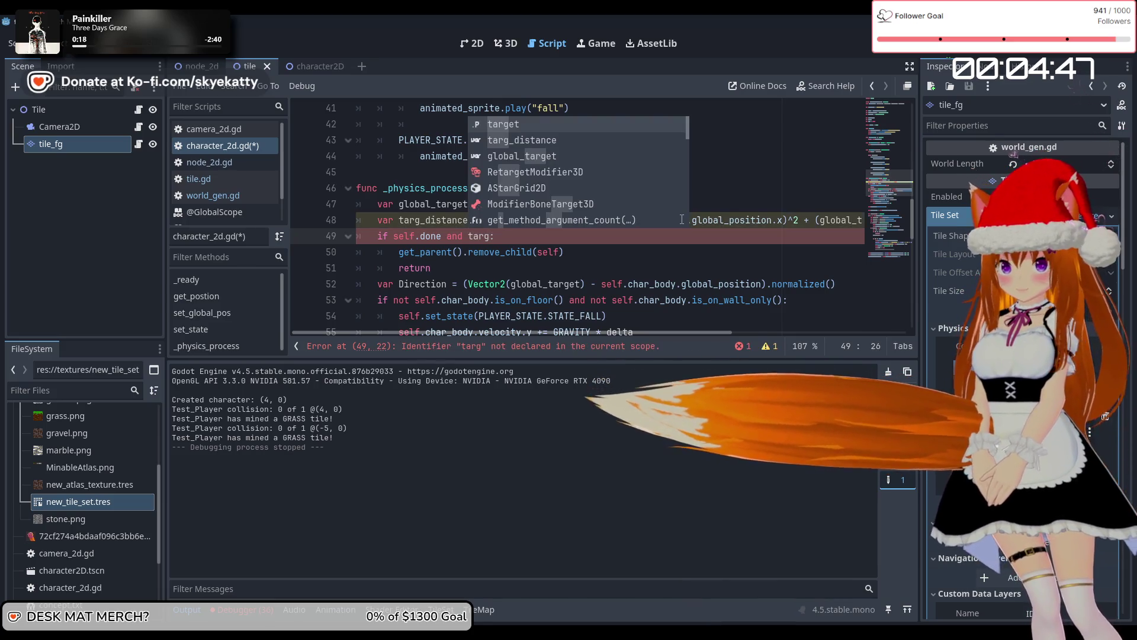
pyautogui.press('Down')
pyautogui.press('Return')
pyautogui.write('< 1')
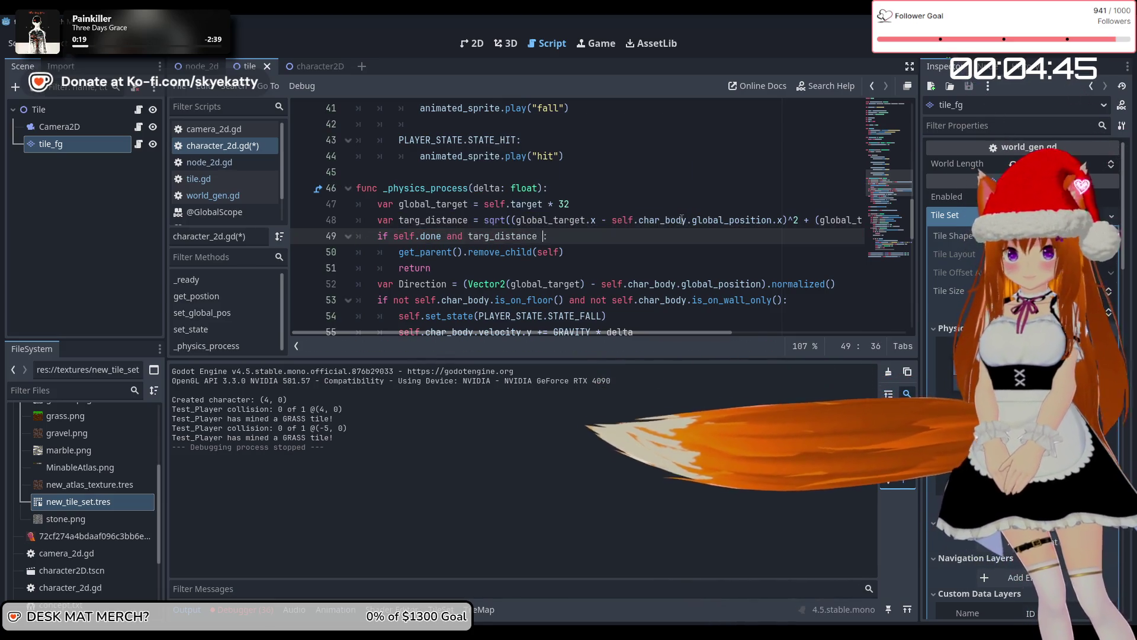
pyautogui.press('BackSpace')
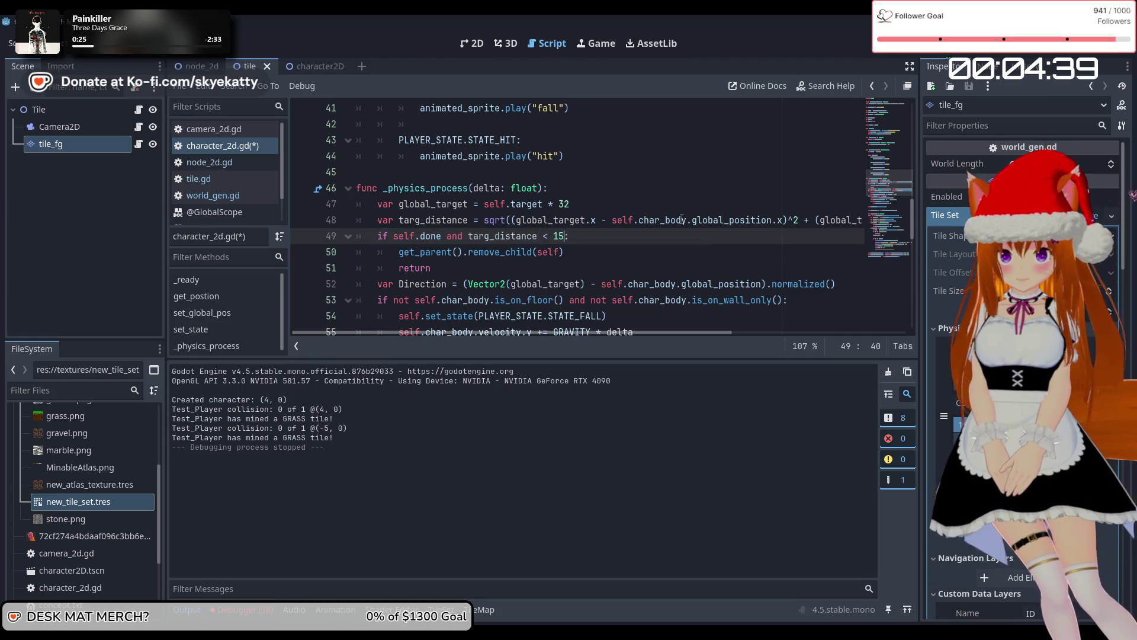
pyautogui.click(616, 249)
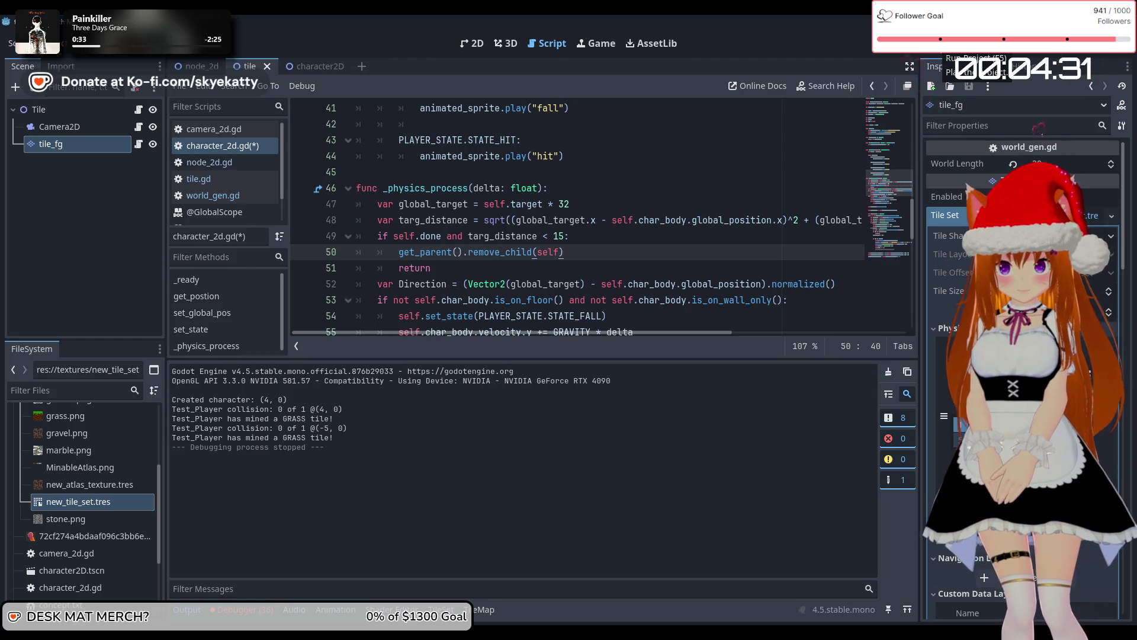
# Run the game, then replace the first ^ on line 48 with **
pyautogui.click(935, 51)
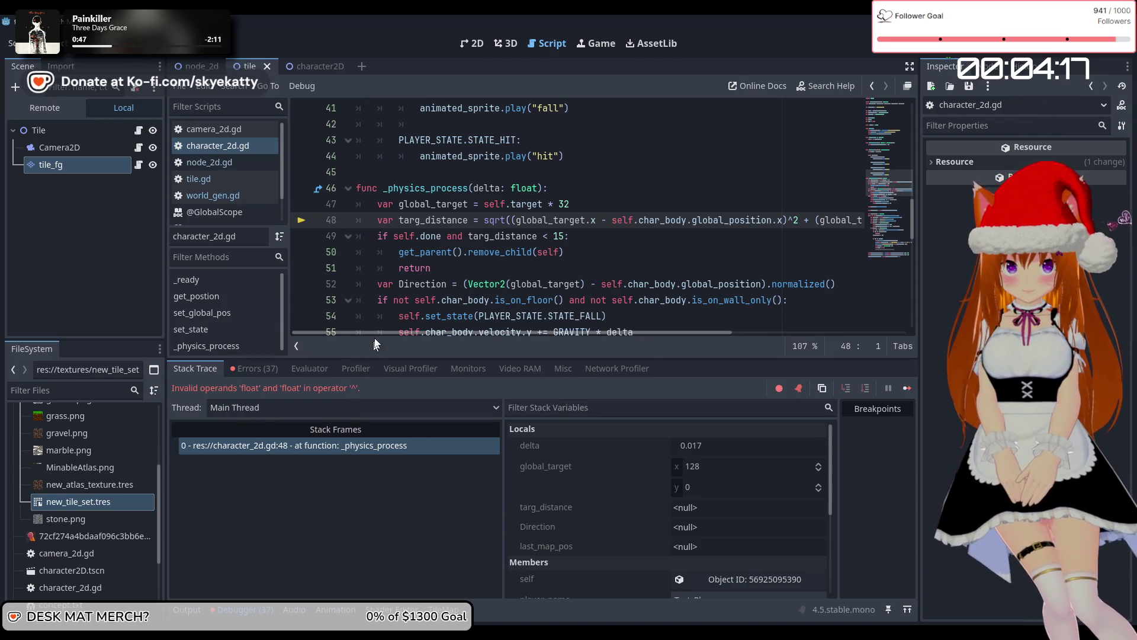
pyautogui.moveTo(383, 332)
pyautogui.mouseDown()
pyautogui.moveTo(585, 339)
pyautogui.moveTo(492, 335)
pyautogui.mouseUp()
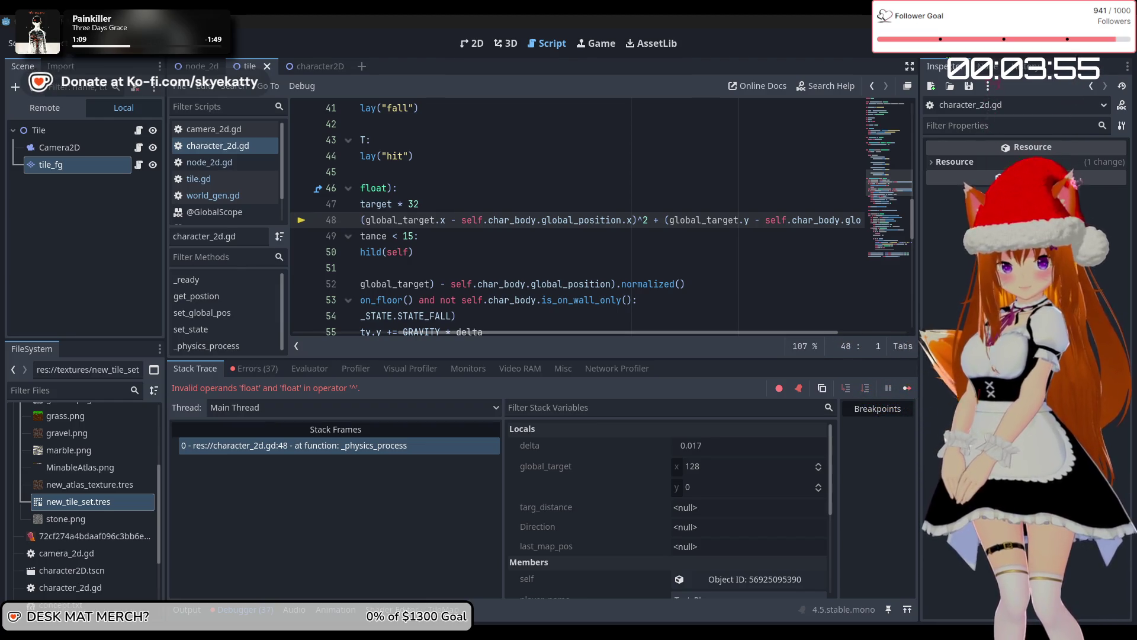
pyautogui.click(643, 220)
pyautogui.press('BackSpace')
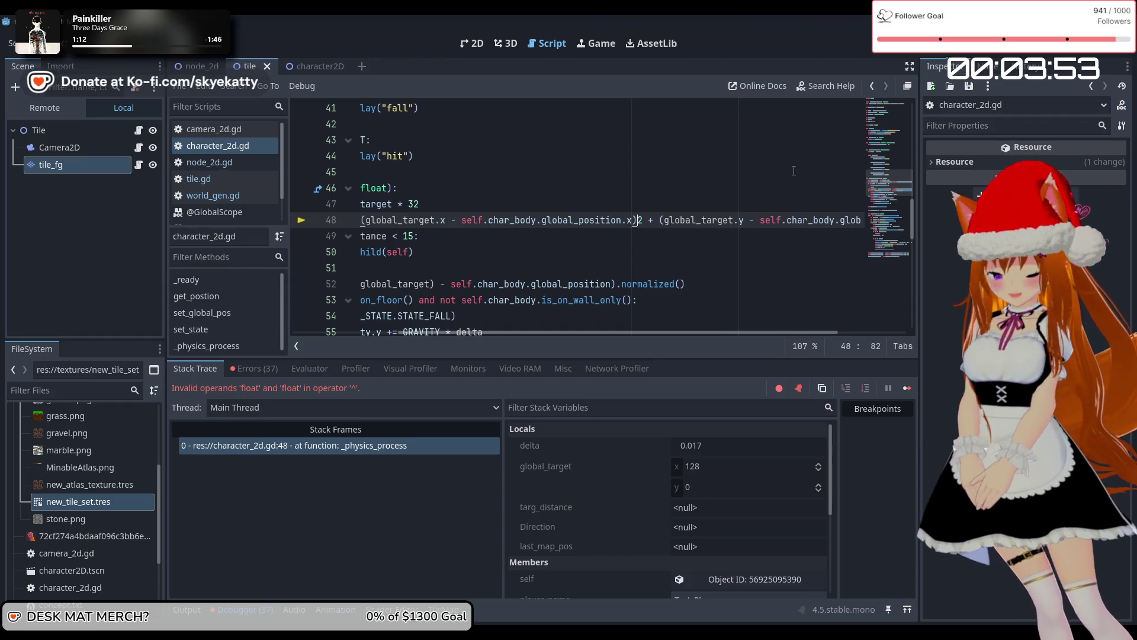
pyautogui.write('**')
pyautogui.moveTo(771, 219); pyautogui.dragTo(869, 236)
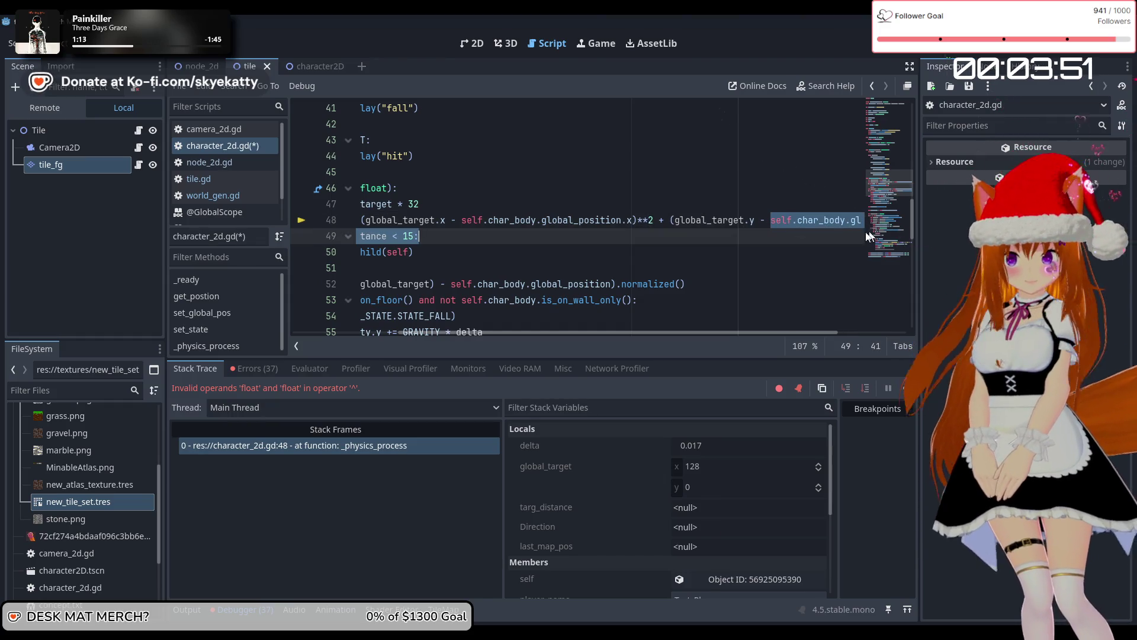
pyautogui.click(763, 220)
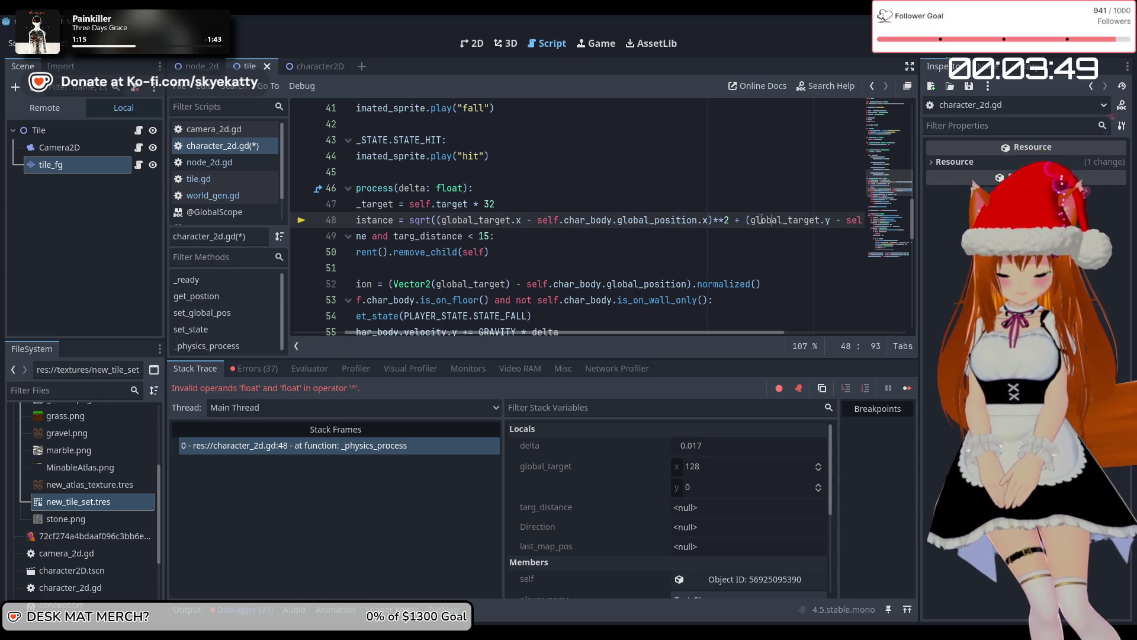
# Replace the second ^ with ** and stop the crashed debug session
pyautogui.press('Right')
pyautogui.press('Right')
pyautogui.press('Right')
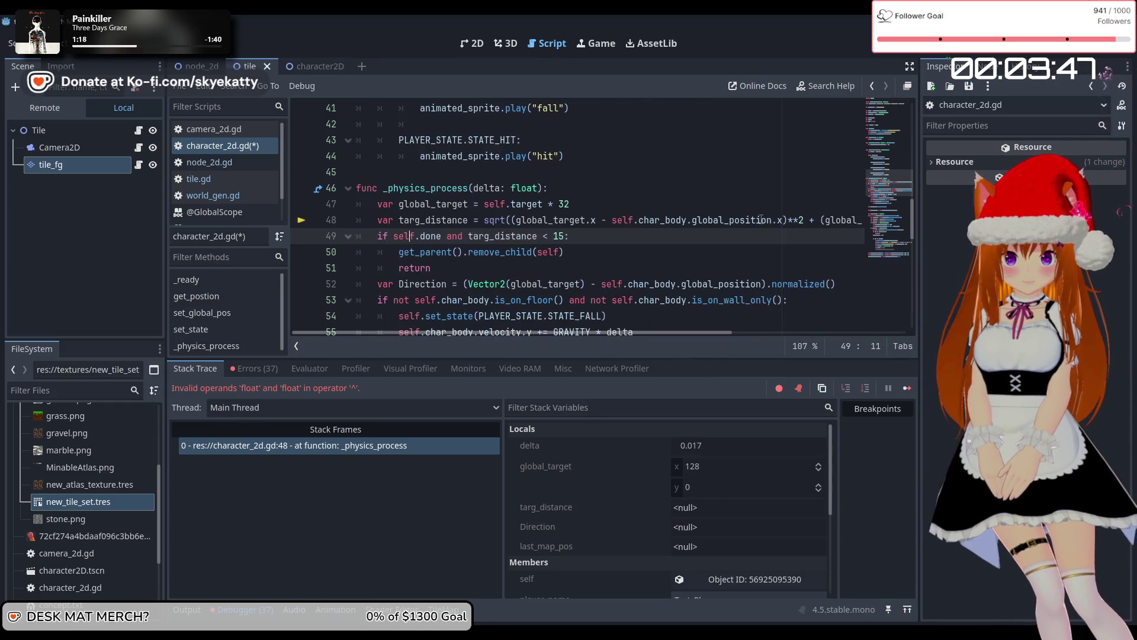
pyautogui.press('Left')
pyautogui.press('Left')
pyautogui.press('Left')
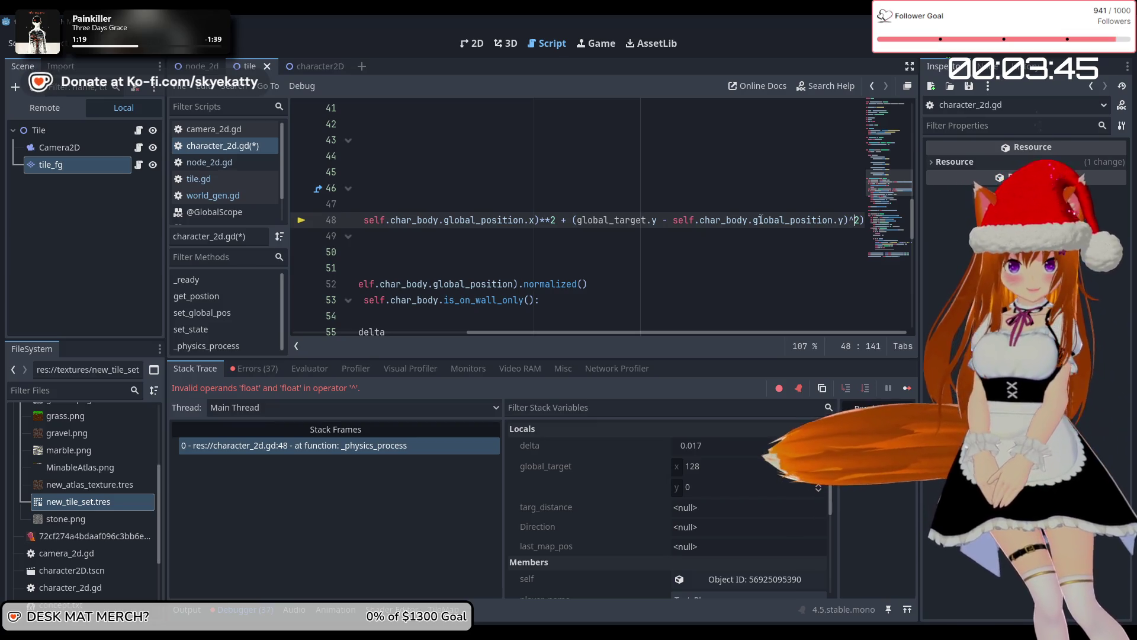
pyautogui.press('BackSpace')
pyautogui.write('**')
pyautogui.press('Left')
pyautogui.press('Left')
pyautogui.press('Left')
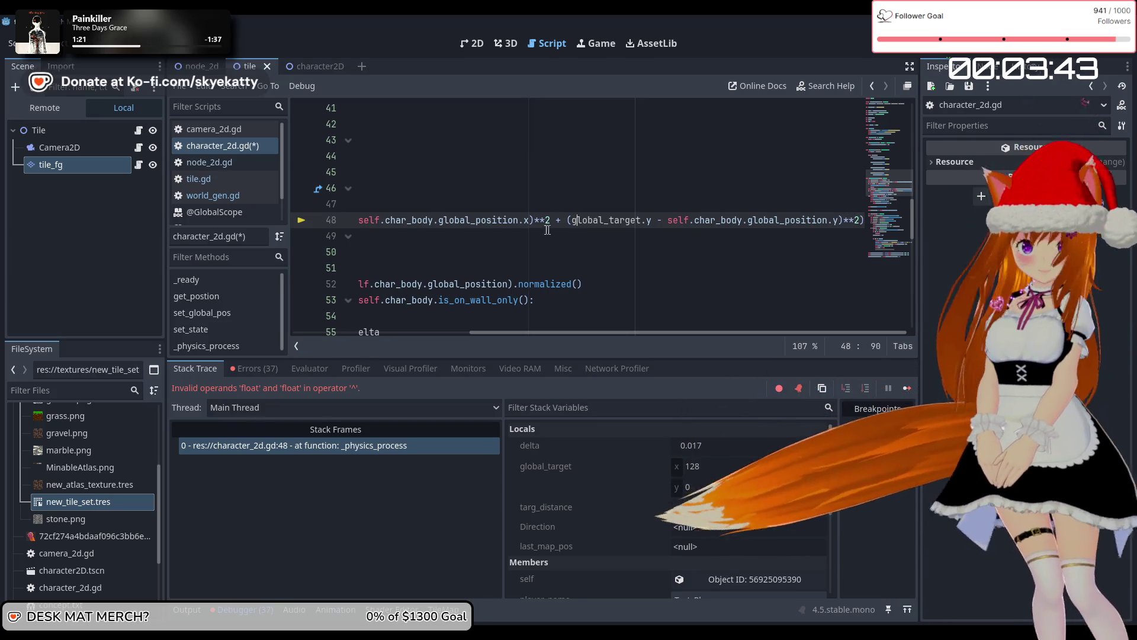
pyautogui.press('Left')
pyautogui.press('Left')
pyautogui.press('Left')
pyautogui.press('Down')
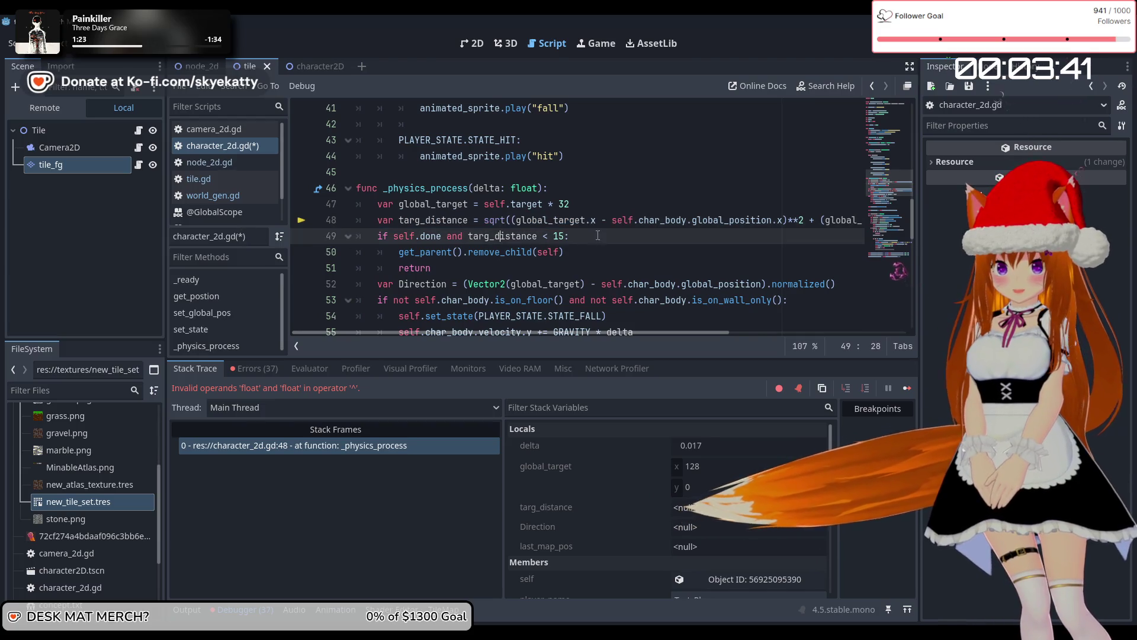
pyautogui.click(597, 235)
pyautogui.click(928, 59)
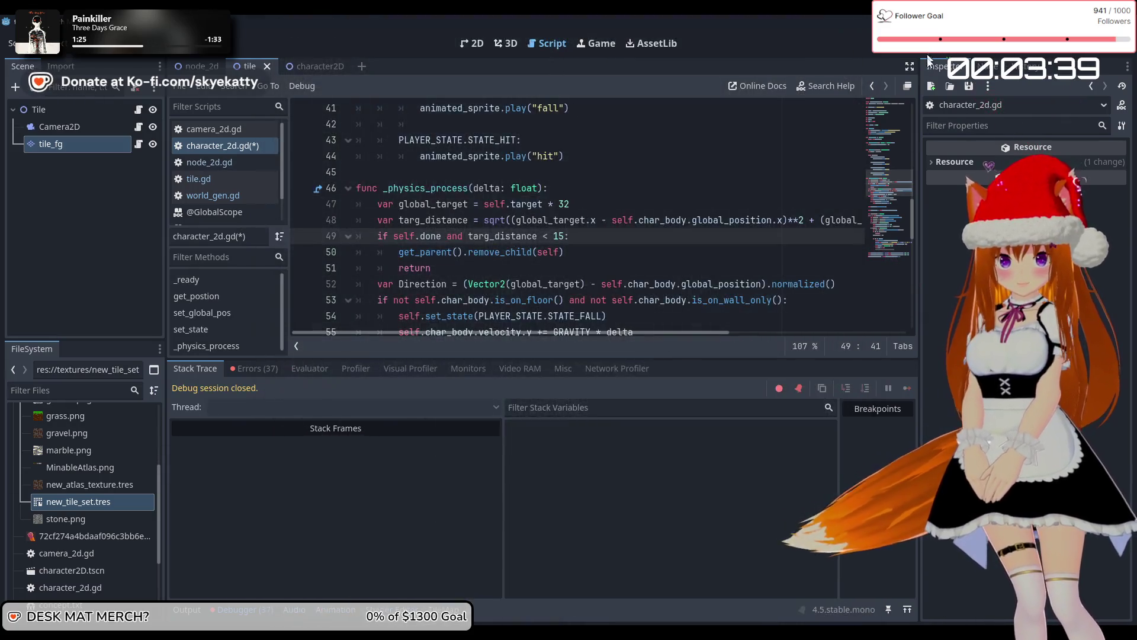
# Save and run the game, walk the player left and right with A and D, then return to character_2d.gd
pyautogui.press('F5')
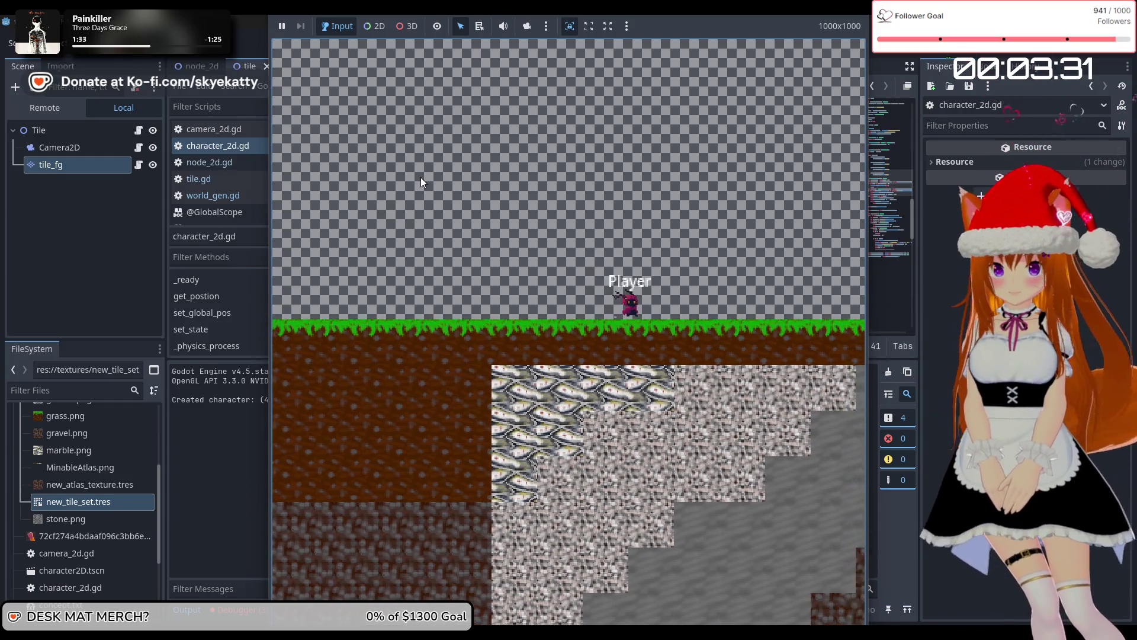
pyautogui.press('a')
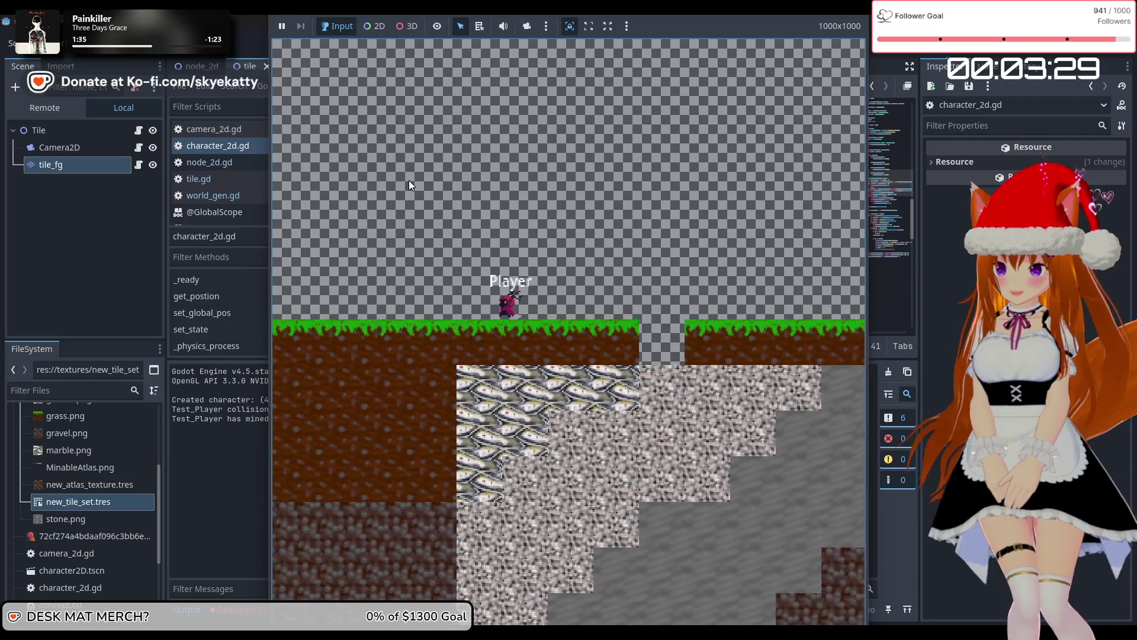
pyautogui.press('a')
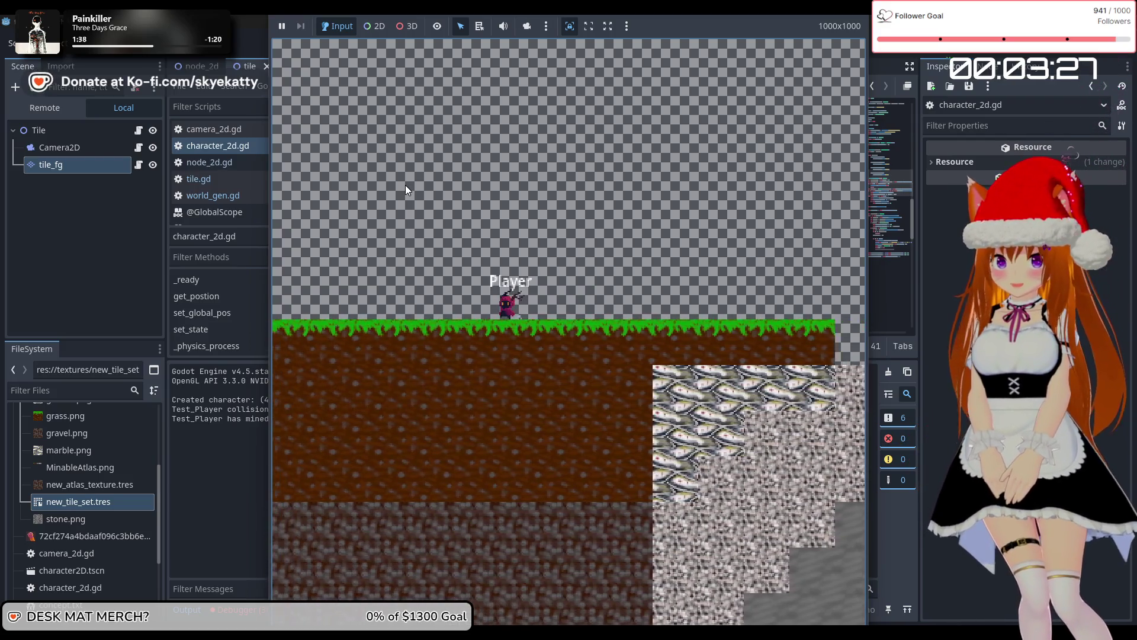
pyautogui.press('a')
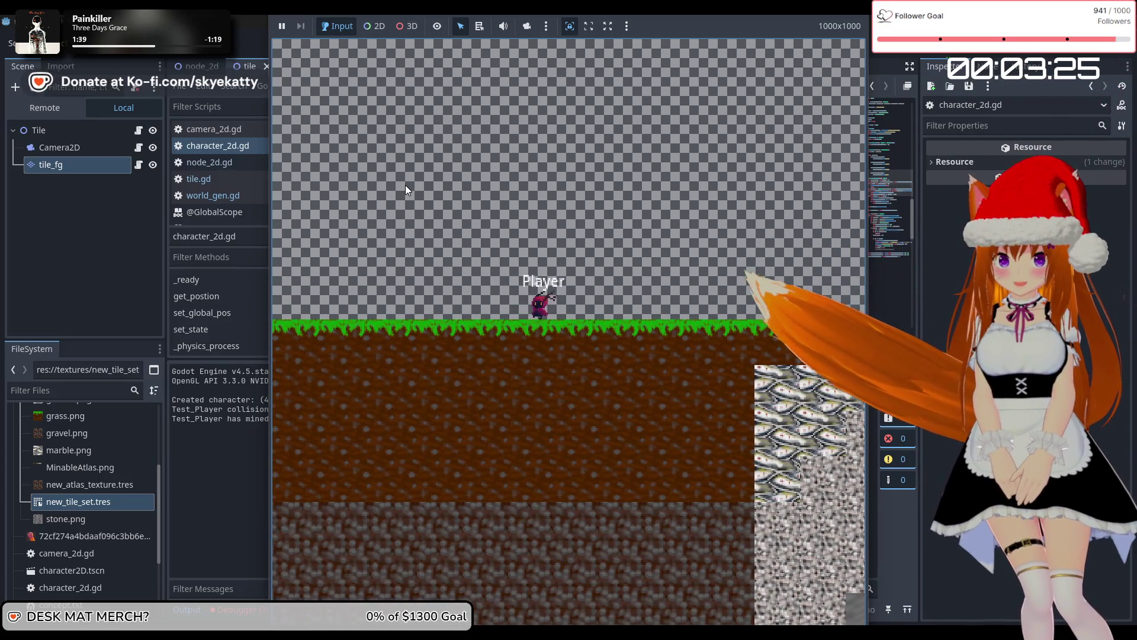
pyautogui.press('a')
pyautogui.press('d')
pyautogui.press('a')
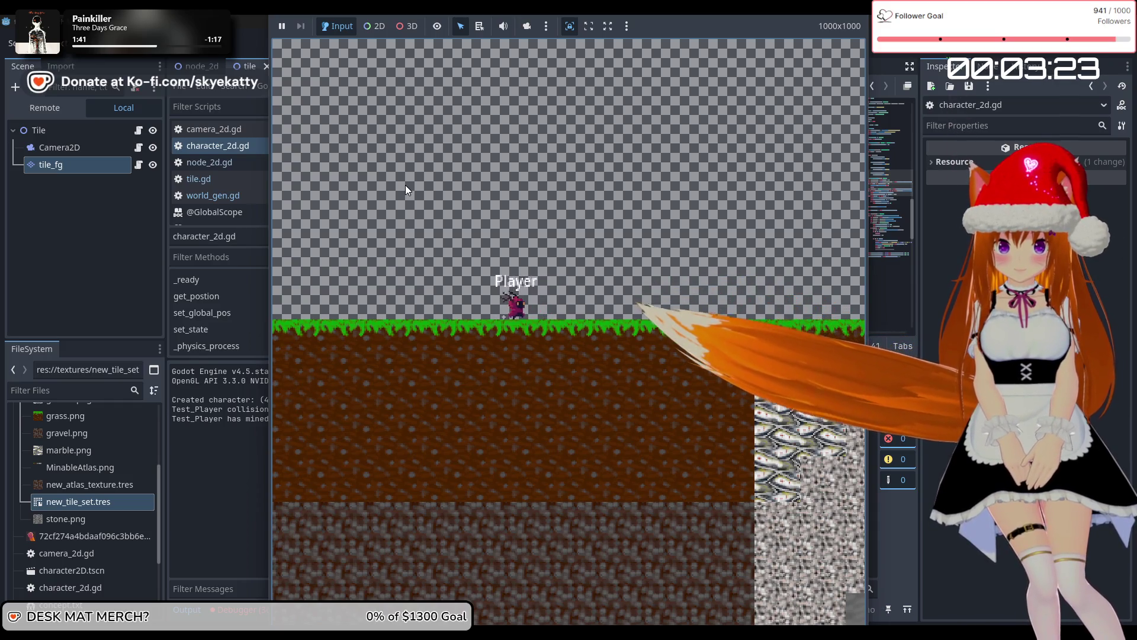
pyautogui.press('d')
pyautogui.press('a')
pyautogui.press('d')
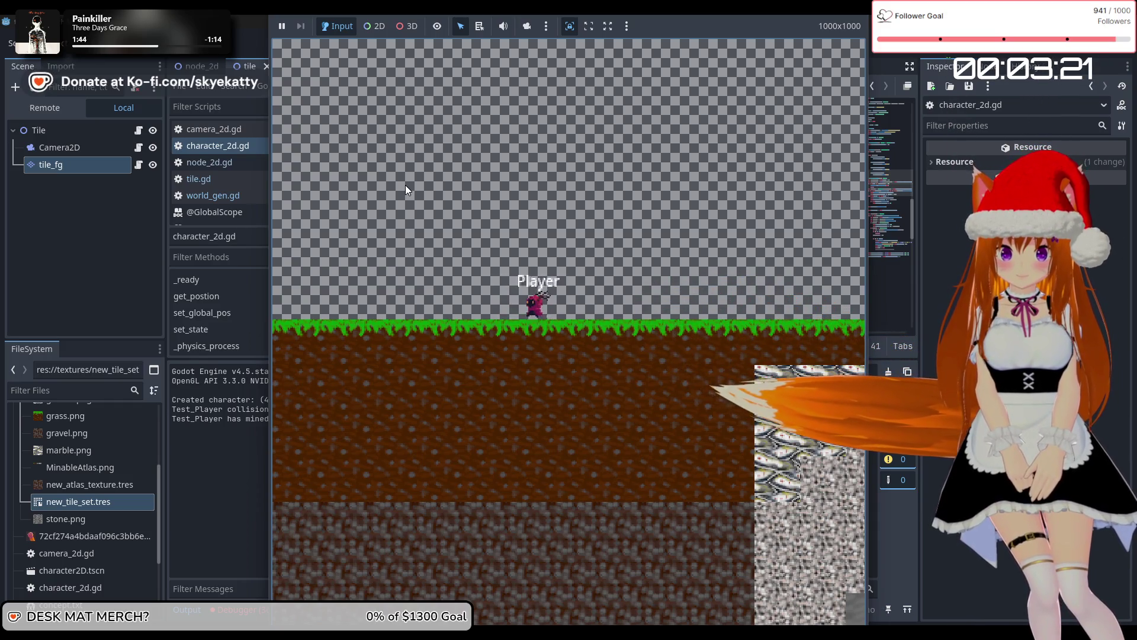
pyautogui.press('a')
pyautogui.press('d')
pyautogui.press('a')
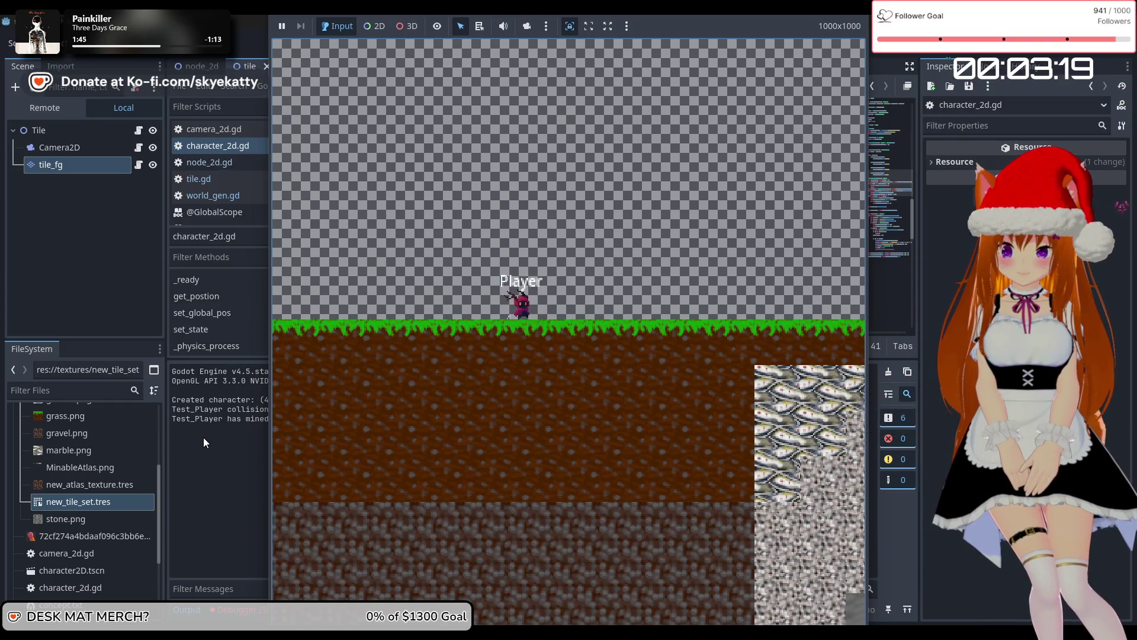
pyautogui.click(203, 438)
pyautogui.moveTo(489, 259)
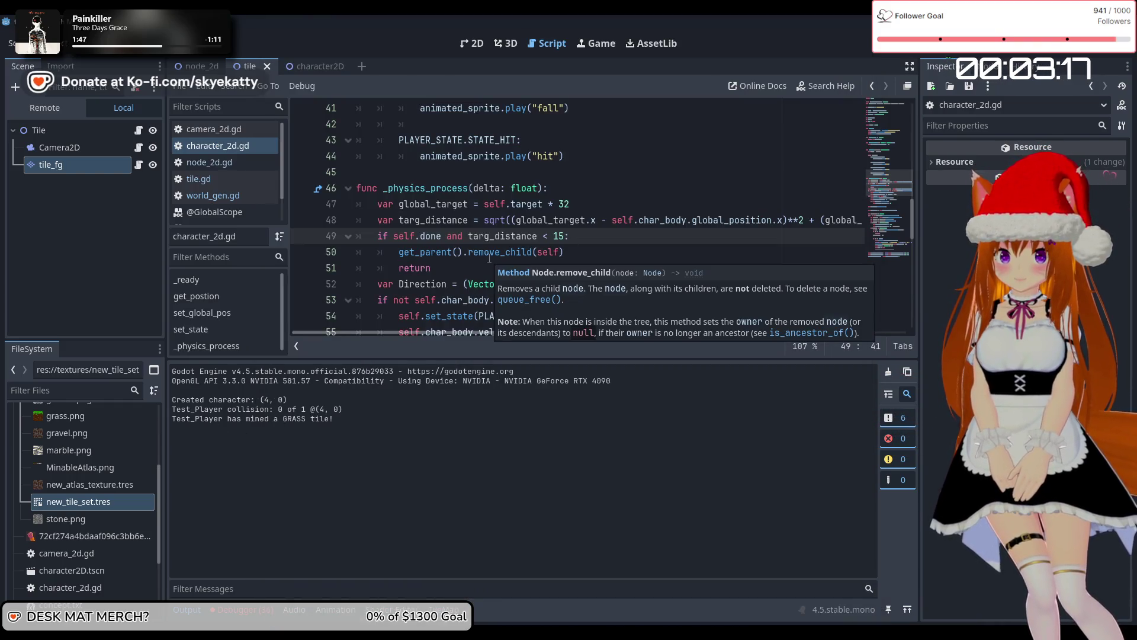
# Add print("Distance: " + str(targ_distance)) above the done check, then save and run
pyautogui.hotkey('ctrl', 'shift', 'Return')
pyautogui.write('print(')
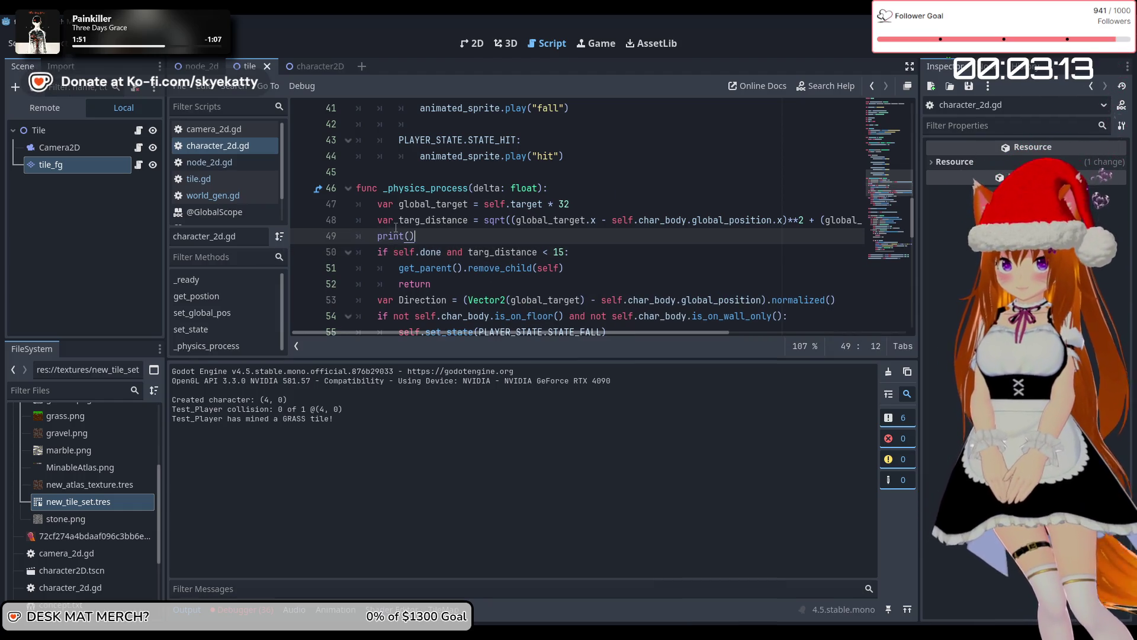
pyautogui.write('"')
pyautogui.press('Escape')
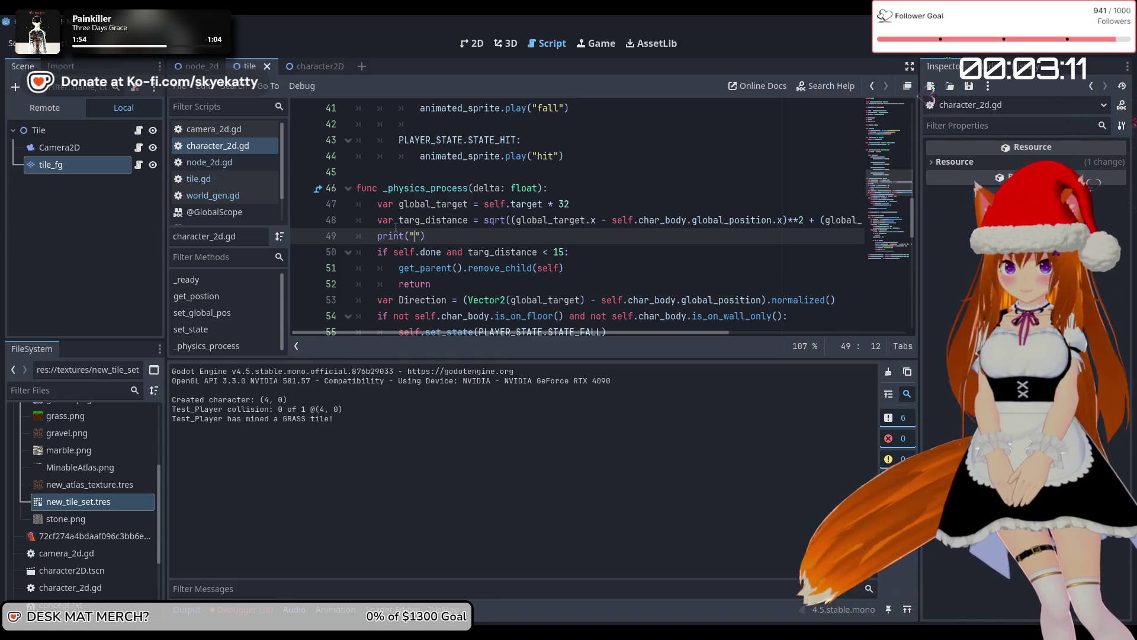
pyautogui.write('Distance')
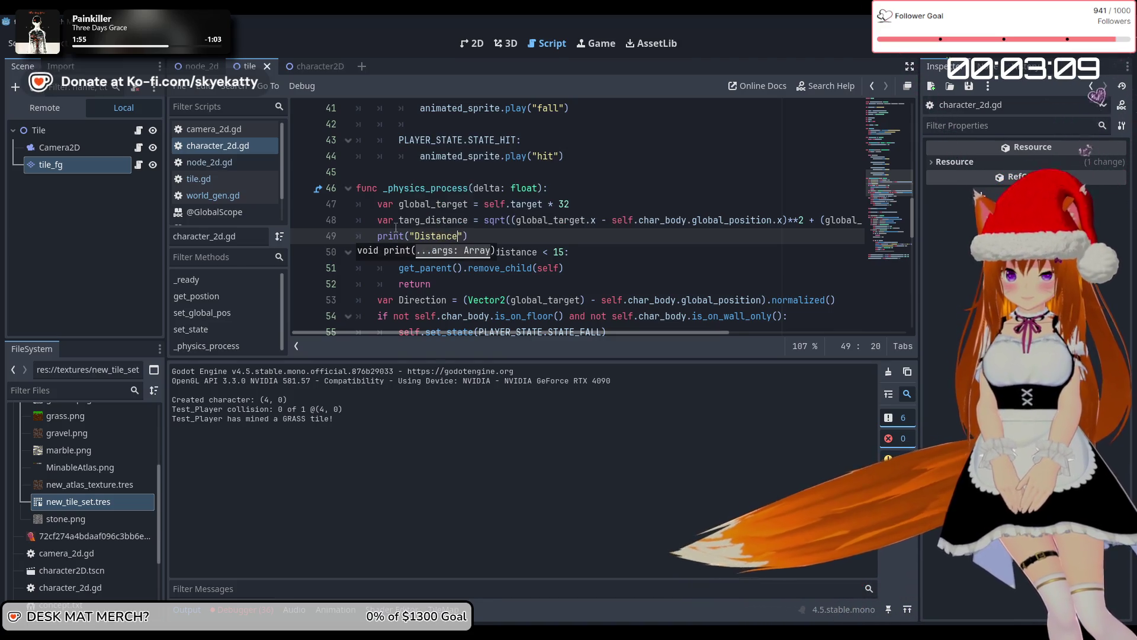
pyautogui.write(': " + str')
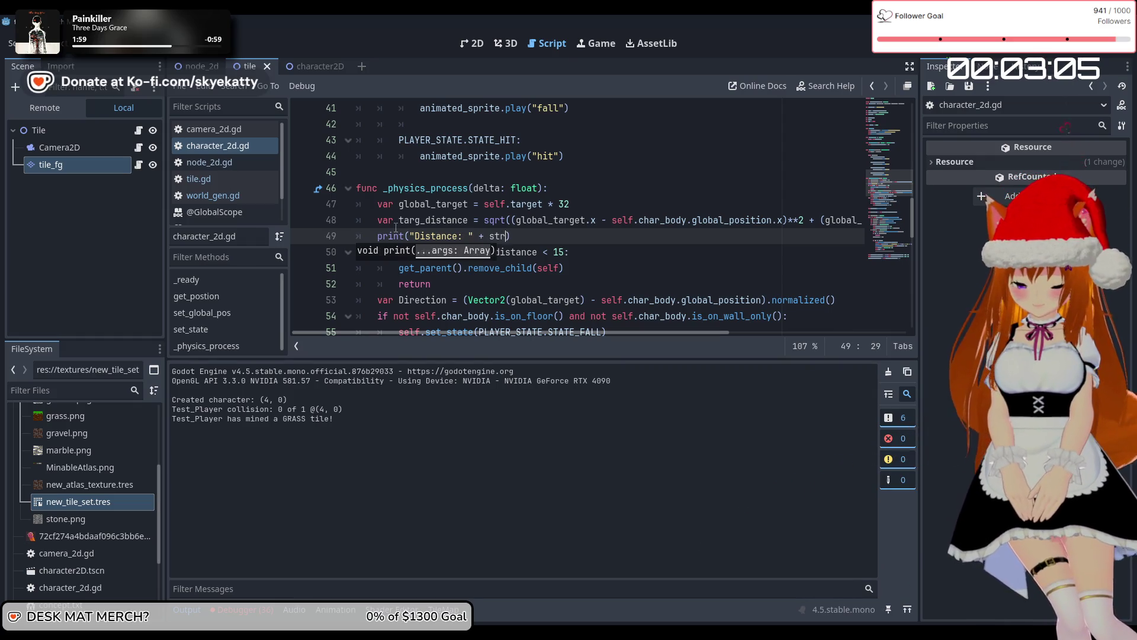
pyautogui.write('()')
pyautogui.write('ta')
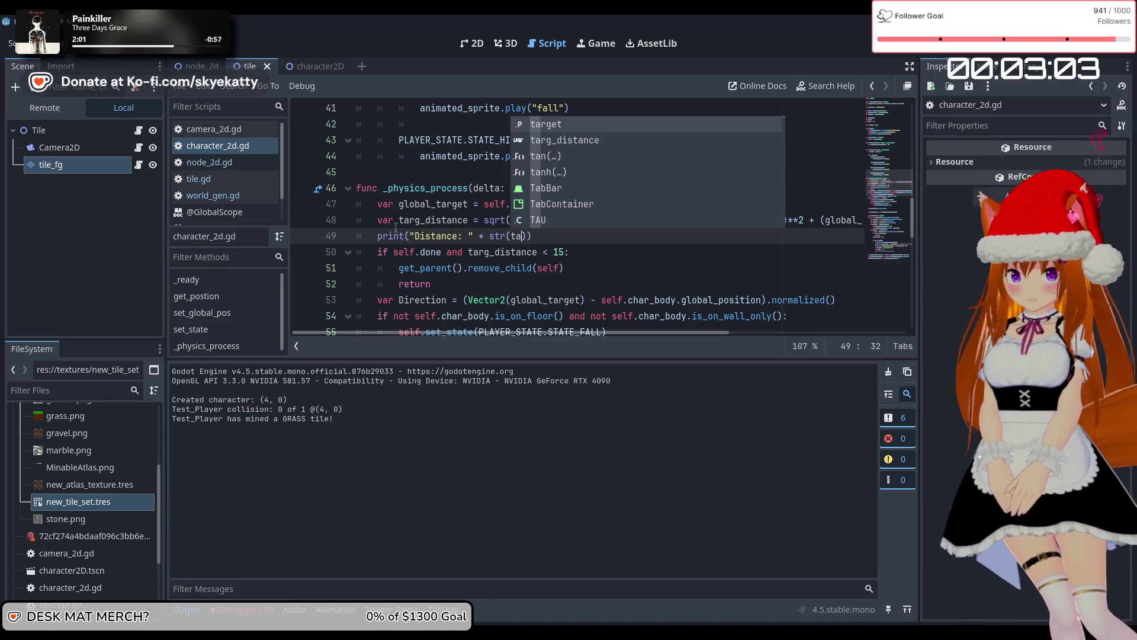
pyautogui.press('Down')
pyautogui.press('Return')
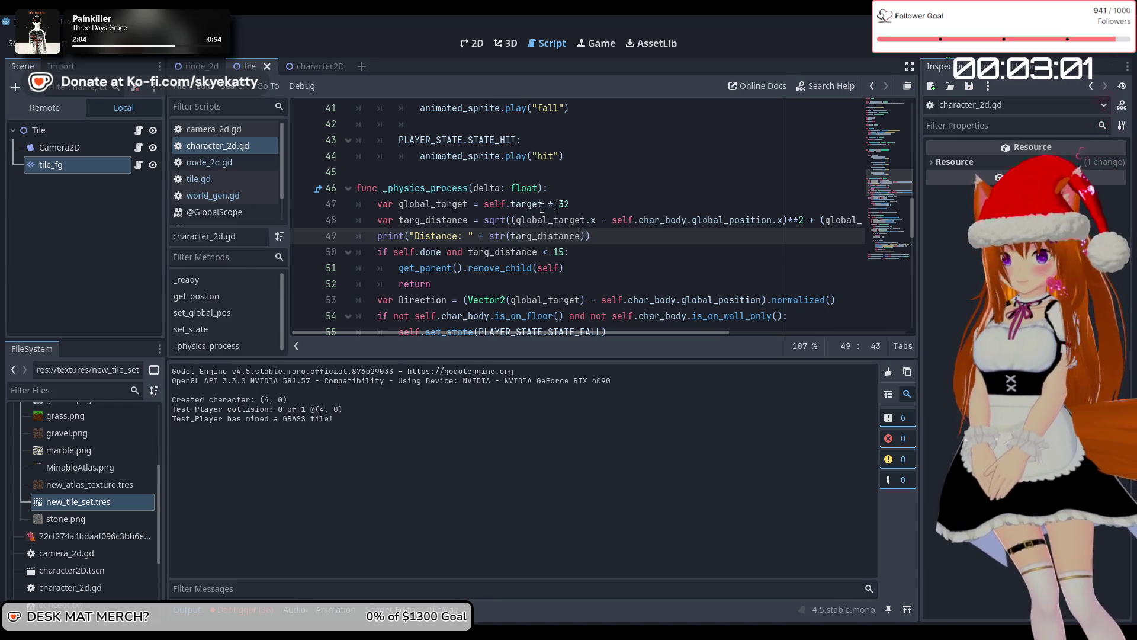
pyautogui.click(554, 204)
pyautogui.press('F5')
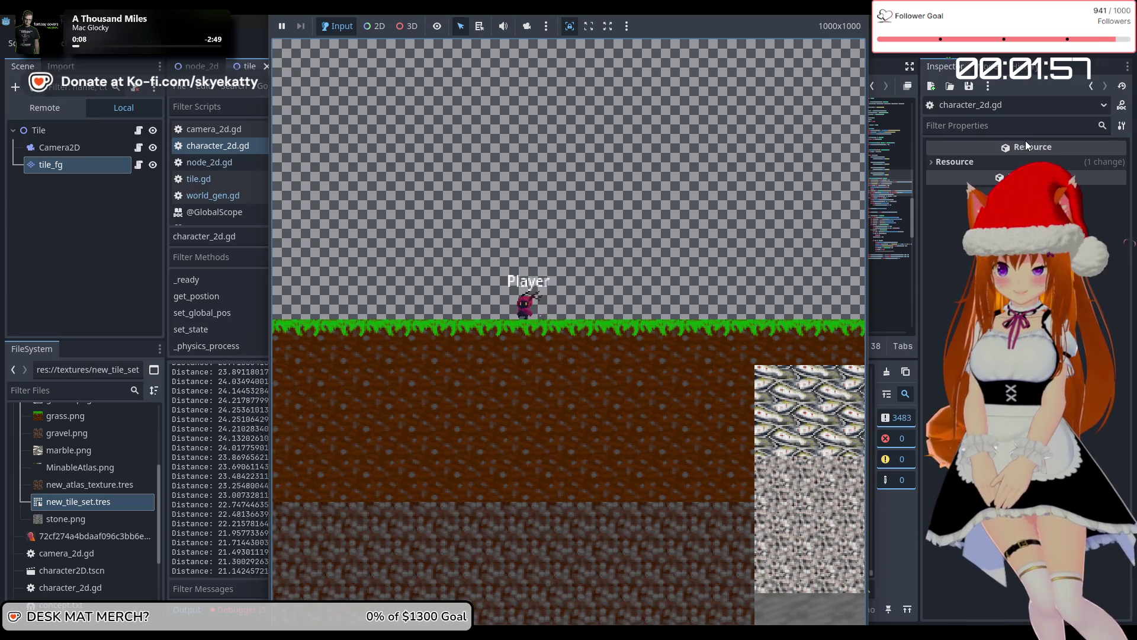
# Stop the game after the Distance readings have been logged
pyautogui.press('F8')
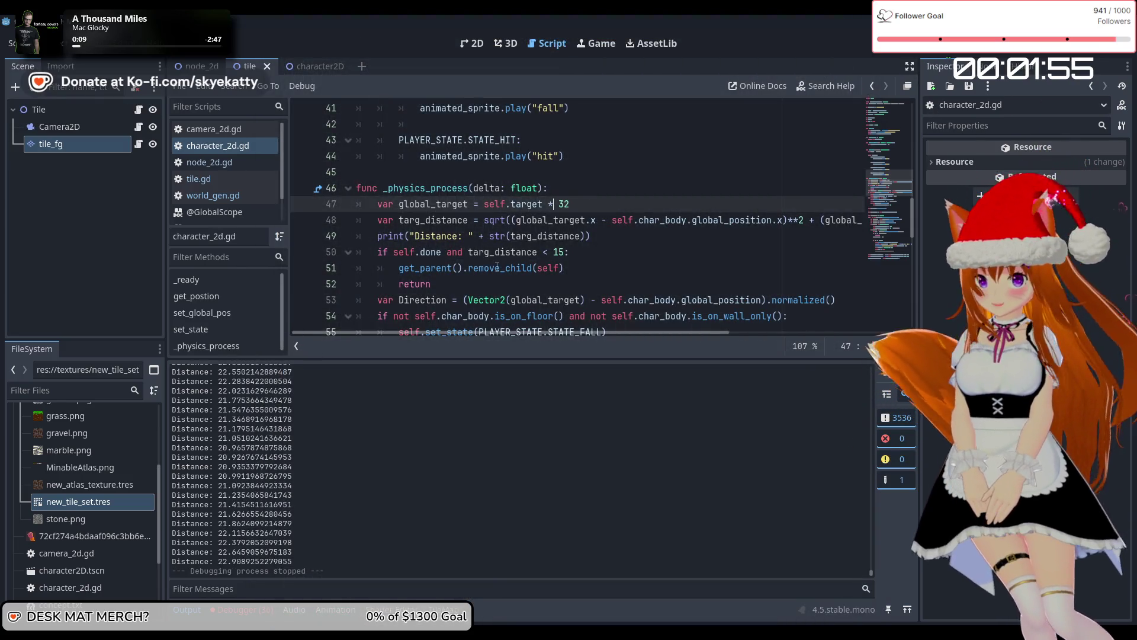
# Change the targ_distance threshold on line 50 to 25, then save and run the game
pyautogui.scroll(2, 556, 254)
pyautogui.scroll(-3, 575, 225)
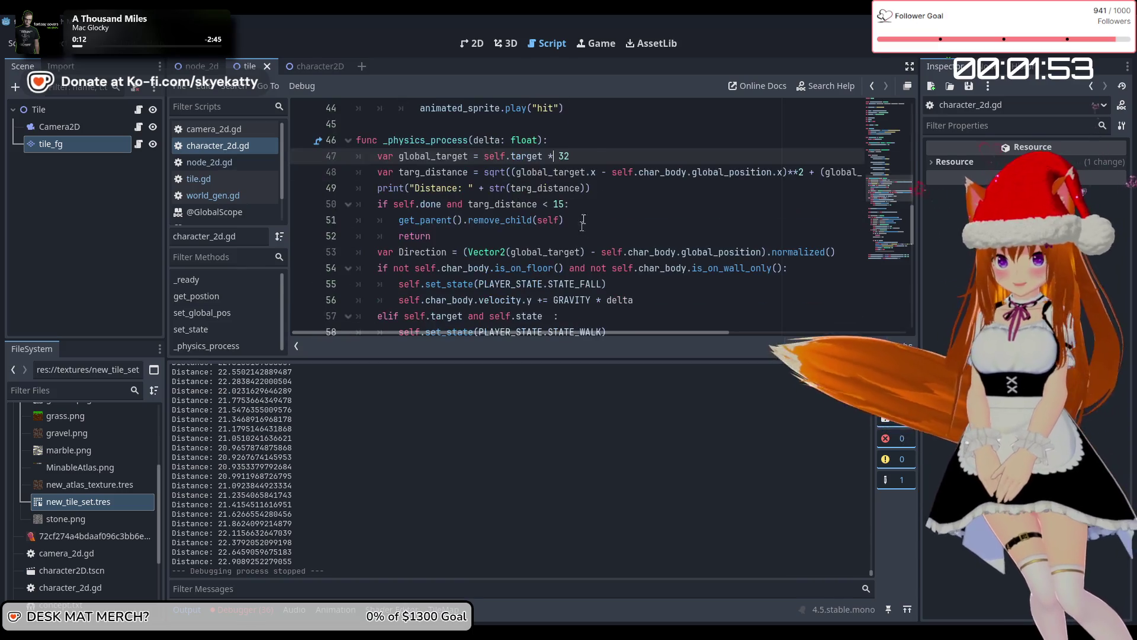
pyautogui.scroll(2, 591, 194)
pyautogui.scroll(-2, 591, 195)
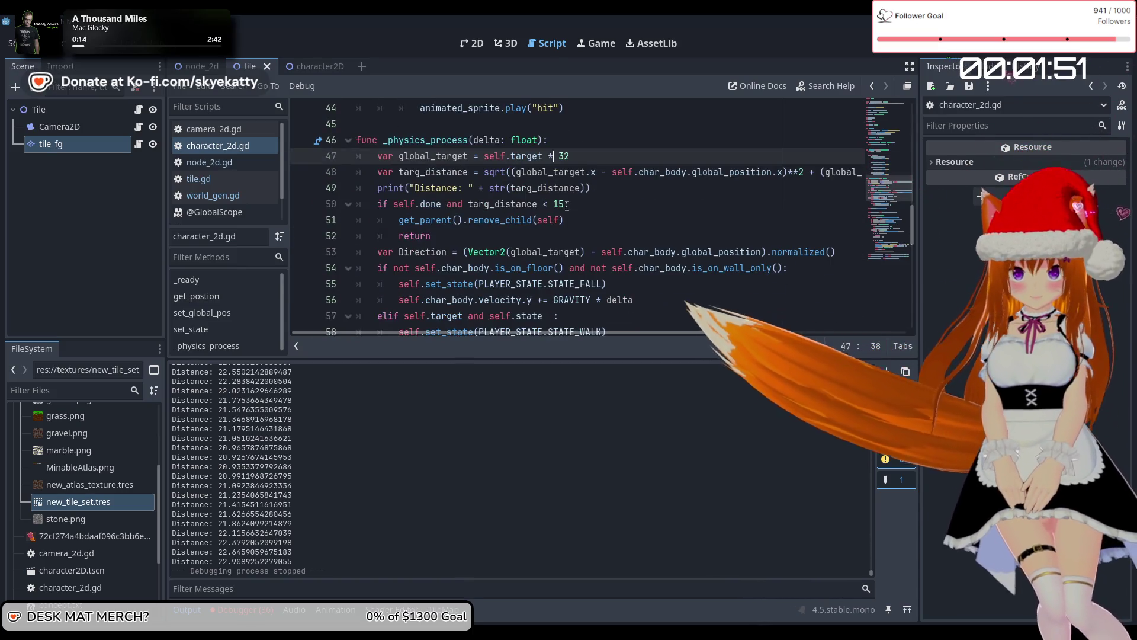
pyautogui.click(699, 203)
pyautogui.press('BackSpace')
pyautogui.press('BackSpace')
pyautogui.write('30')
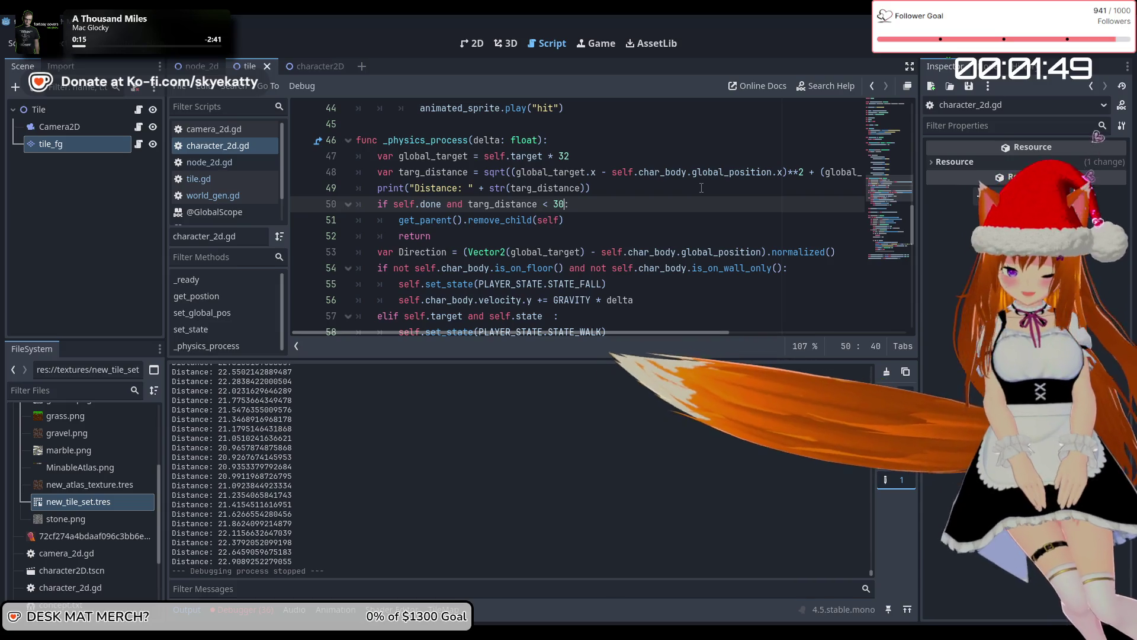
pyautogui.press('BackSpace')
pyautogui.press('BackSpace')
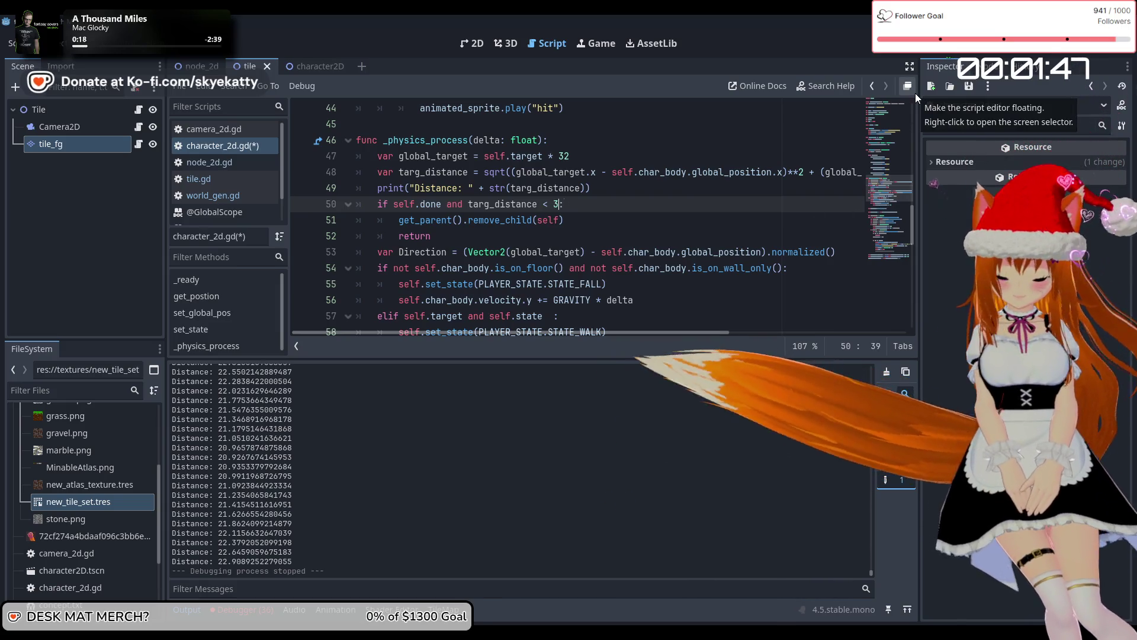
pyautogui.write('25')
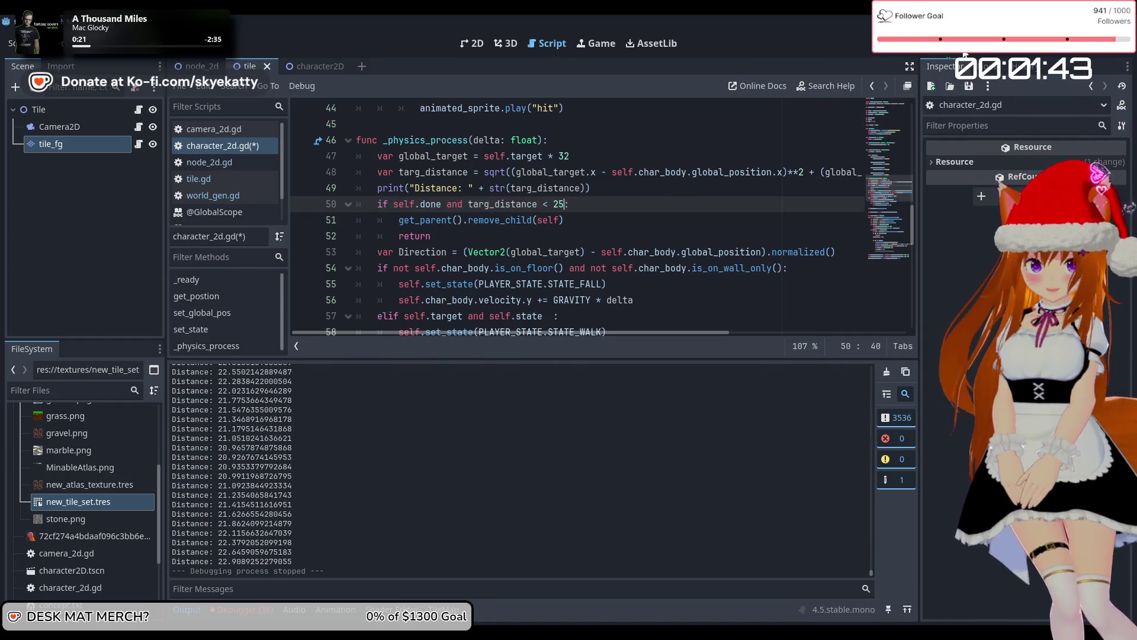
pyautogui.press('F5')
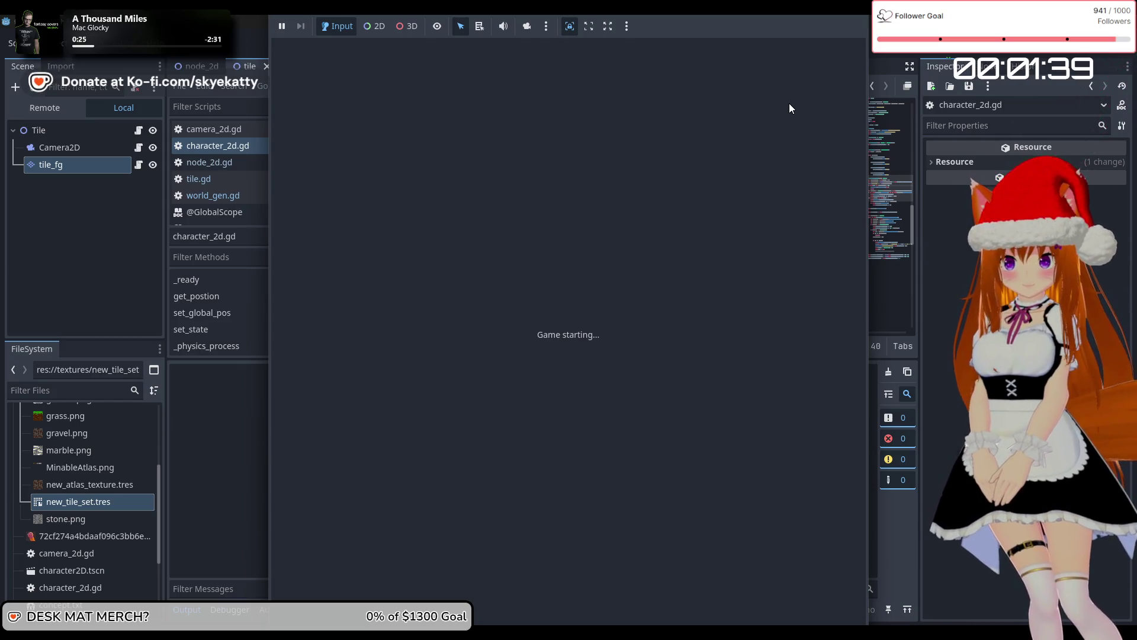
# Walk the player right, then left until it is removed, and stop the game
pyautogui.press('Right')
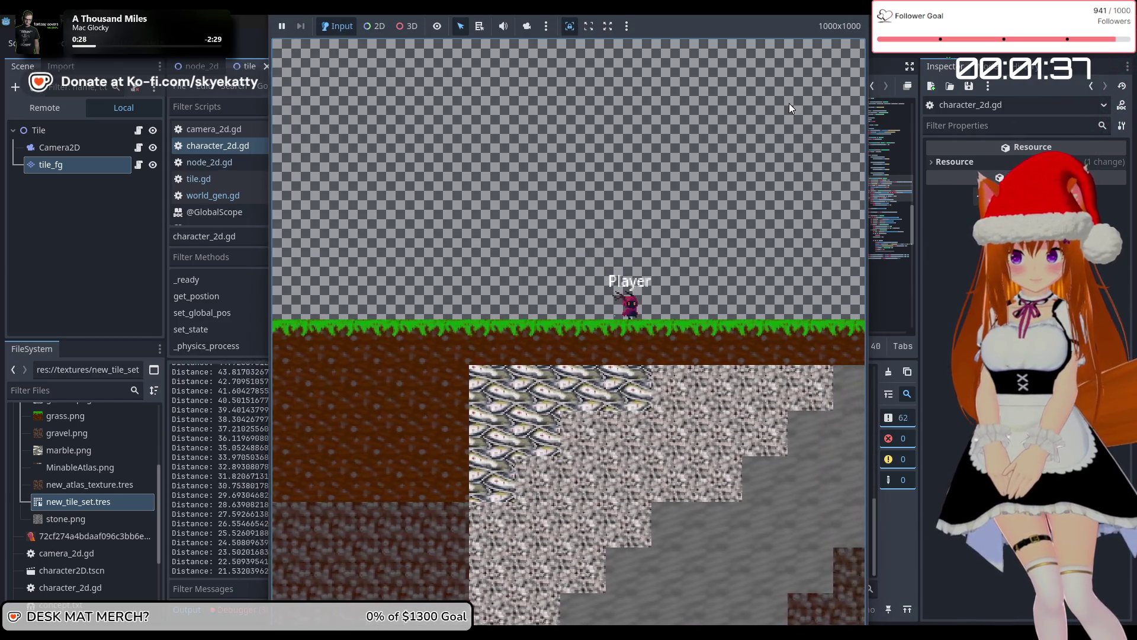
pyautogui.press('Left')
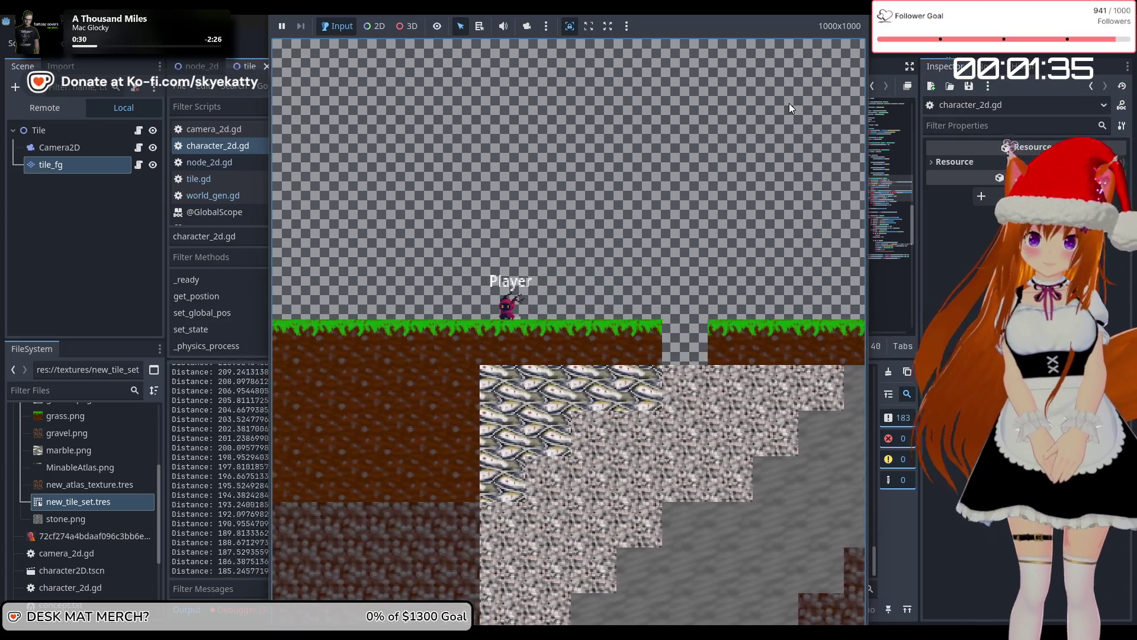
pyautogui.press('Left')
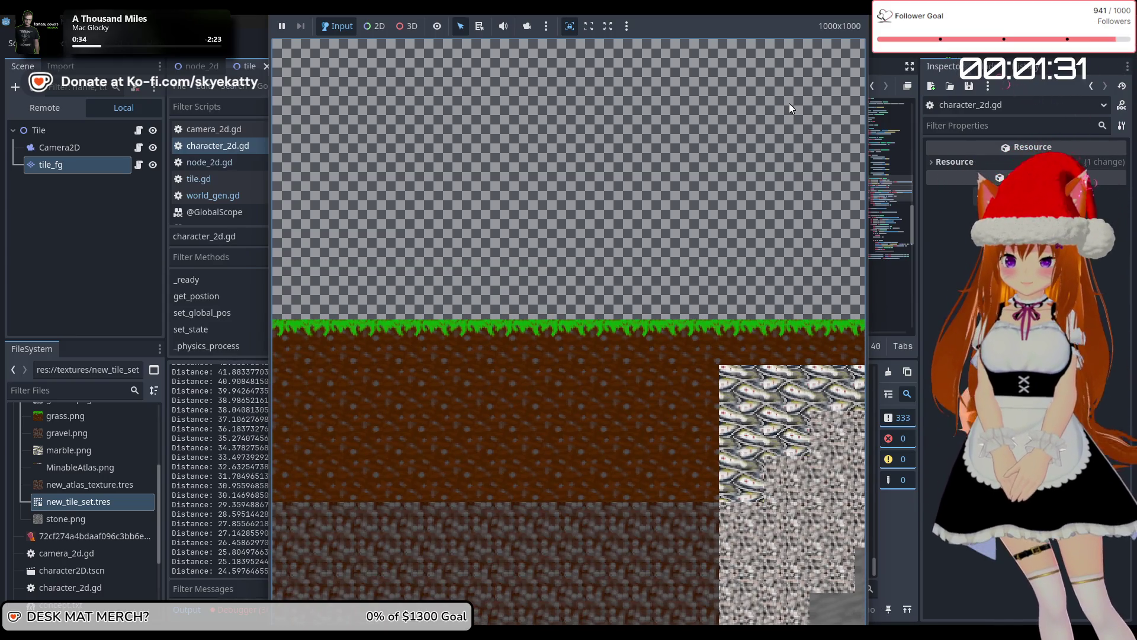
pyautogui.click(977, 53)
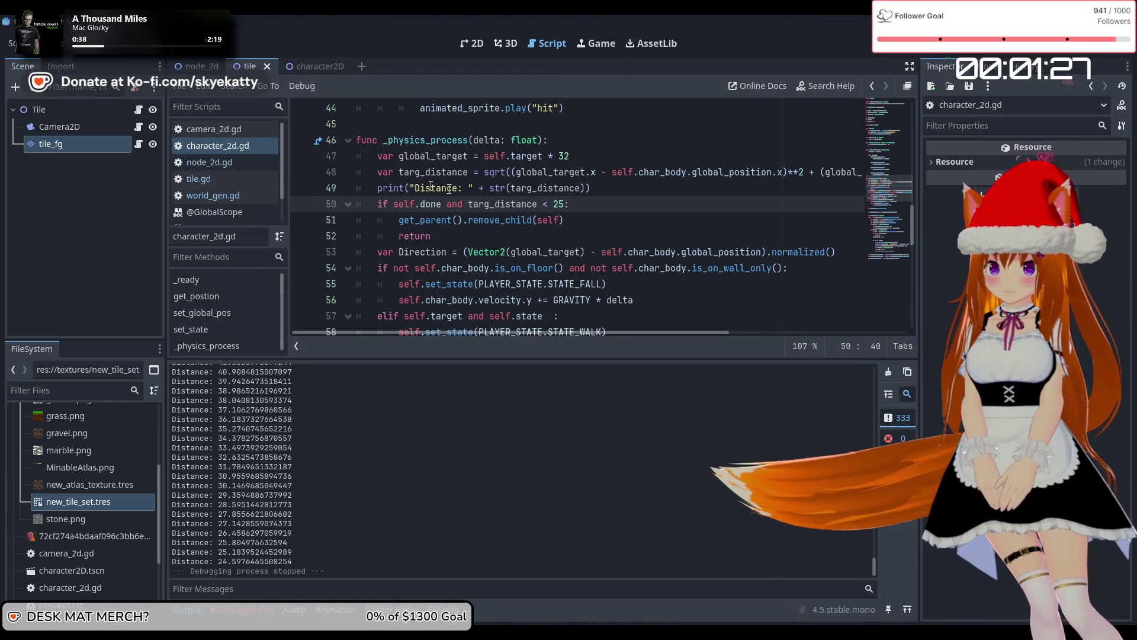
pyautogui.scroll(4, 431, 187)
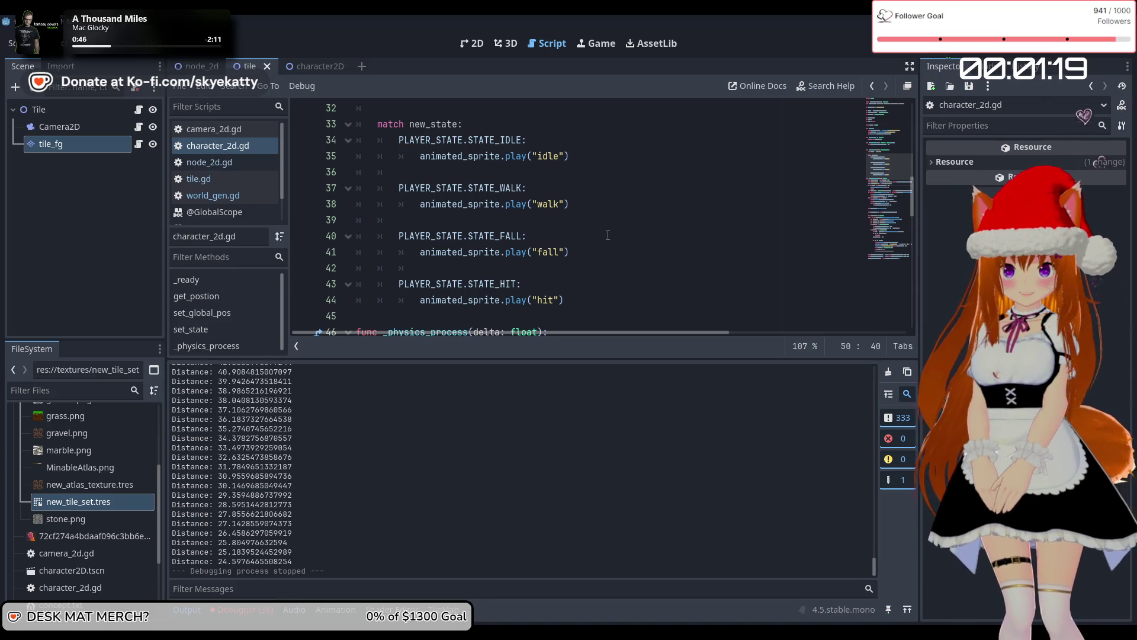
pyautogui.scroll(5, 607, 235)
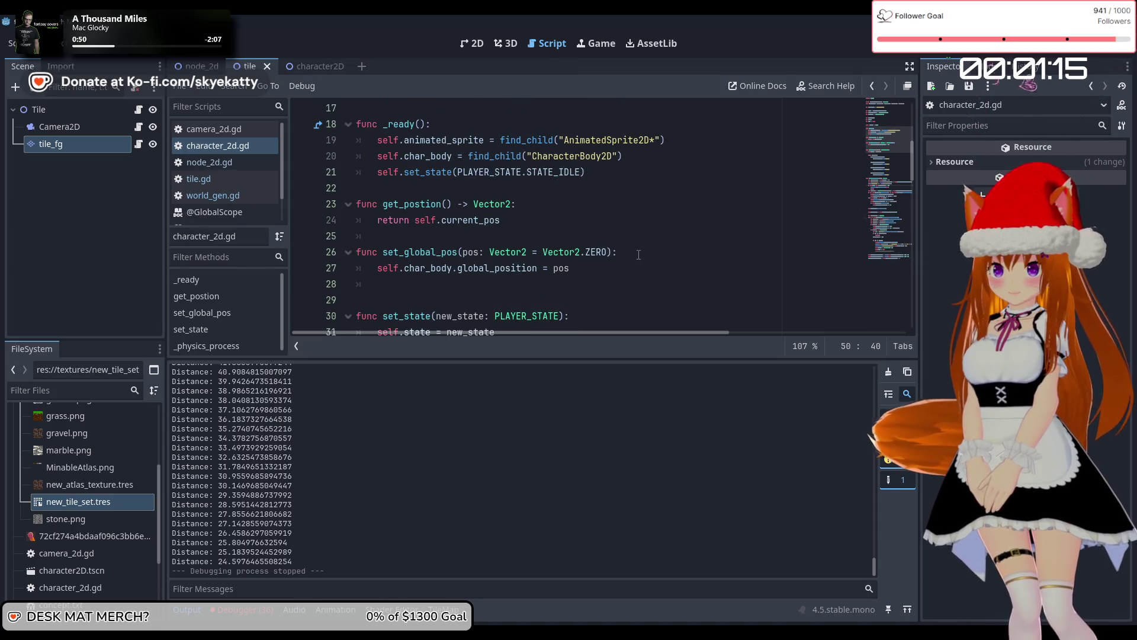
pyautogui.scroll(2, 638, 255)
pyautogui.scroll(-3, 638, 255)
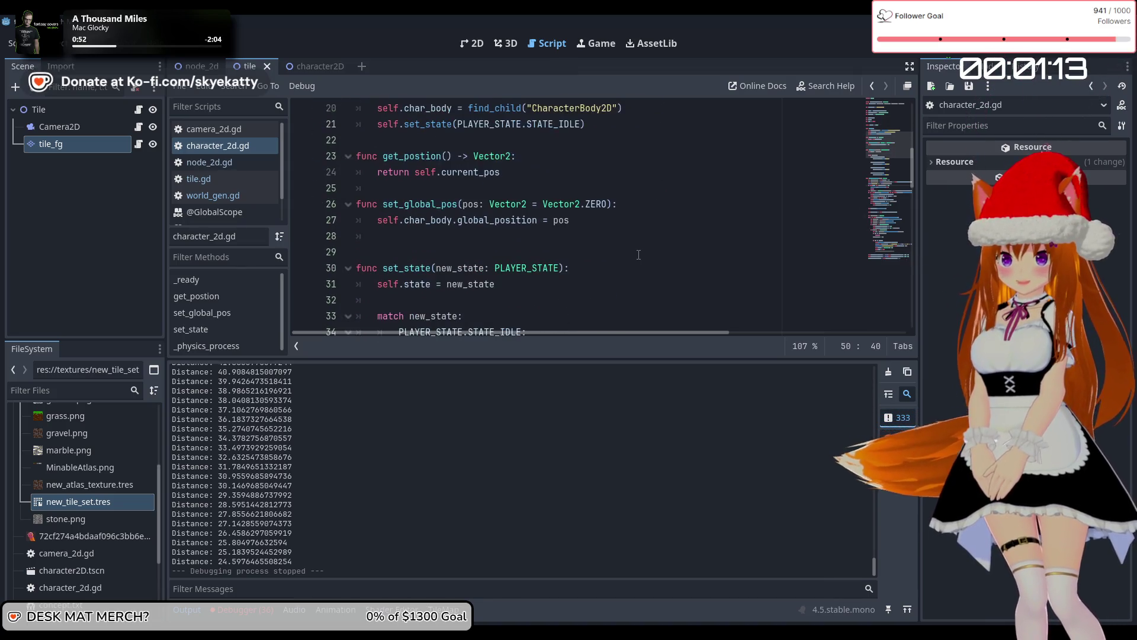
pyautogui.scroll(-2, 638, 254)
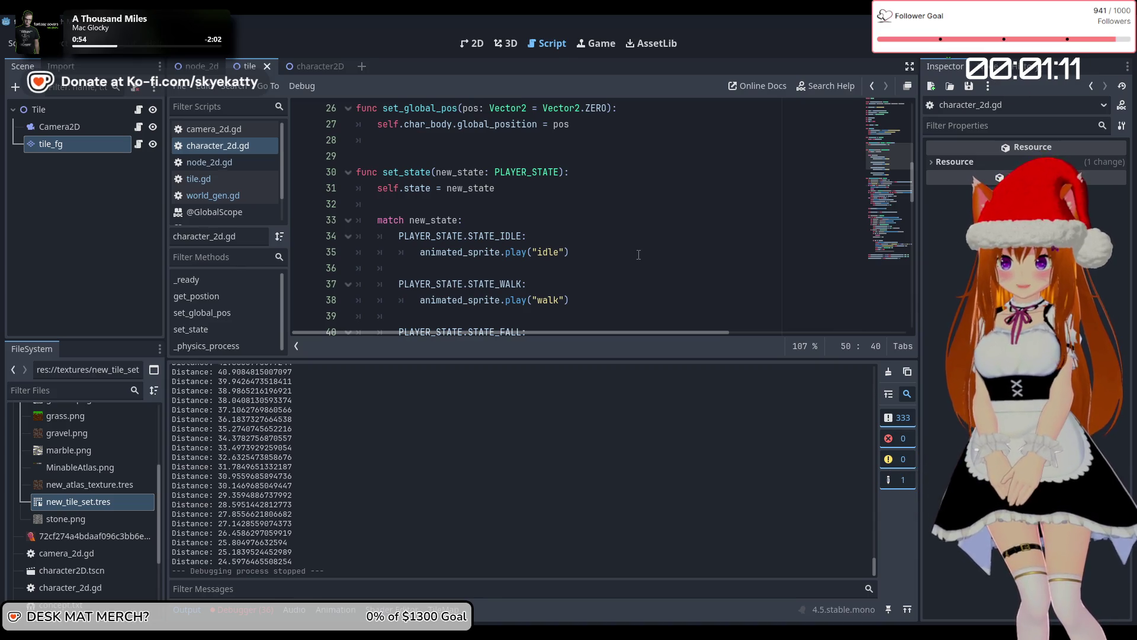
pyautogui.scroll(-3, 638, 254)
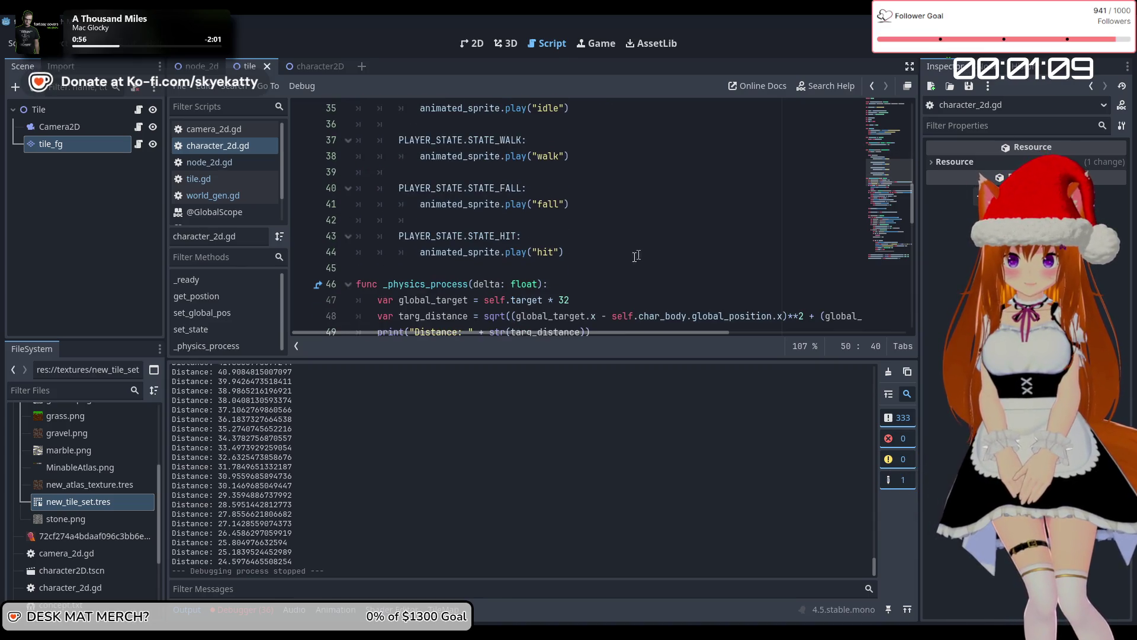
pyautogui.click(609, 252)
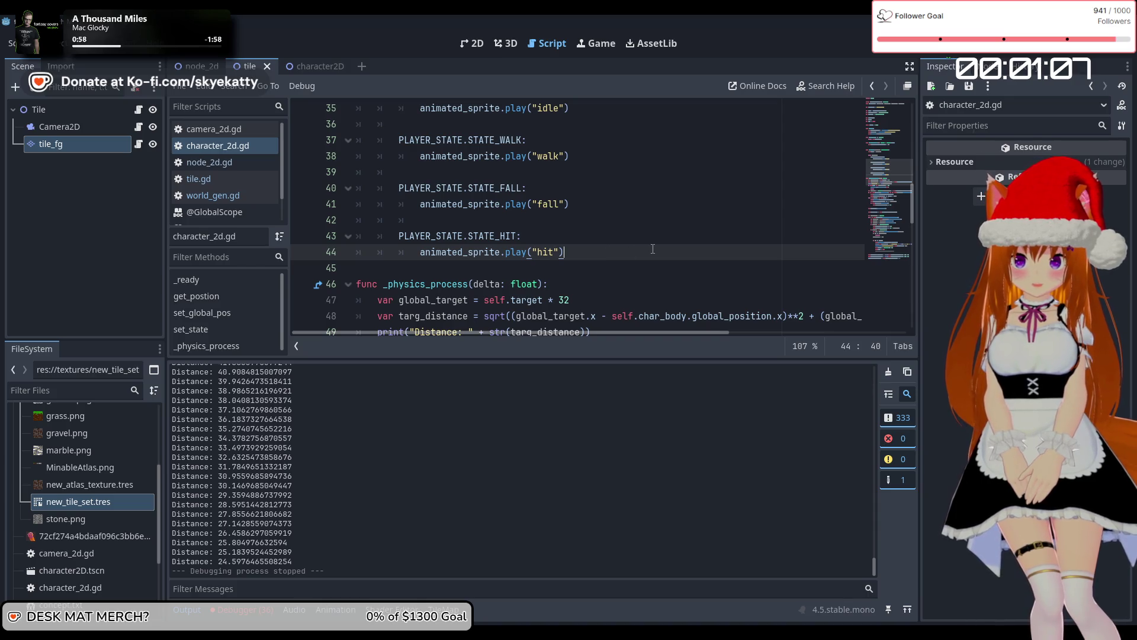
pyautogui.scroll(11, 653, 249)
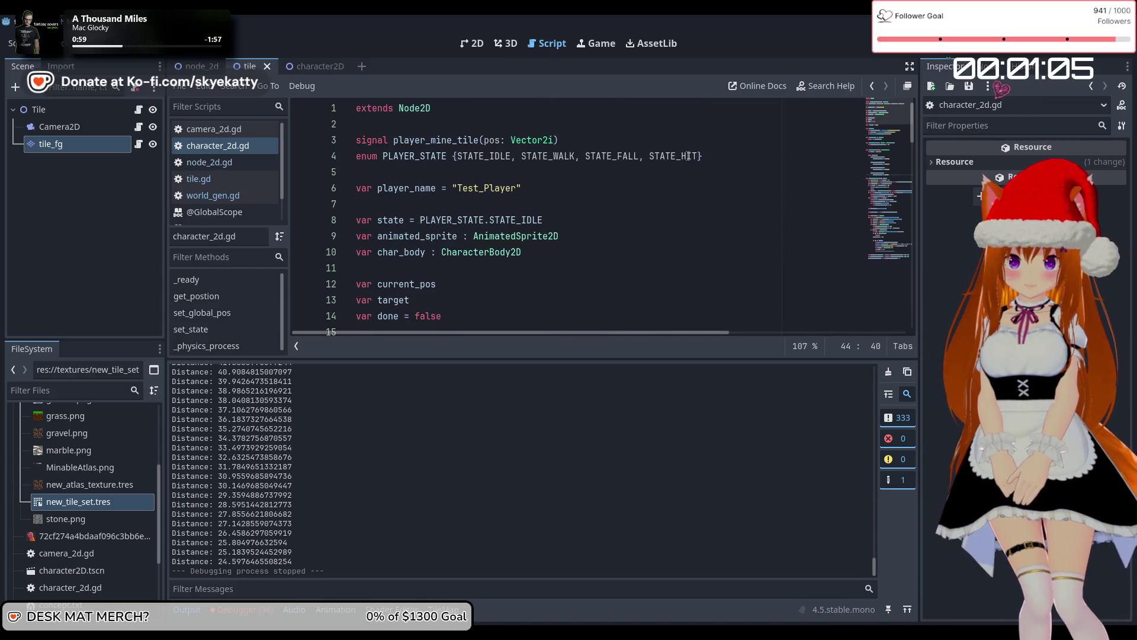
pyautogui.click(699, 156)
# Append ', STATE_DIE' to the PLAYER_STATE enum on line 4, review the script, and open char.tres
pyautogui.write(', S')
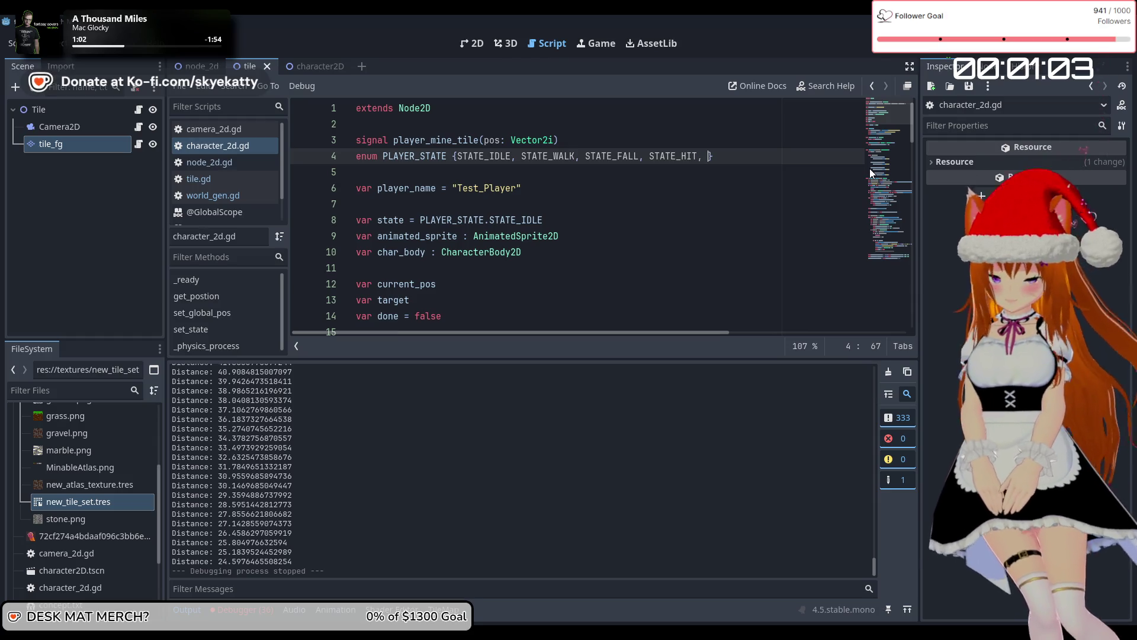
pyautogui.write('TATE_')
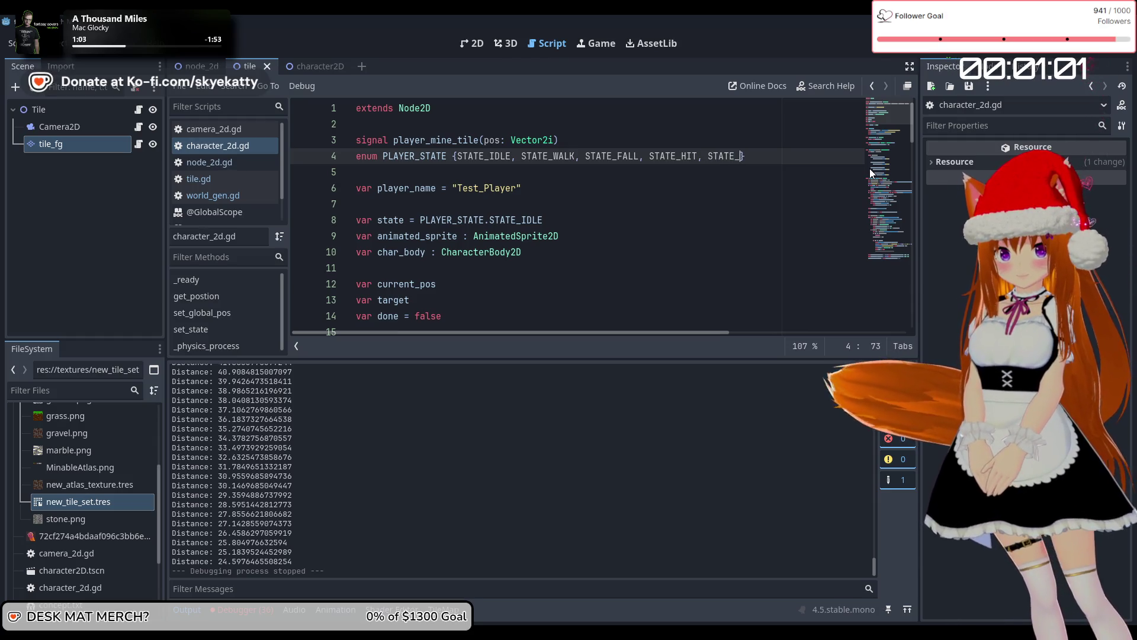
pyautogui.click(694, 220)
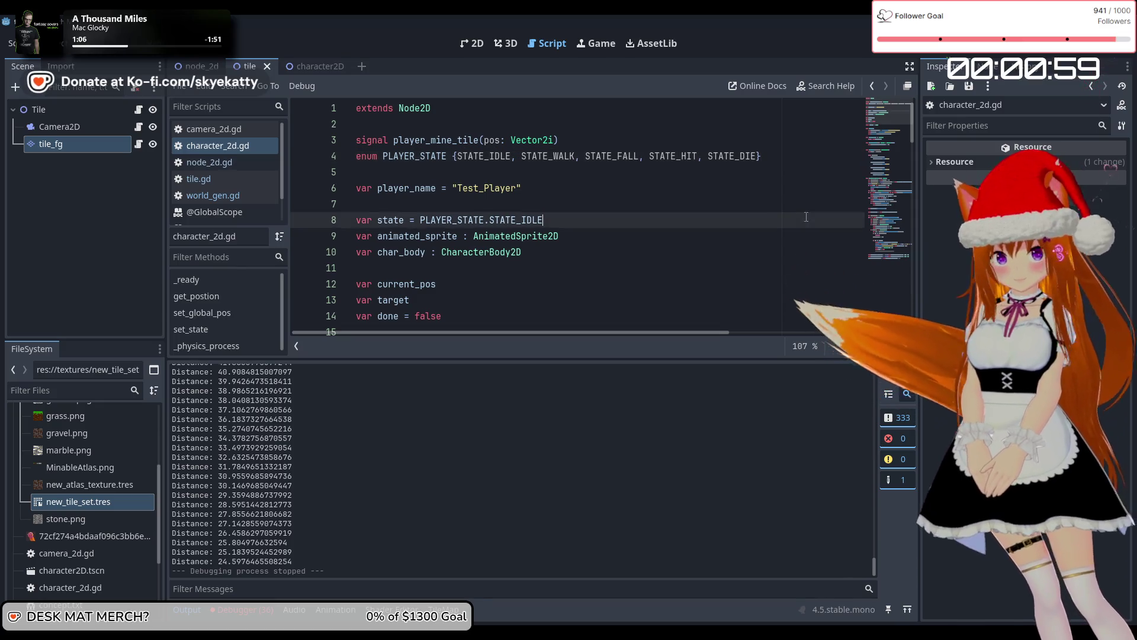
pyautogui.scroll(-1, 695, 242)
pyautogui.scroll(-8, 695, 241)
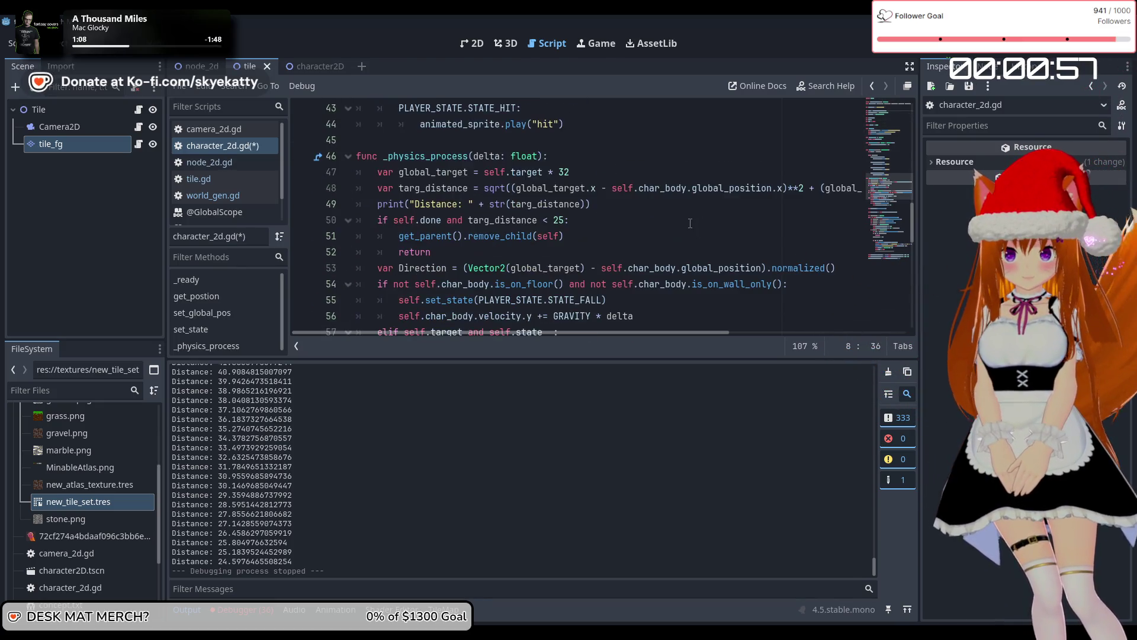
pyautogui.scroll(10, 689, 222)
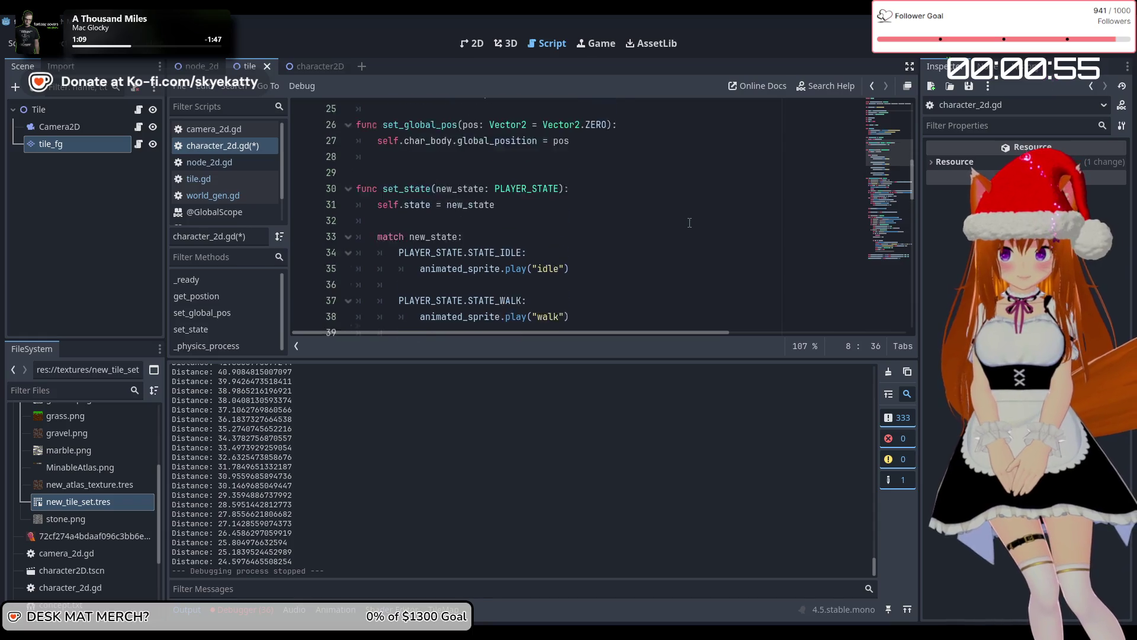
pyautogui.scroll(-6, 700, 221)
pyautogui.scroll(-10, 700, 220)
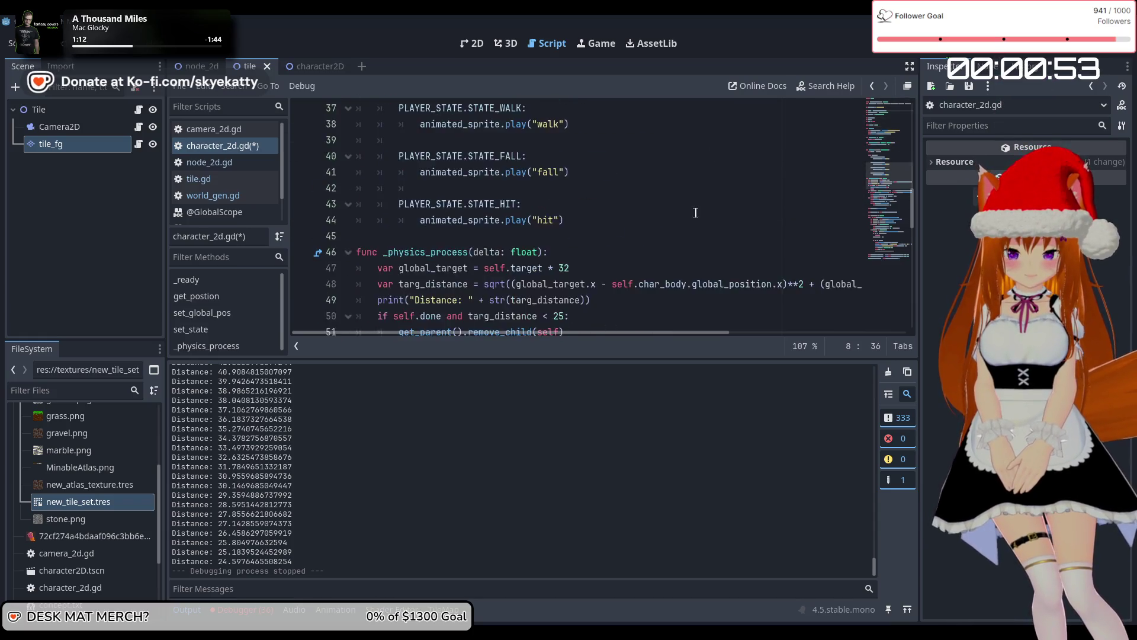
pyautogui.scroll(3, 700, 221)
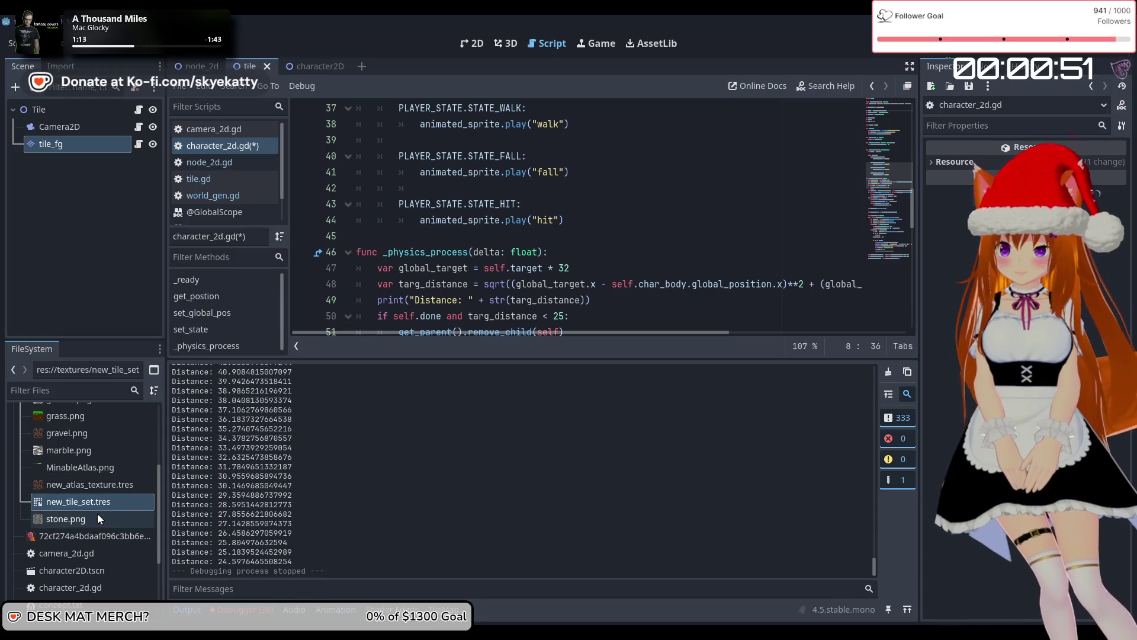
pyautogui.scroll(4, 104, 485)
pyautogui.doubleClick(104, 466)
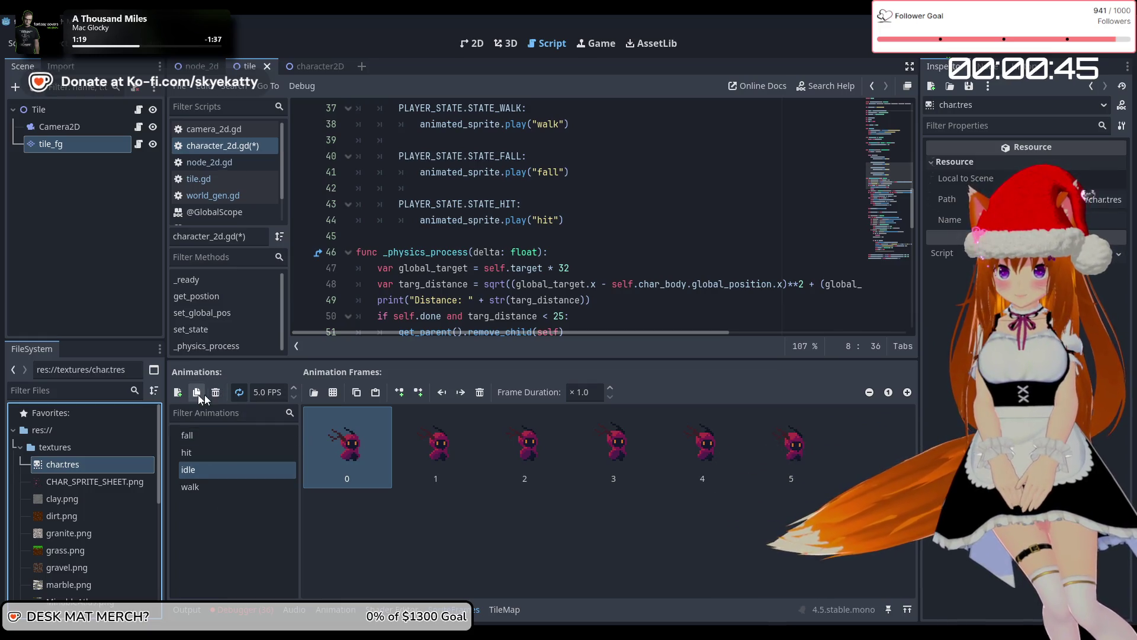
# Create a 'die' animation in char.tres and delete the stray whole-sheet frame from it
pyautogui.click(178, 392)
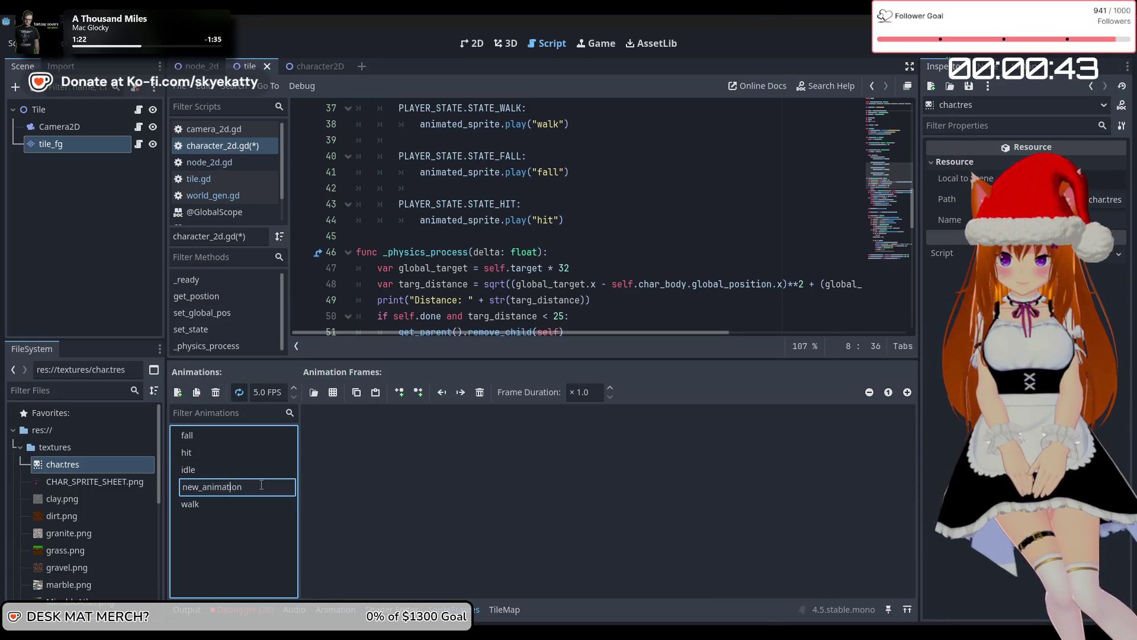
pyautogui.write('die')
pyautogui.press('Return')
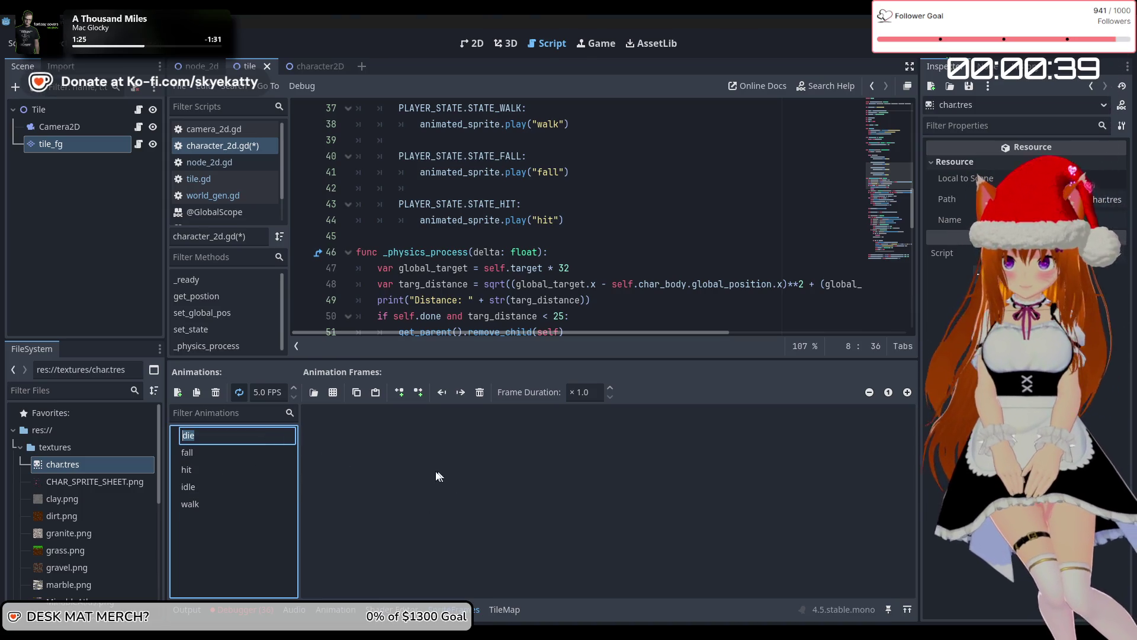
pyautogui.click(245, 440)
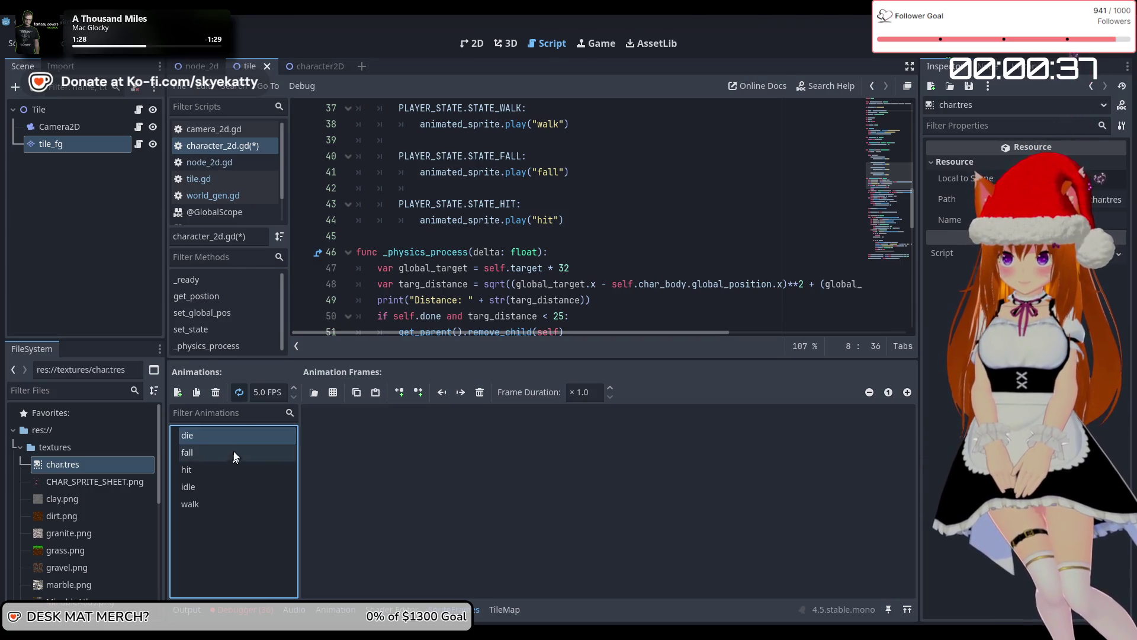
pyautogui.press('Escape')
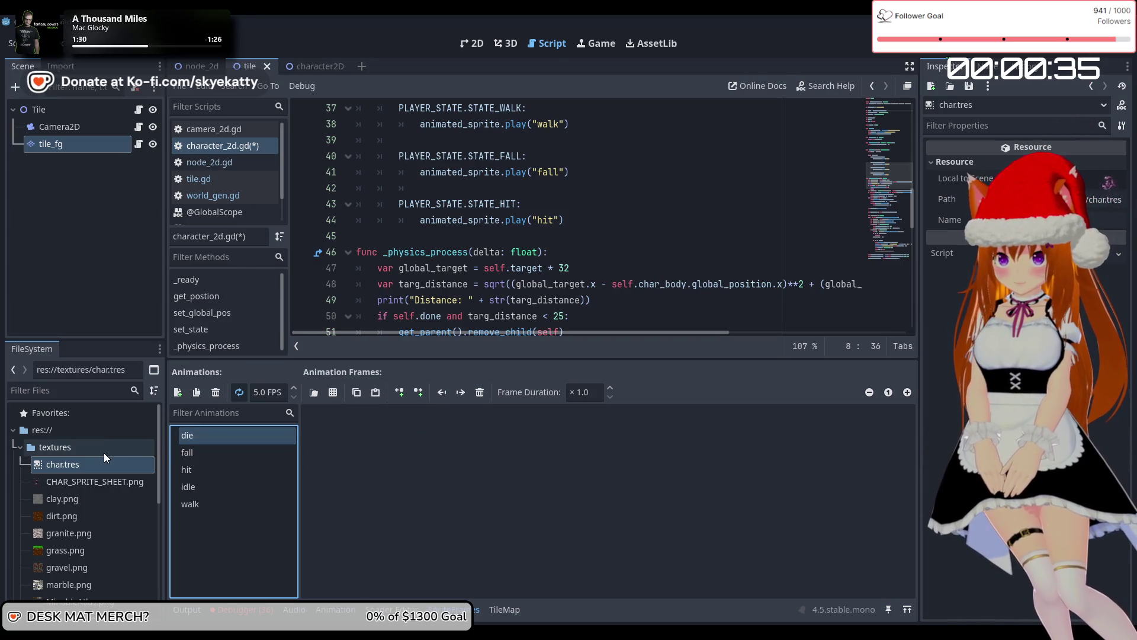
pyautogui.scroll(-1, 132, 517)
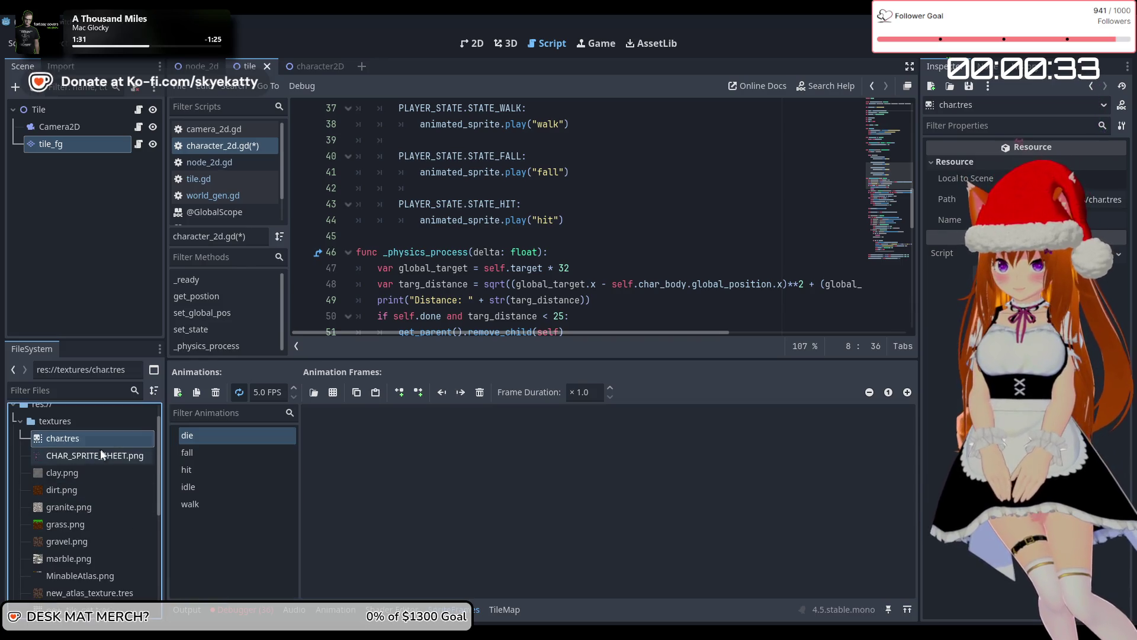
pyautogui.moveTo(93, 455); pyautogui.dragTo(350, 459)
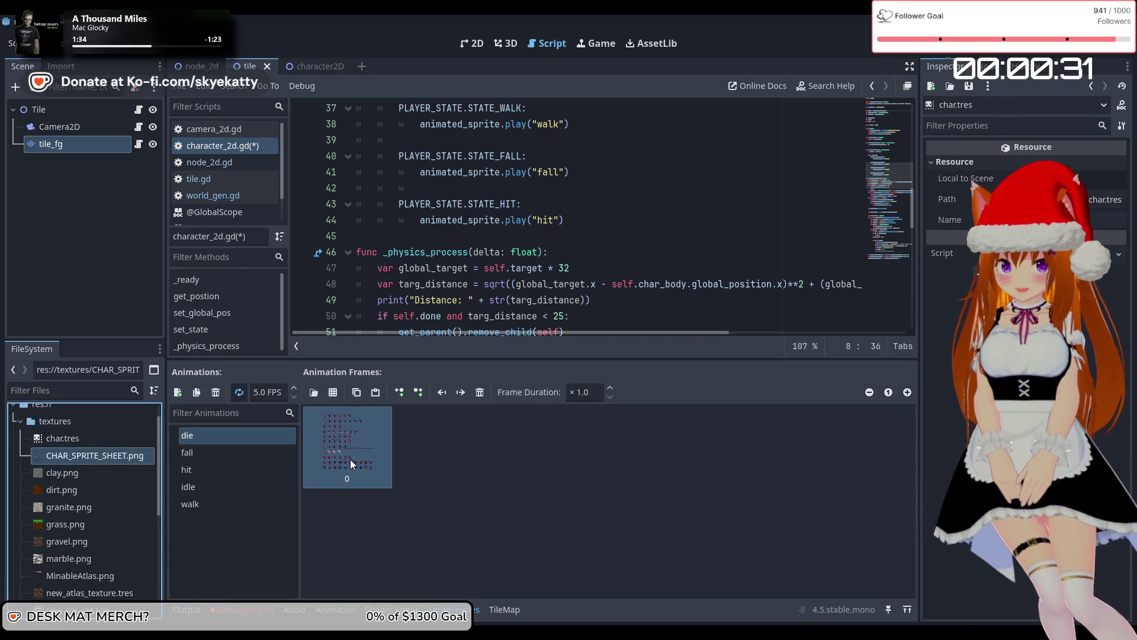
pyautogui.click(352, 458)
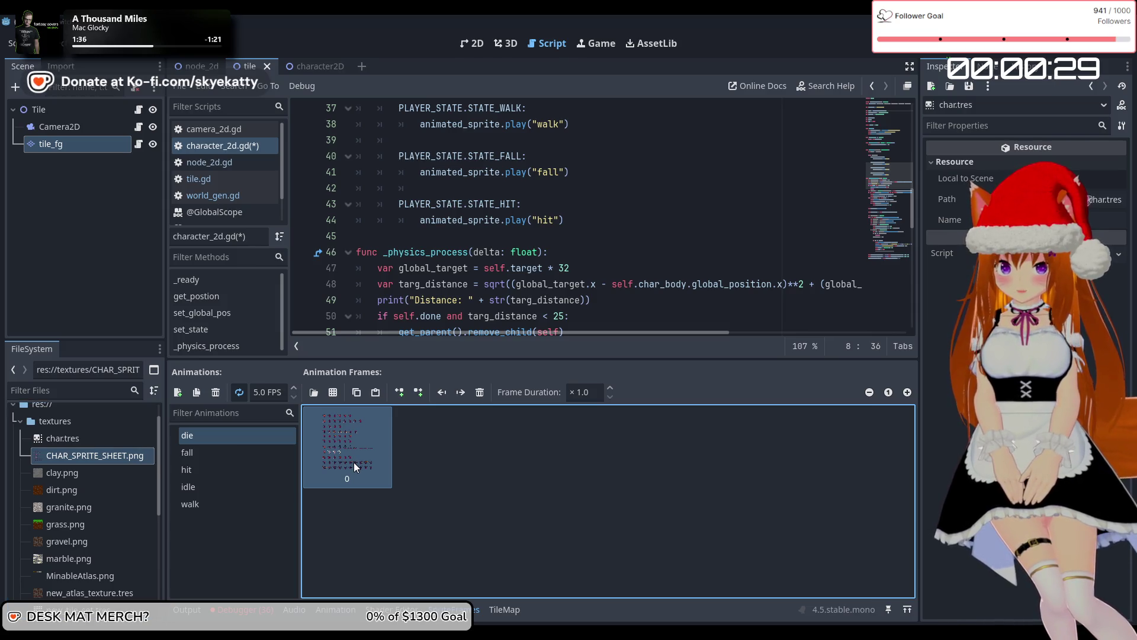
pyautogui.press('Delete')
# Load textures/CHAR_SPRITE_SHEET.png for slicing into sprite-sheet frames
pyautogui.click(340, 399)
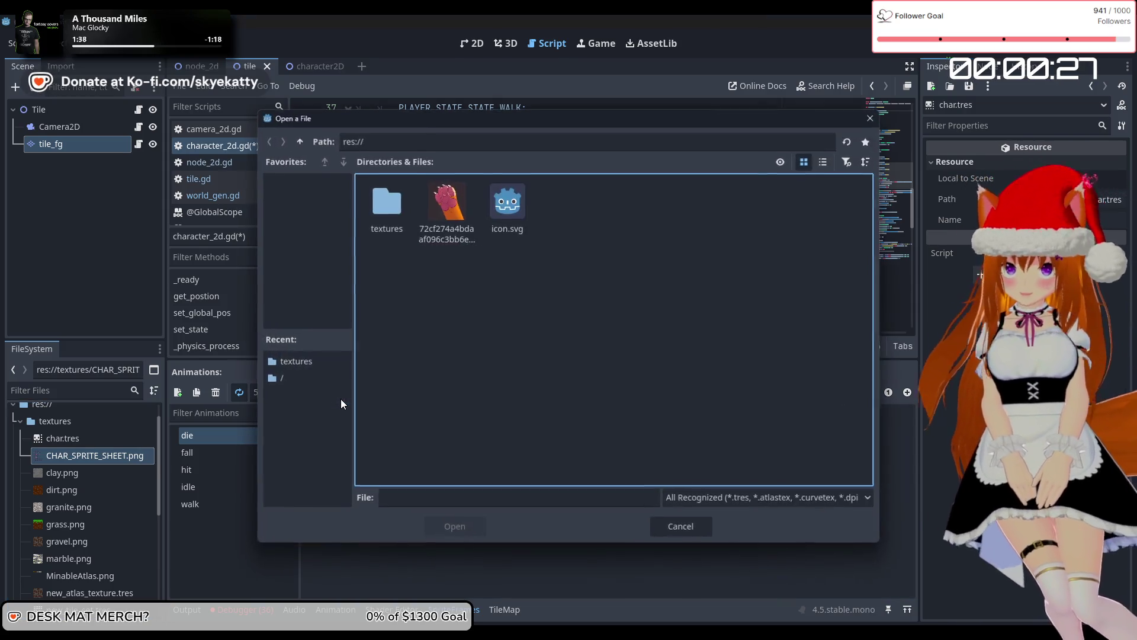
pyautogui.doubleClick(391, 207)
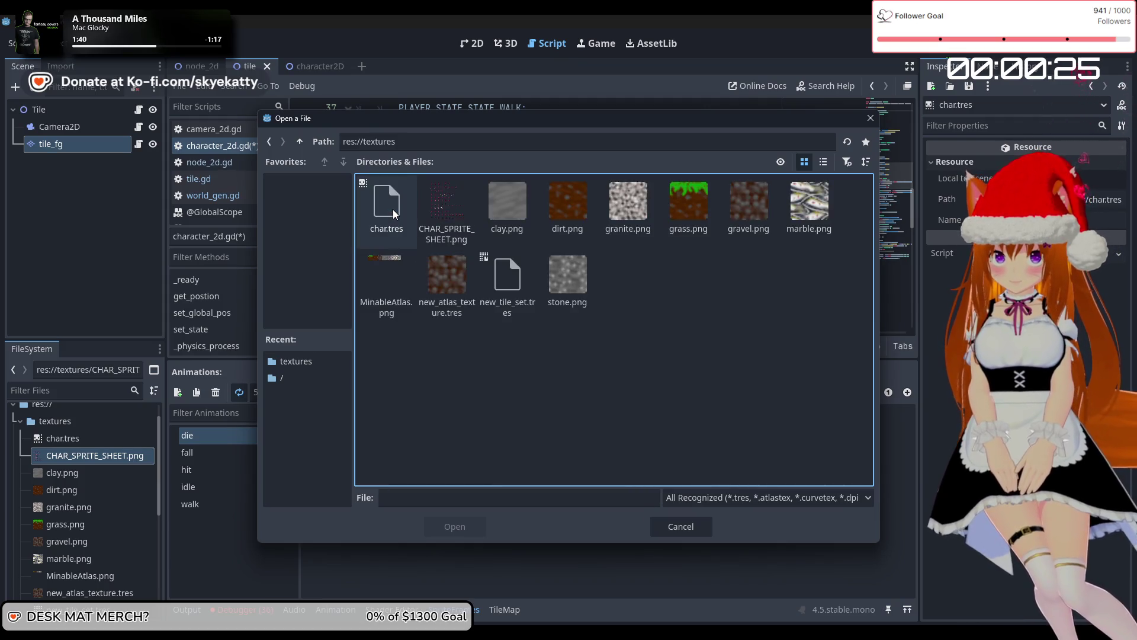
pyautogui.click(452, 210)
pyautogui.click(447, 527)
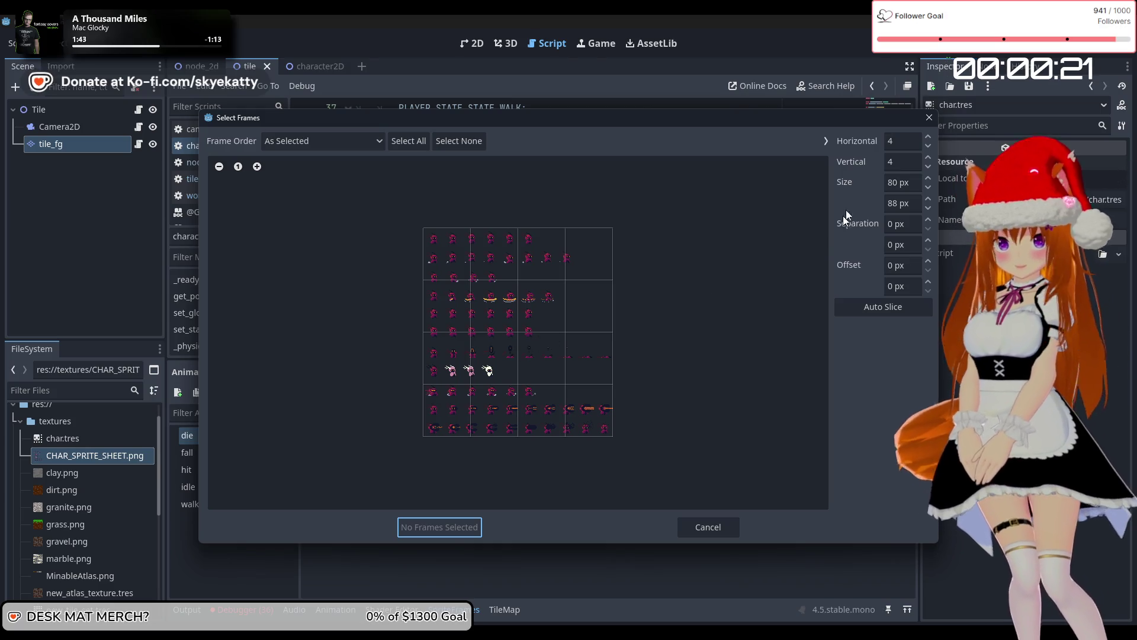
# Set the sprite sheet frame size to 32×32 px
pyautogui.doubleClick(894, 184)
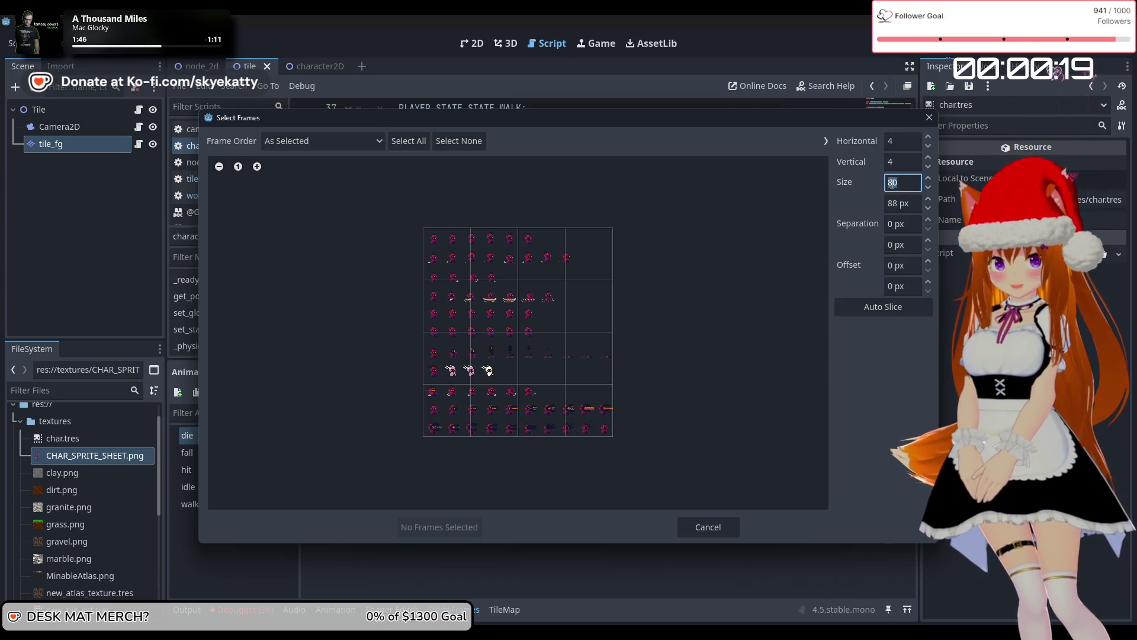
pyautogui.write('32')
pyautogui.press('Tab')
pyautogui.write('32')
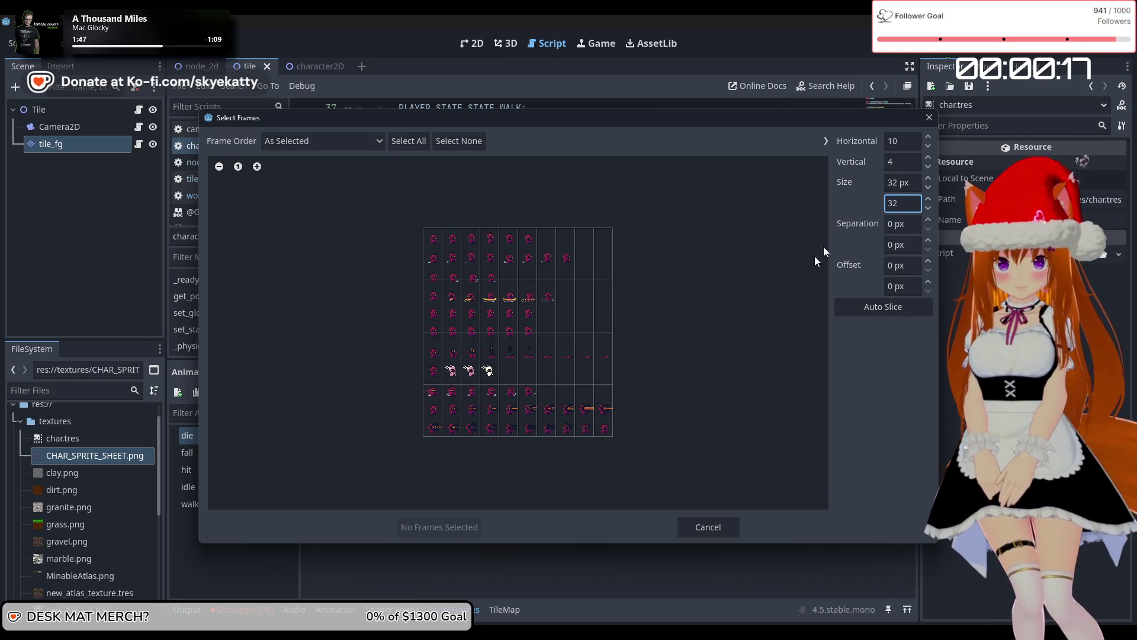
pyautogui.press('Tab')
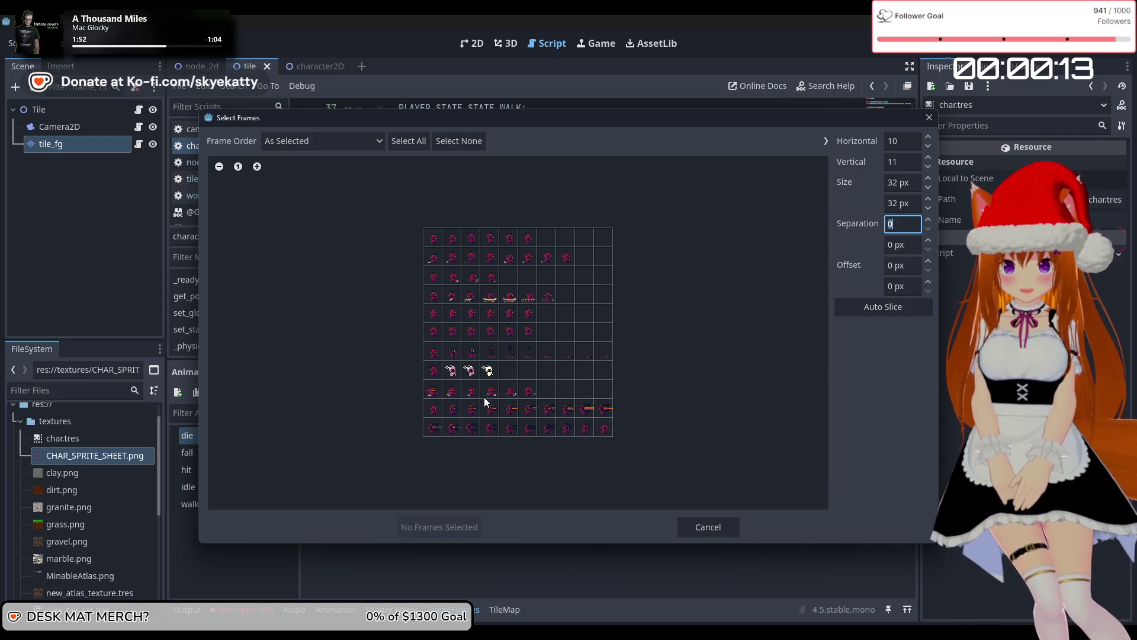
# Select the ten cells of the seventh row and add them as die frames
pyautogui.click(434, 352)
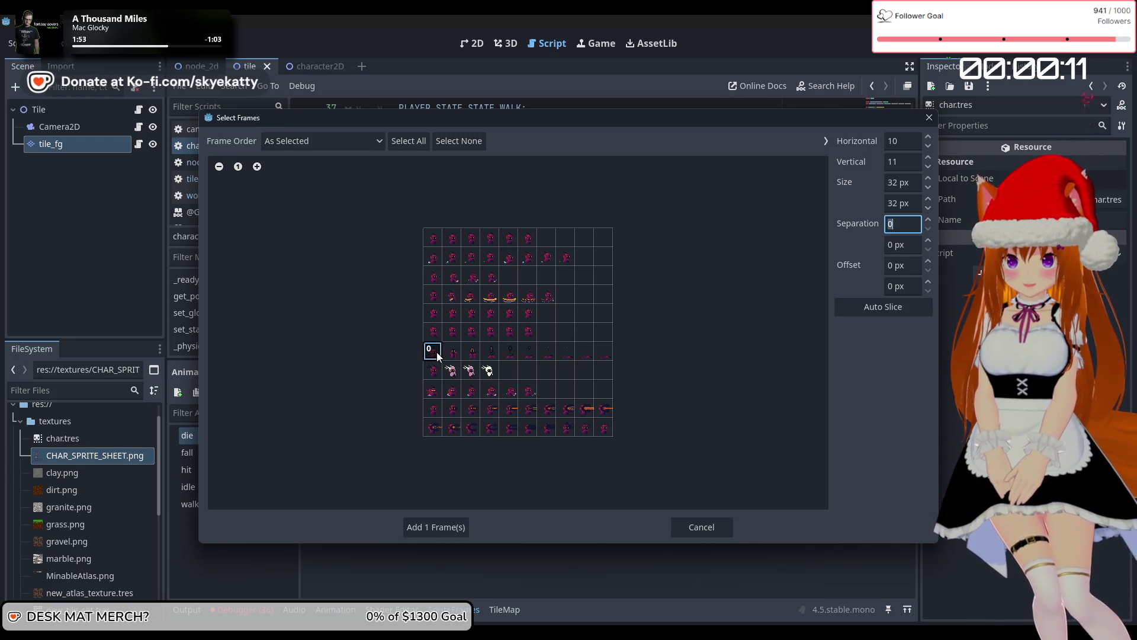
pyautogui.click(452, 351)
pyautogui.click(470, 351)
pyautogui.click(490, 352)
pyautogui.click(508, 352)
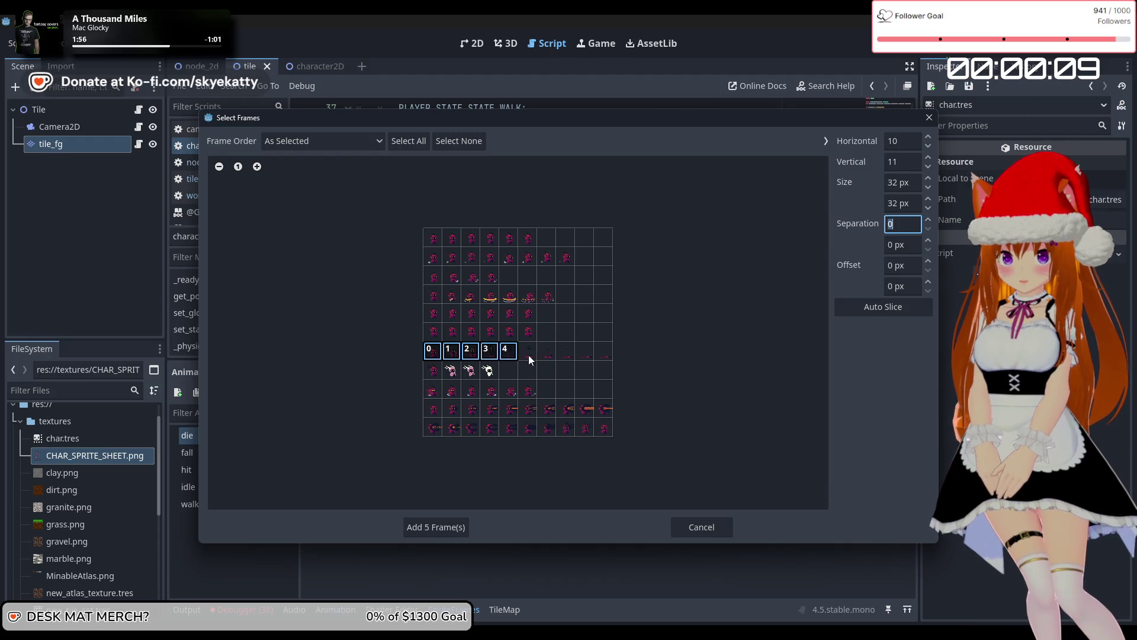
pyautogui.click(528, 352)
pyautogui.click(563, 355)
pyautogui.click(546, 352)
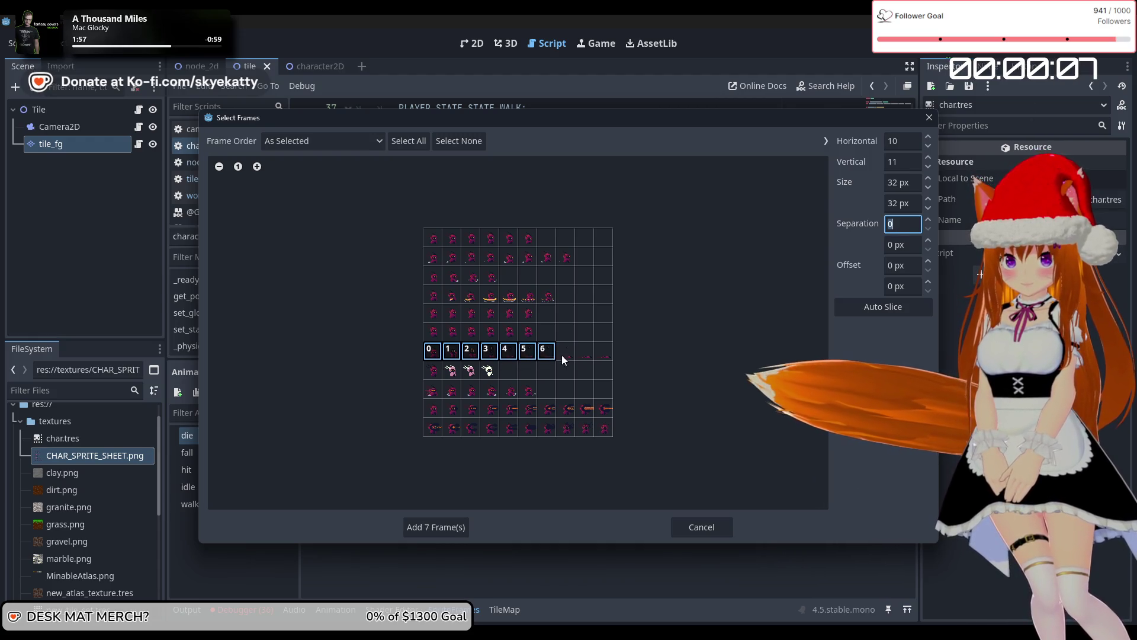
pyautogui.click(584, 352)
pyautogui.click(607, 351)
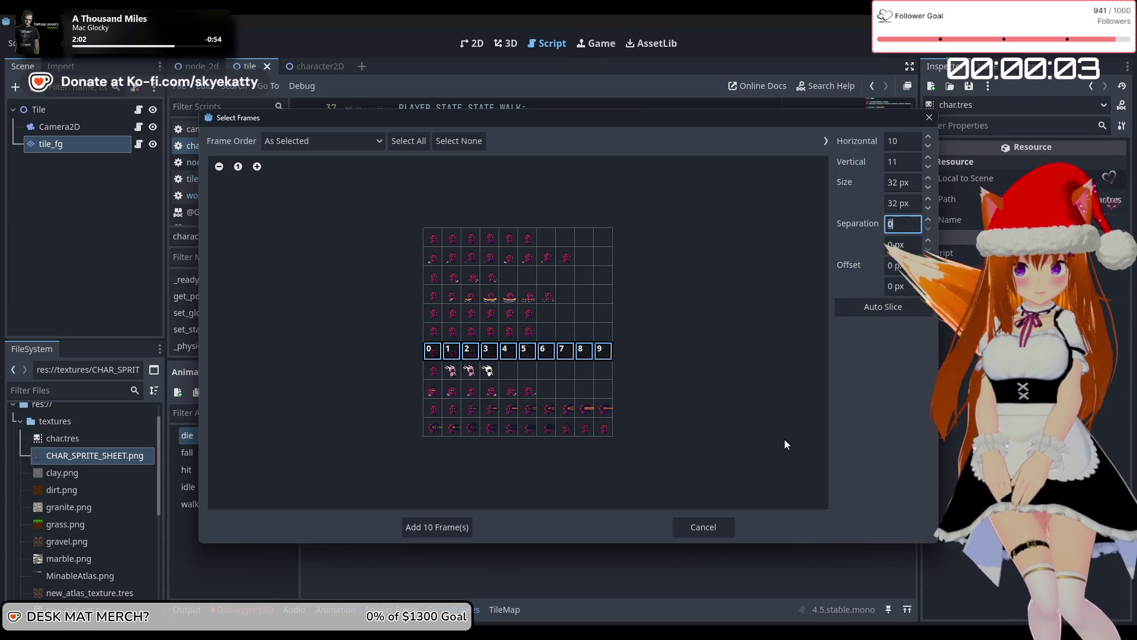
pyautogui.click(457, 527)
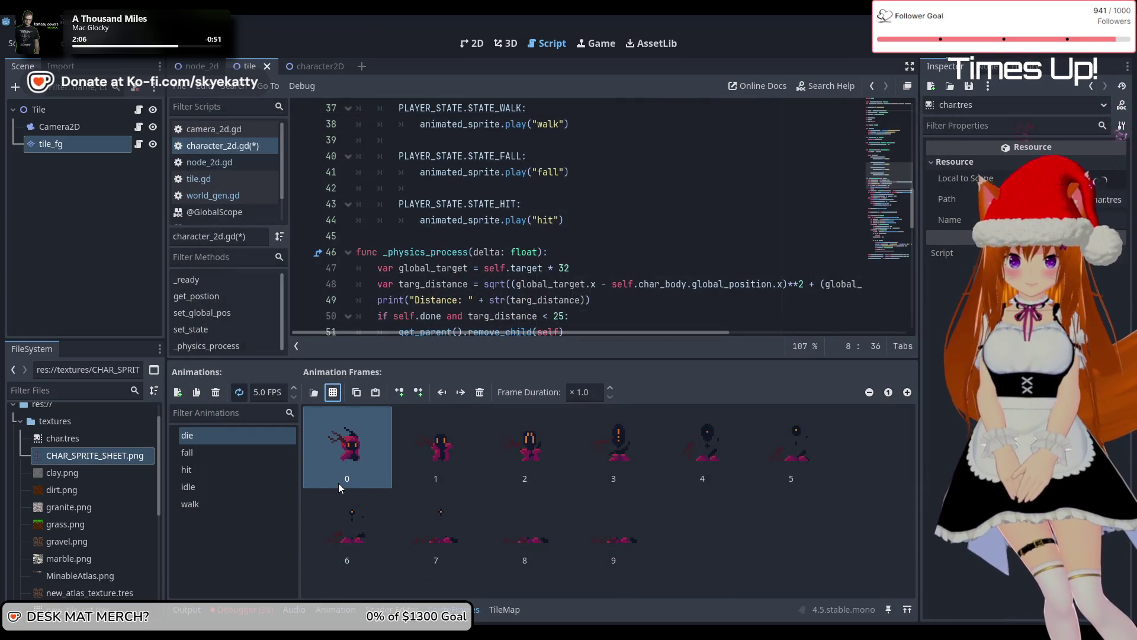
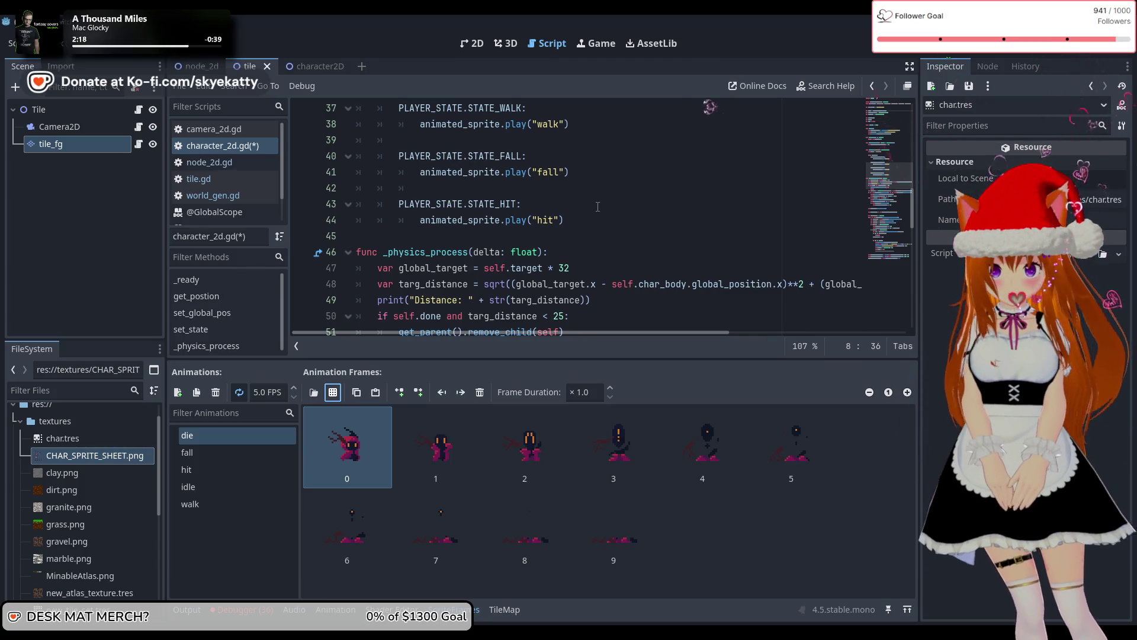
# At the top of _physics_process, add 'if self.state = PLAYER_STATE.STATE_DIE:' with an indented return
pyautogui.scroll(-3, 589, 243)
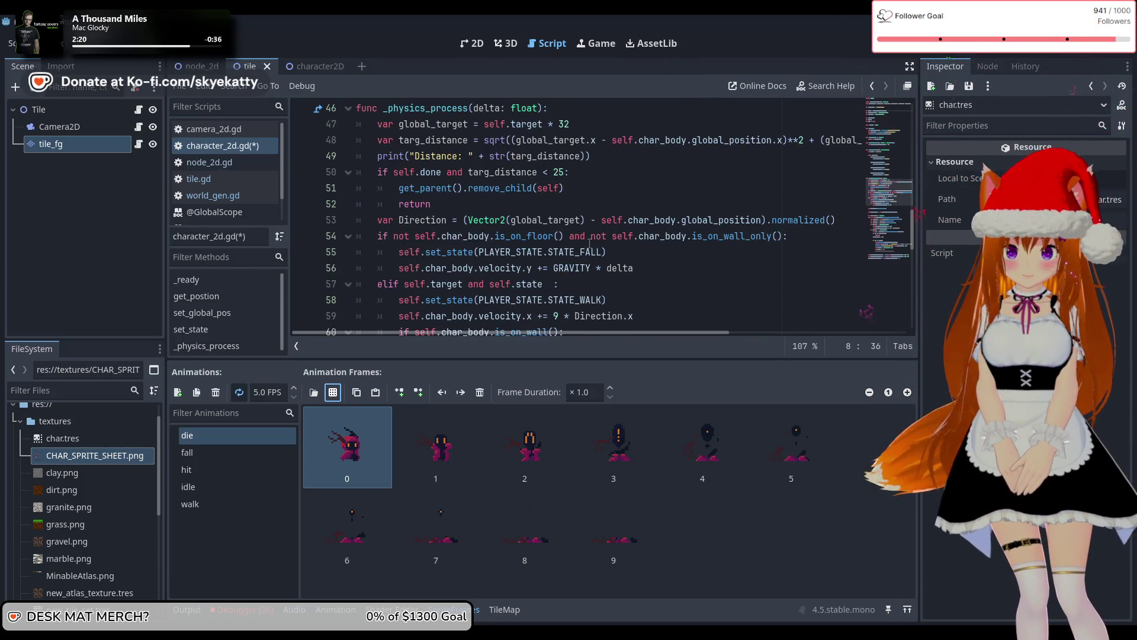
pyautogui.scroll(2, 589, 244)
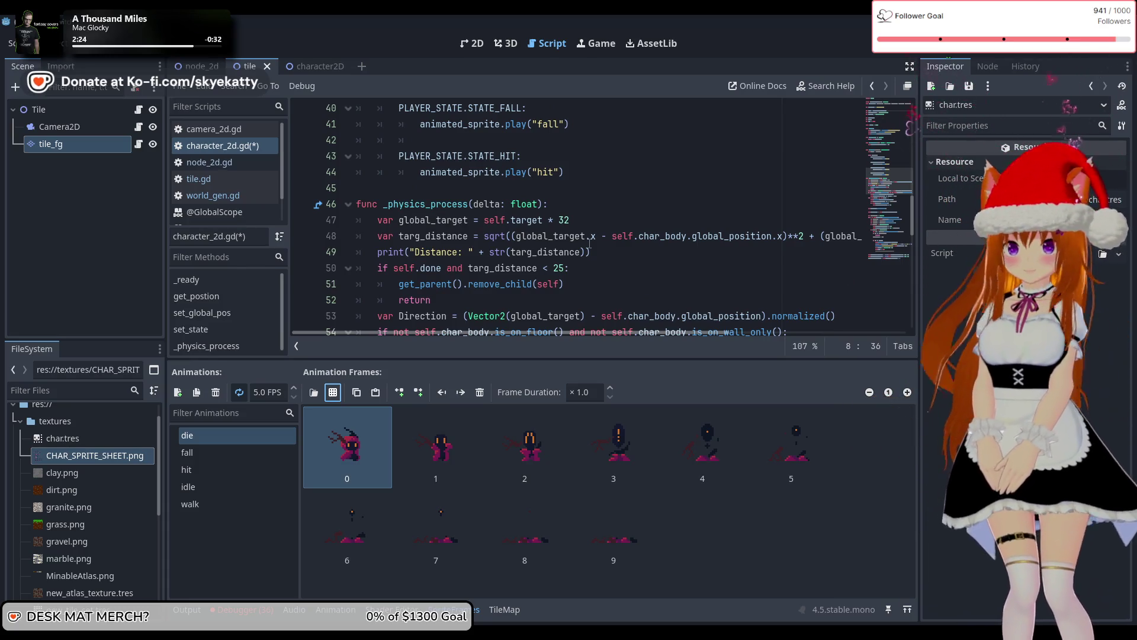
pyautogui.scroll(-2, 589, 243)
pyautogui.scroll(2, 589, 243)
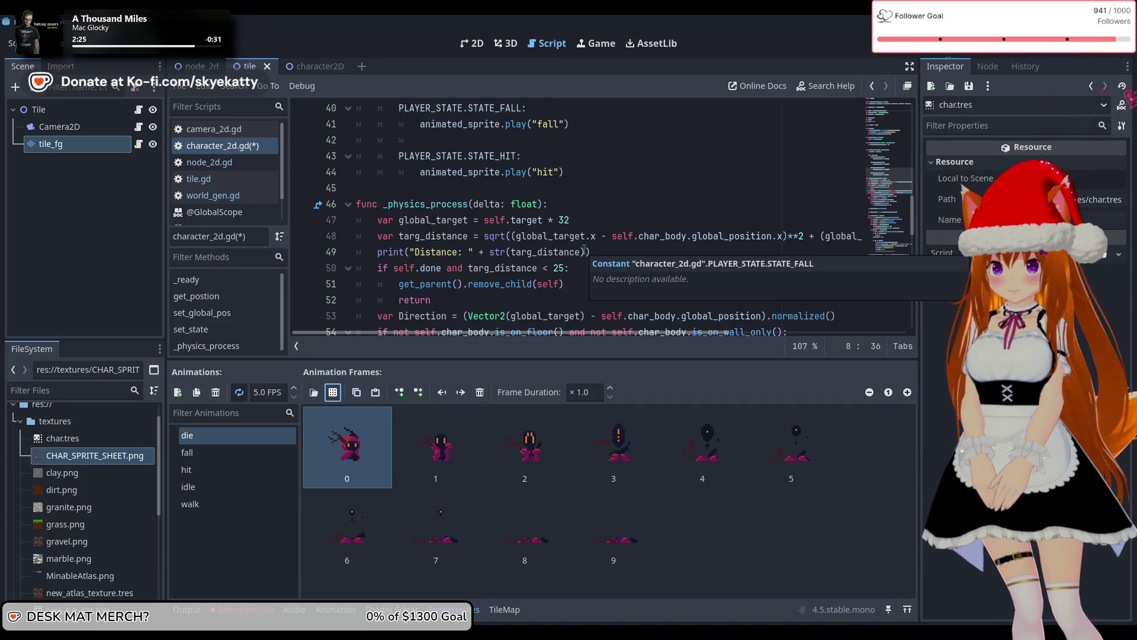
pyautogui.moveTo(515, 291)
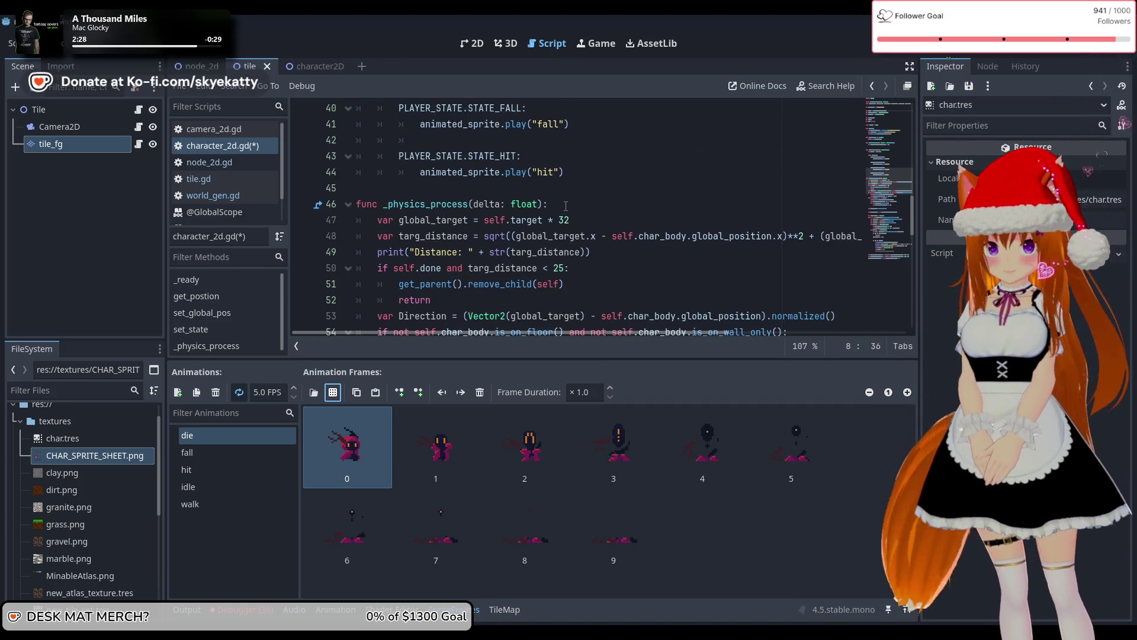
pyautogui.click(565, 205)
pyautogui.press('Return')
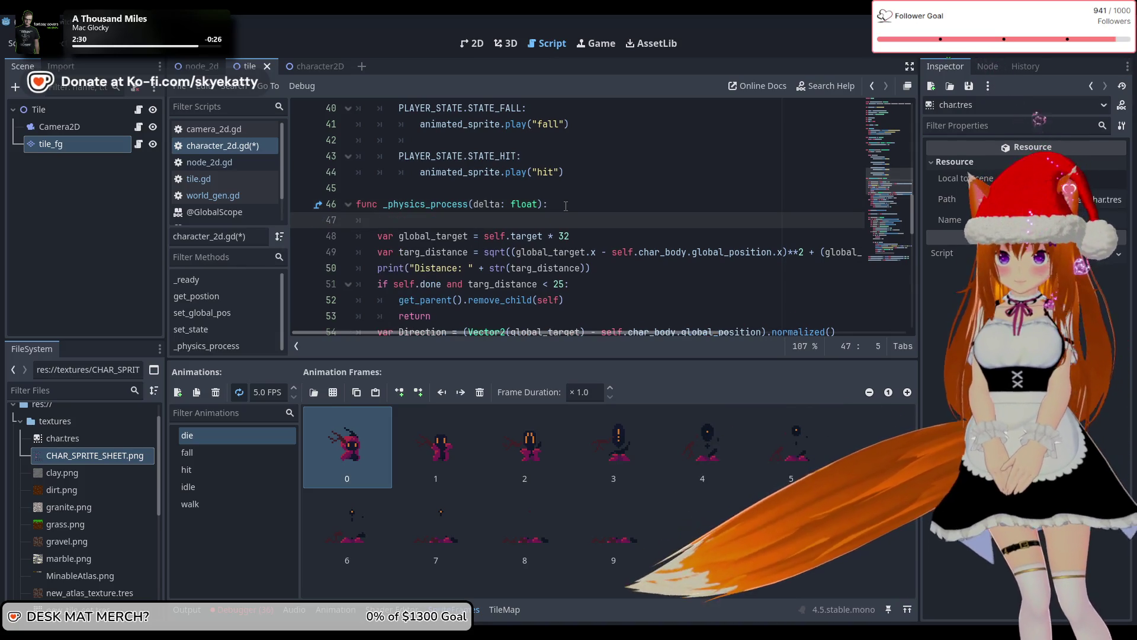
pyautogui.write('if self.')
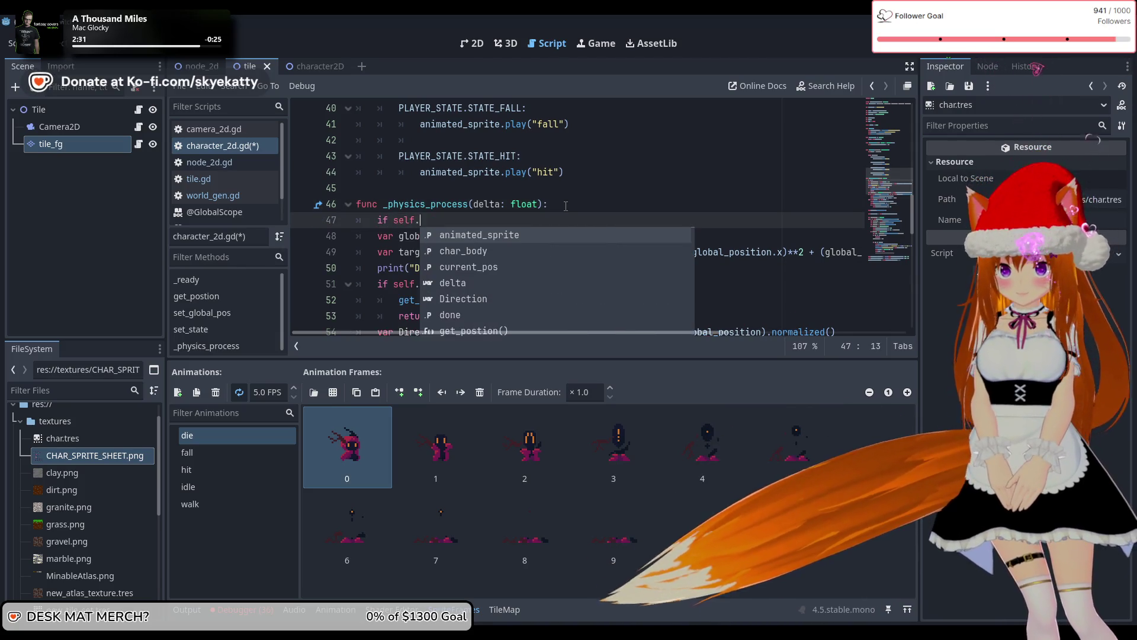
pyautogui.write('state')
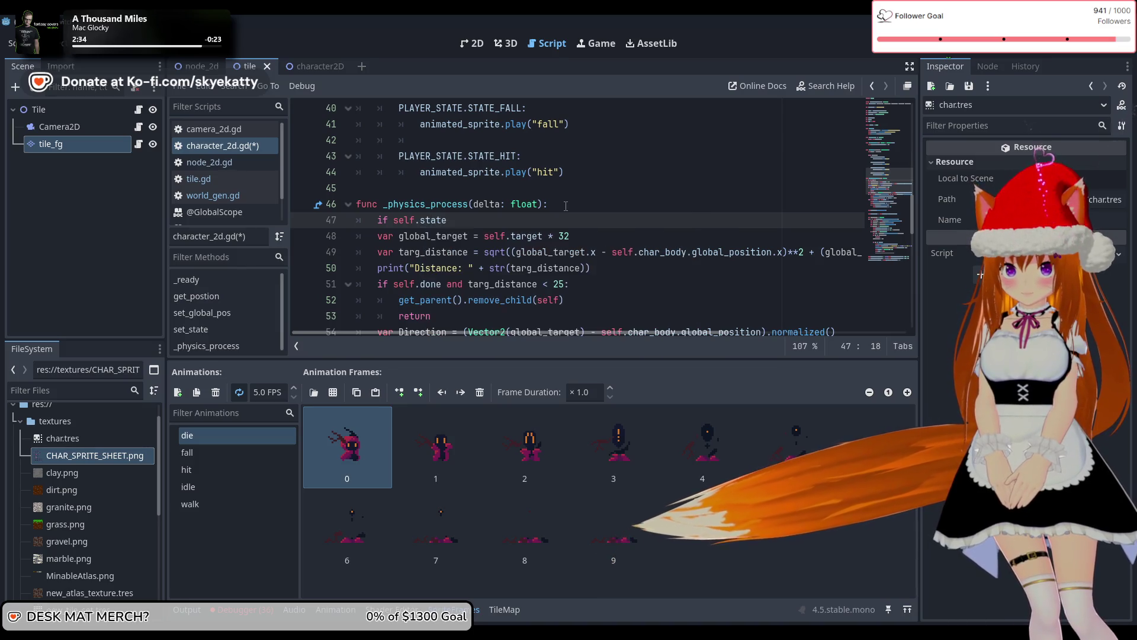
pyautogui.write(' = P')
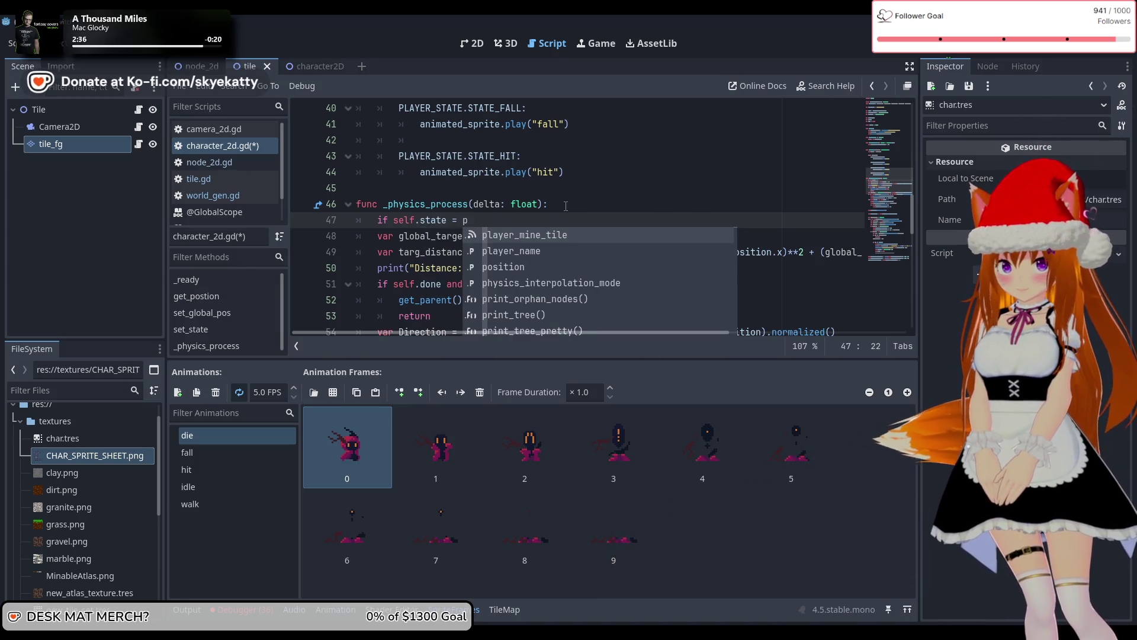
pyautogui.press('Return')
pyautogui.write('.')
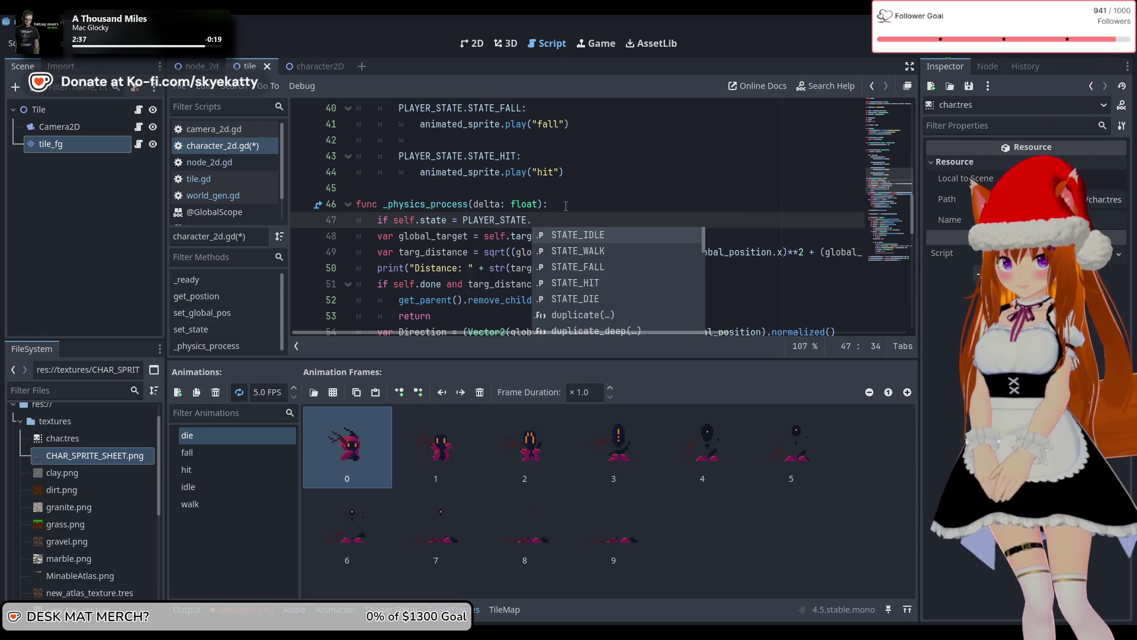
pyautogui.press('Down')
pyautogui.press('Down')
pyautogui.press('Down')
pyautogui.press('Return')
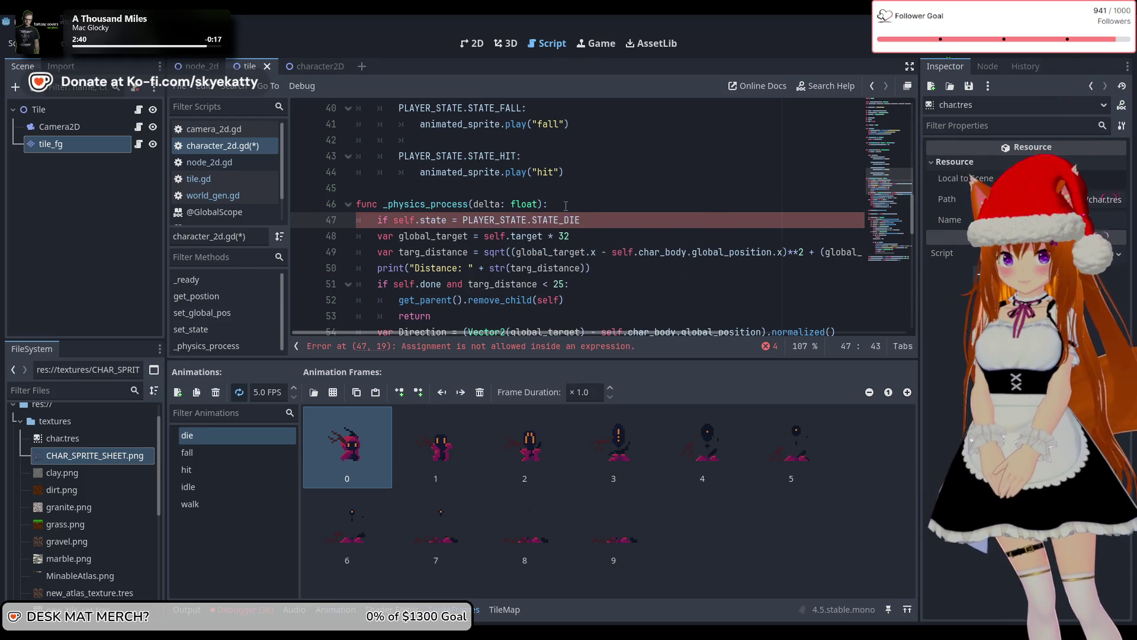
pyautogui.write(':')
pyautogui.press('Return')
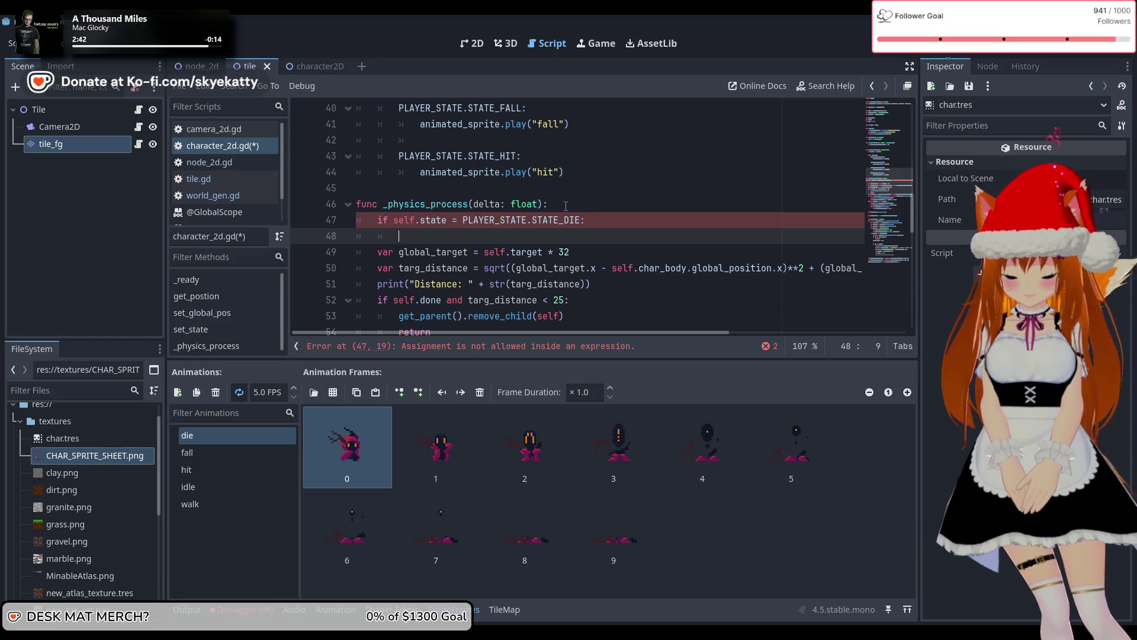
pyautogui.write('return')
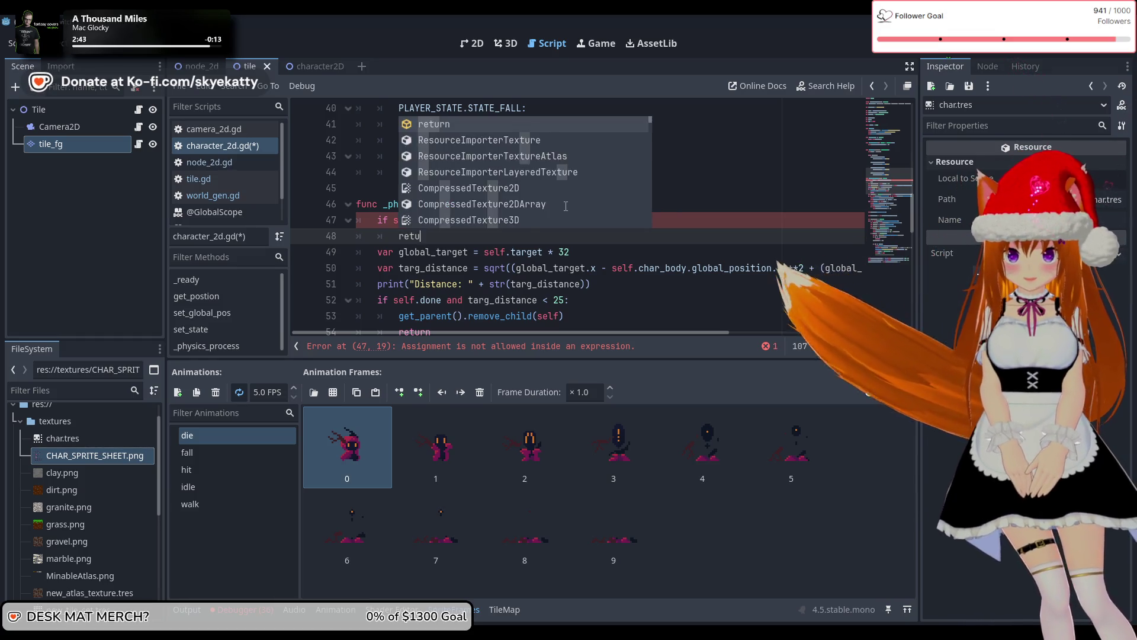
# Correct the condition's '=' to '==' so it compares the state to STATE_DIE
pyautogui.click(586, 220)
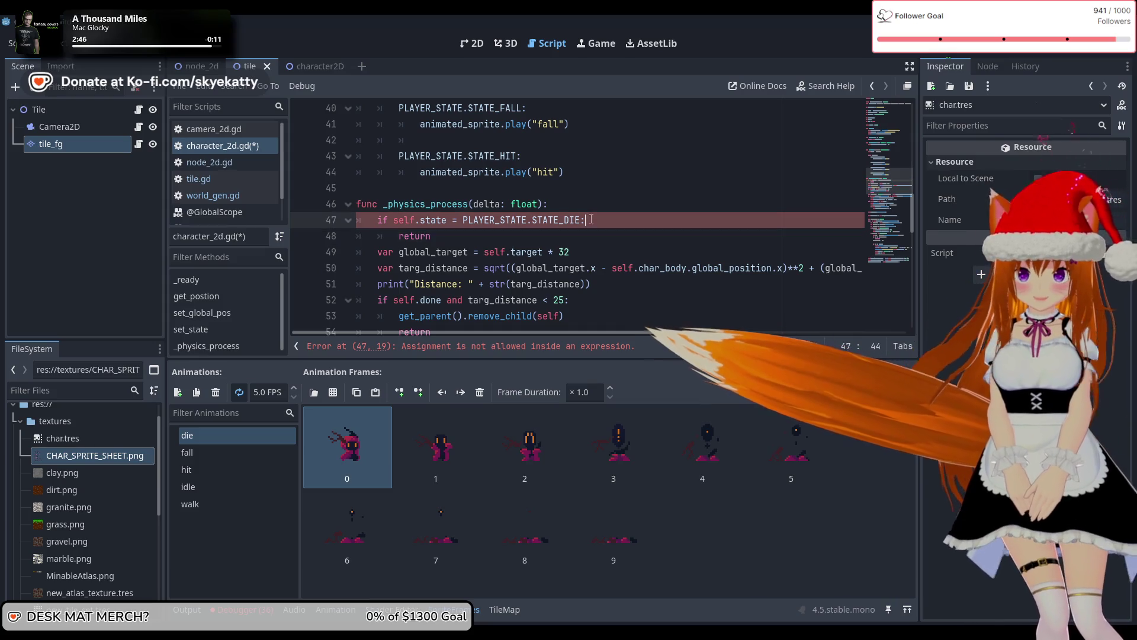
pyautogui.click(460, 223)
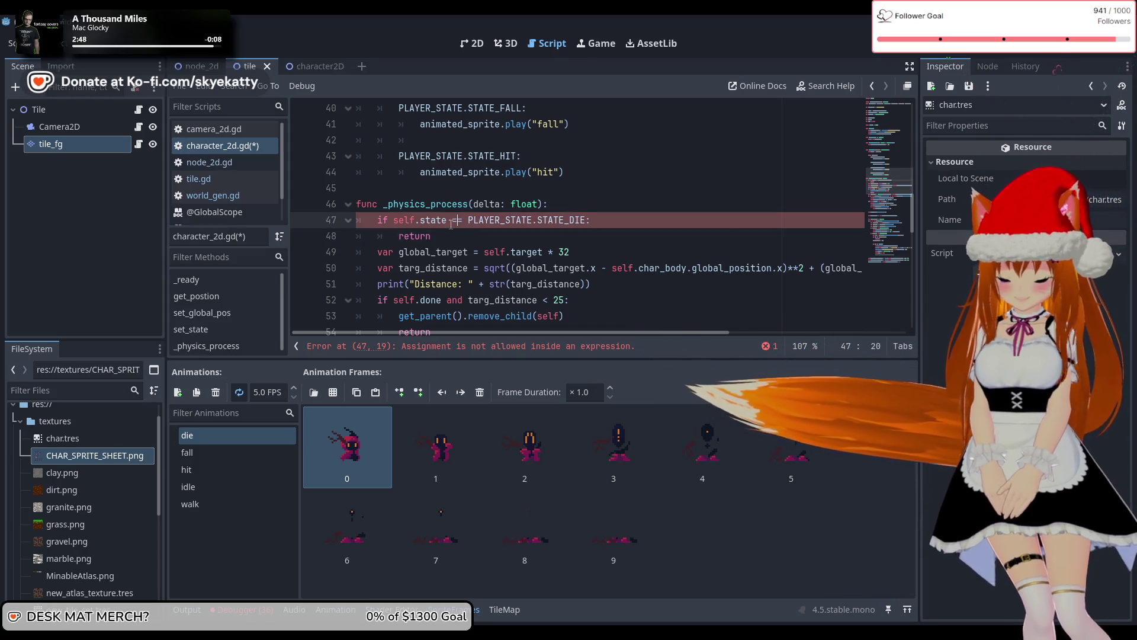
pyautogui.write('=')
pyautogui.press('Escape')
pyautogui.click(500, 251)
pyautogui.scroll(-2, 506, 270)
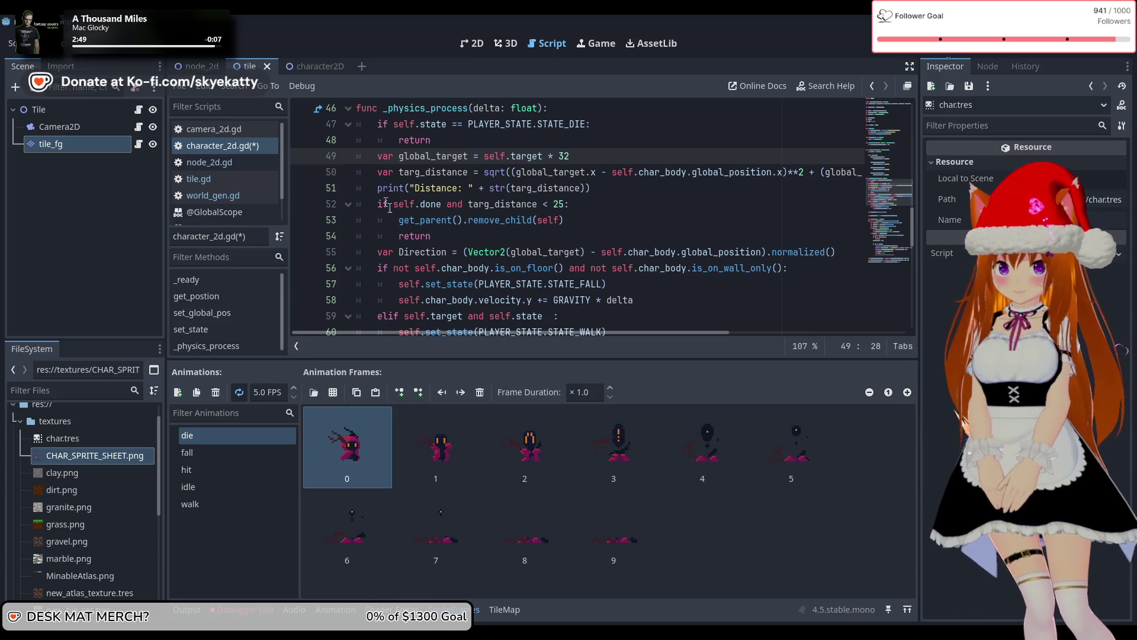
pyautogui.scroll(1, 389, 207)
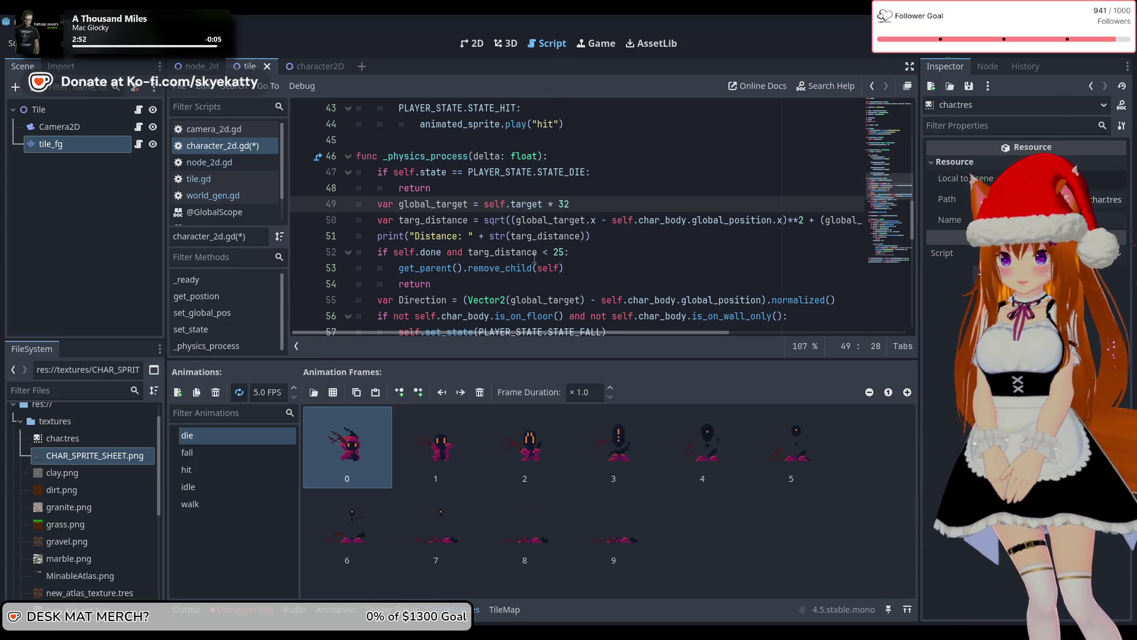
pyautogui.moveTo(583, 227)
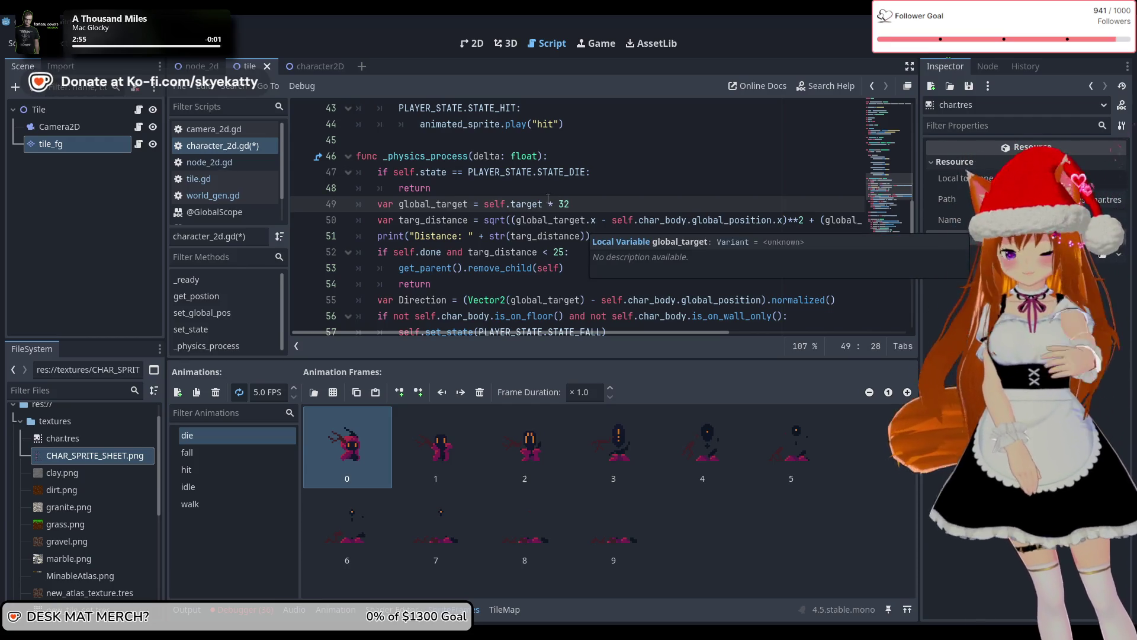
pyautogui.scroll(3, 541, 229)
pyautogui.scroll(-2, 541, 229)
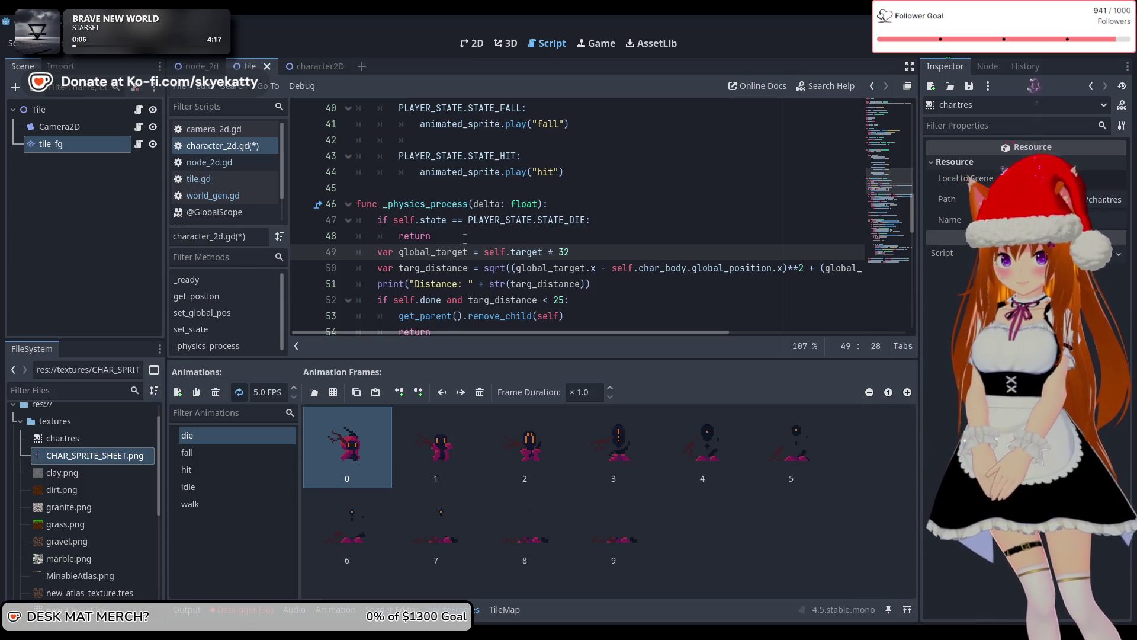
# Tidy the hit case: add the missing closing parenthesis, drop extra lines, and re-indent line 45
pyautogui.scroll(5, 578, 240)
pyautogui.scroll(-2, 577, 240)
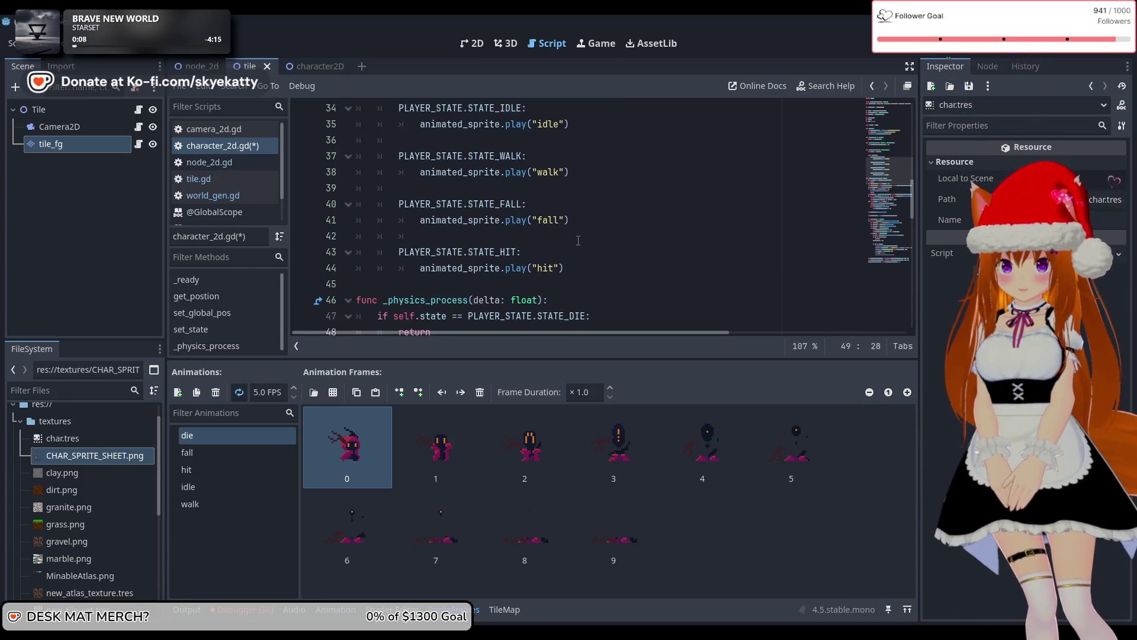
pyautogui.scroll(4, 578, 241)
pyautogui.scroll(-3, 556, 272)
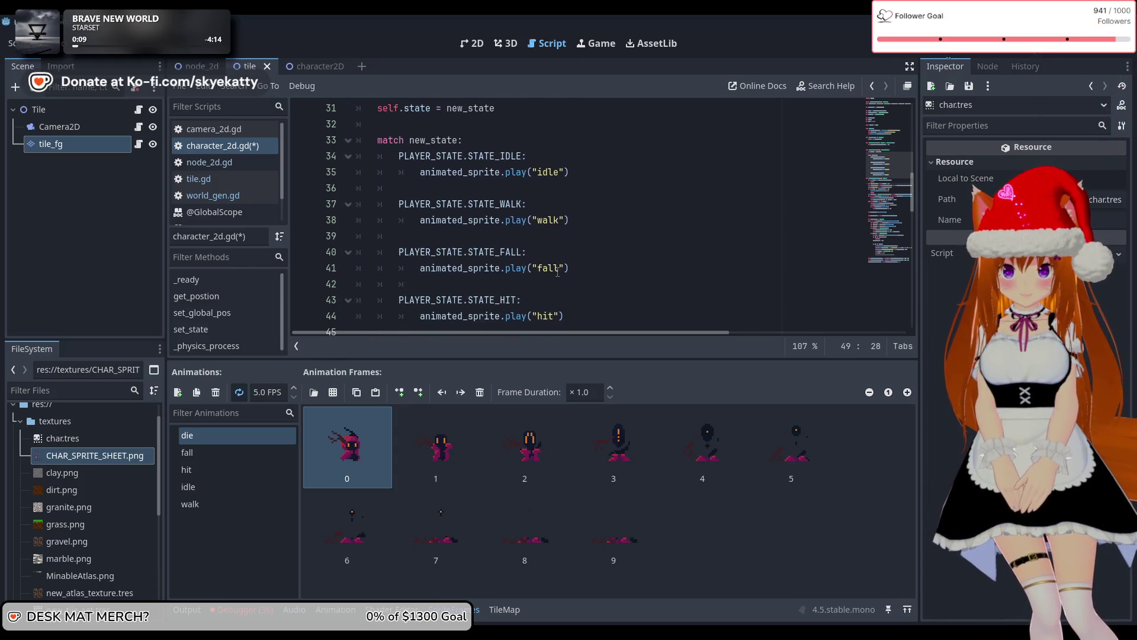
pyautogui.scroll(-2, 556, 267)
pyautogui.click(594, 224)
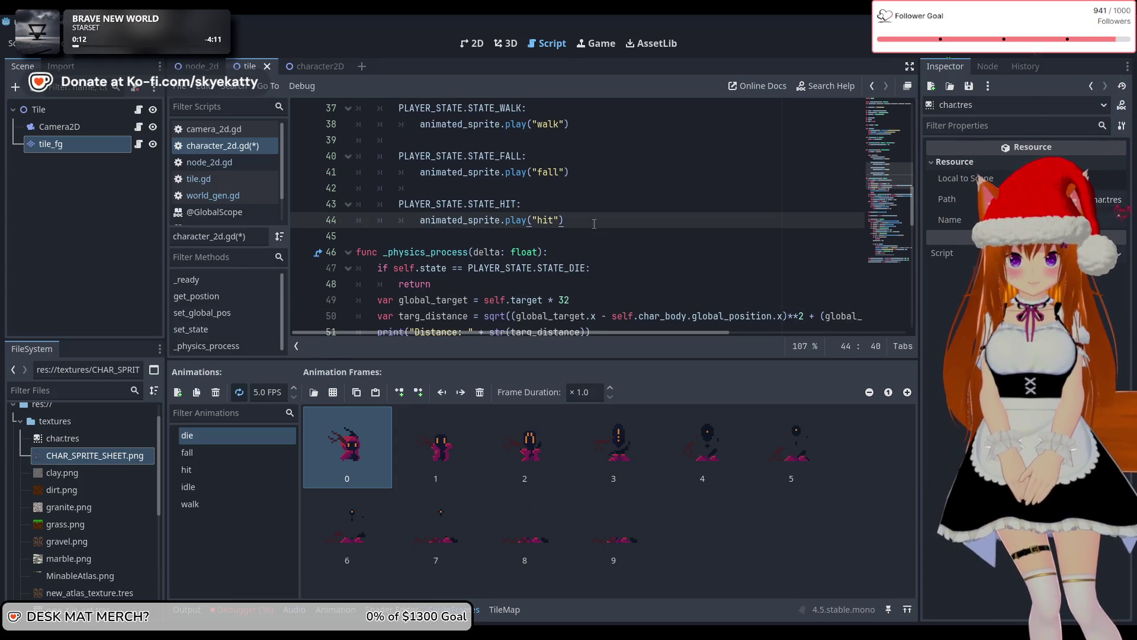
pyautogui.press('Return')
pyautogui.press('Return')
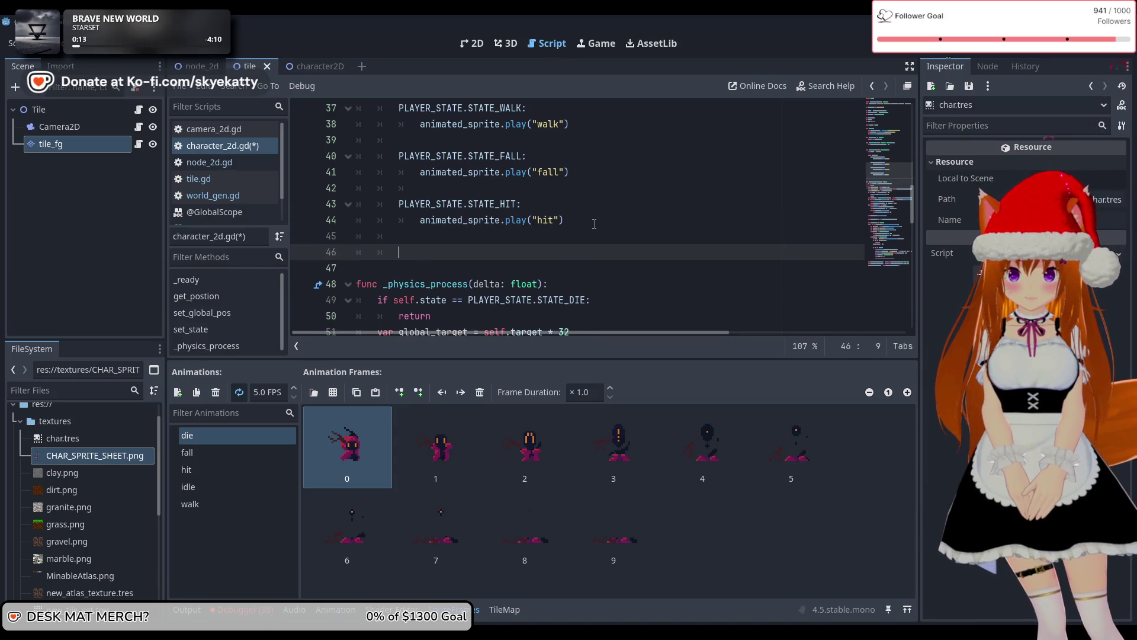
pyautogui.write('P')
pyautogui.press('BackSpace')
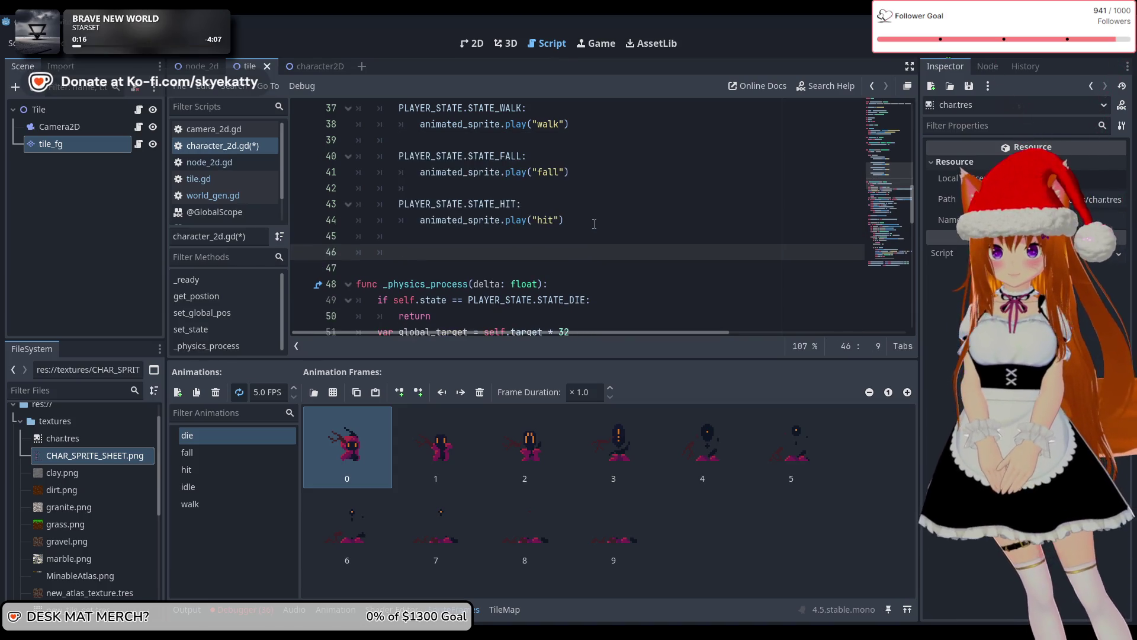
pyautogui.press('BackSpace')
pyautogui.press('BackSpace')
pyautogui.press('BackSpace')
pyautogui.press('BackSpace')
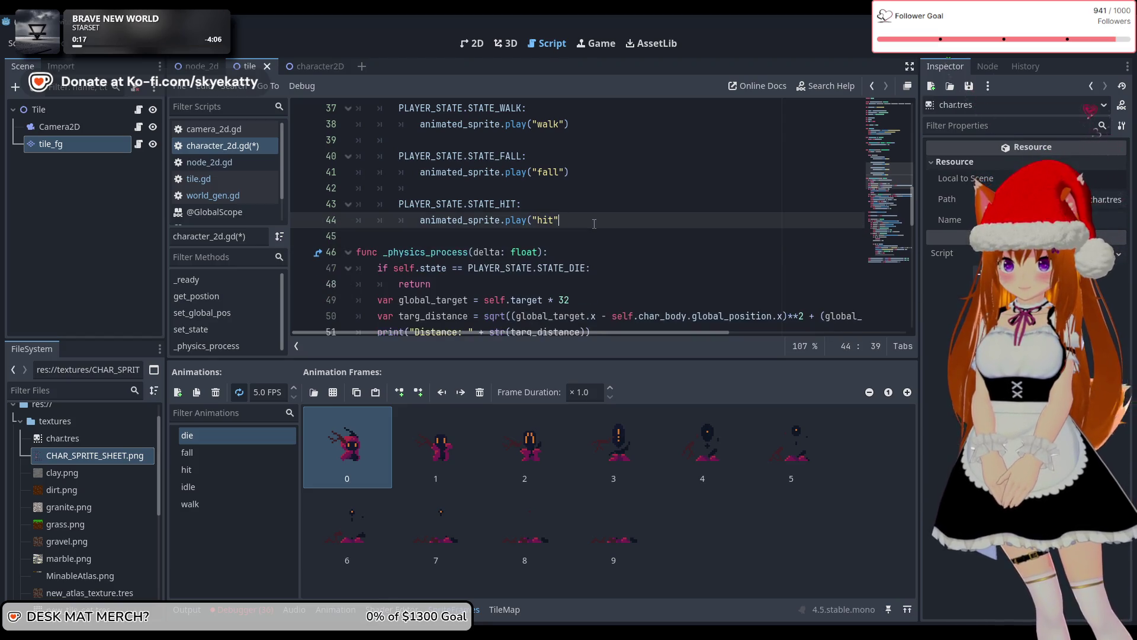
pyautogui.write(')')
pyautogui.press('Return')
pyautogui.press('Return')
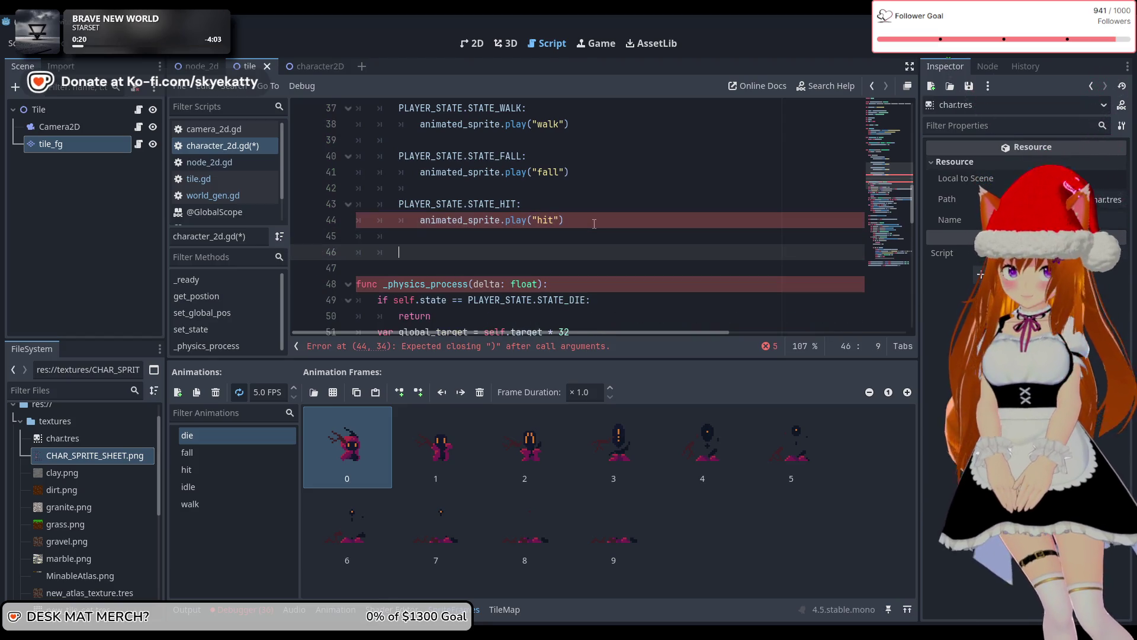
pyautogui.press('BackSpace')
pyautogui.press('BackSpace')
pyautogui.press('Tab')
pyautogui.press('Tab')
pyautogui.press('Tab')
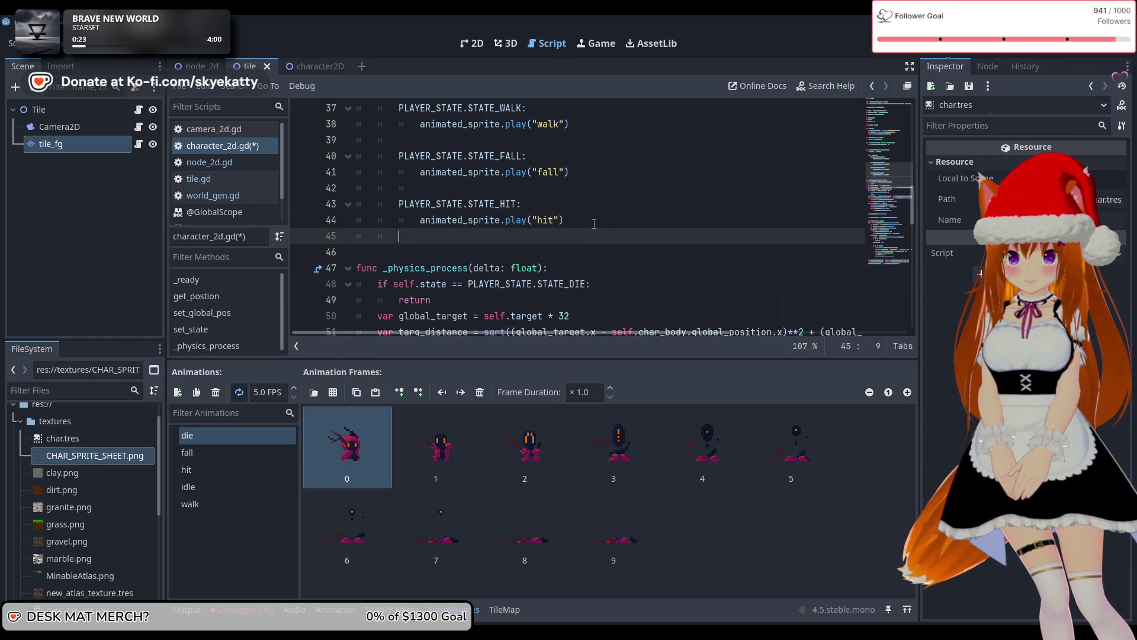
pyautogui.press('Tab')
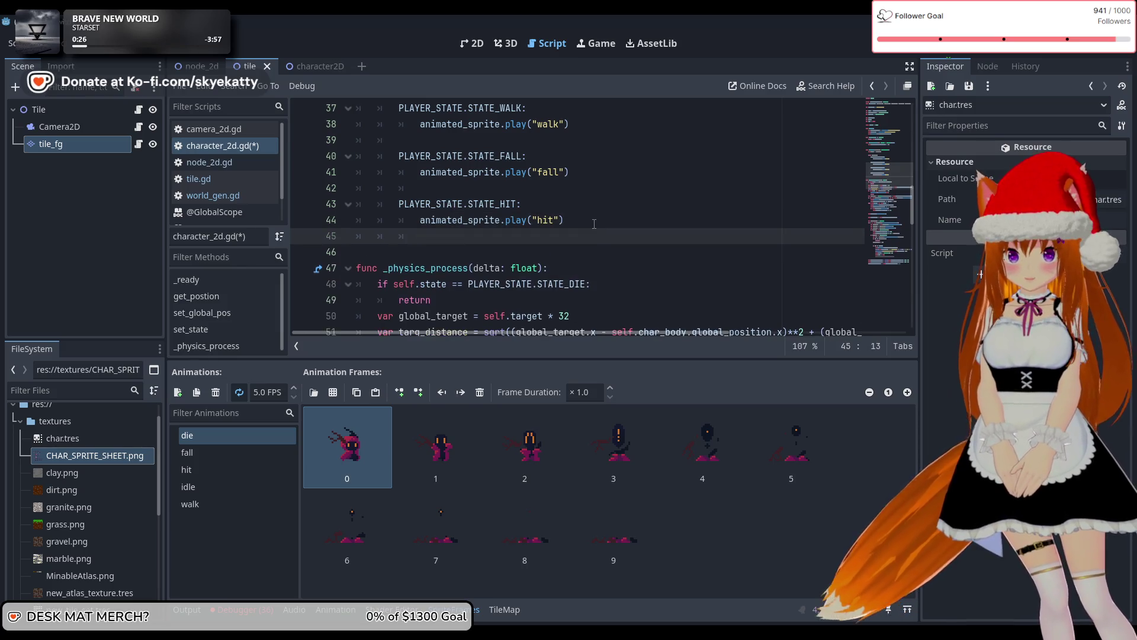
# Add a PLAYER_STATE.STATE_DIE: match case whose body calls animated_sprite.play("die")
pyautogui.press('Return')
pyautogui.press('BackSpace')
pyautogui.write('P')
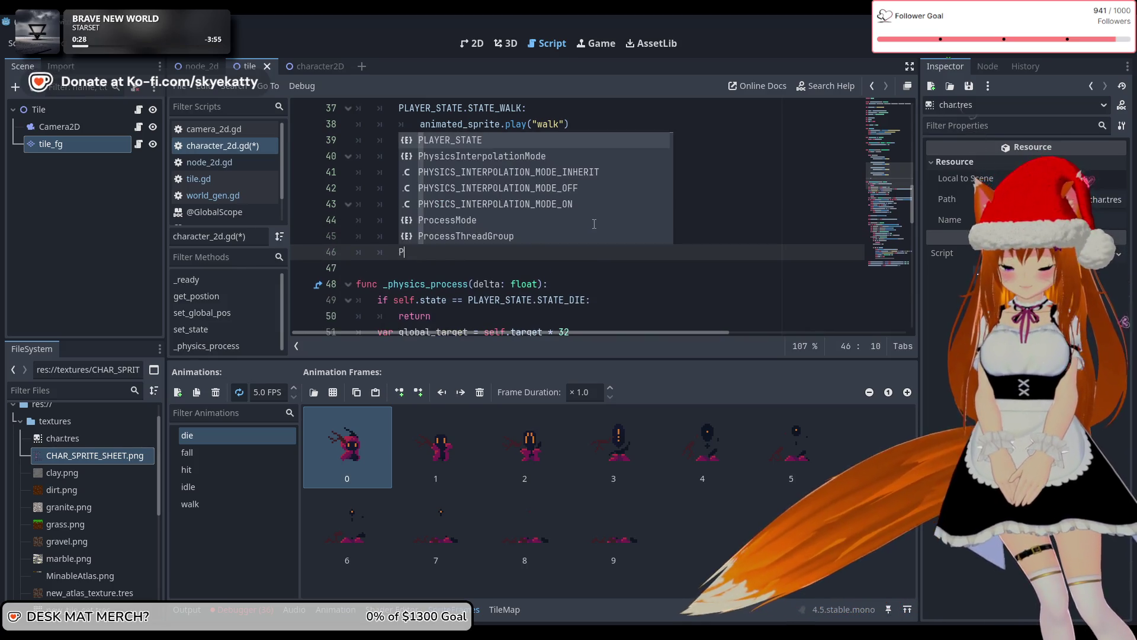
pyautogui.press('Return')
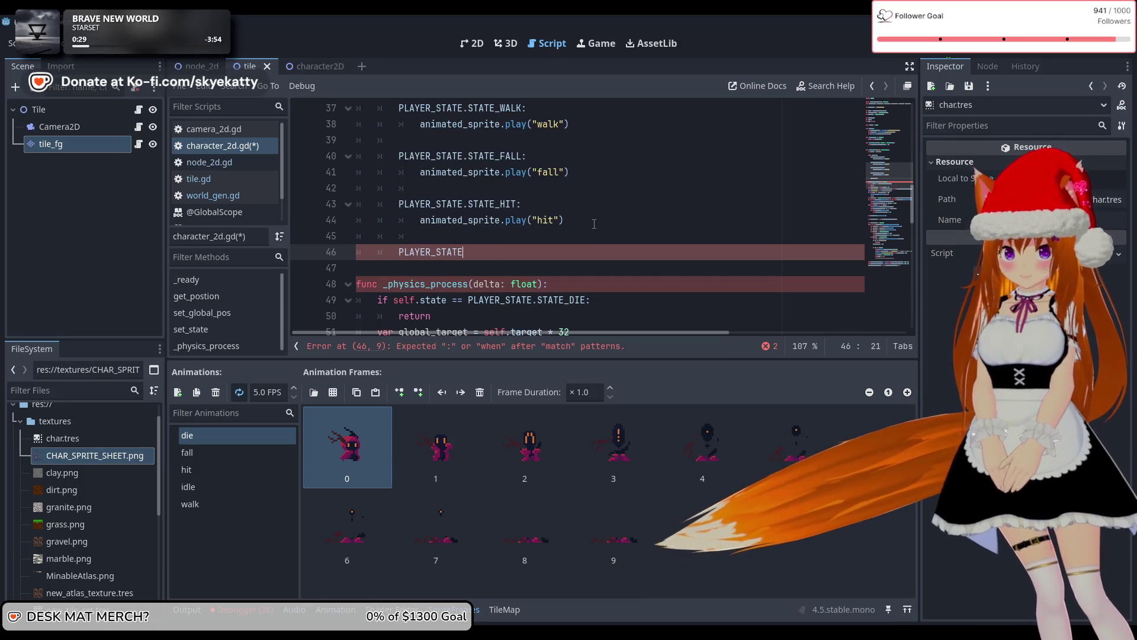
pyautogui.write('.P')
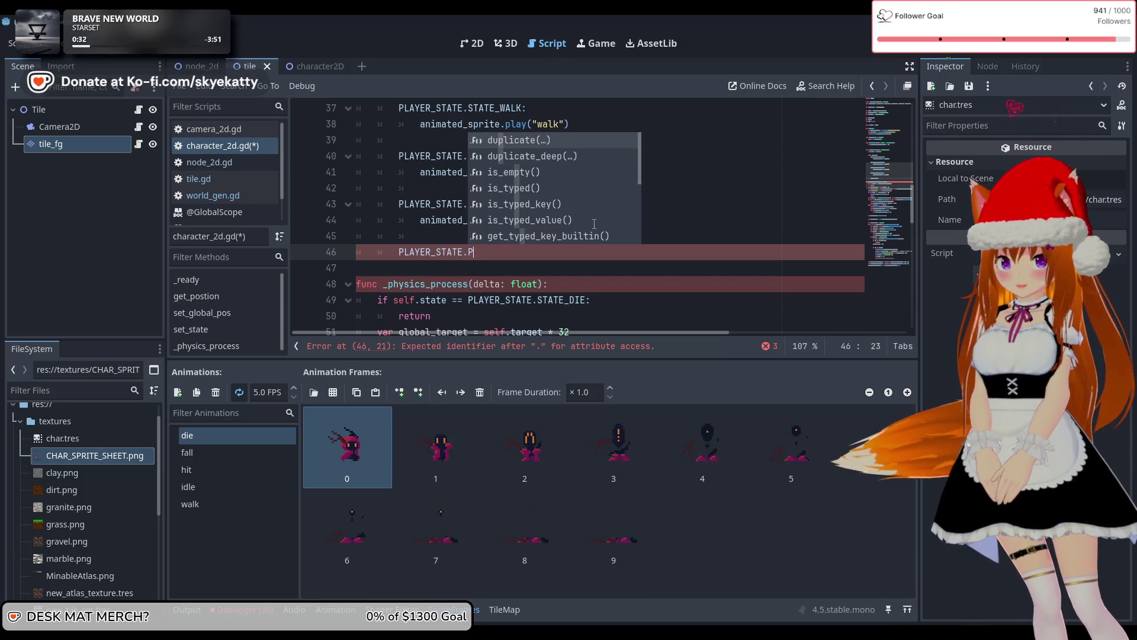
pyautogui.write('LA')
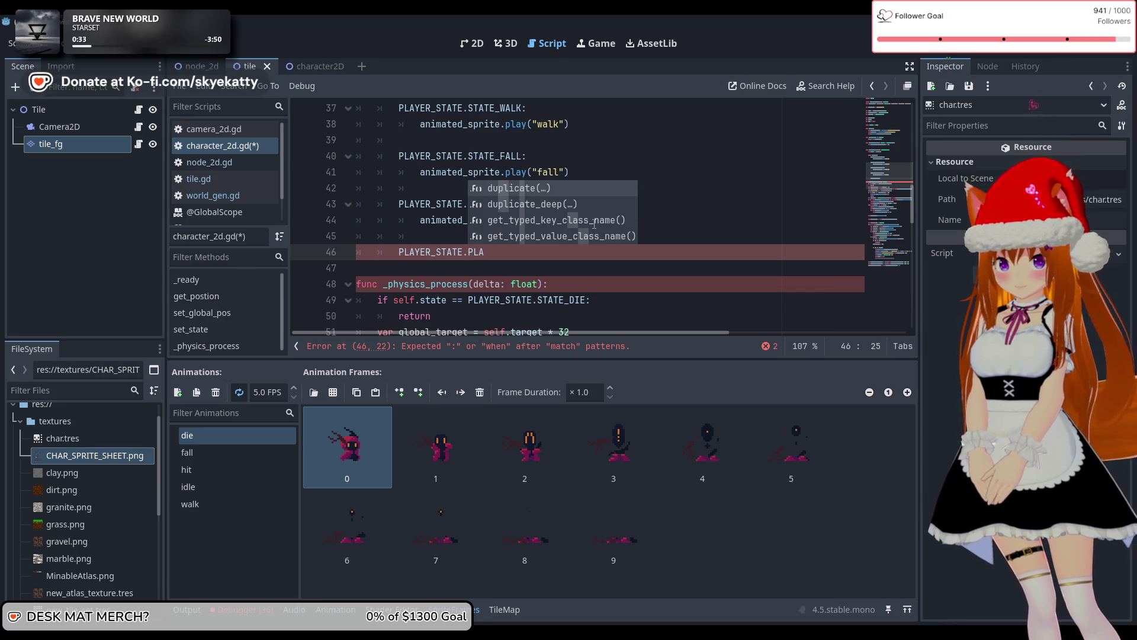
pyautogui.write('YER_')
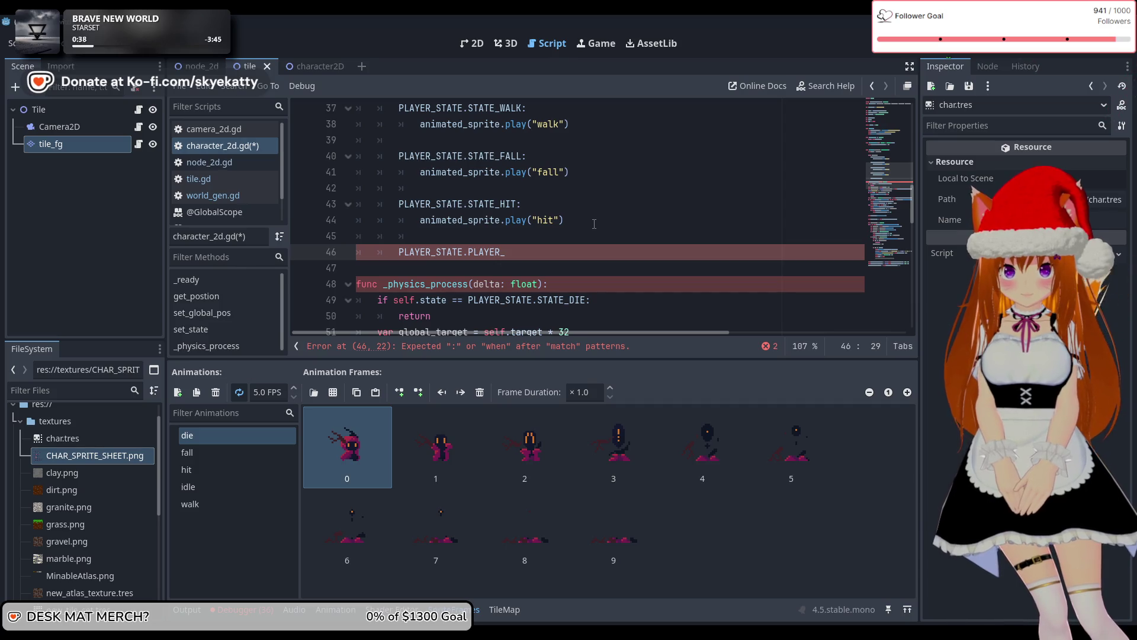
pyautogui.press('BackSpace')
pyautogui.press('BackSpace')
pyautogui.write('STA')
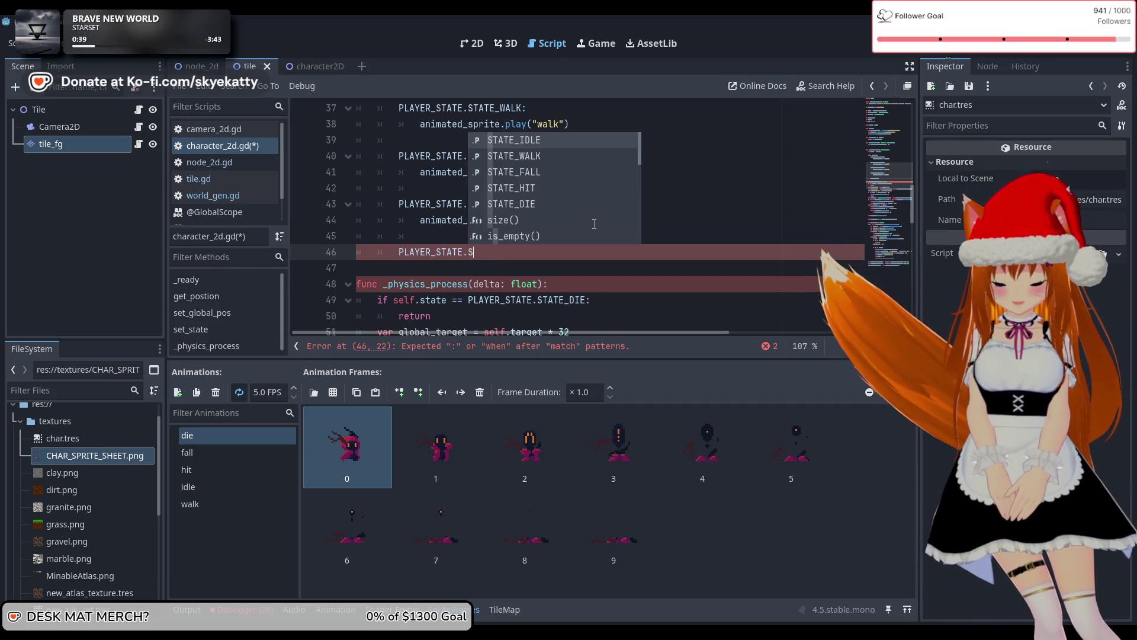
pyautogui.press('Down')
pyautogui.press('Down')
pyautogui.press('Down')
pyautogui.press('Return')
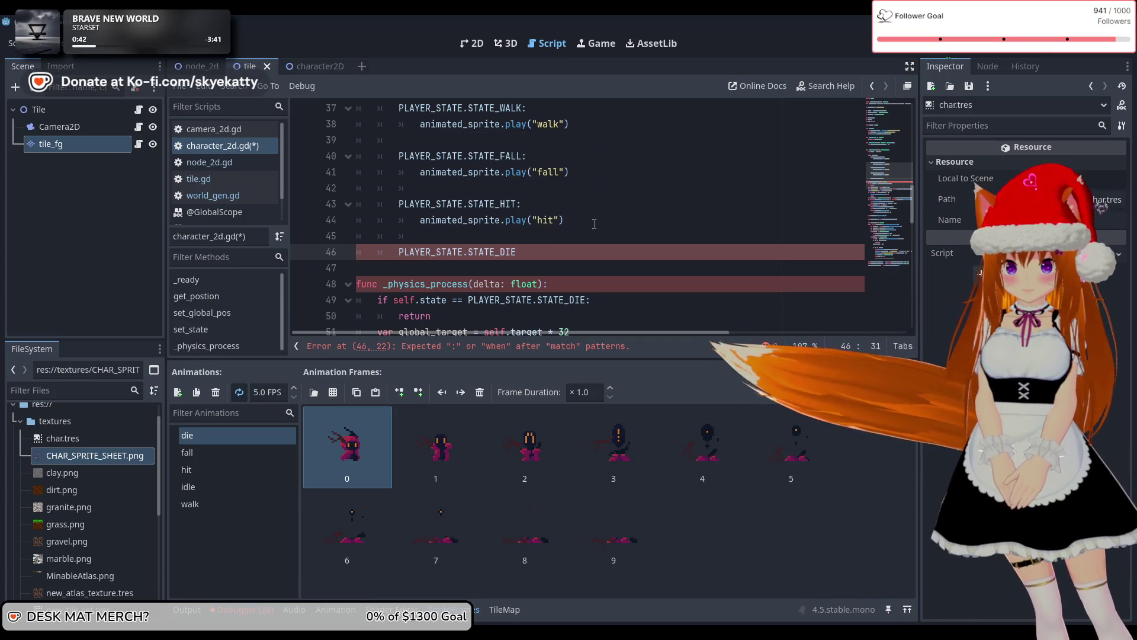
pyautogui.write(':')
pyautogui.press('Return')
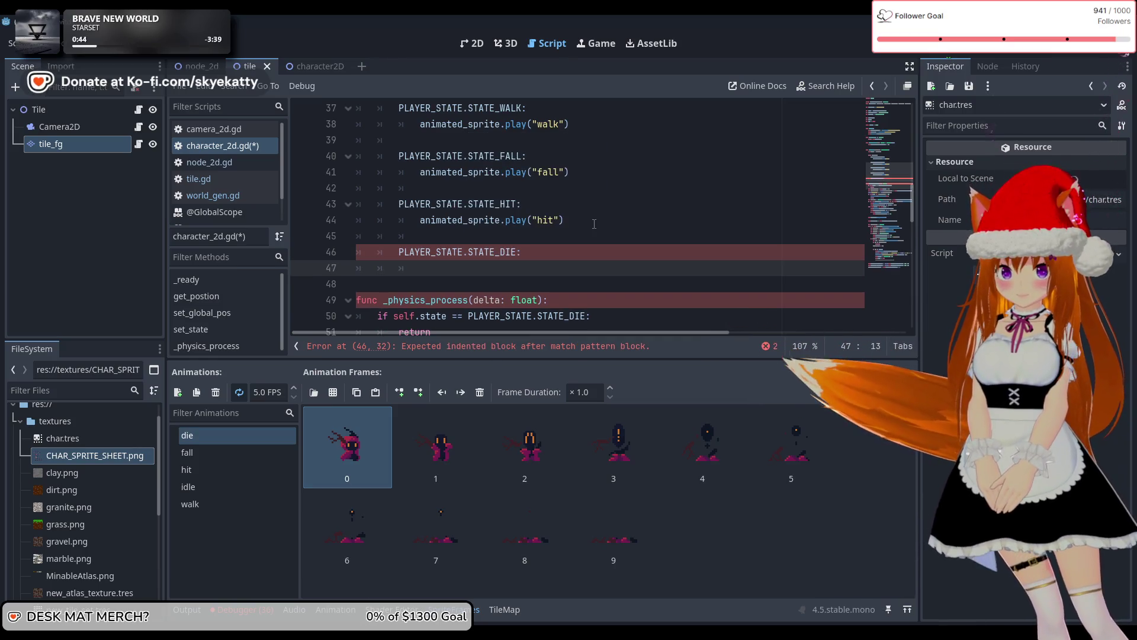
pyautogui.write('animated')
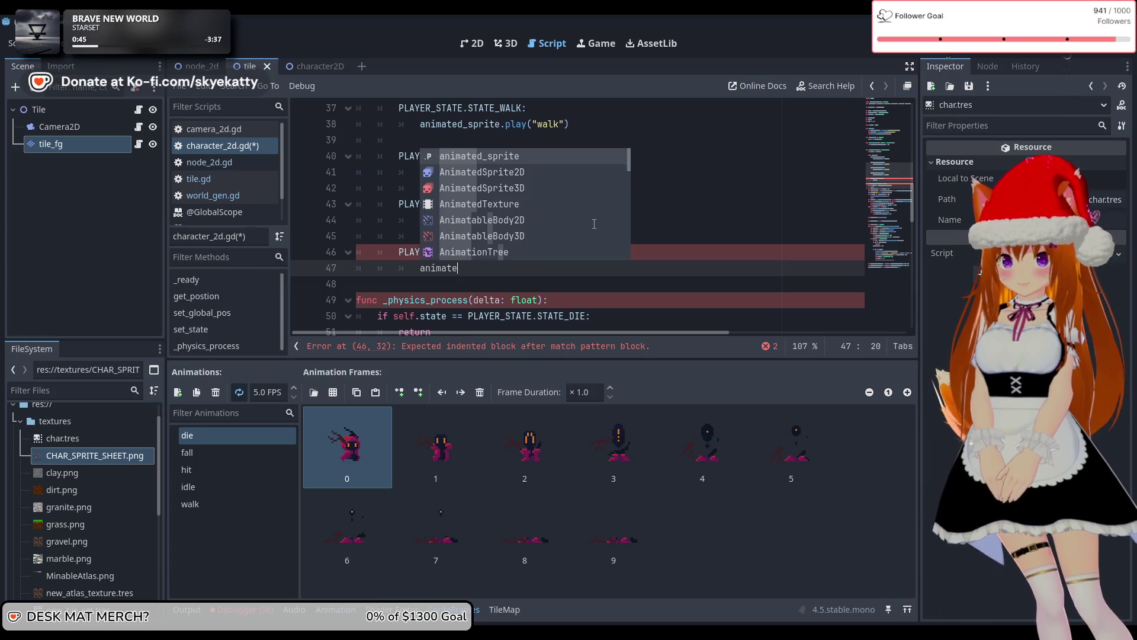
pyautogui.press('Return')
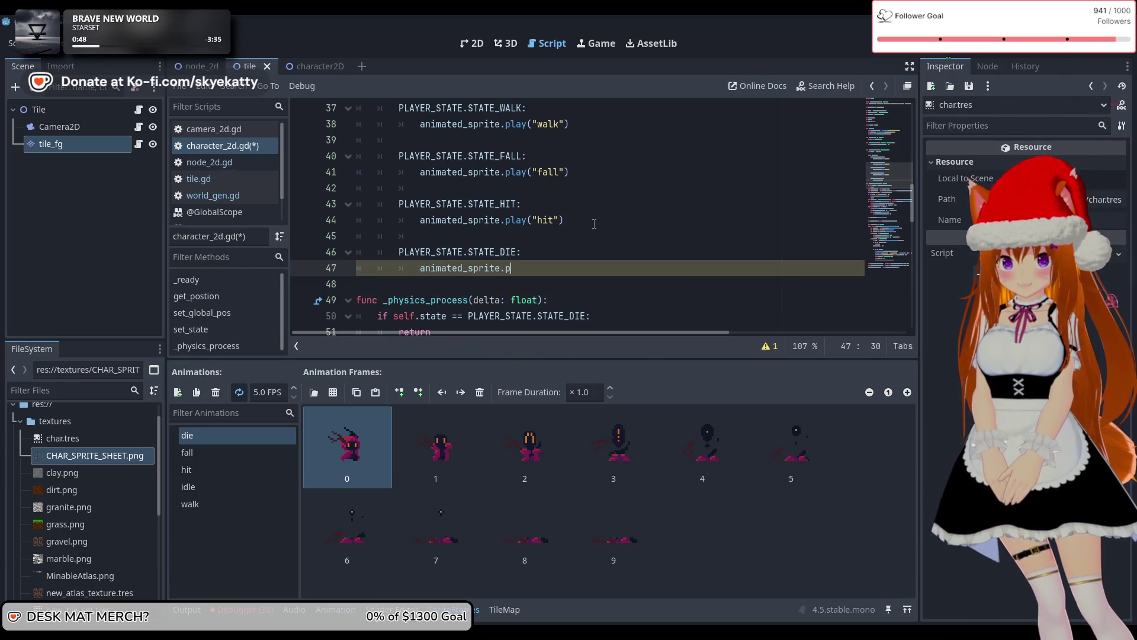
pyautogui.write('()')
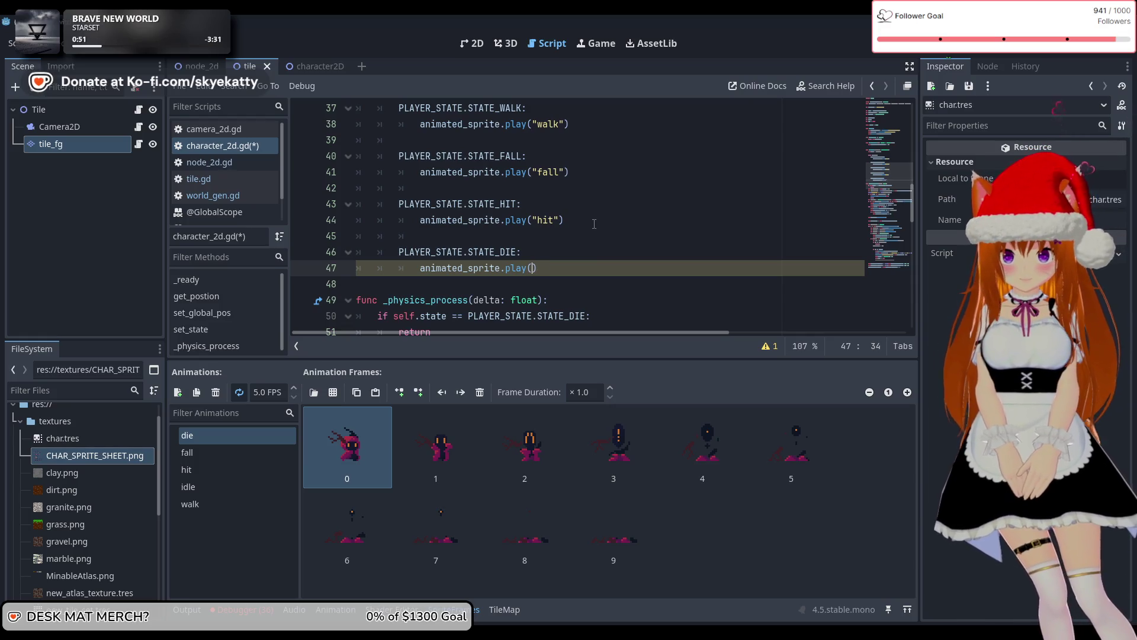
pyautogui.write('"')
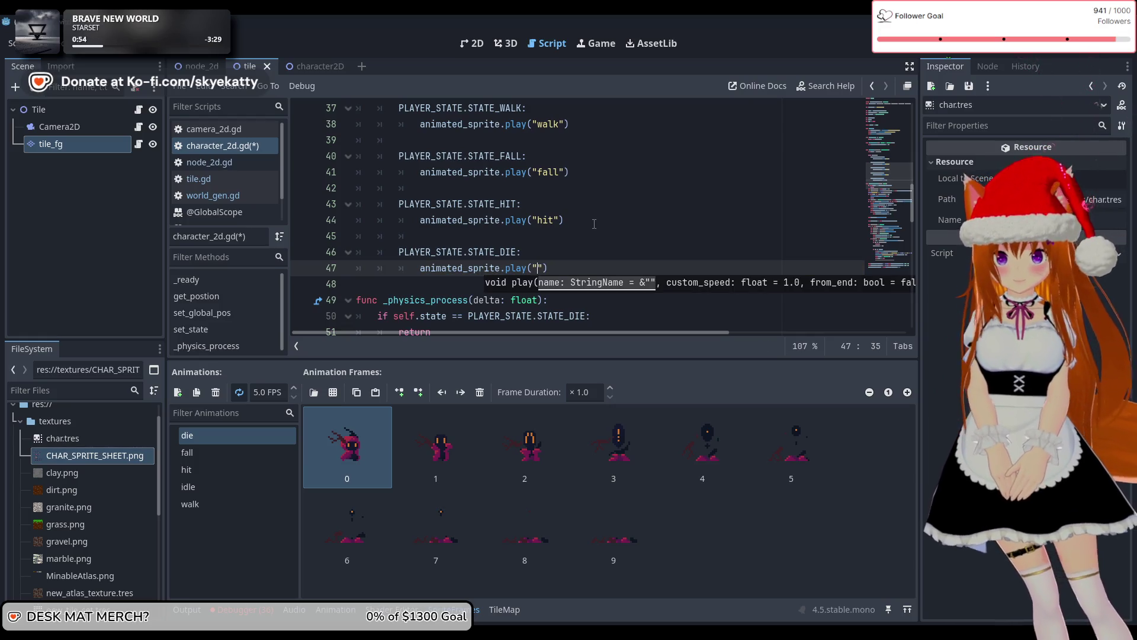
pyautogui.write('ie')
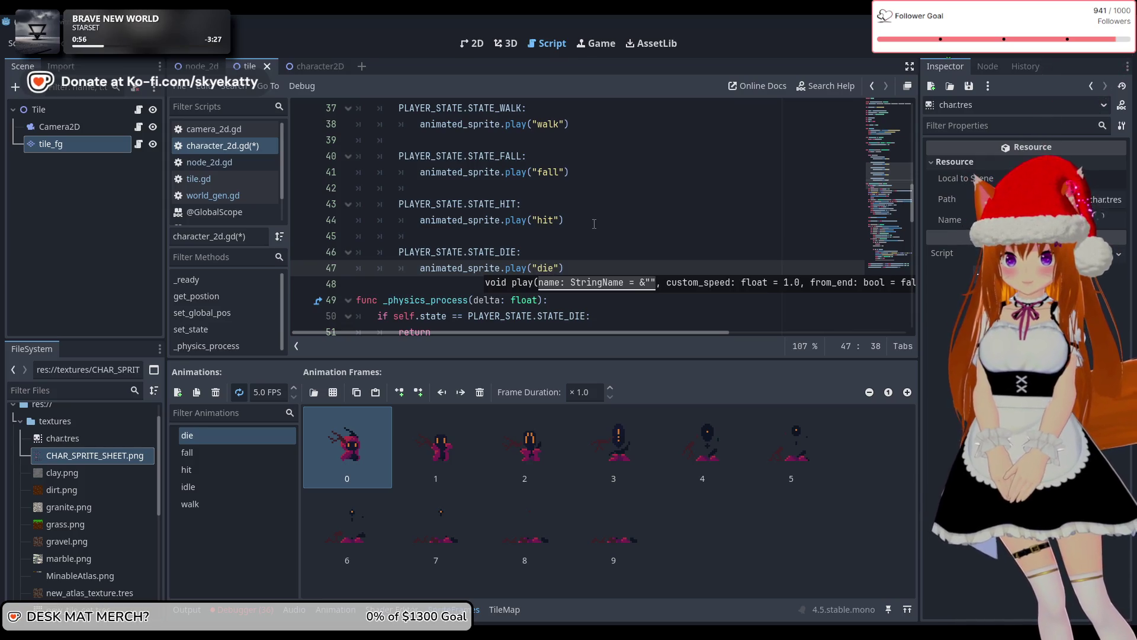
pyautogui.press('Up')
pyautogui.press('Down')
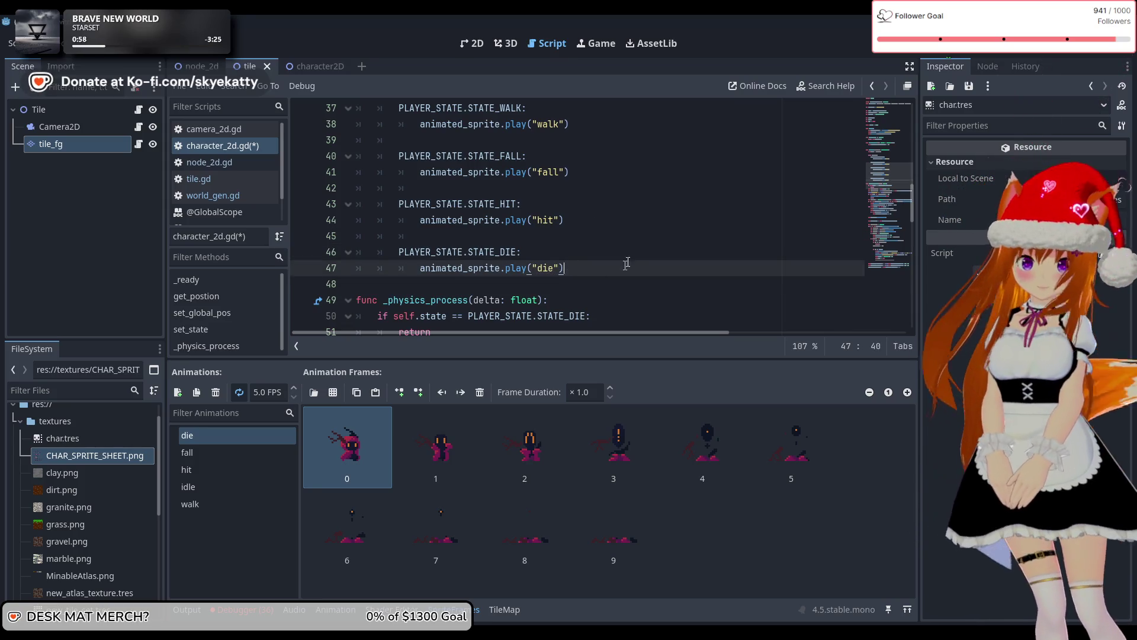
# Insert a line above the die animation call and type self.process, browsing suggestions toward set_physics_process
pyautogui.press('Up')
pyautogui.press('Return')
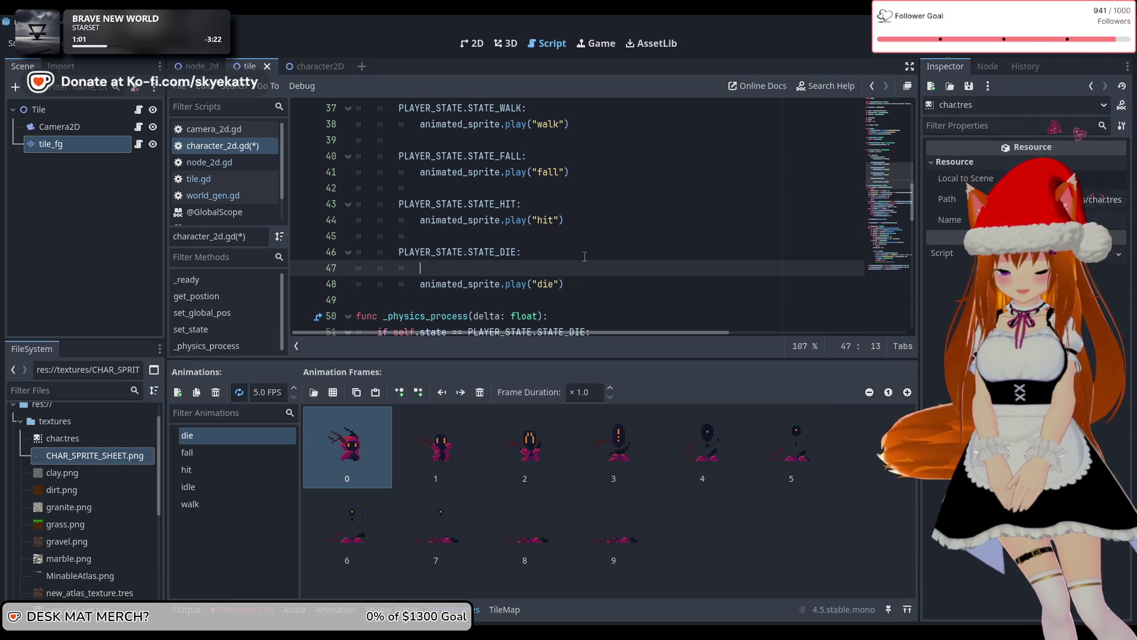
pyautogui.write('self.p')
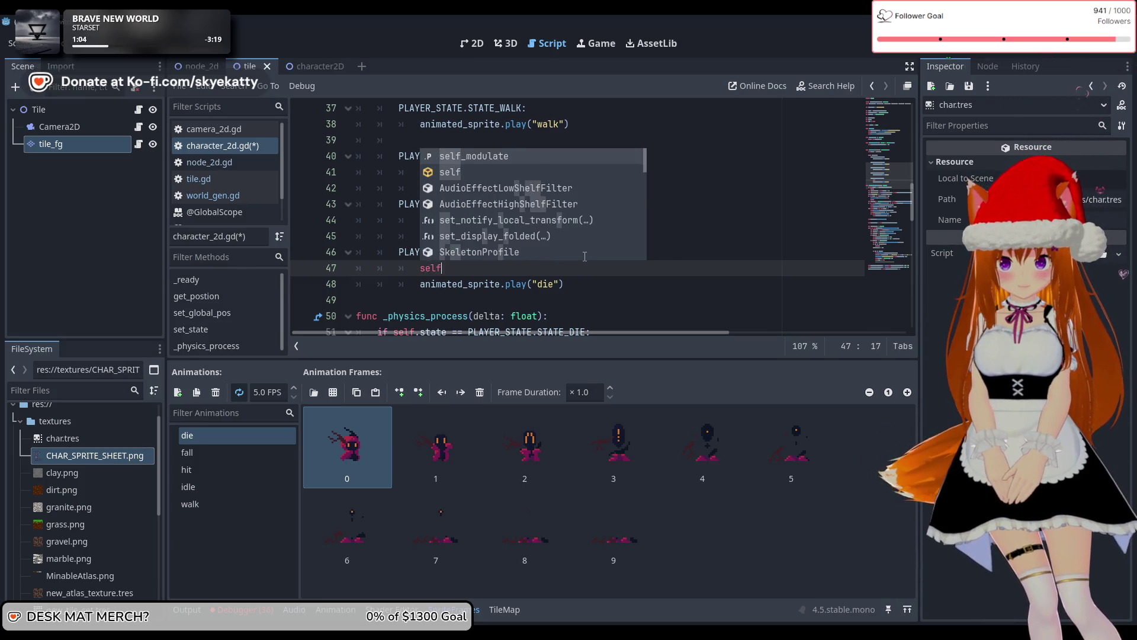
pyautogui.write('ro')
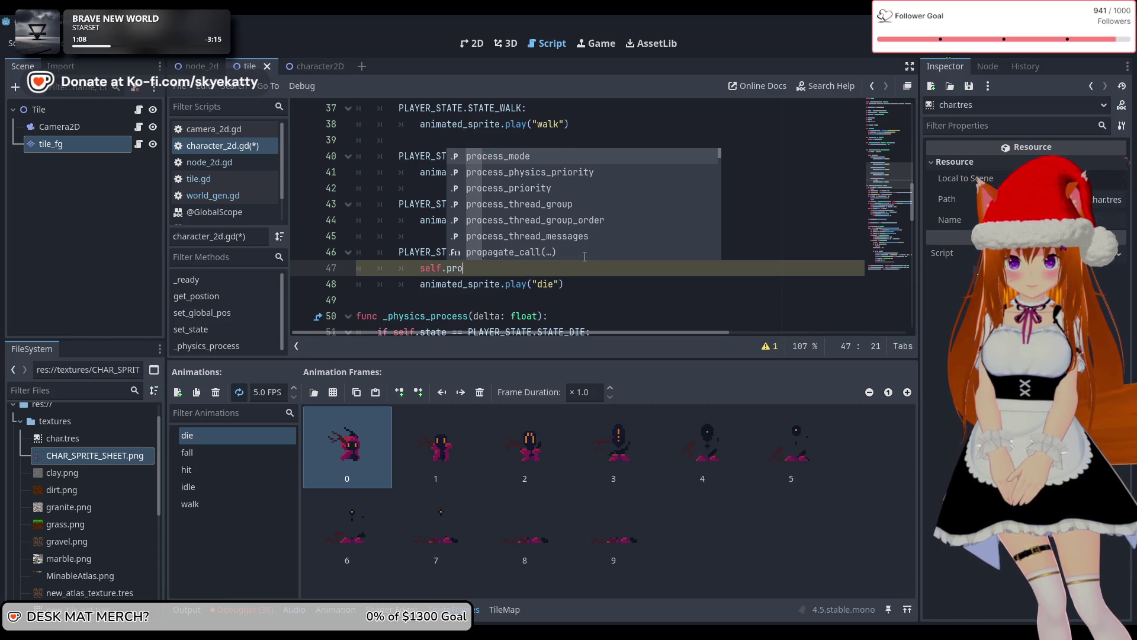
pyautogui.write('cess')
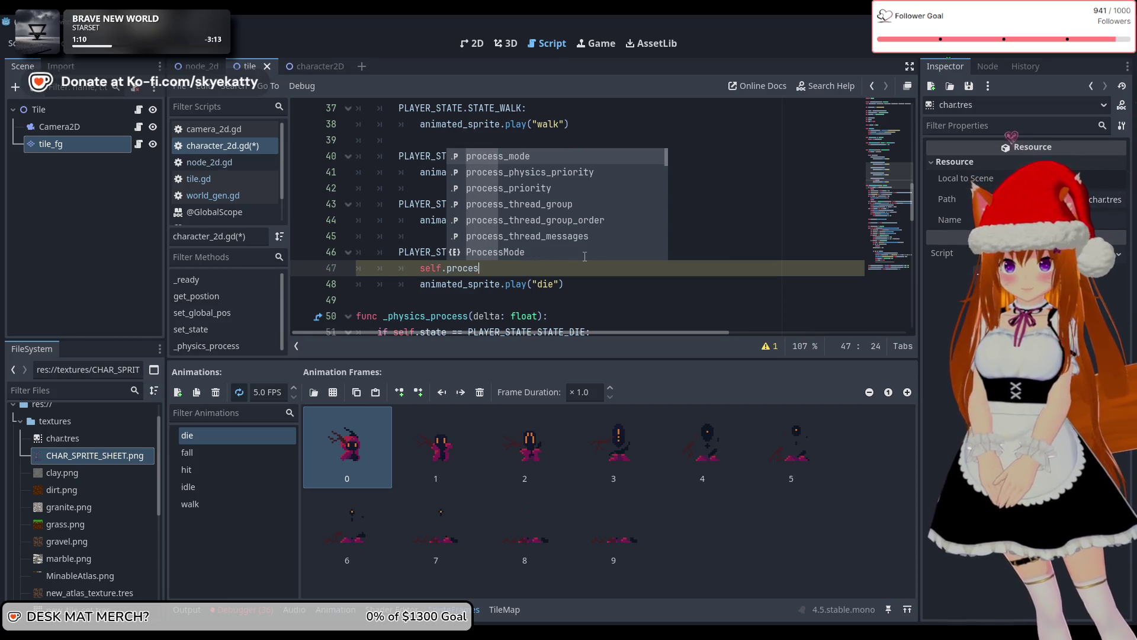
pyautogui.press('Down')
pyautogui.press('Down')
pyautogui.press('Down')
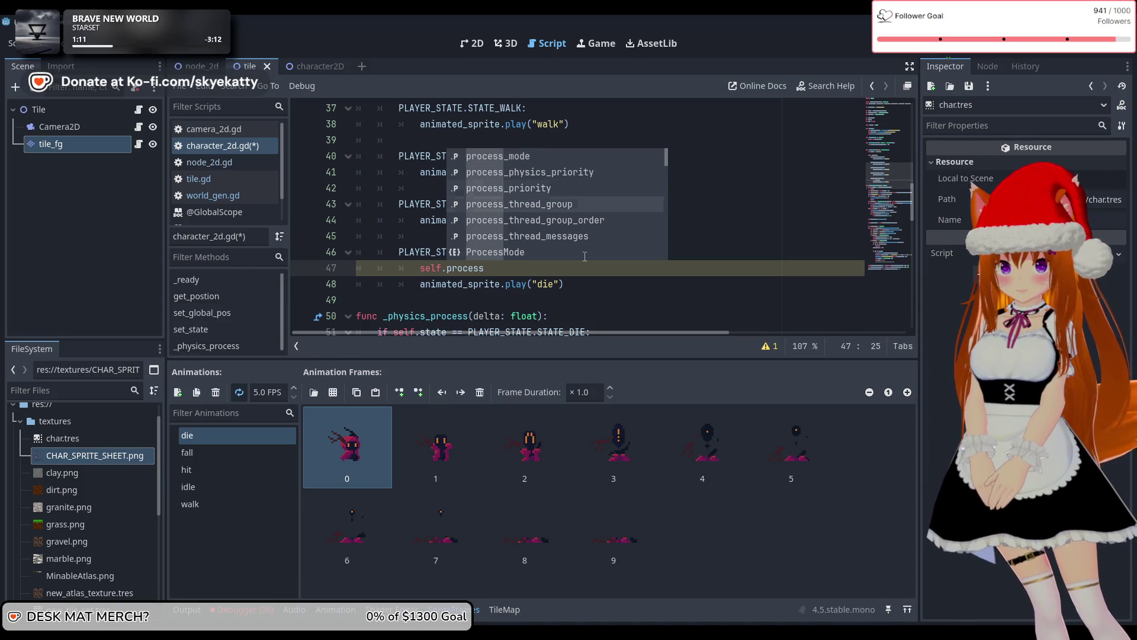
pyautogui.press('Down')
pyautogui.press('Down')
pyautogui.press('Down')
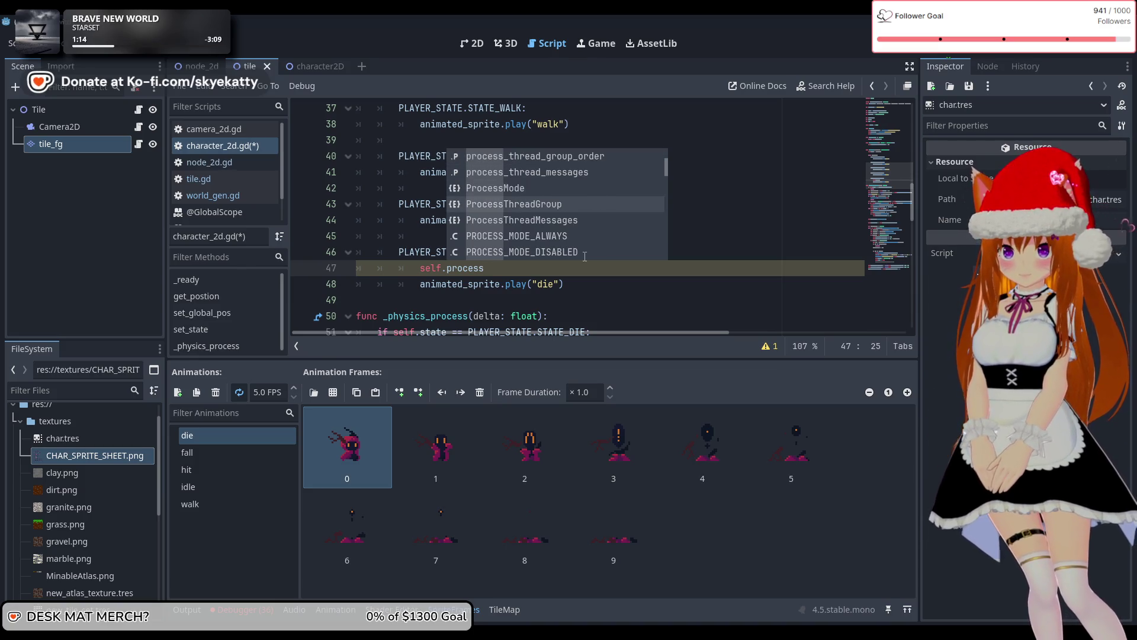
pyautogui.press('Down')
pyautogui.press('Down')
pyautogui.press('Down')
pyautogui.press('Down')
pyautogui.press('Down')
pyautogui.press('Down')
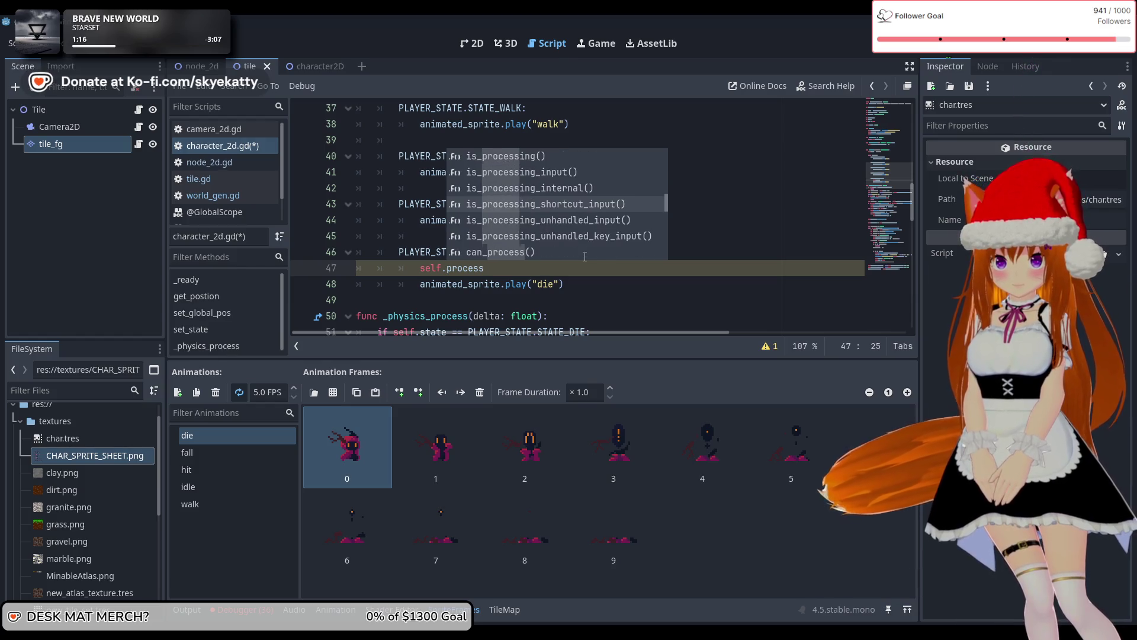
pyautogui.press('Down')
pyautogui.press('Down')
pyautogui.press('Down')
pyautogui.press('Down')
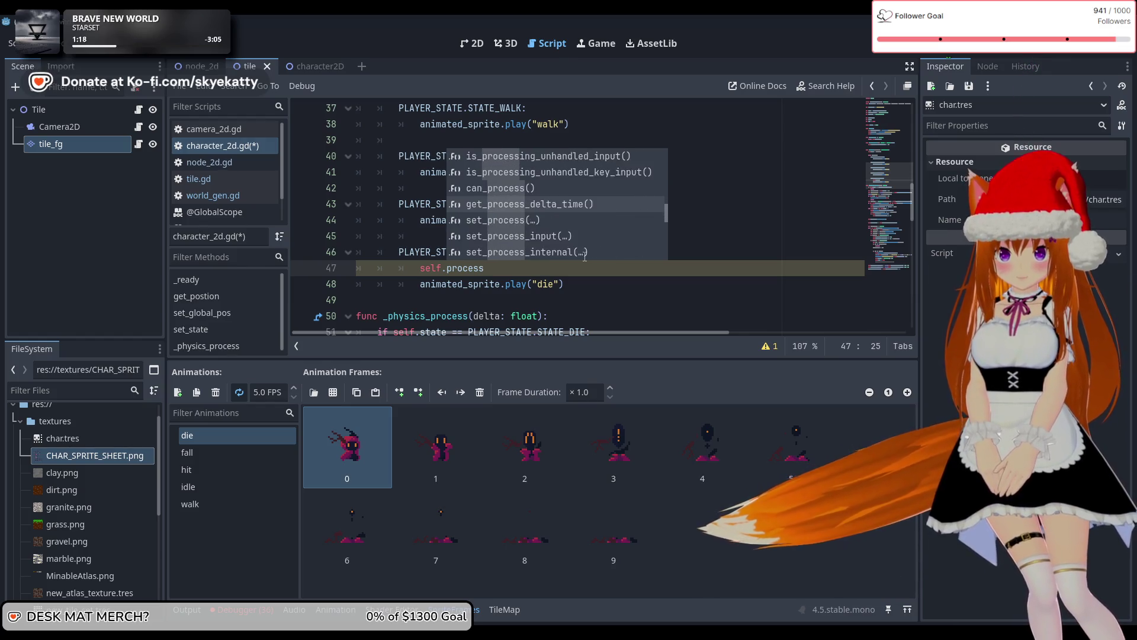
pyautogui.press('Down')
pyautogui.press('Down')
pyautogui.press('Down')
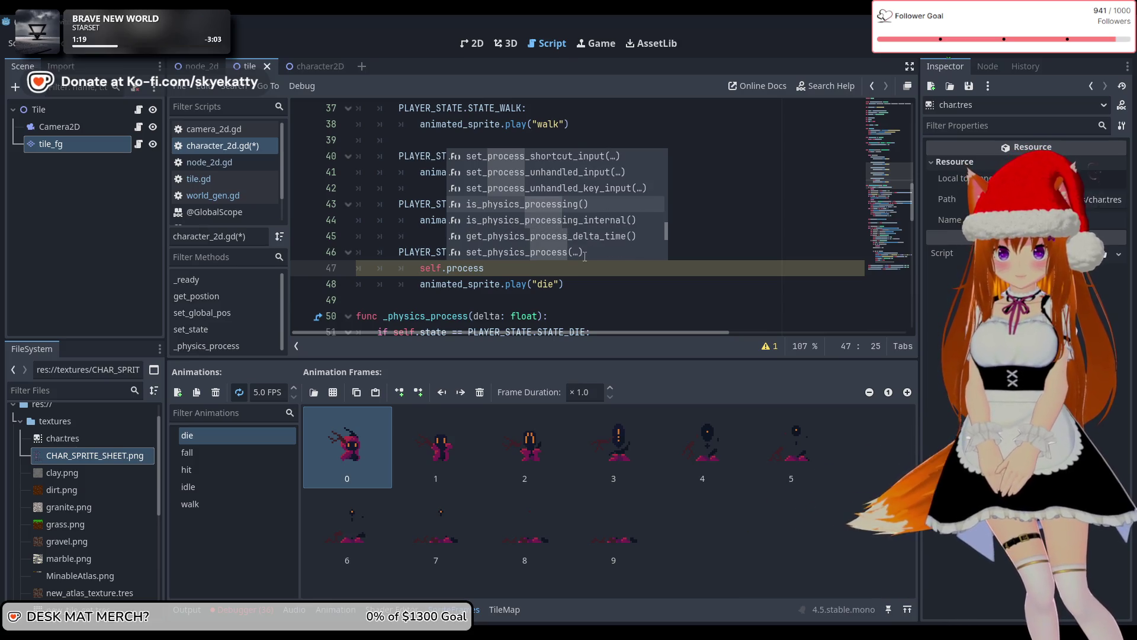
pyautogui.press('Down')
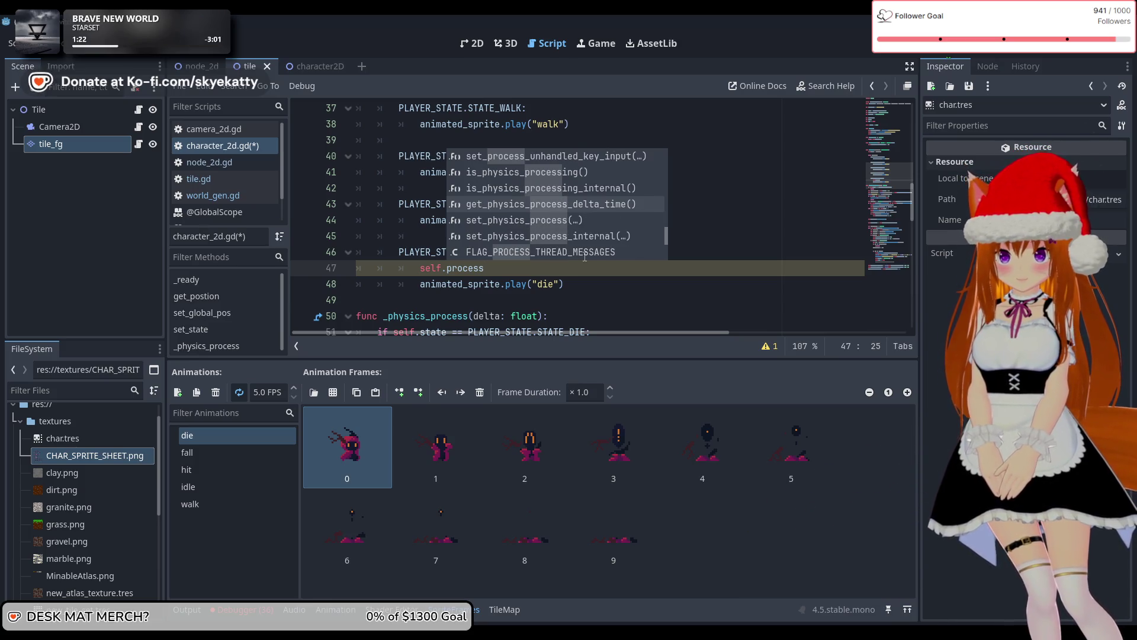
pyautogui.press('Down')
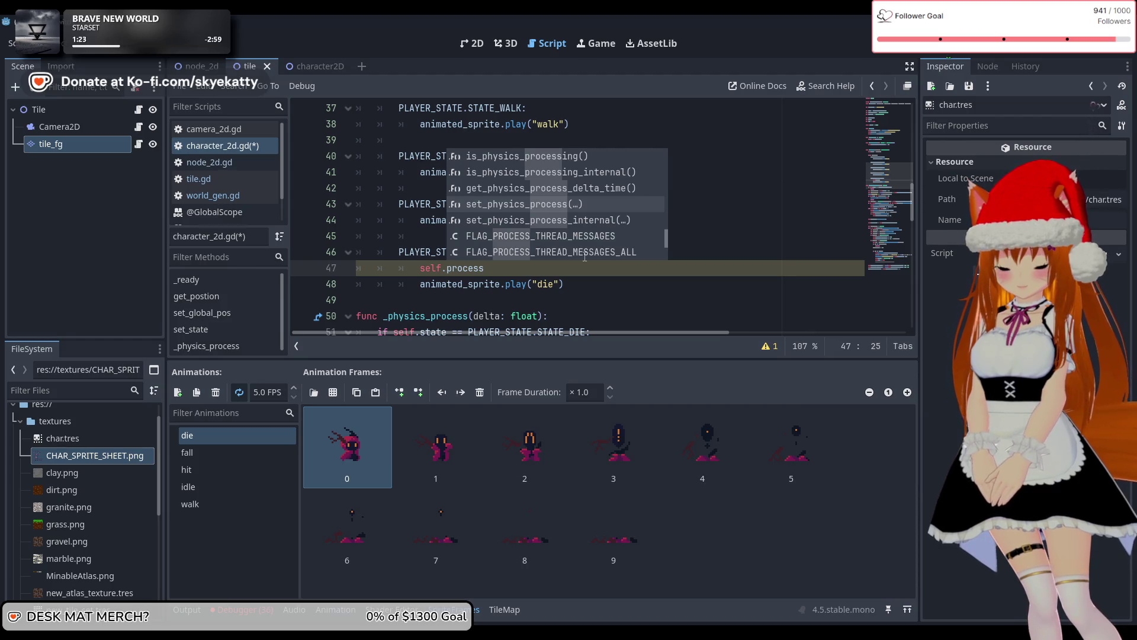
pyautogui.press('Down')
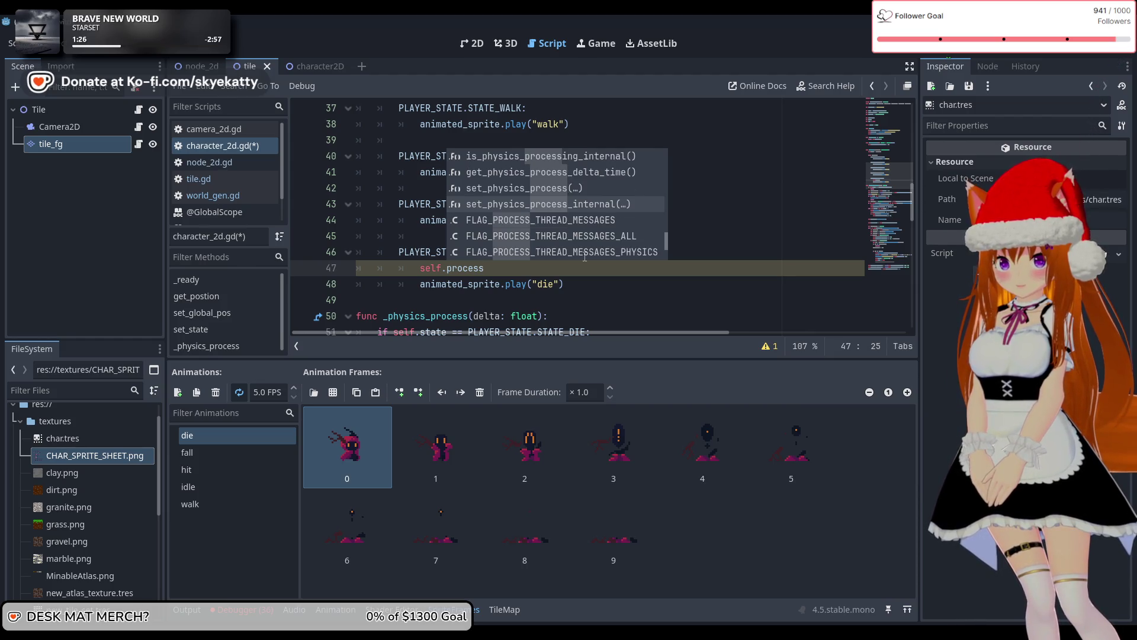
pyautogui.press('Escape')
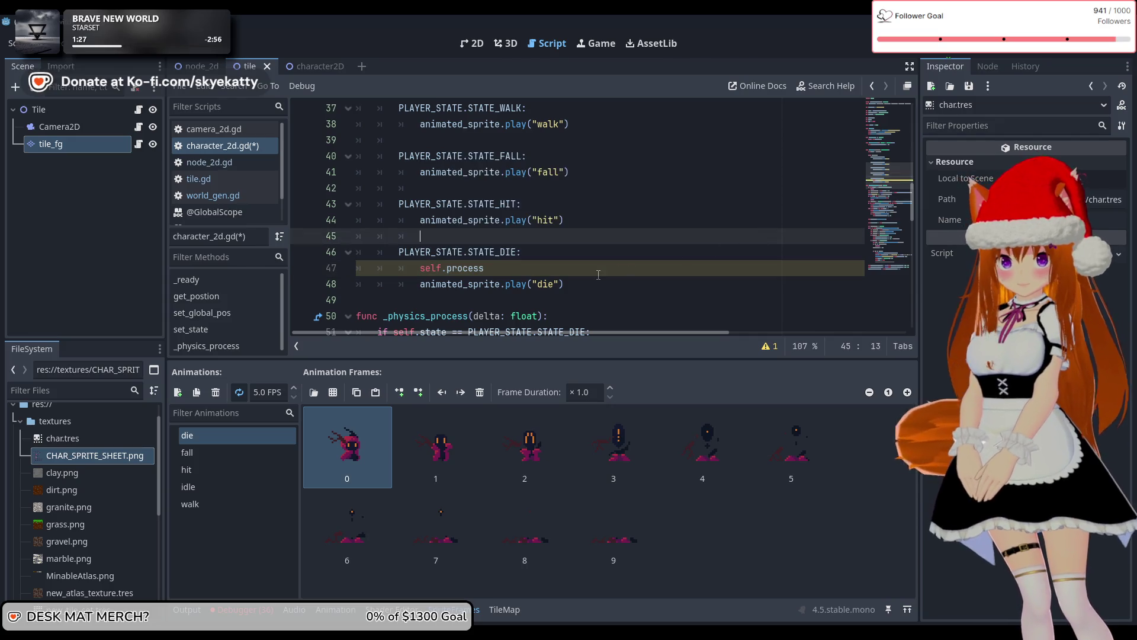
pyautogui.scroll(-1, 513, 236)
# Complete line 47 as self.set_physics_process(false) and add a blank line after play("die")
pyautogui.scroll(-1, 512, 235)
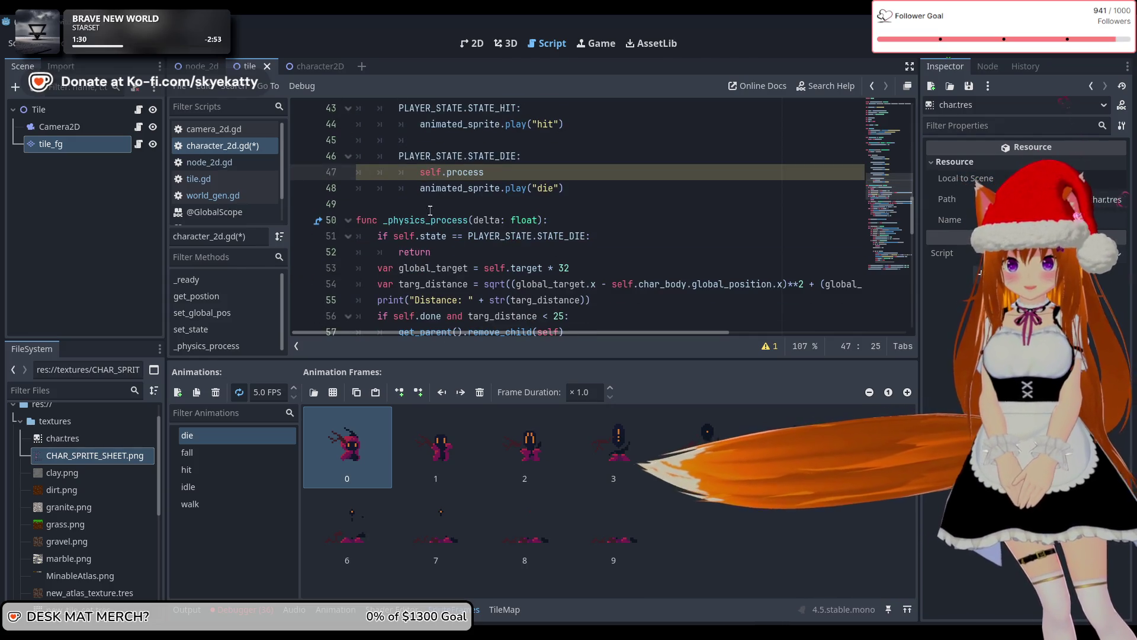
pyautogui.scroll(1, 673, 188)
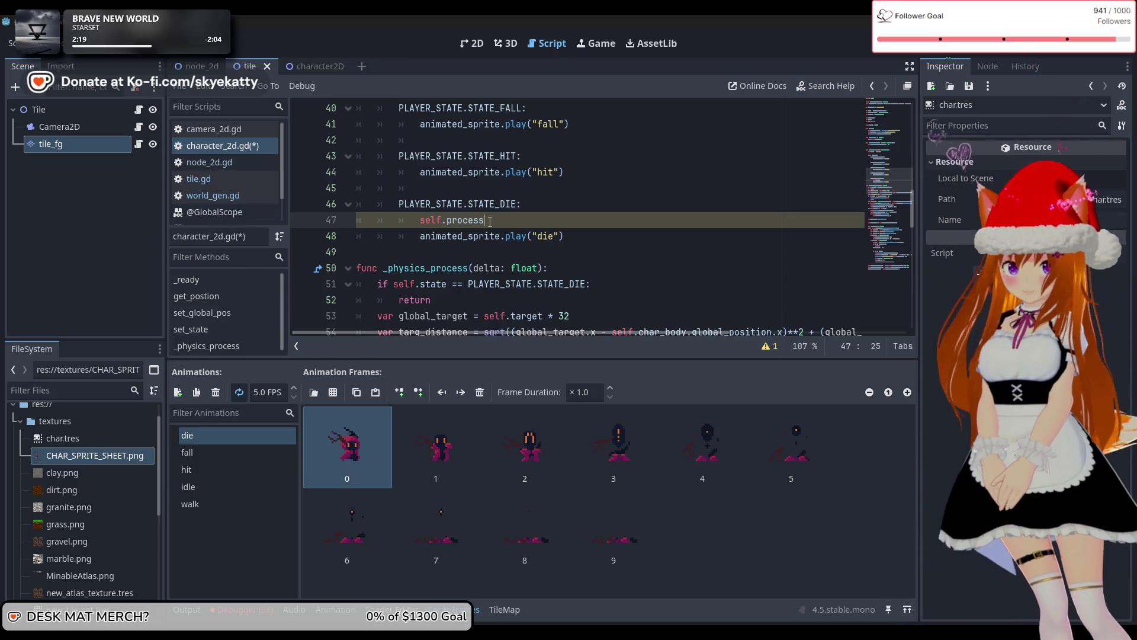
pyautogui.press('BackSpace')
pyautogui.press('BackSpace')
pyautogui.press('BackSpace')
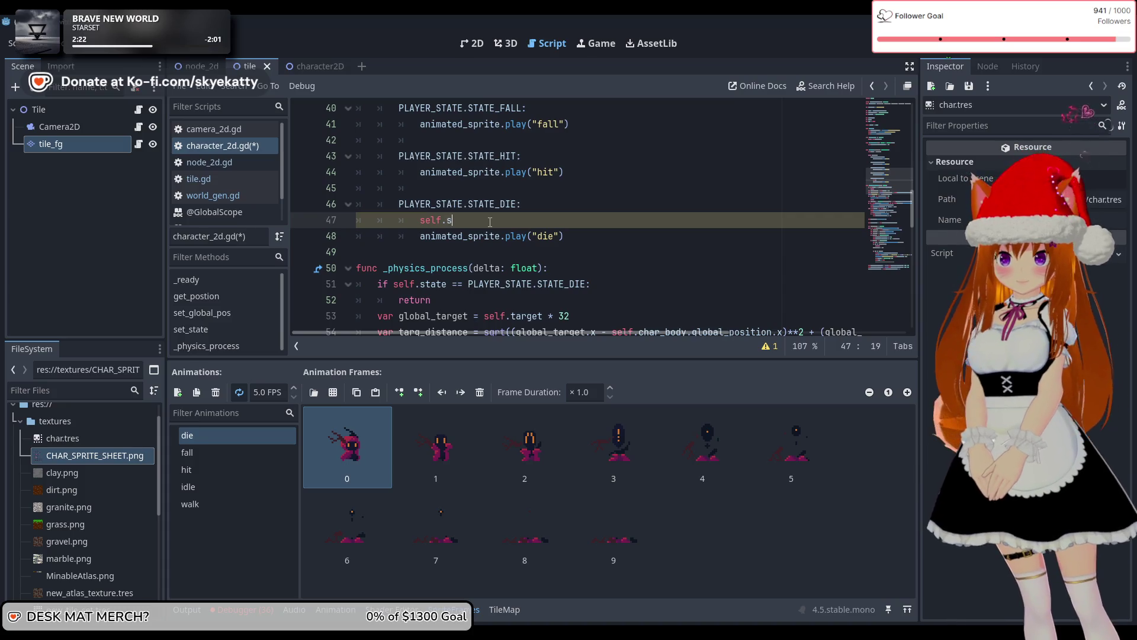
pyautogui.write('et_physi')
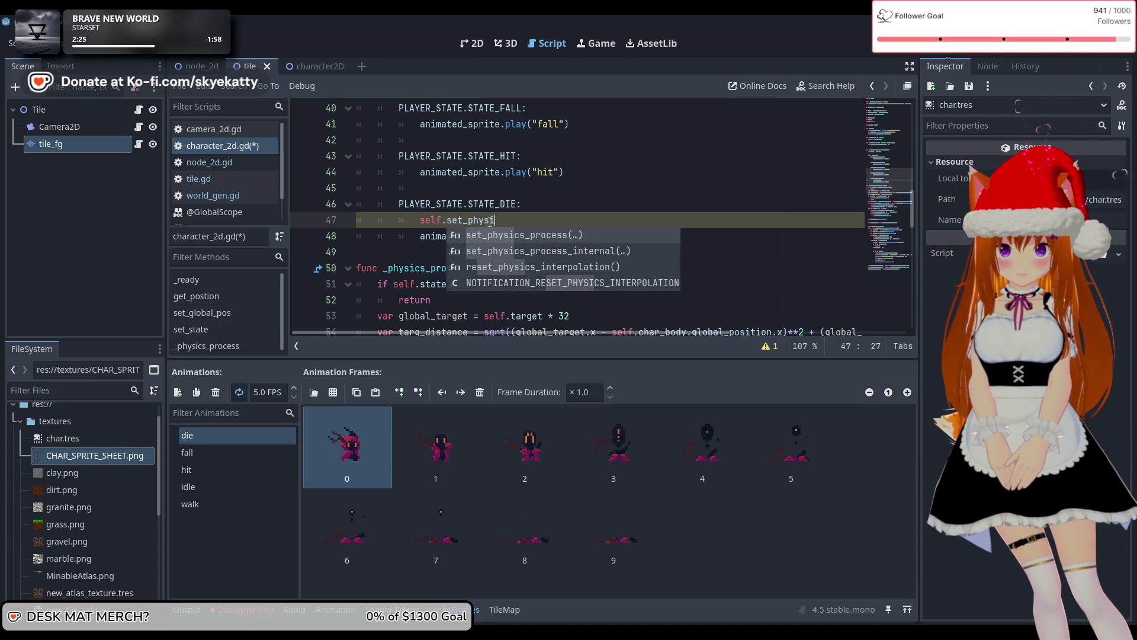
pyautogui.press('Return')
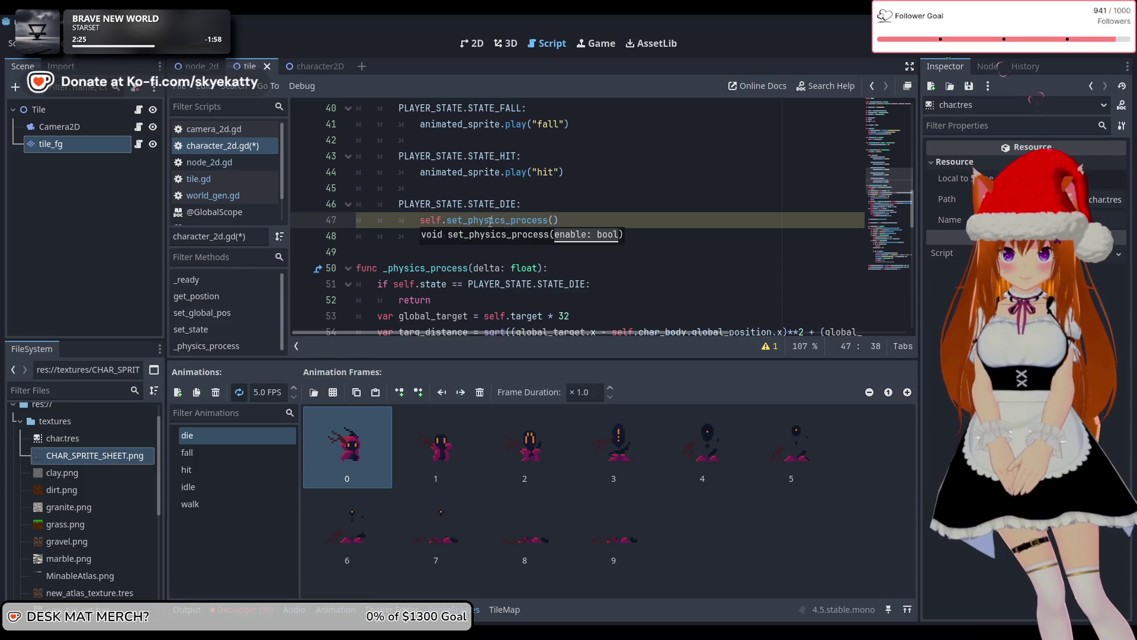
pyautogui.write('false')
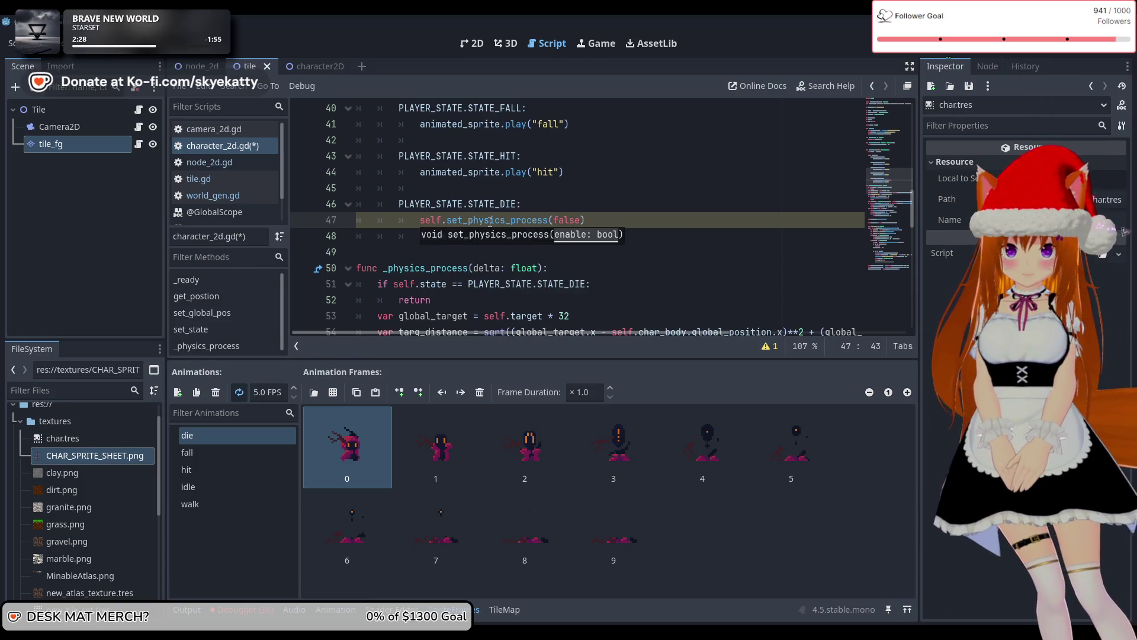
pyautogui.write(')')
pyautogui.write('animated_sprite.play("die")')
pyautogui.click(634, 241)
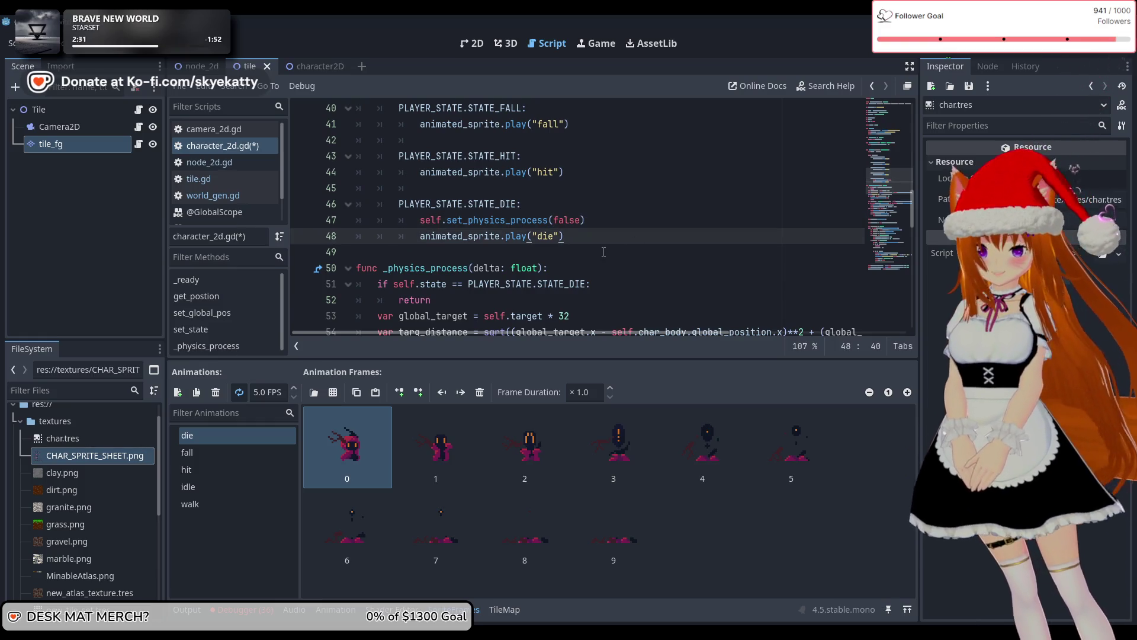
pyautogui.press('Return')
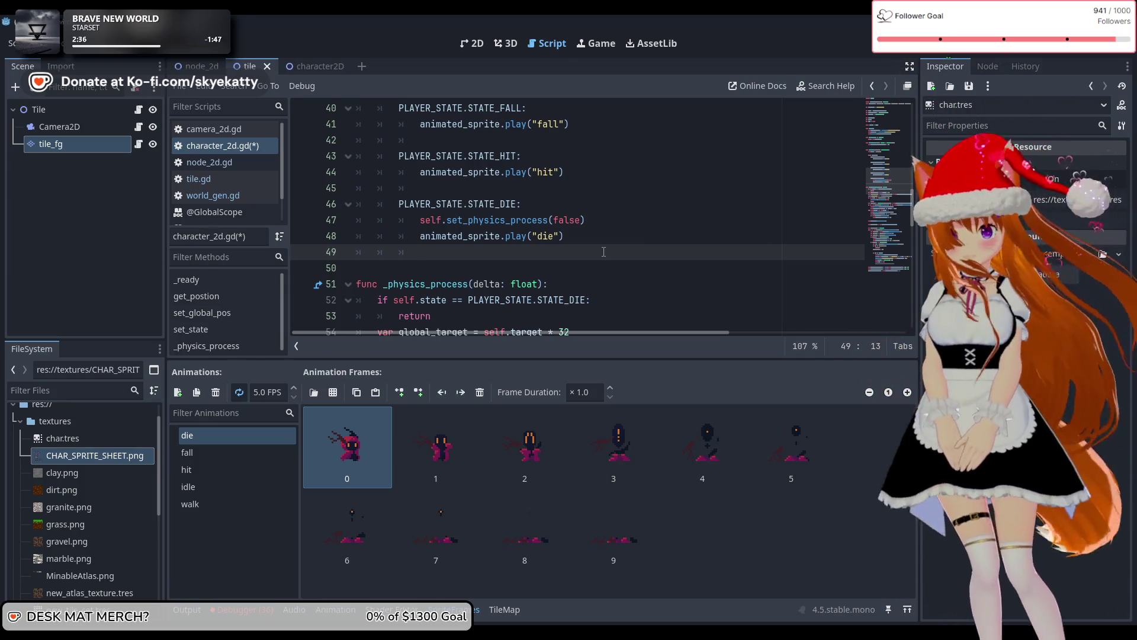
# Write animated_sprite.animation_finished on line 49, picking the signal from the member suggestions
pyautogui.write('ate')
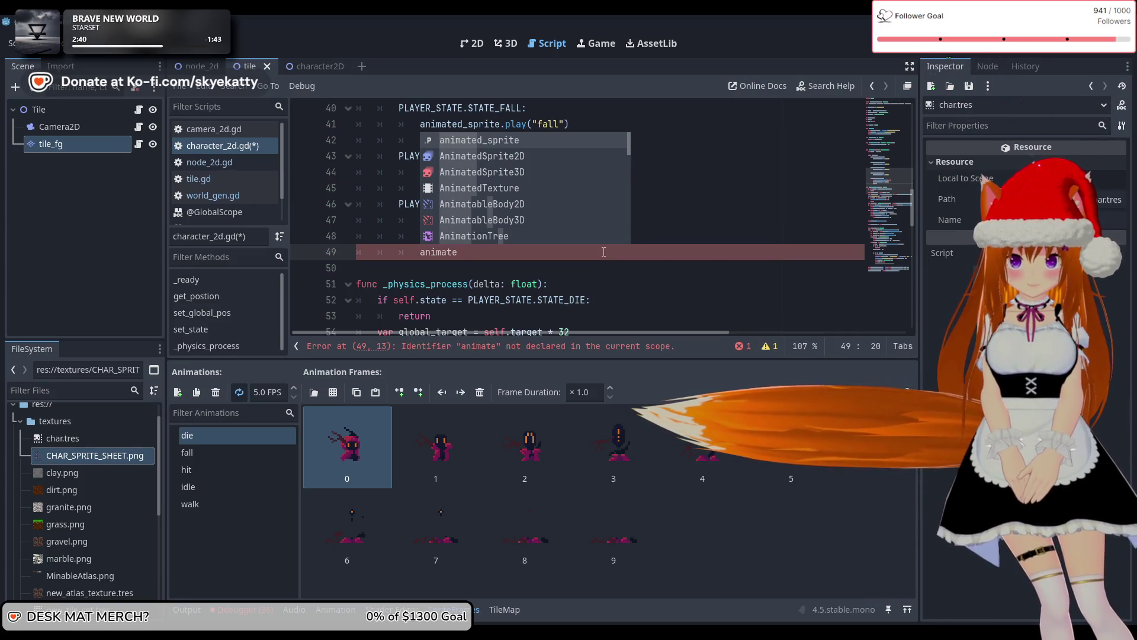
pyautogui.press('Return')
pyautogui.write('.')
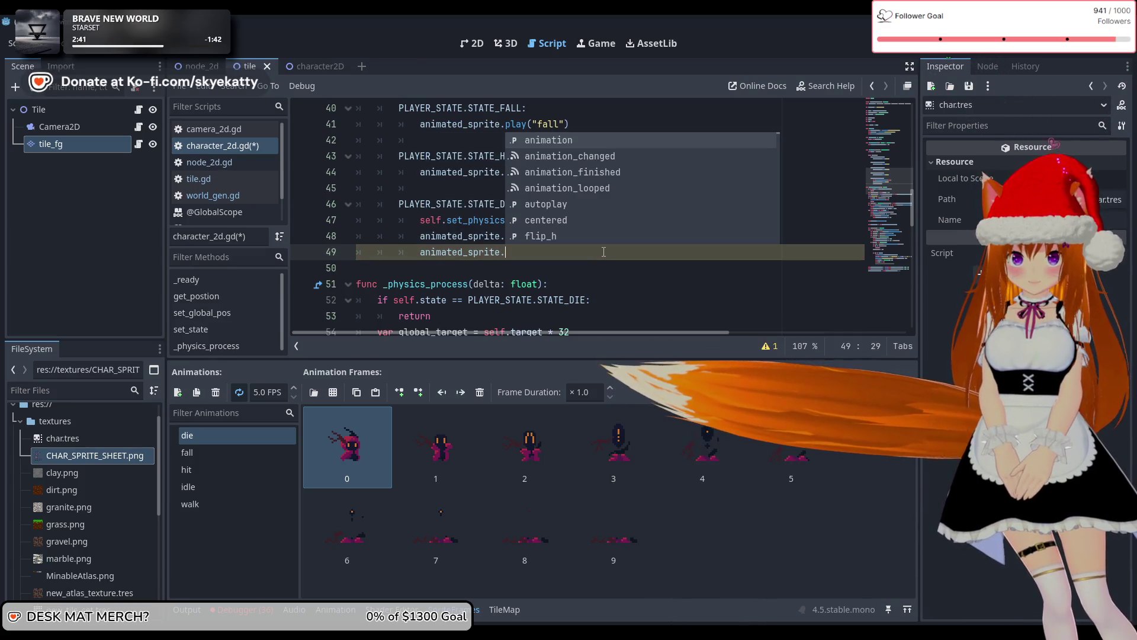
pyautogui.press('Down')
pyautogui.press('Down')
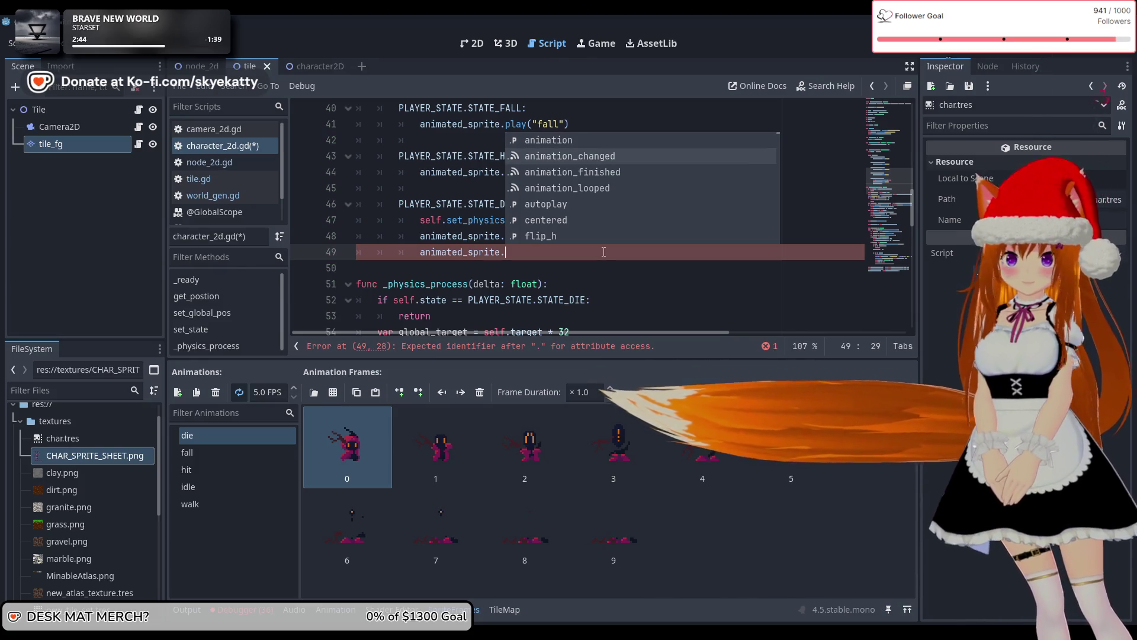
pyautogui.press('Down')
pyautogui.press('Down')
pyautogui.press('Down')
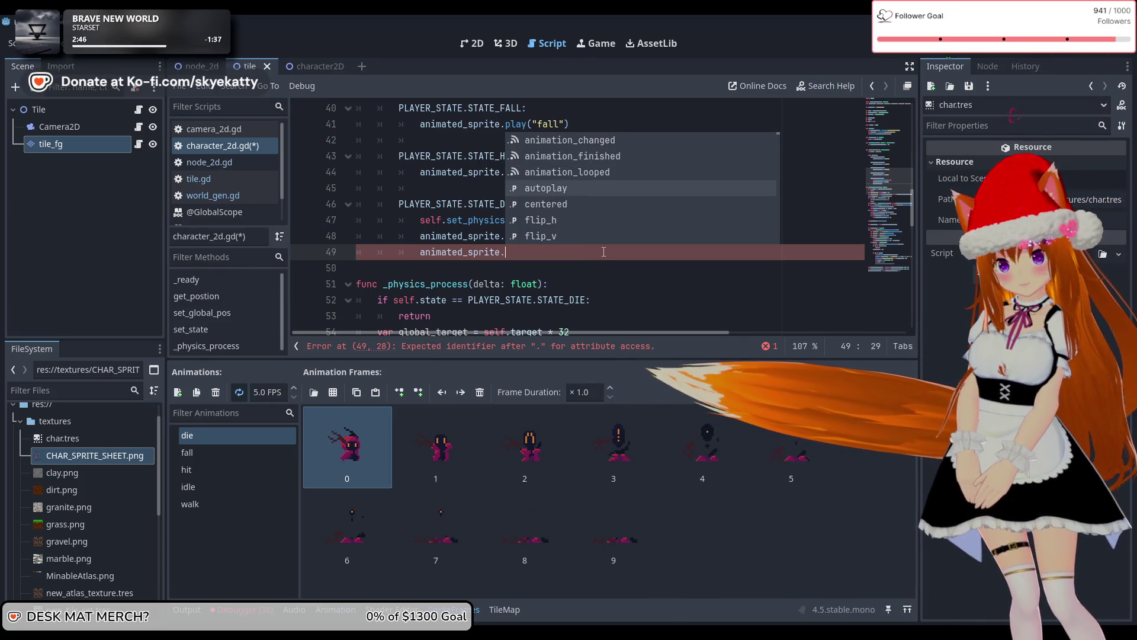
pyautogui.press('Down')
pyautogui.press('Down')
pyautogui.press('Down')
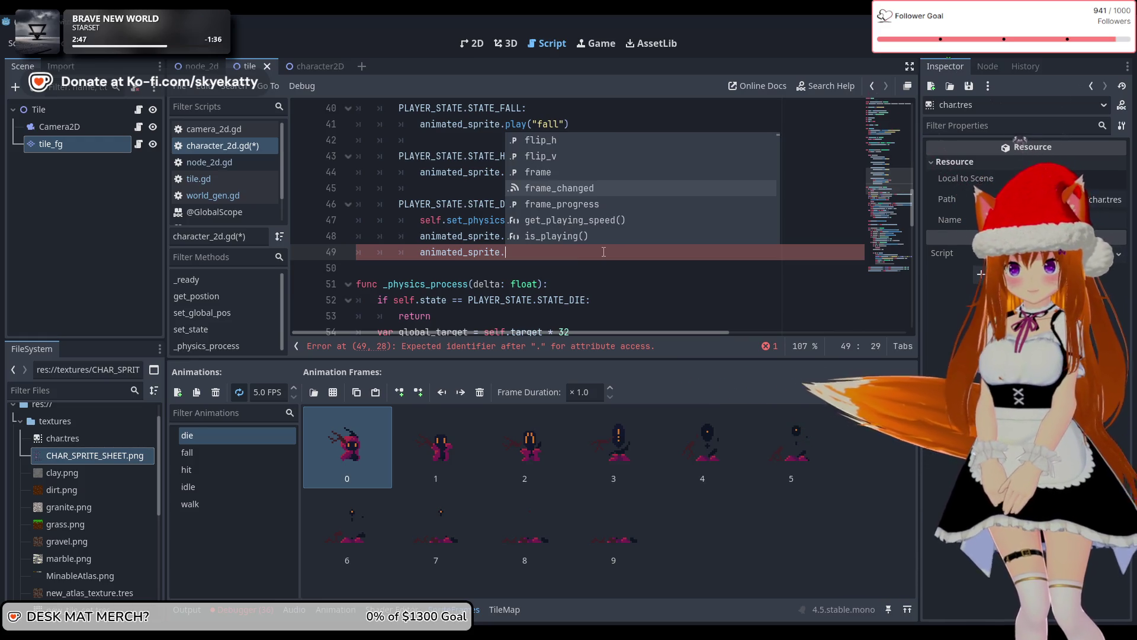
pyautogui.press('Down')
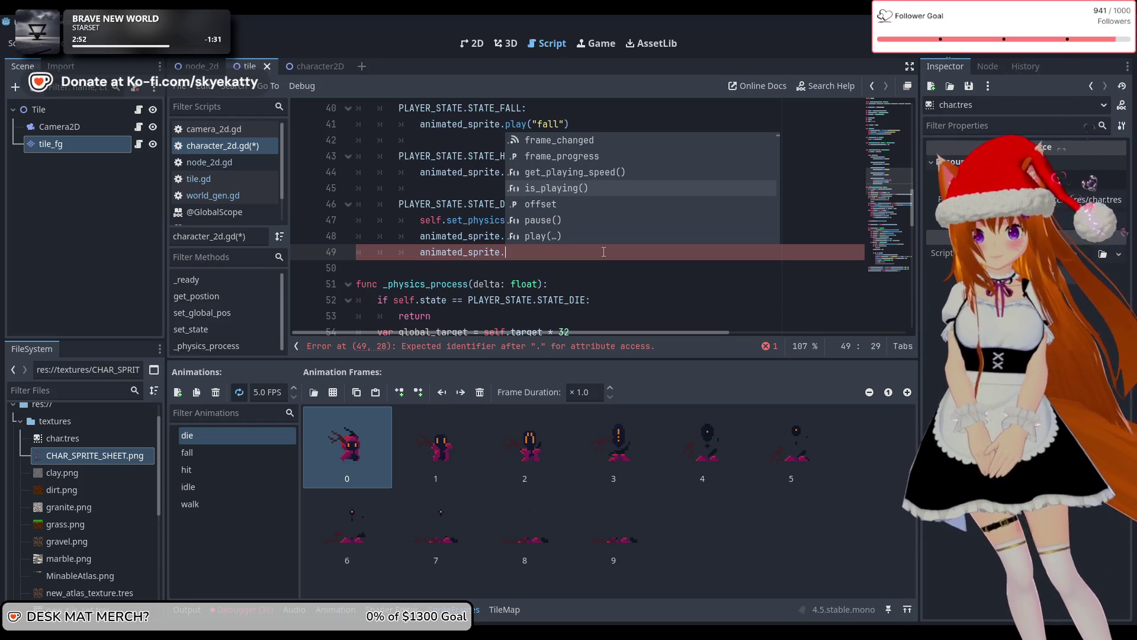
pyautogui.press('Down')
pyautogui.press('Down')
pyautogui.press('Down')
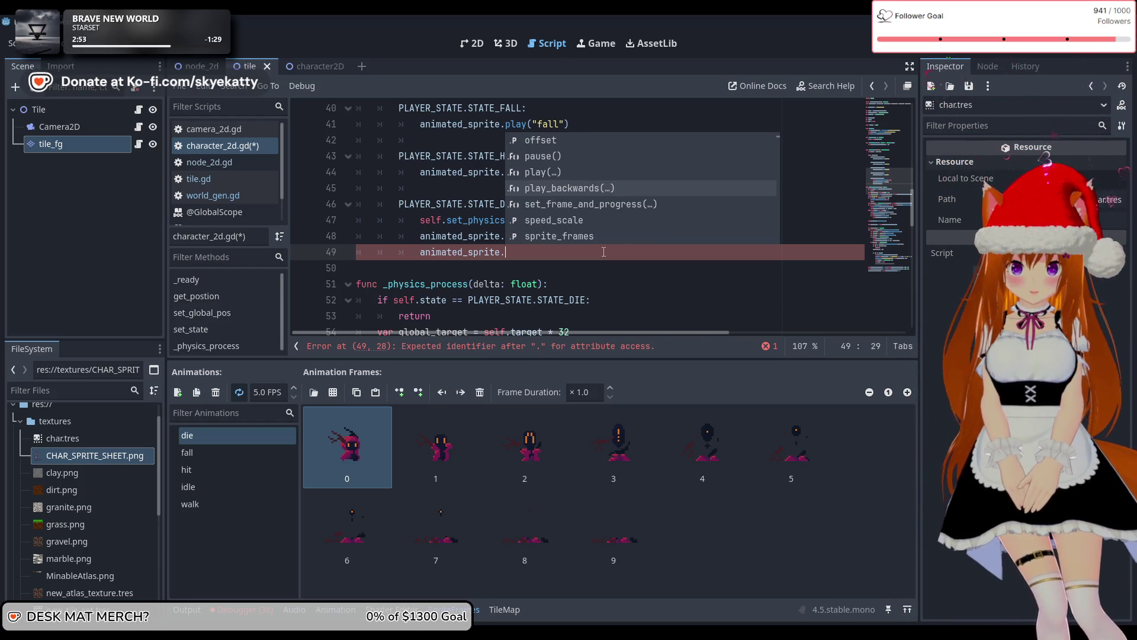
pyautogui.press('Down')
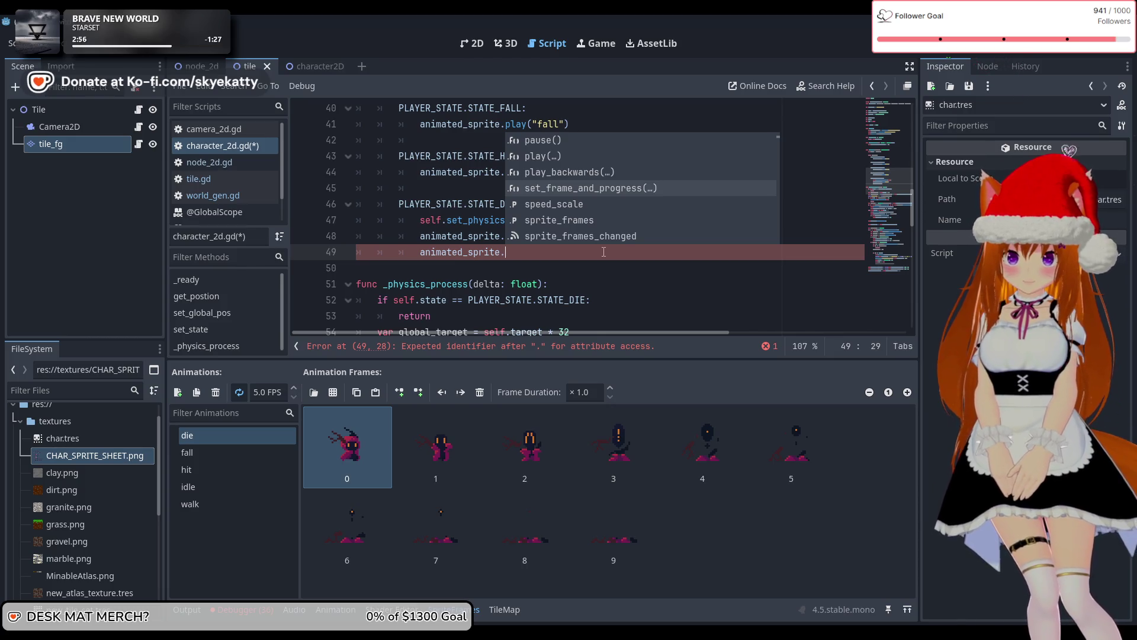
pyautogui.press('Down')
pyautogui.press('Down')
pyautogui.press('Down')
pyautogui.press('Down')
pyautogui.press('Down')
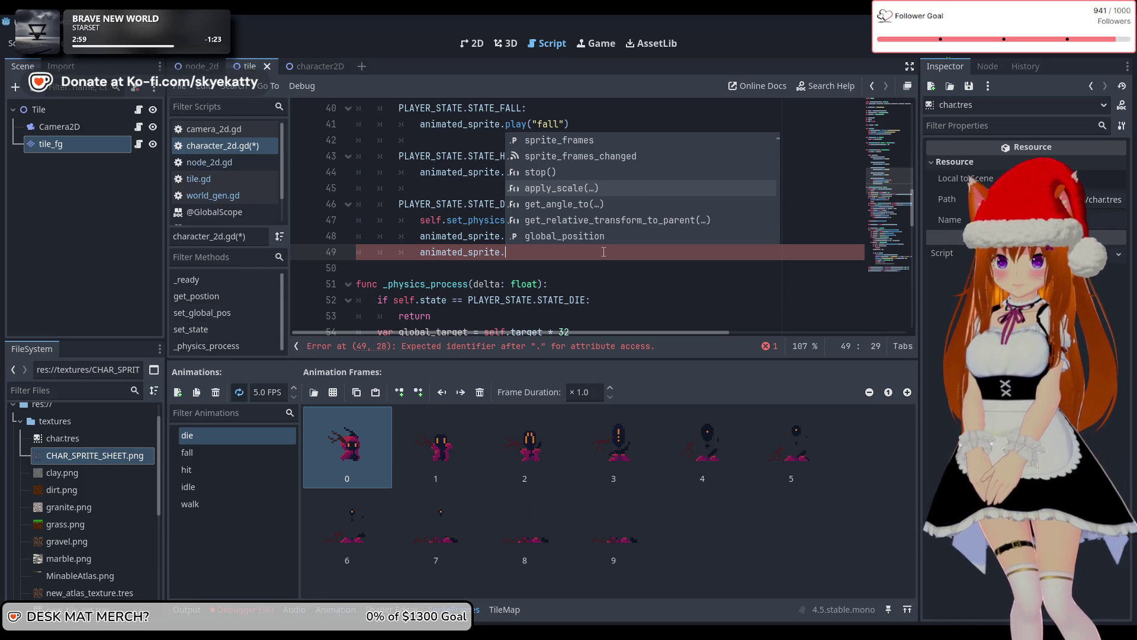
pyautogui.press('Down')
pyautogui.press('Down')
pyautogui.press('Down')
pyautogui.press('Down')
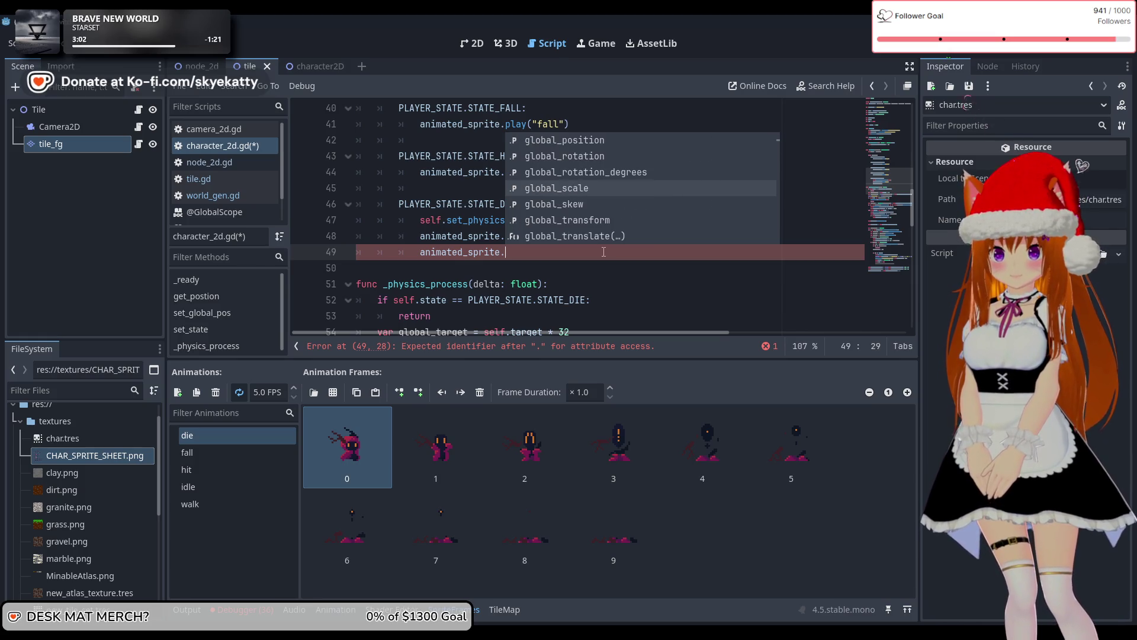
pyautogui.press('Down')
pyautogui.press('Down')
pyautogui.press('Down')
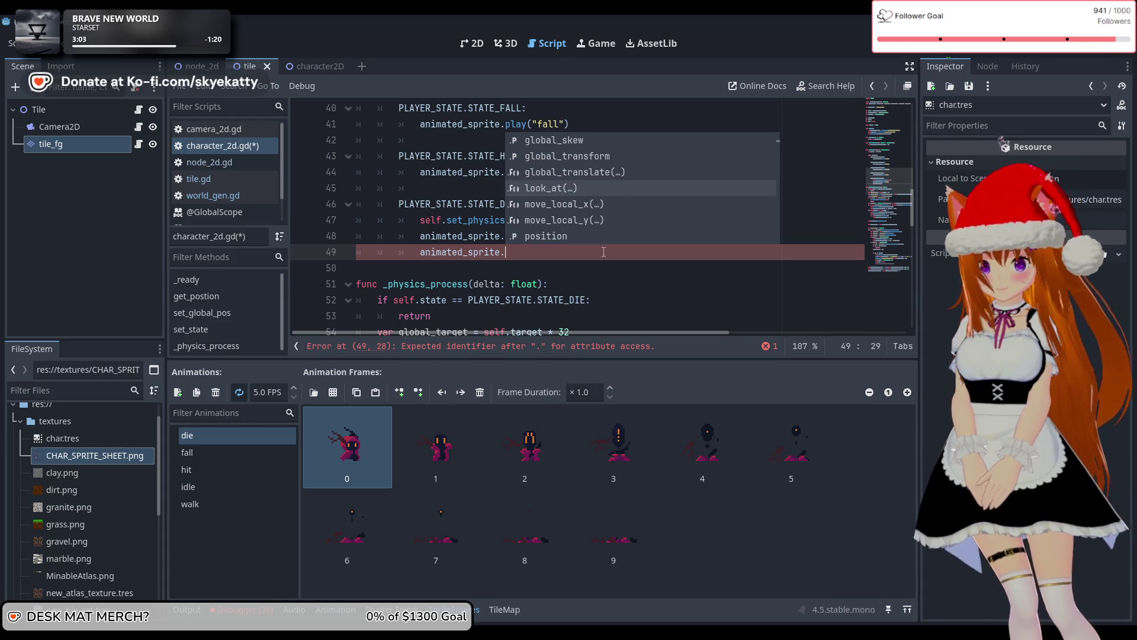
pyautogui.press('Down')
pyautogui.press('Down')
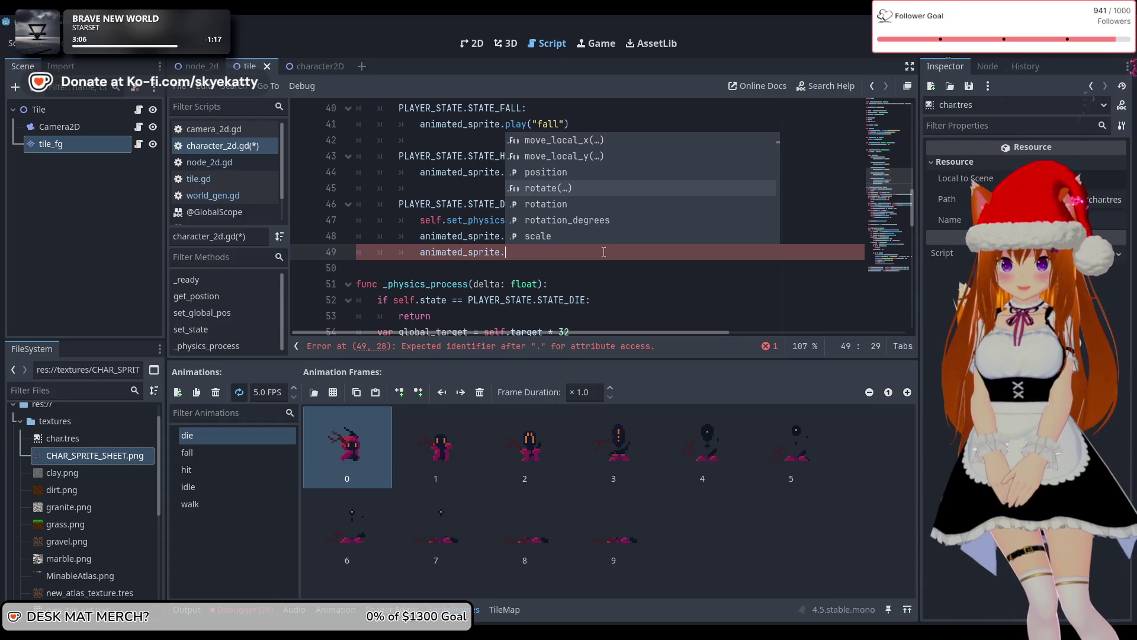
pyautogui.press('Down')
pyautogui.press('Down')
pyautogui.press('Down')
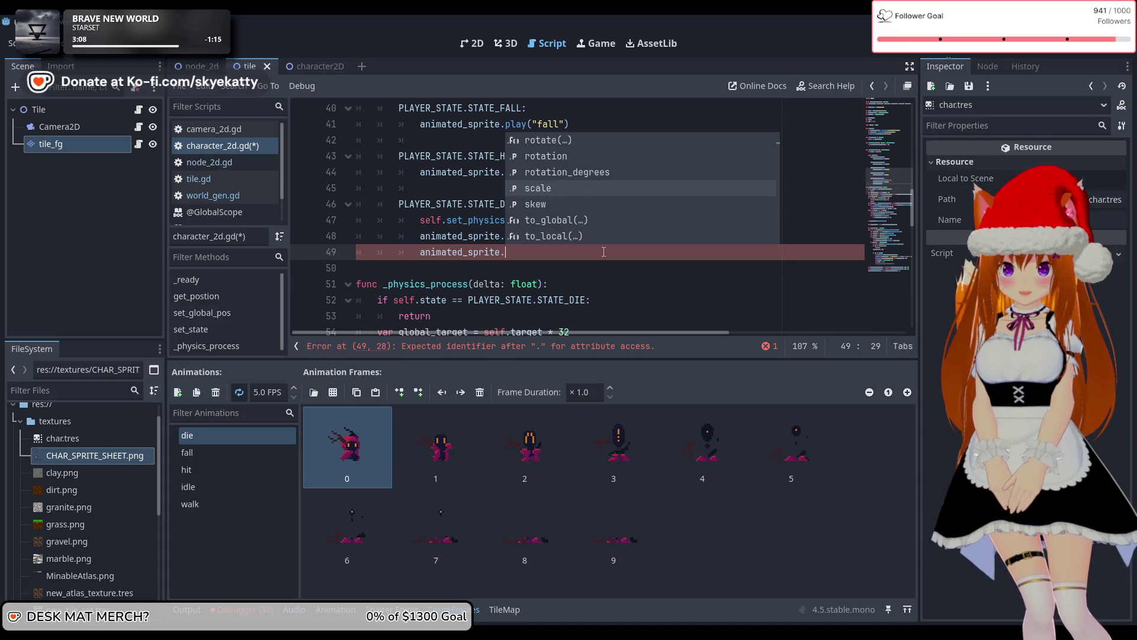
pyautogui.press('Up')
pyautogui.press('Up')
pyautogui.press('Up')
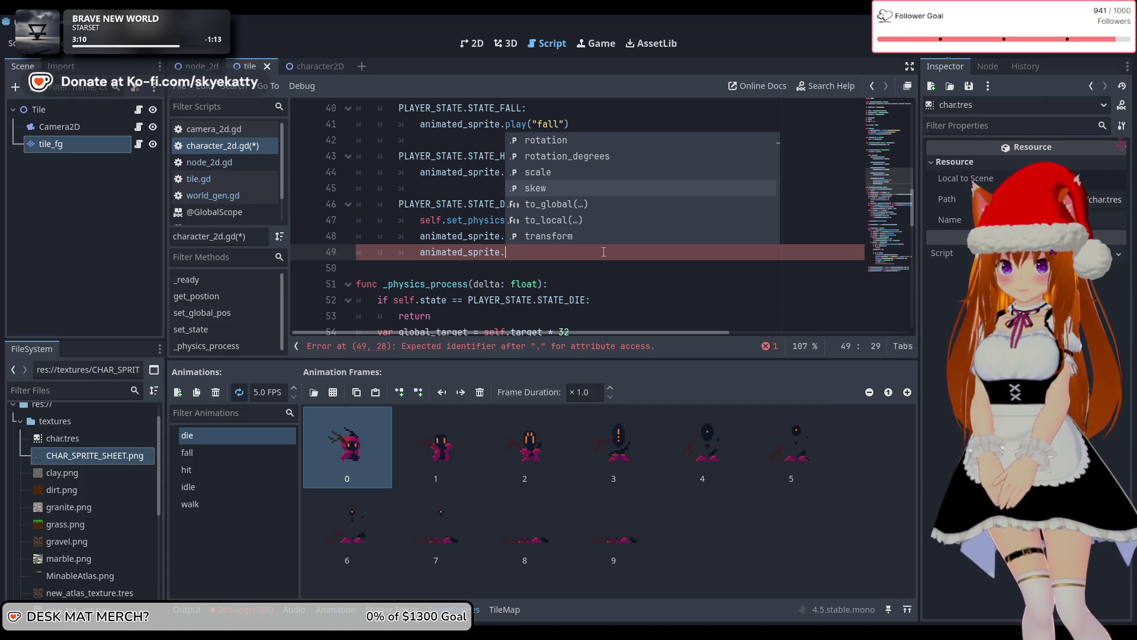
pyautogui.press('Up')
pyautogui.press('Up')
pyautogui.press('Up')
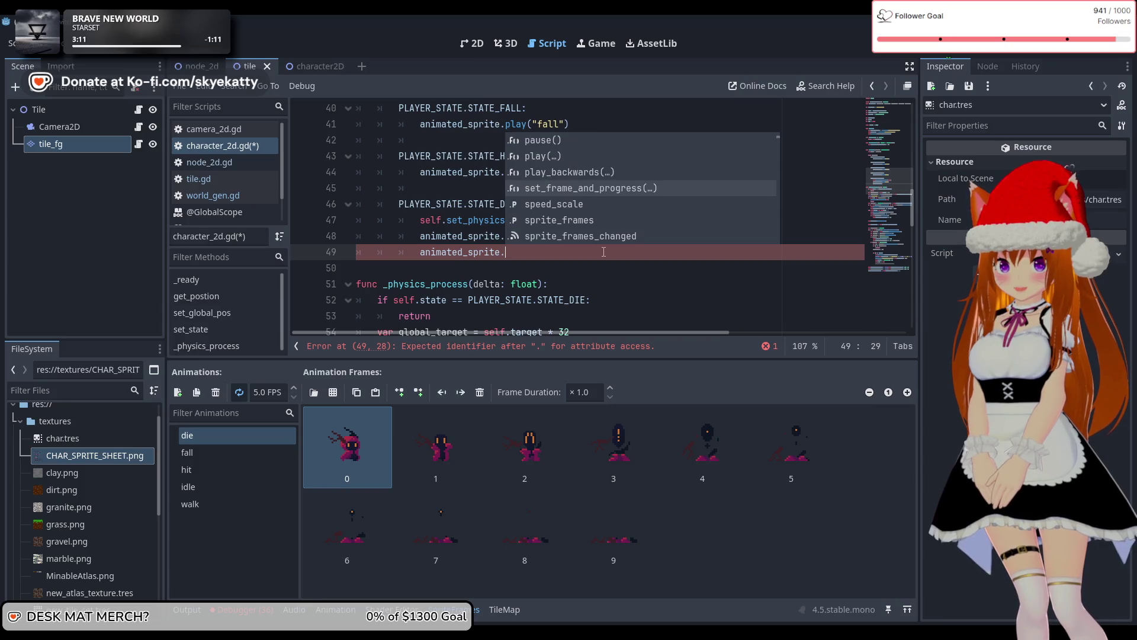
pyautogui.press('Down')
pyautogui.press('Down')
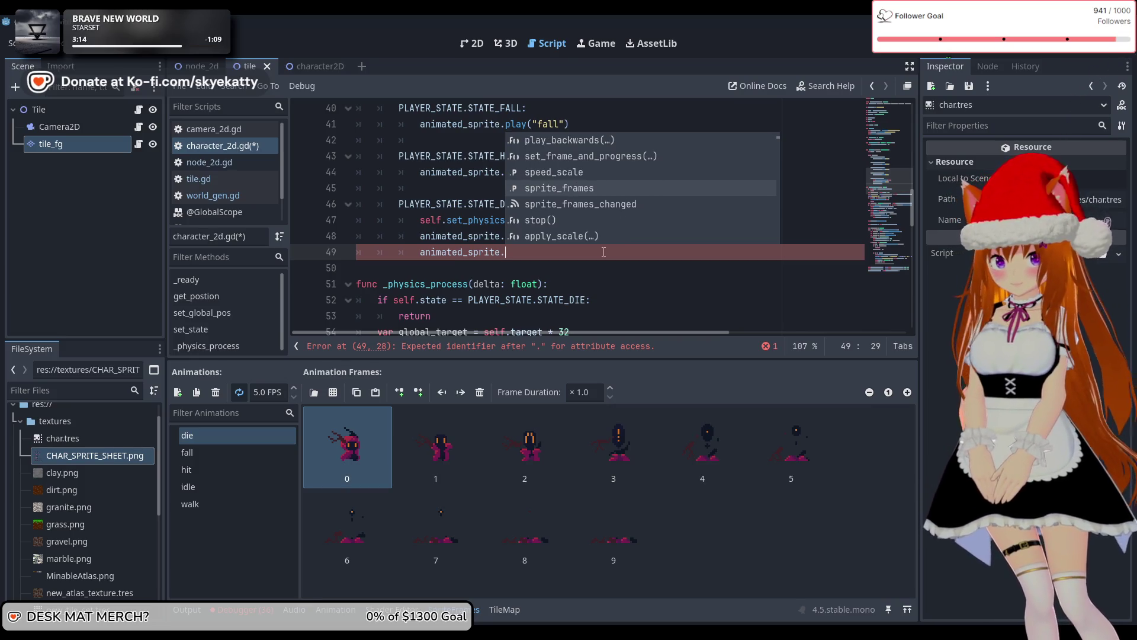
pyautogui.press('Down')
pyautogui.press('Down')
pyautogui.press('Up')
pyautogui.press('Up')
pyautogui.press('Up')
pyautogui.press('Up')
pyautogui.press('Up')
pyautogui.press('Up')
pyautogui.press('Up')
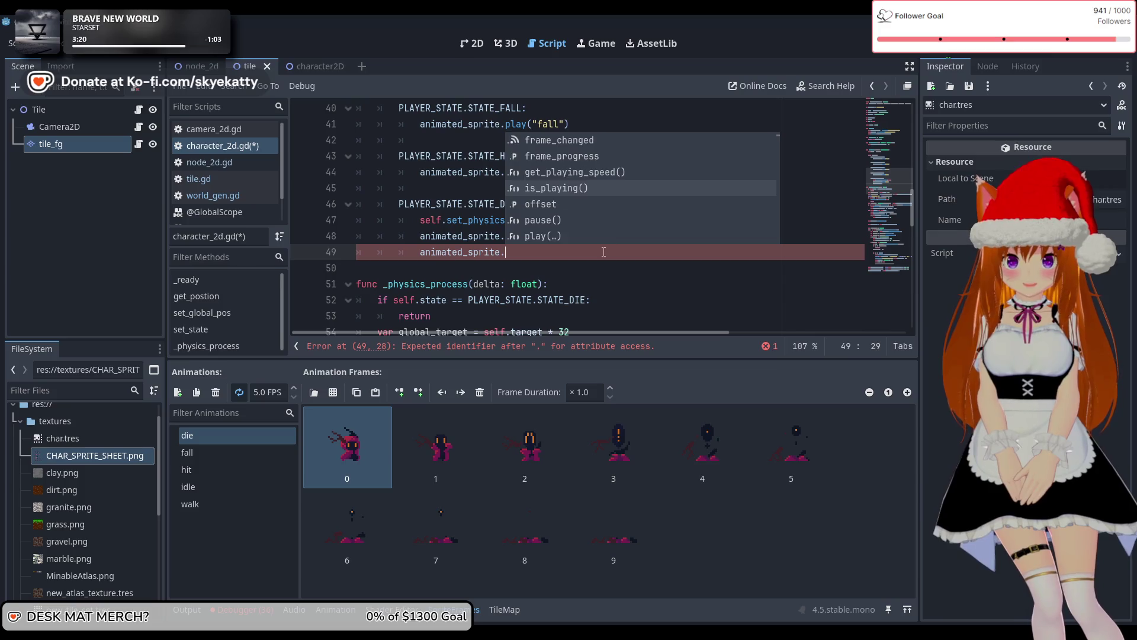
pyautogui.press('Up')
pyautogui.press('Up')
pyautogui.press('Up')
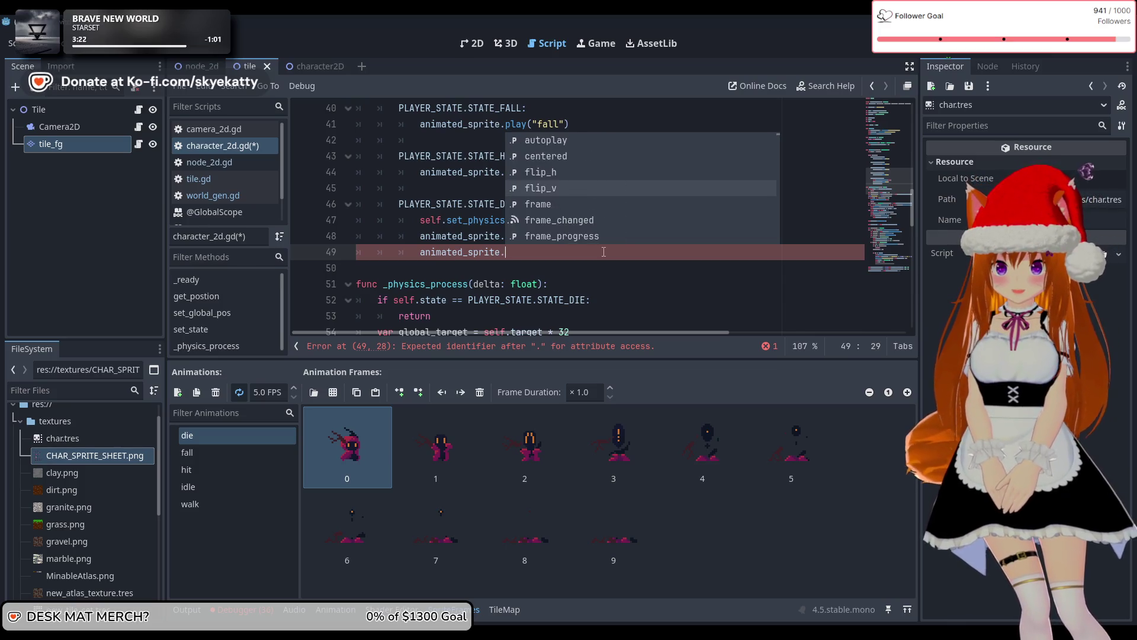
pyautogui.press('Up')
pyautogui.press('Up')
pyautogui.press('Up')
pyautogui.press('Up')
pyautogui.press('Down')
pyautogui.press('Down')
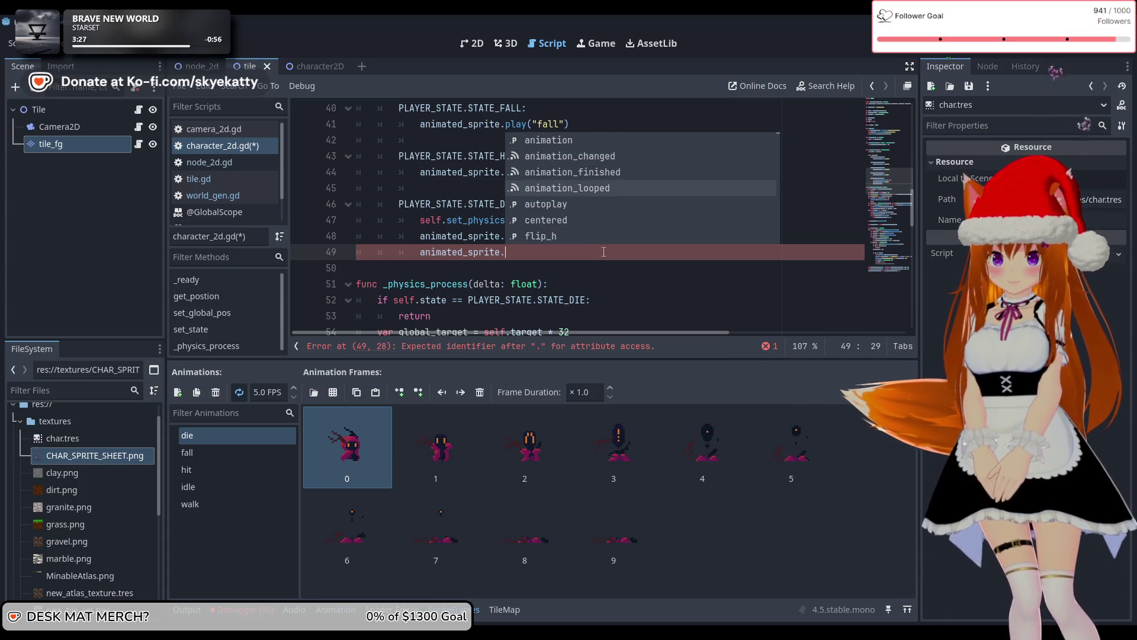
pyautogui.press('Up')
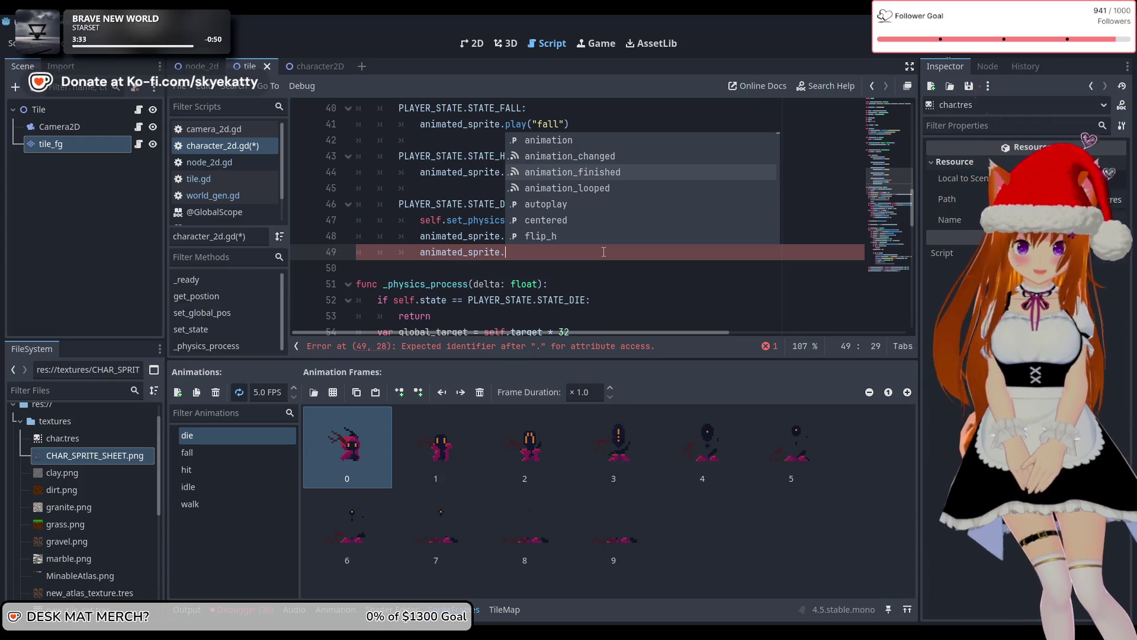
pyautogui.press('Return')
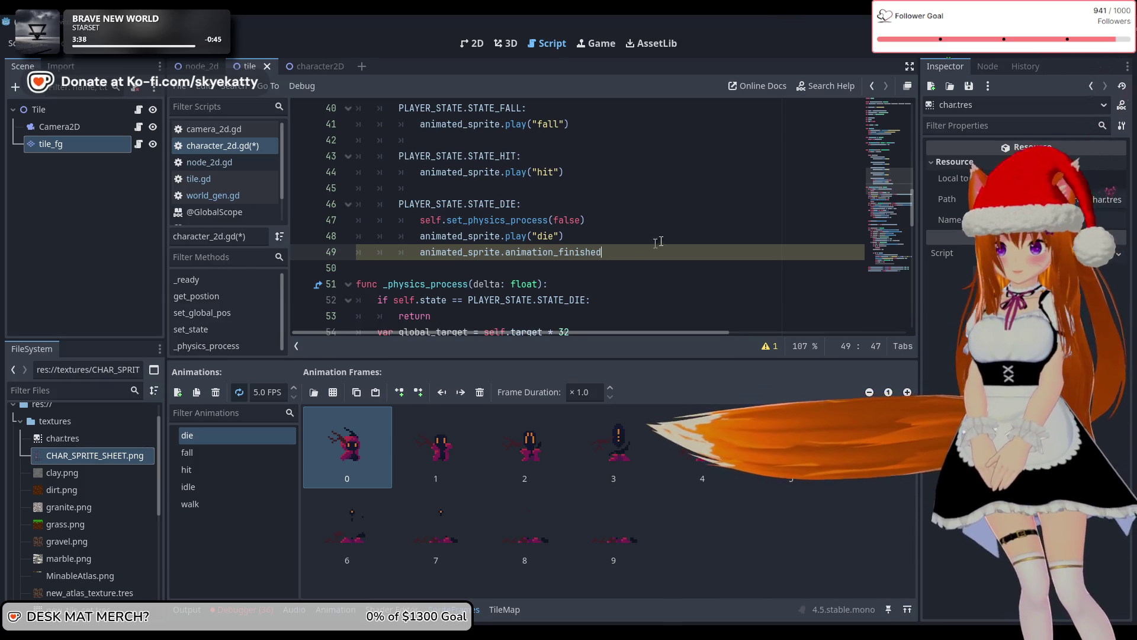
# Start a new function line above _physics_process with 'func _death_animation_finish'
pyautogui.moveTo(603, 252); pyautogui.dragTo(420, 252)
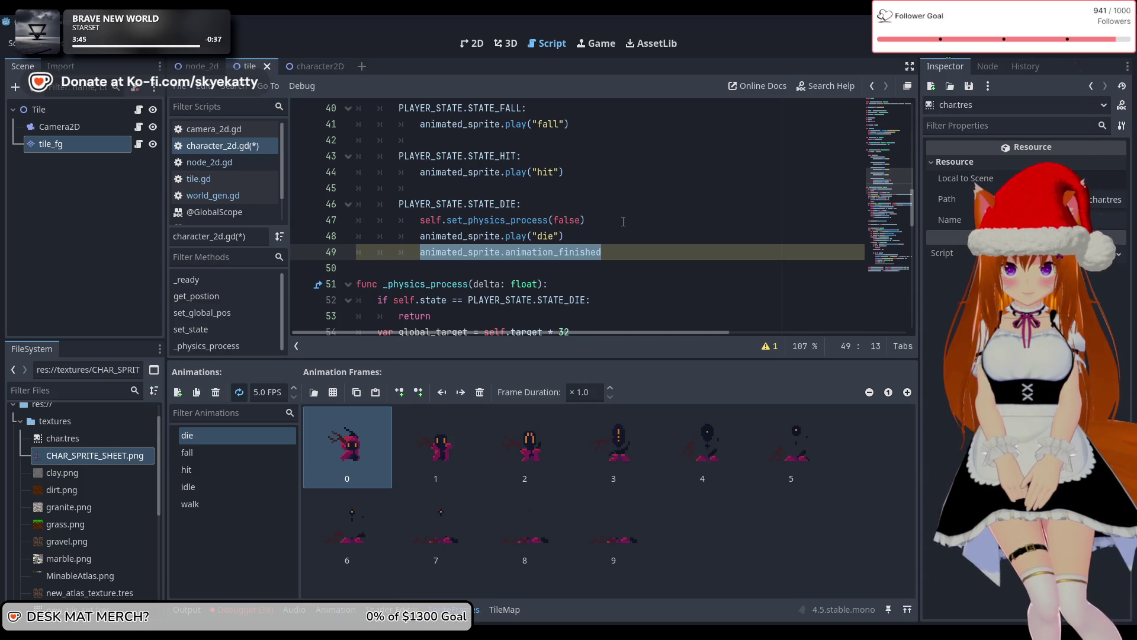
pyautogui.click(371, 270)
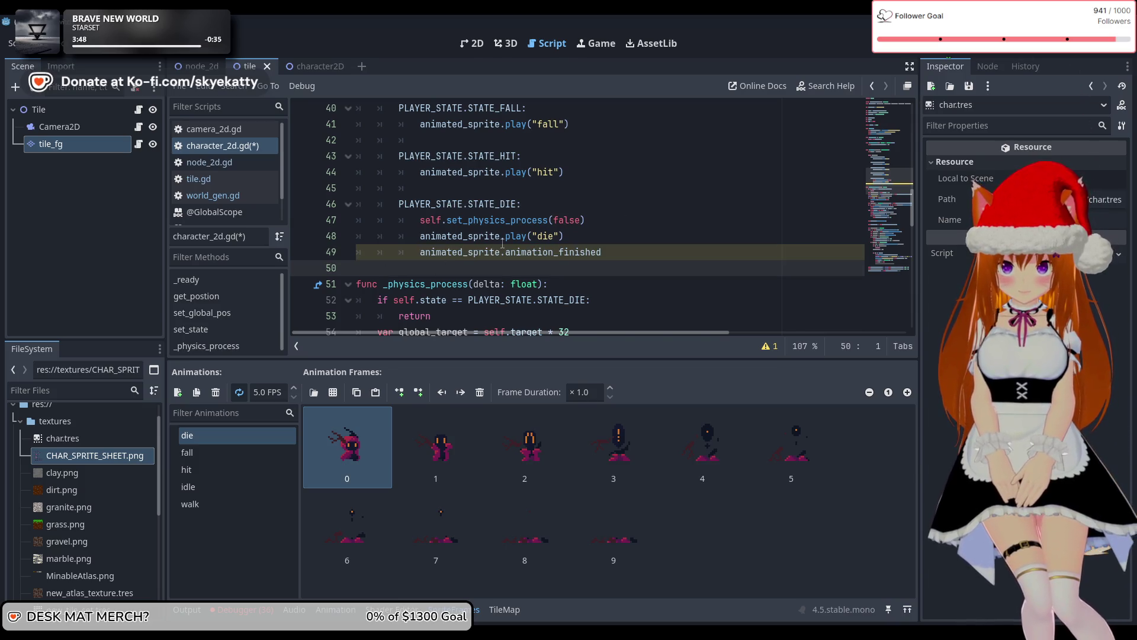
pyautogui.press('Return')
pyautogui.write('f')
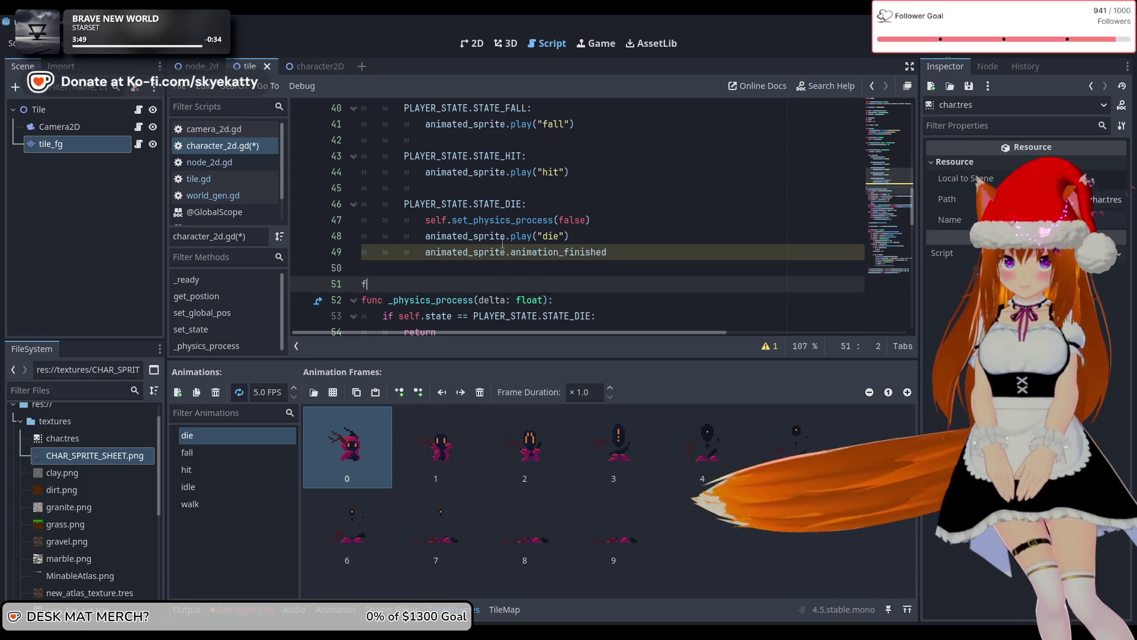
pyautogui.write('unc _death_animation_finish')
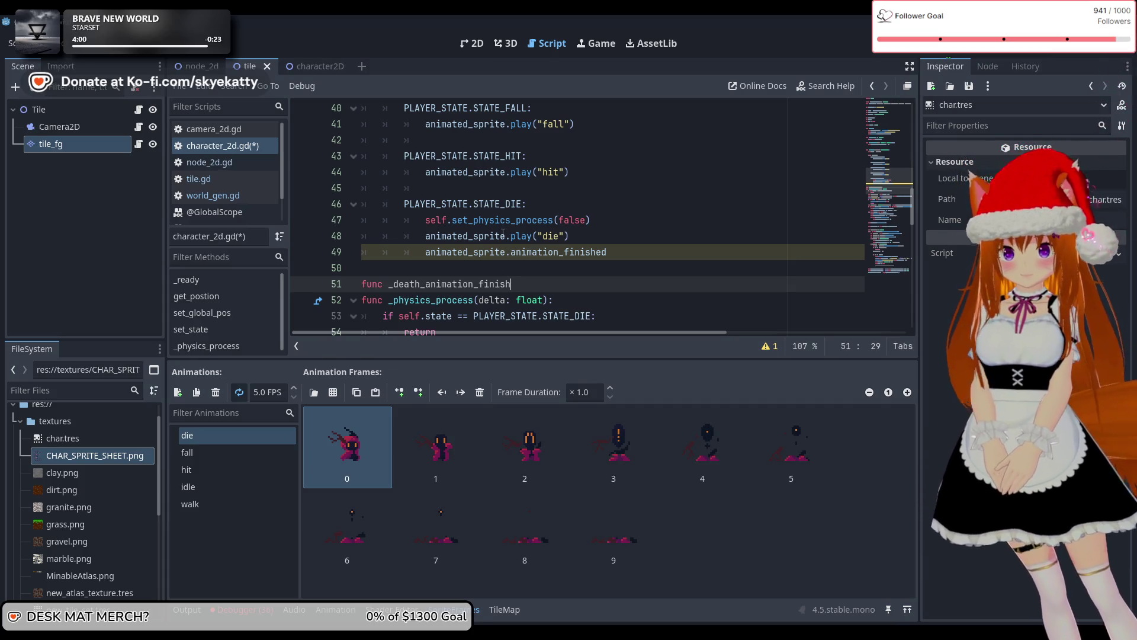
# Complete the header as func _death_animation_finish(): and open its body
pyautogui.scroll(-1, 568, 269)
pyautogui.scroll(1, 567, 269)
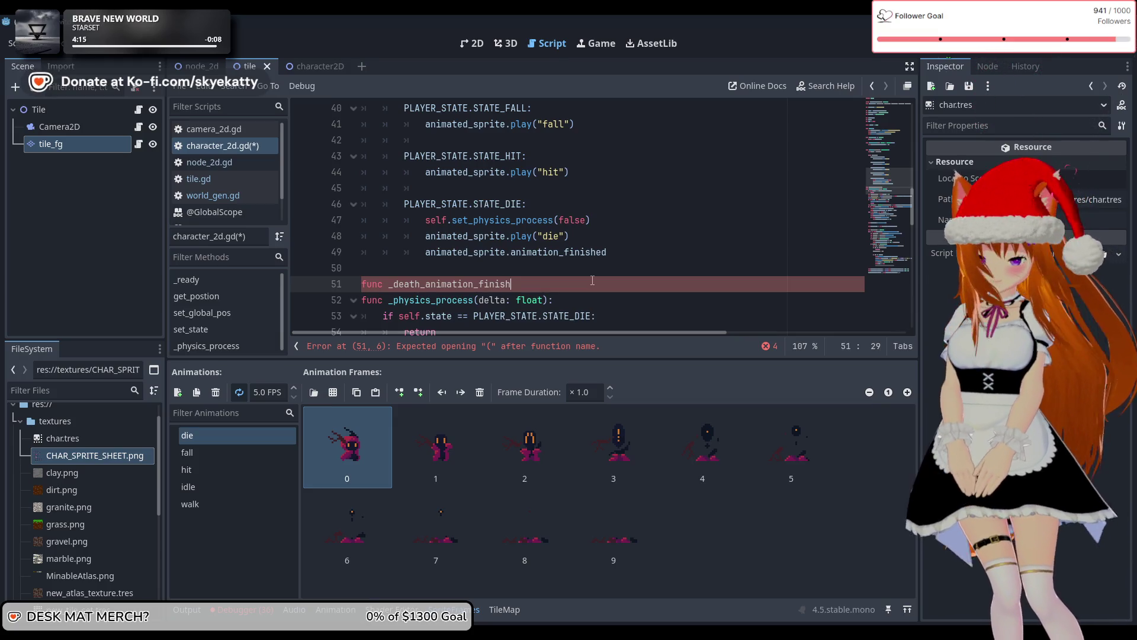
pyautogui.write('()')
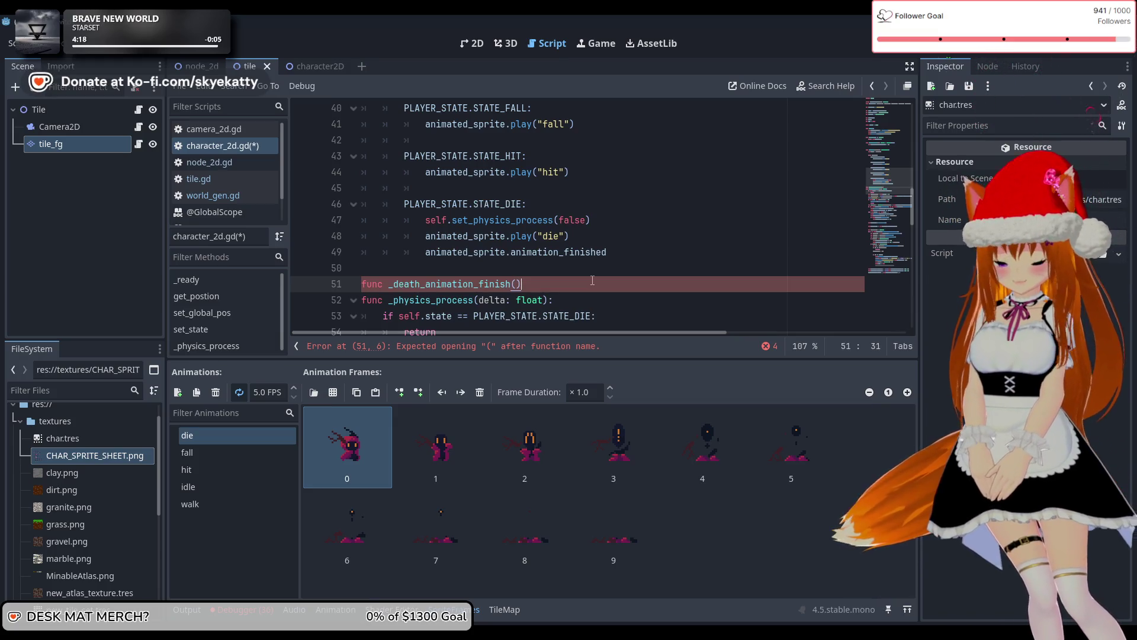
pyautogui.write(':')
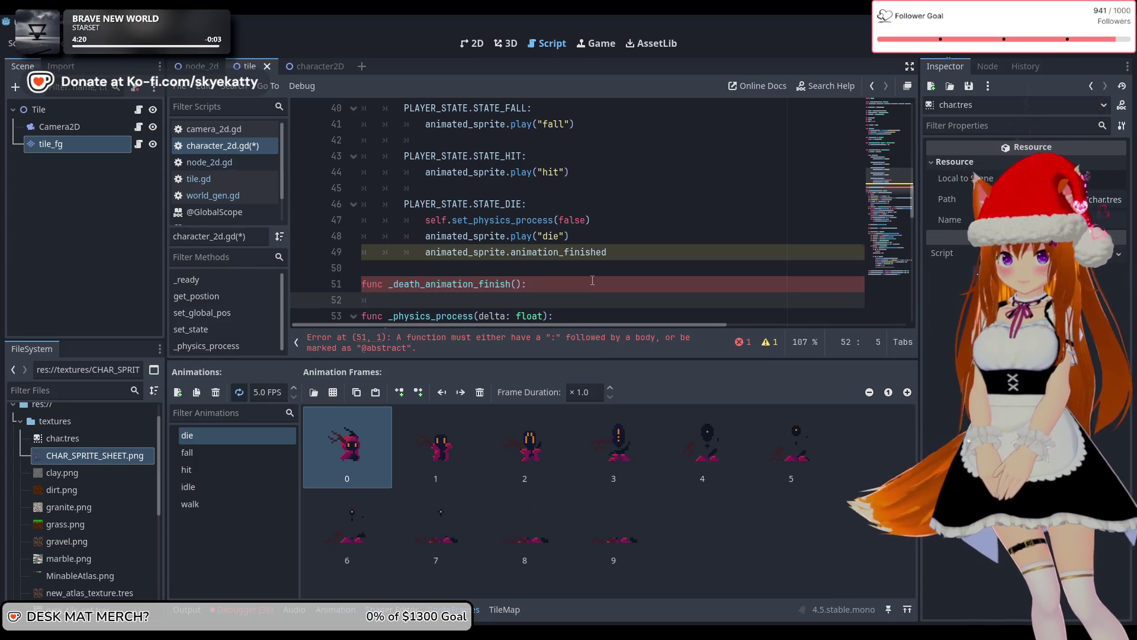
pyautogui.press('Return')
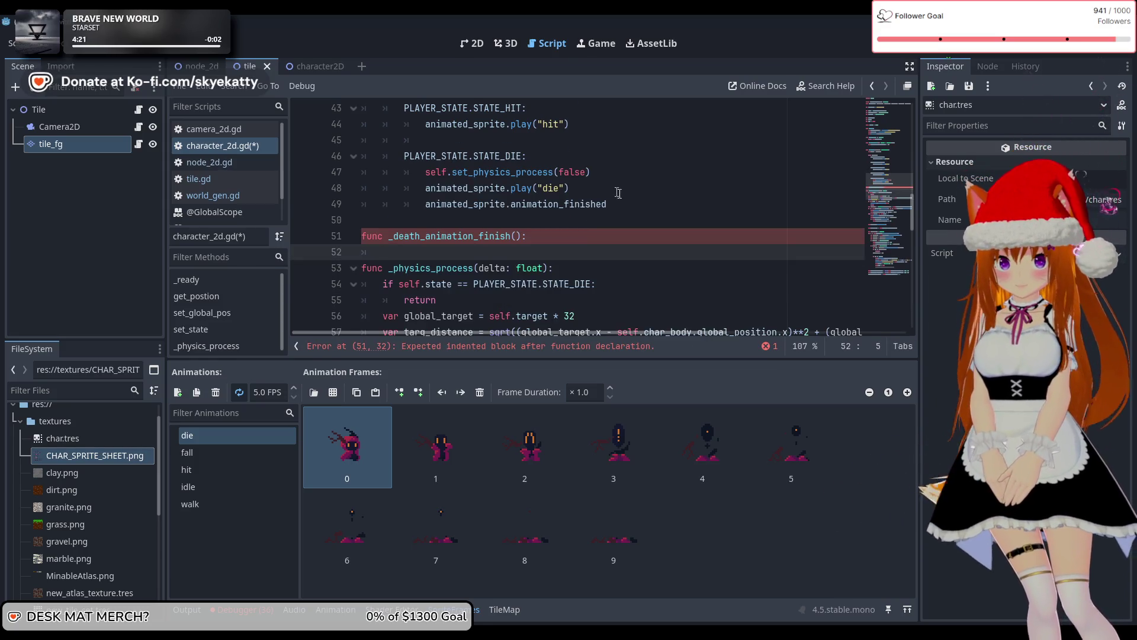
# Append .connect() to the animation_finished signal on line 49
pyautogui.click(622, 202)
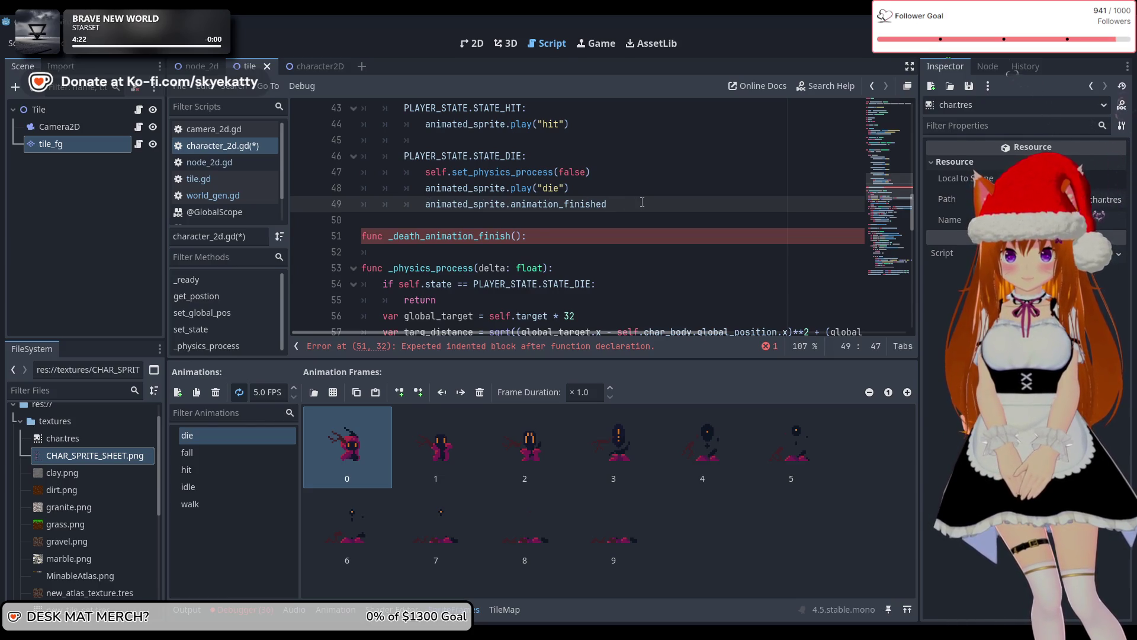
pyautogui.write('.con')
pyautogui.press('Return')
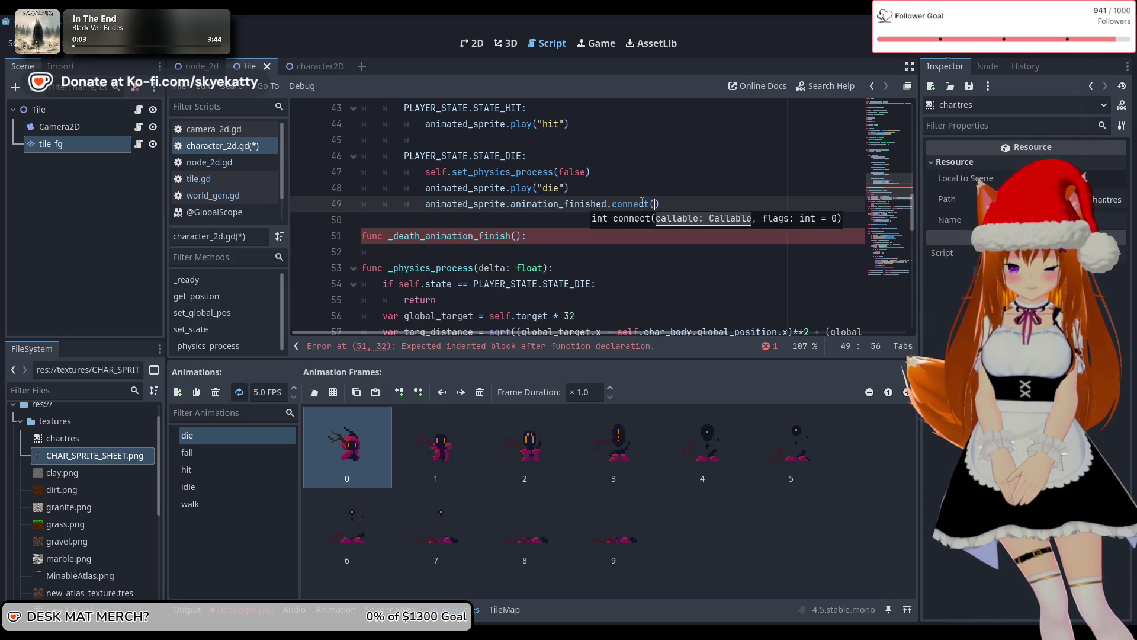
# Pass _death_animation_finish into the animation_finished.connect() call on line 49
pyautogui.write('_death')
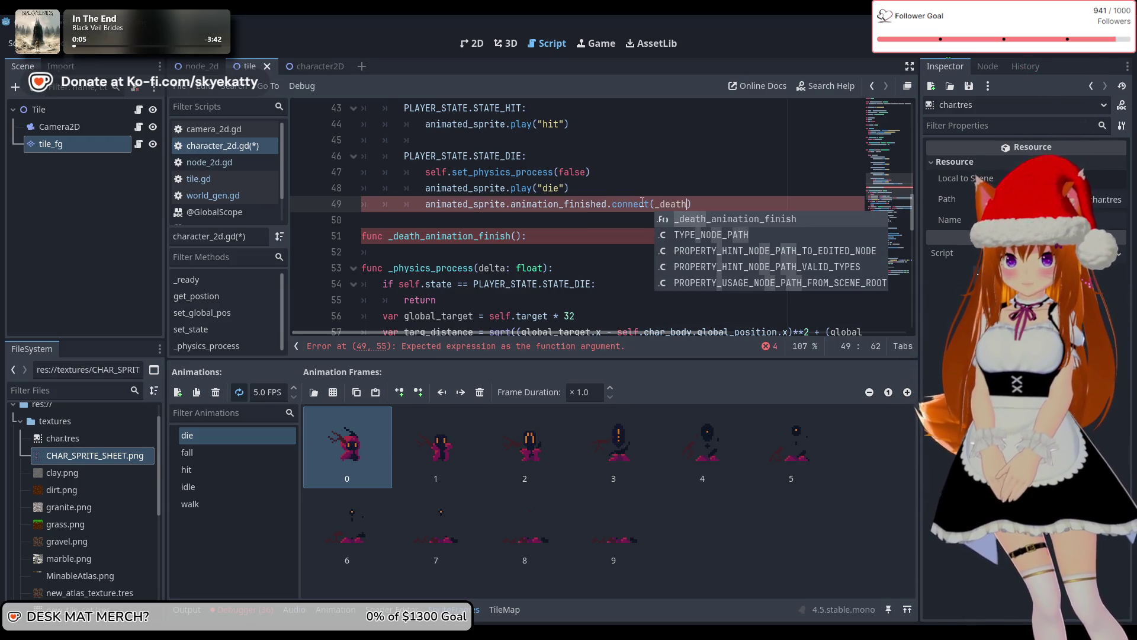
pyautogui.press('Return')
pyautogui.click(646, 190)
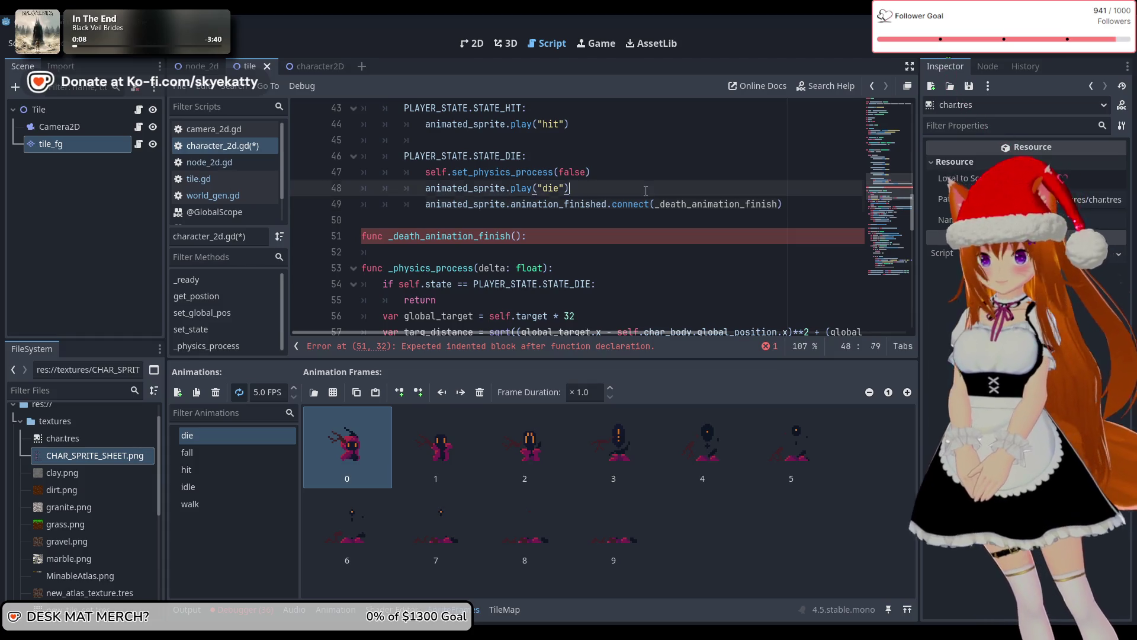
pyautogui.moveTo(783, 207); pyautogui.dragTo(426, 203)
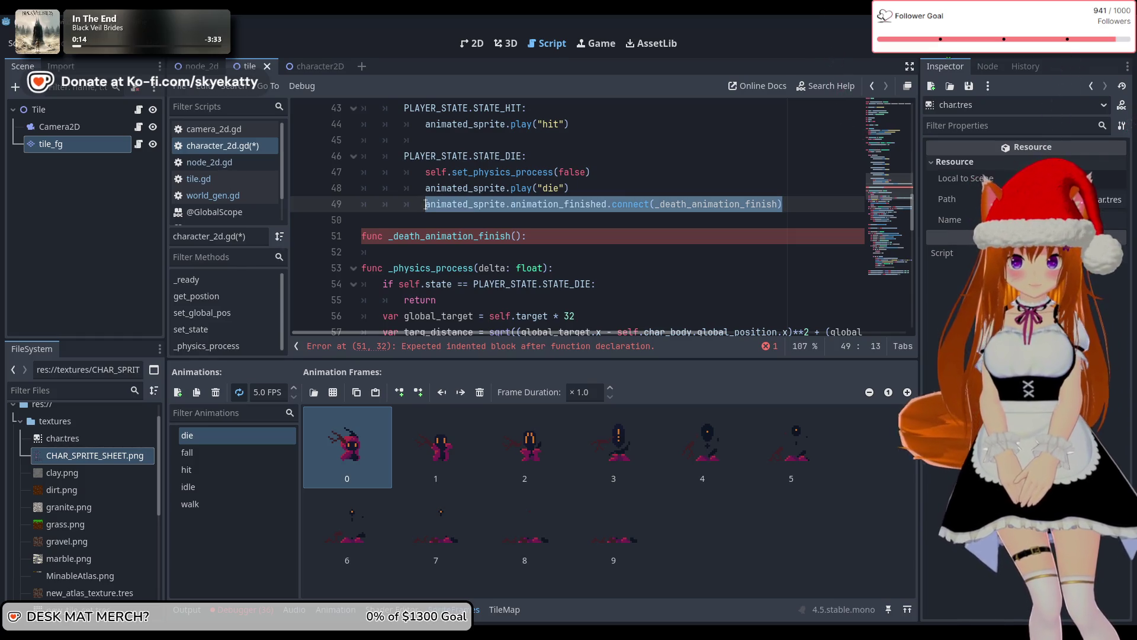
pyautogui.click(572, 188)
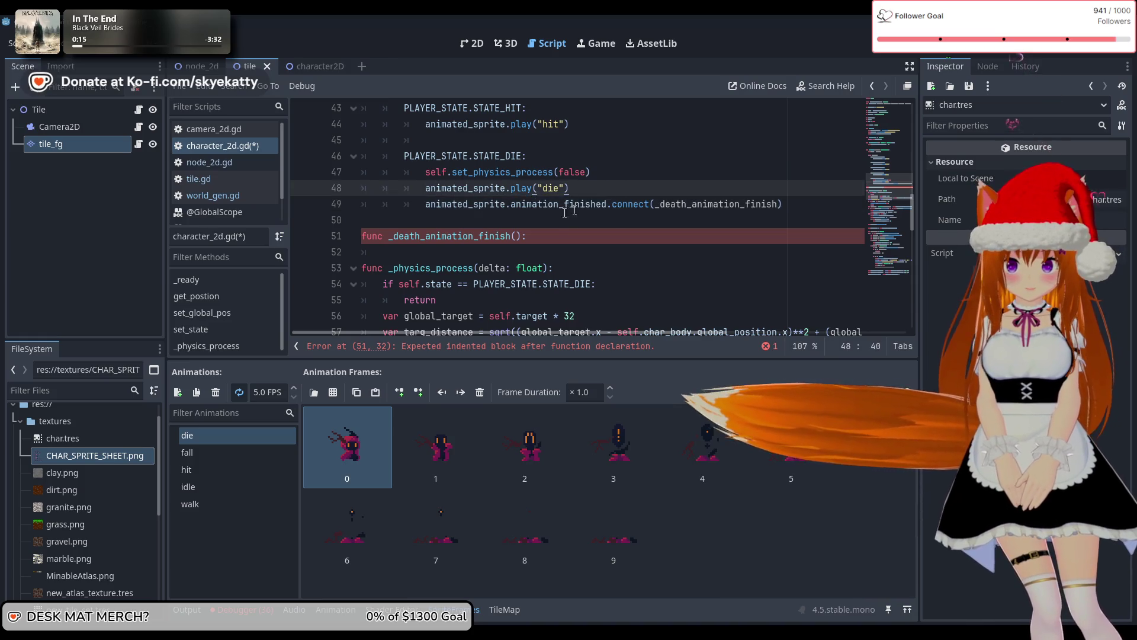
pyautogui.click(561, 237)
pyautogui.press('Down')
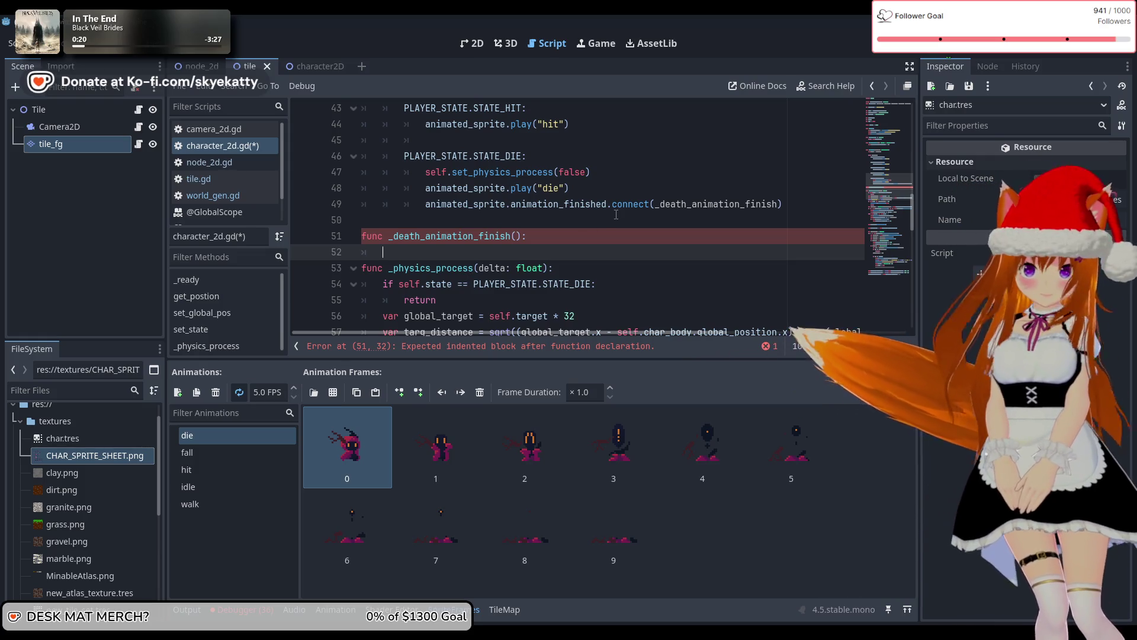
pyautogui.scroll(1, 616, 214)
pyautogui.scroll(-2, 613, 213)
pyautogui.scroll(1, 610, 212)
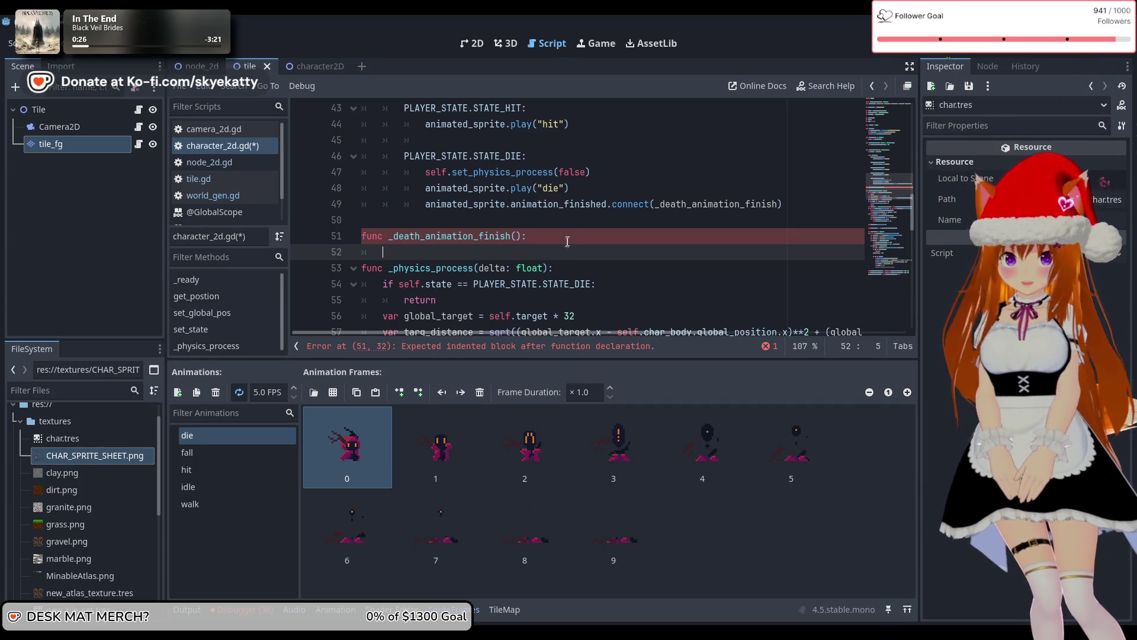
pyautogui.scroll(-14, 577, 227)
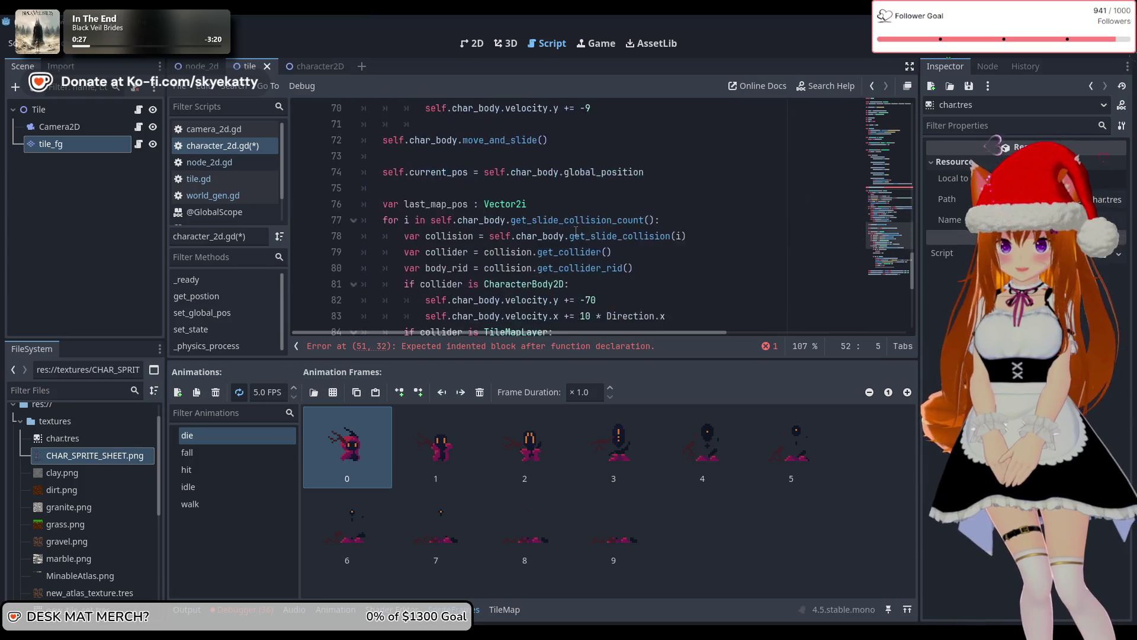
# Cut get_parent().remove_child(self) from the distance check and paste it into _death_animation_finish
pyautogui.scroll(14, 576, 231)
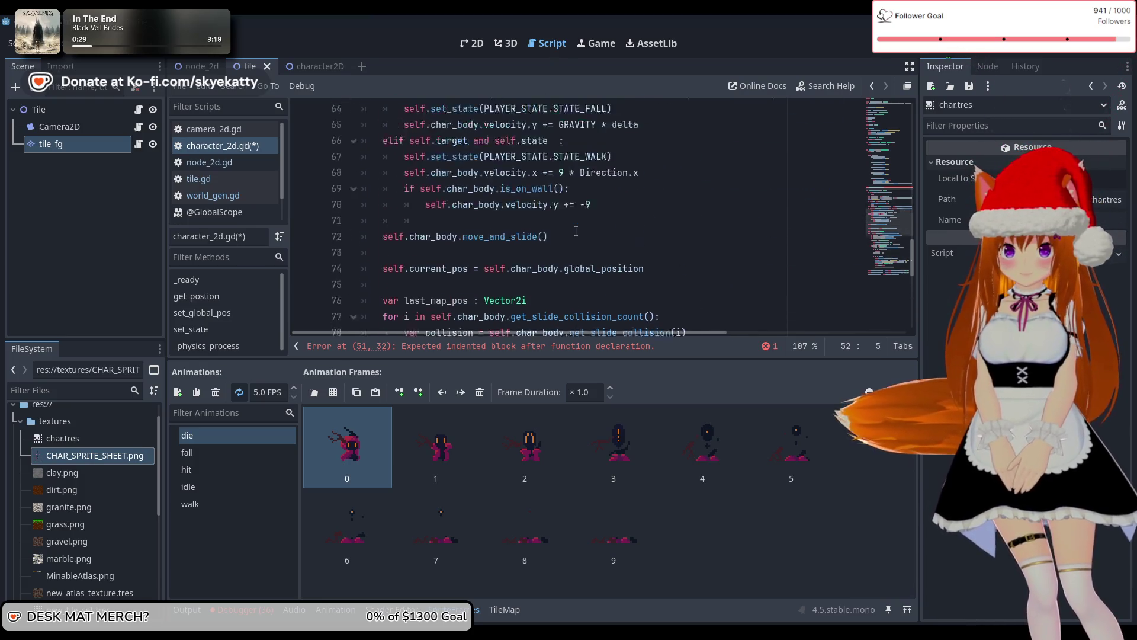
pyautogui.scroll(-4, 575, 231)
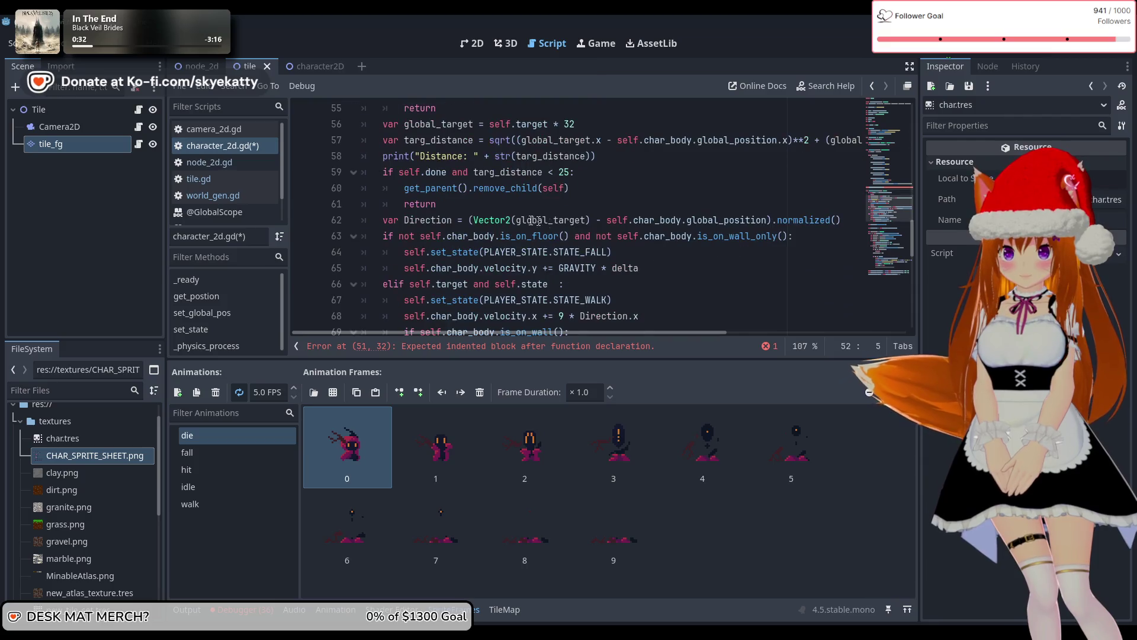
pyautogui.moveTo(578, 187); pyautogui.dragTo(404, 188)
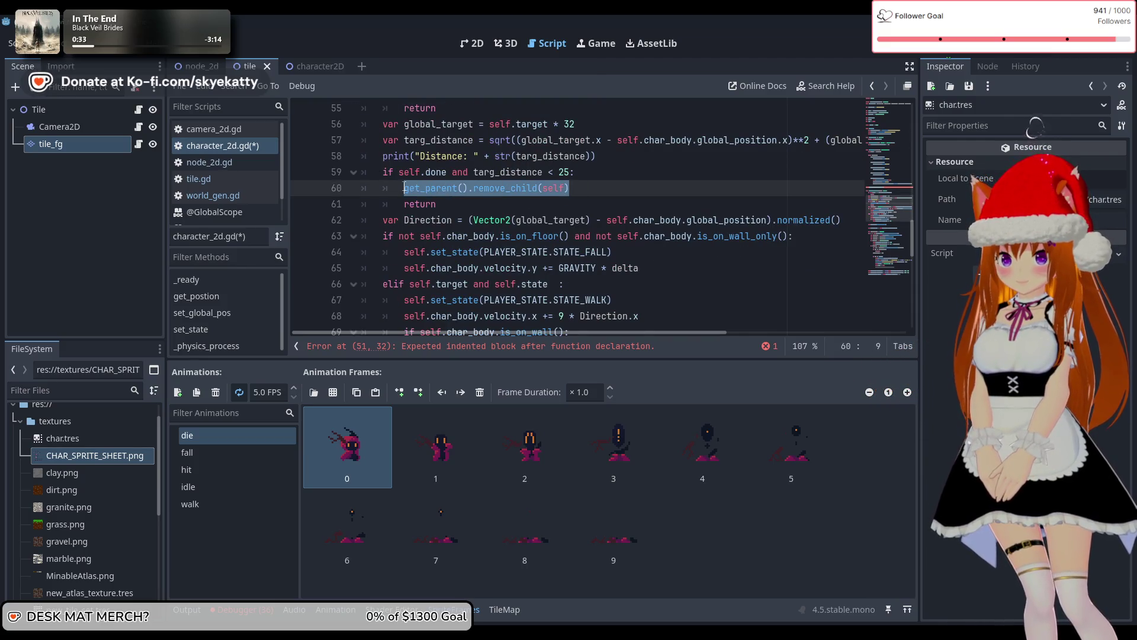
pyautogui.hotkey('ctrl', 'x')
pyautogui.scroll(3, 518, 219)
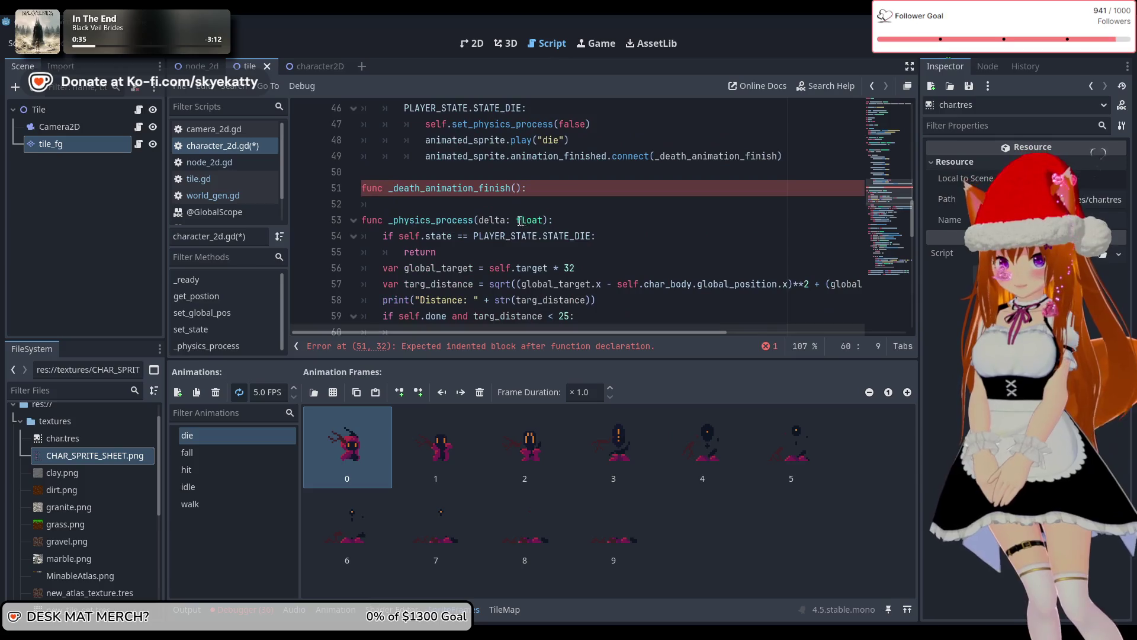
pyautogui.click(518, 208)
pyautogui.hotkey('ctrl', 'v')
pyautogui.scroll(-1, 463, 281)
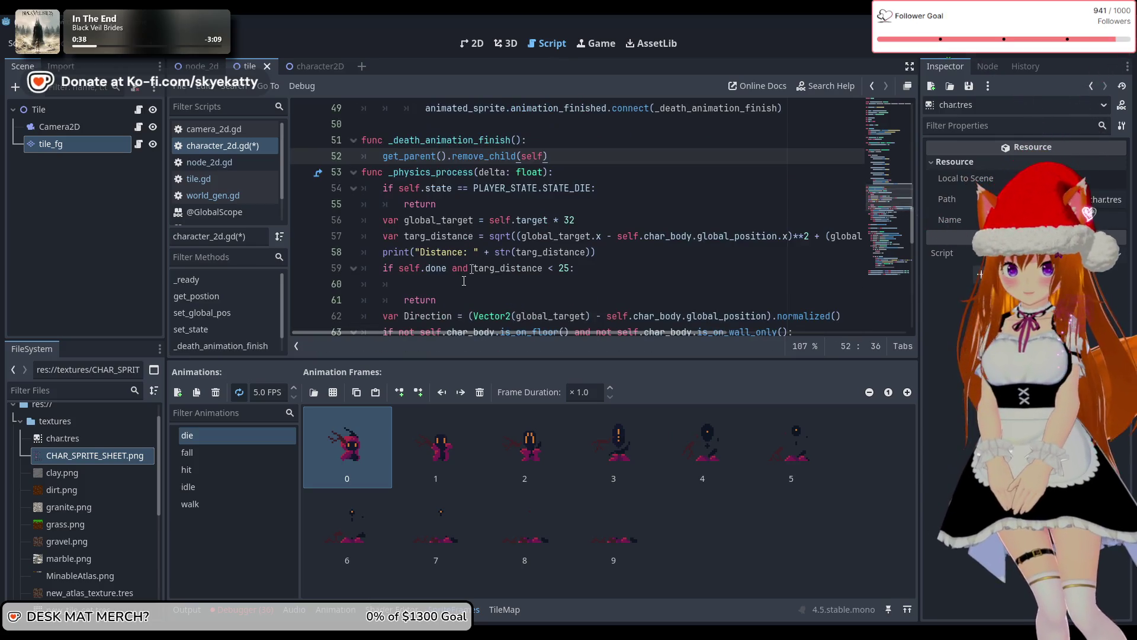
pyautogui.moveTo(460, 300); pyautogui.dragTo(295, 268)
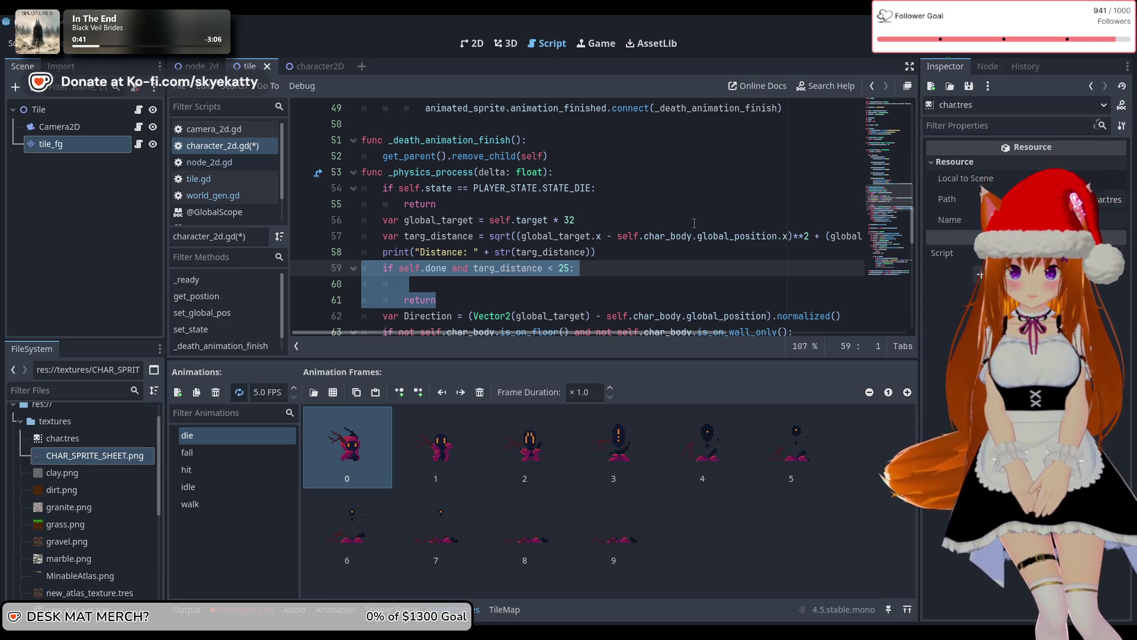
pyautogui.click(597, 283)
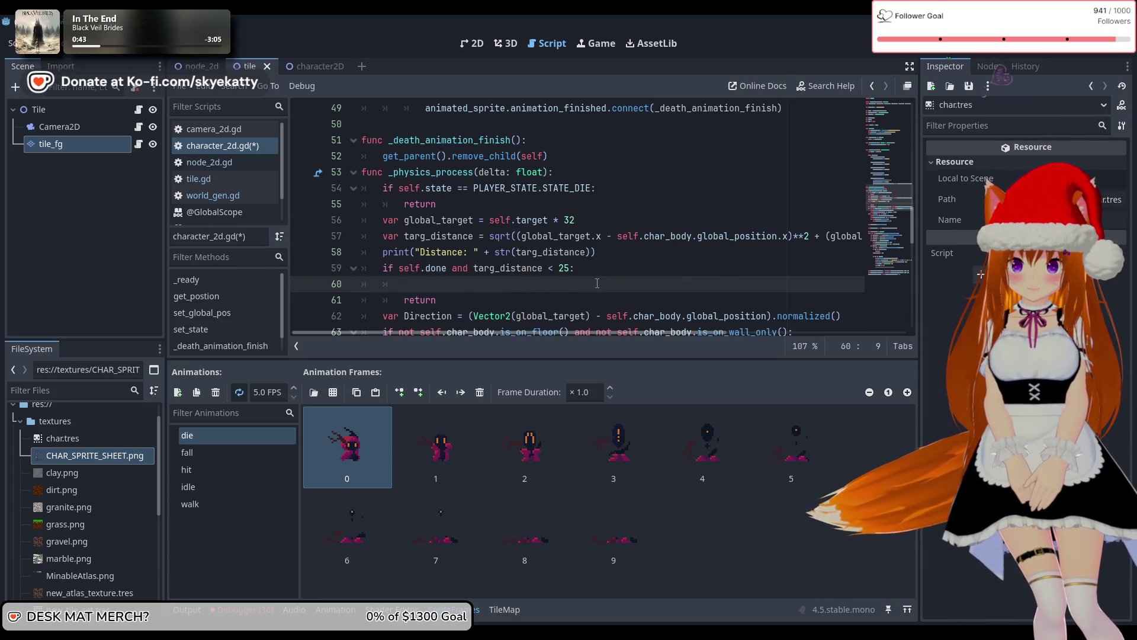
pyautogui.scroll(-1, 597, 283)
pyautogui.scroll(3, 598, 278)
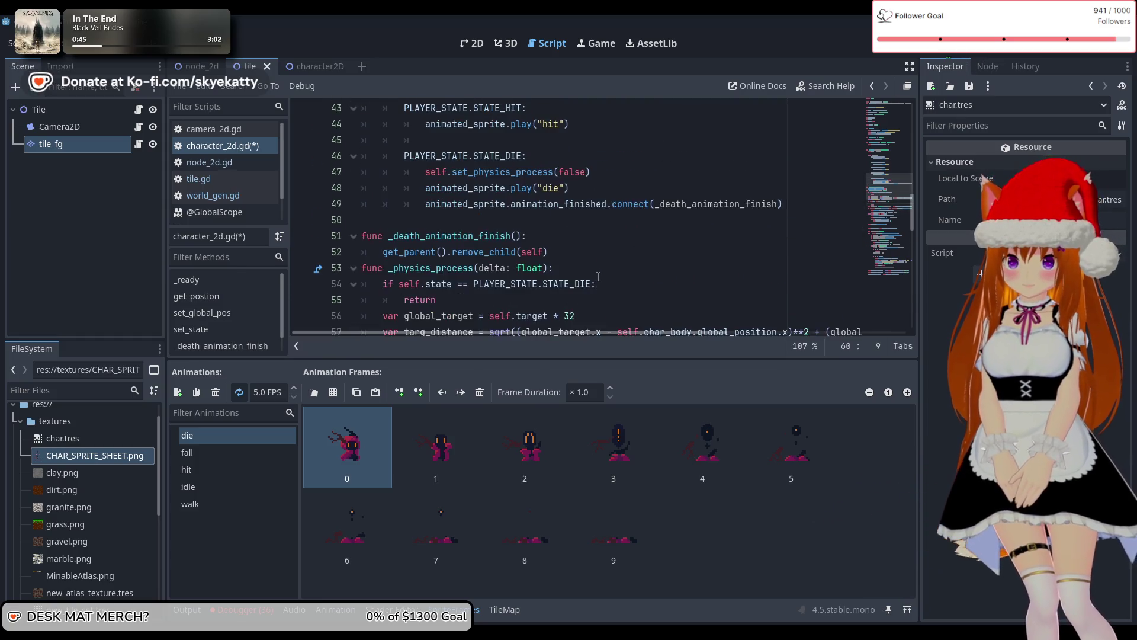
pyautogui.scroll(-3, 599, 277)
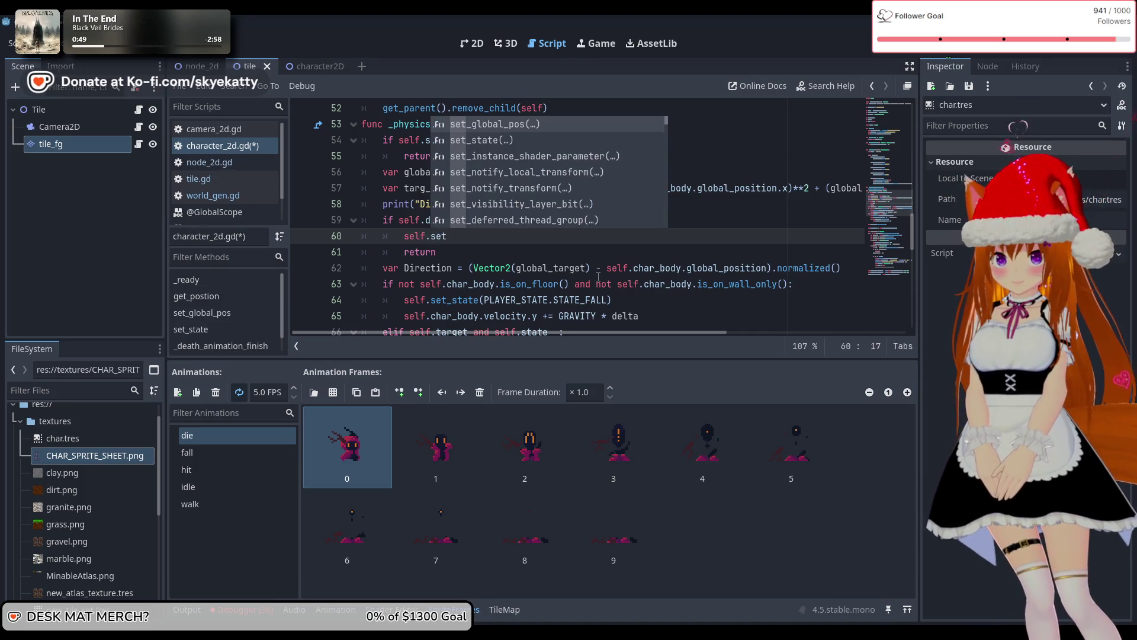
# Insert self.set_state(PLAYER_STATE.STATE_DIE) on line 60 using autocomplete
pyautogui.press('Down')
pyautogui.press('Return')
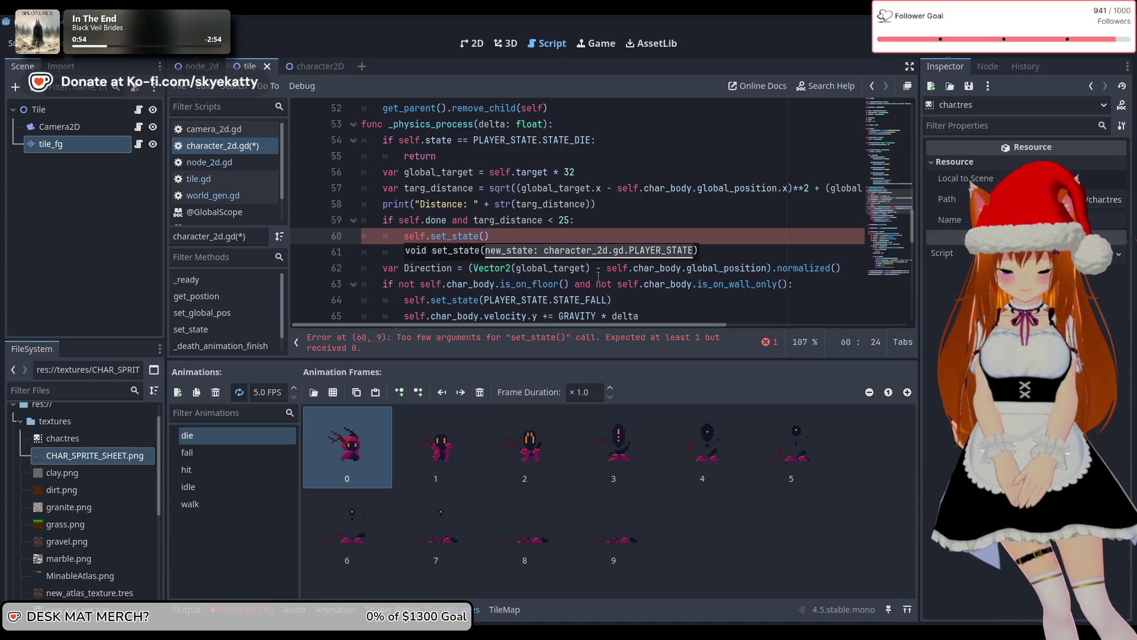
pyautogui.write('PLAYER')
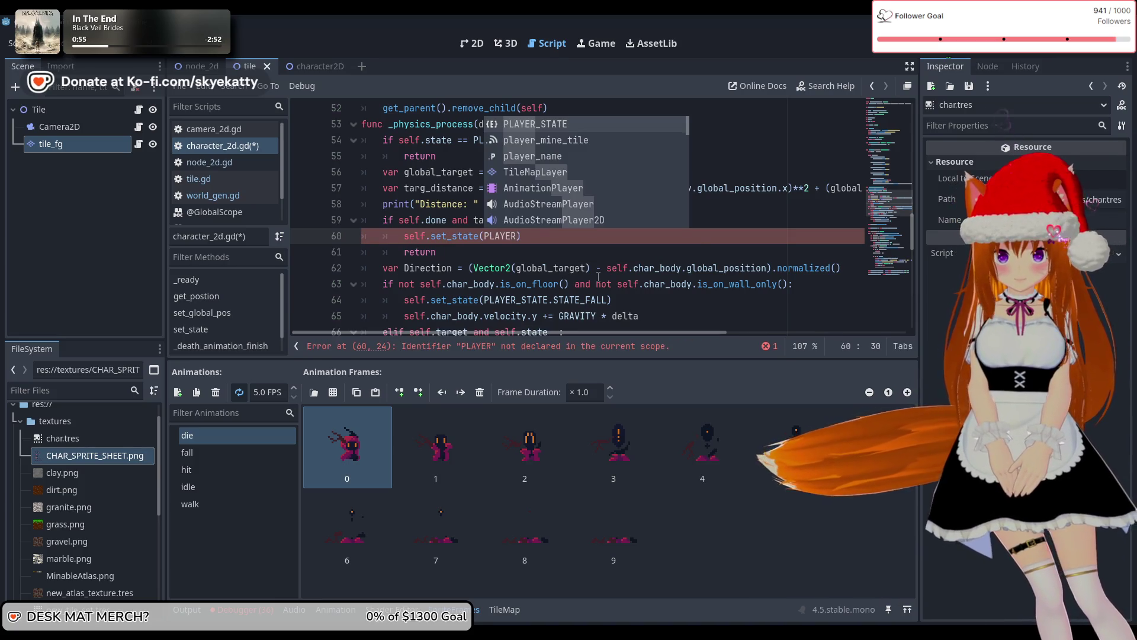
pyautogui.press('Return')
pyautogui.write('.')
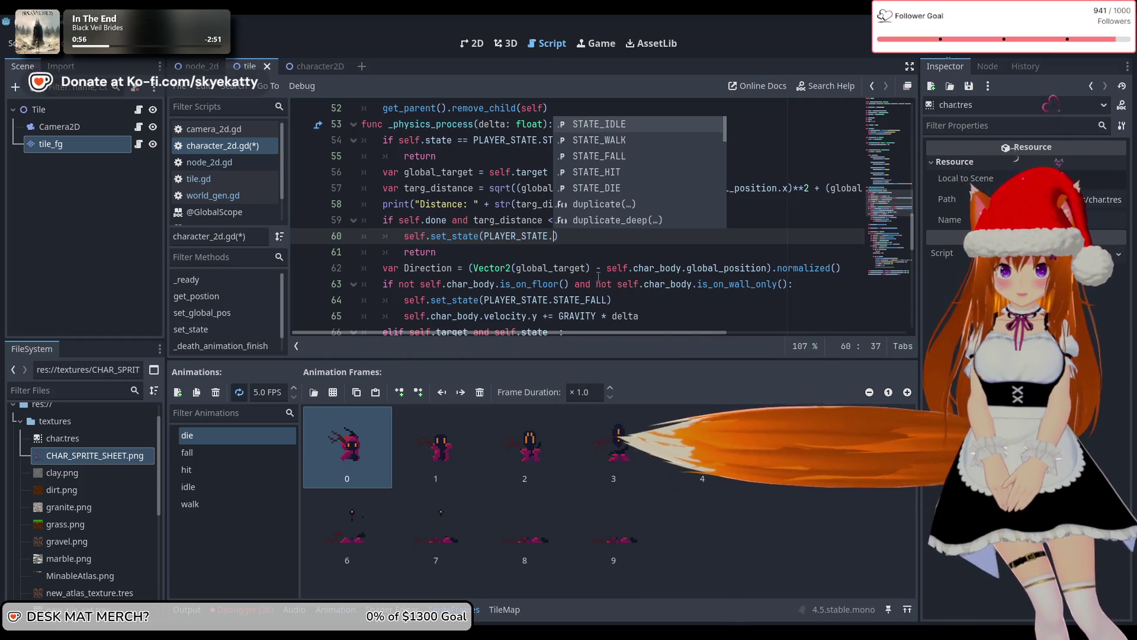
pyautogui.press('Down')
pyautogui.press('Down')
pyautogui.press('Down')
pyautogui.press('Return')
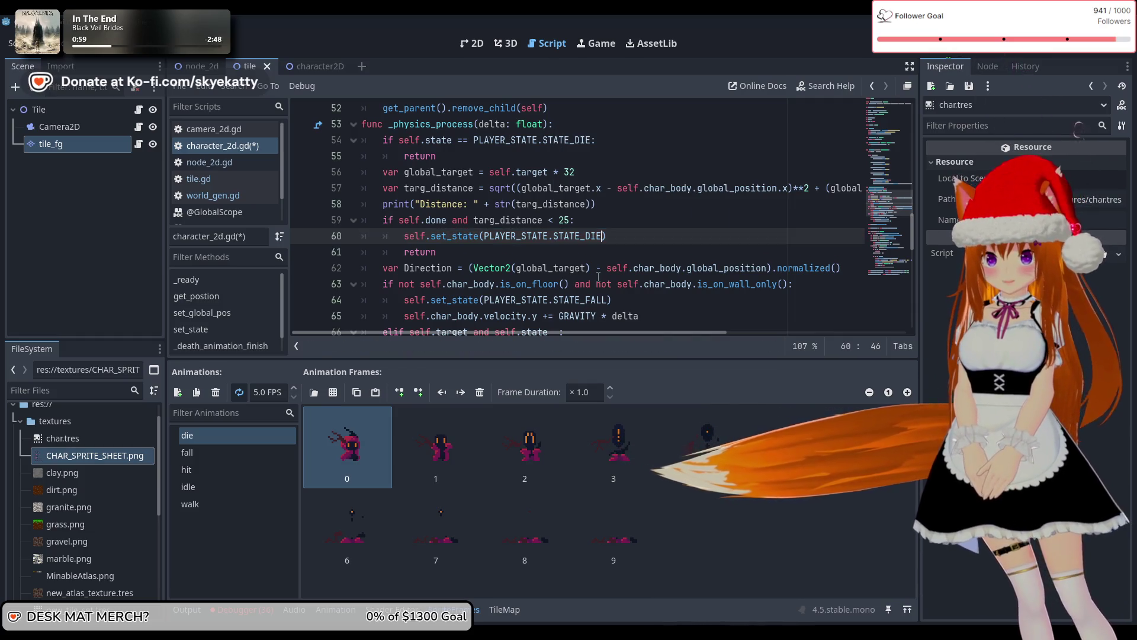
# Delete the Distance print statement and its leftover empty line, then save and run with F5
pyautogui.click(598, 246)
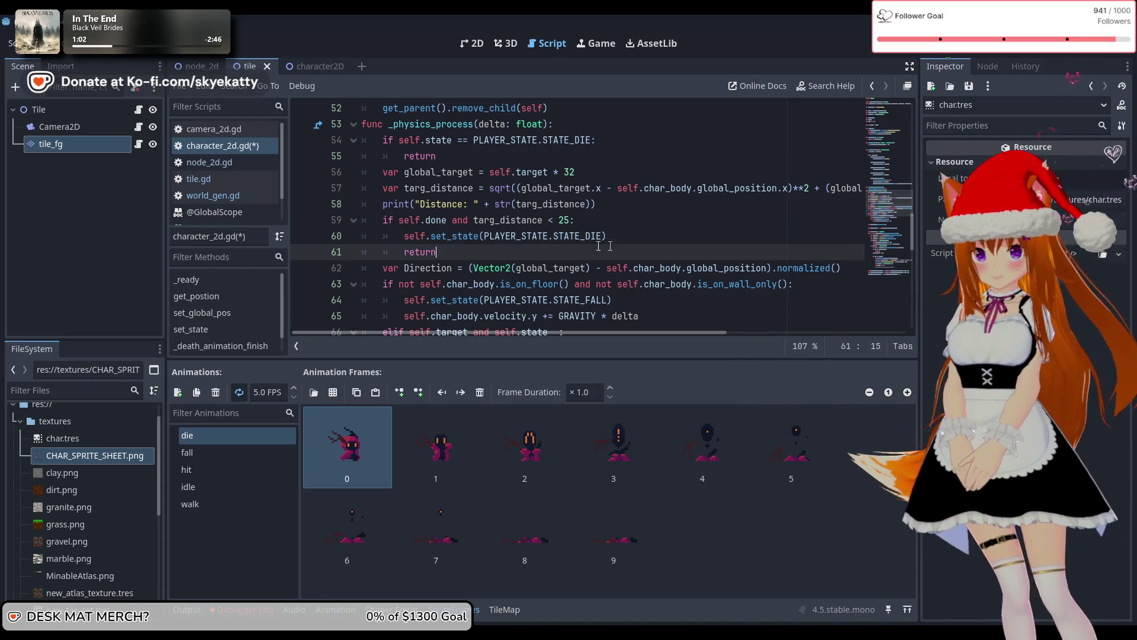
pyautogui.click(605, 227)
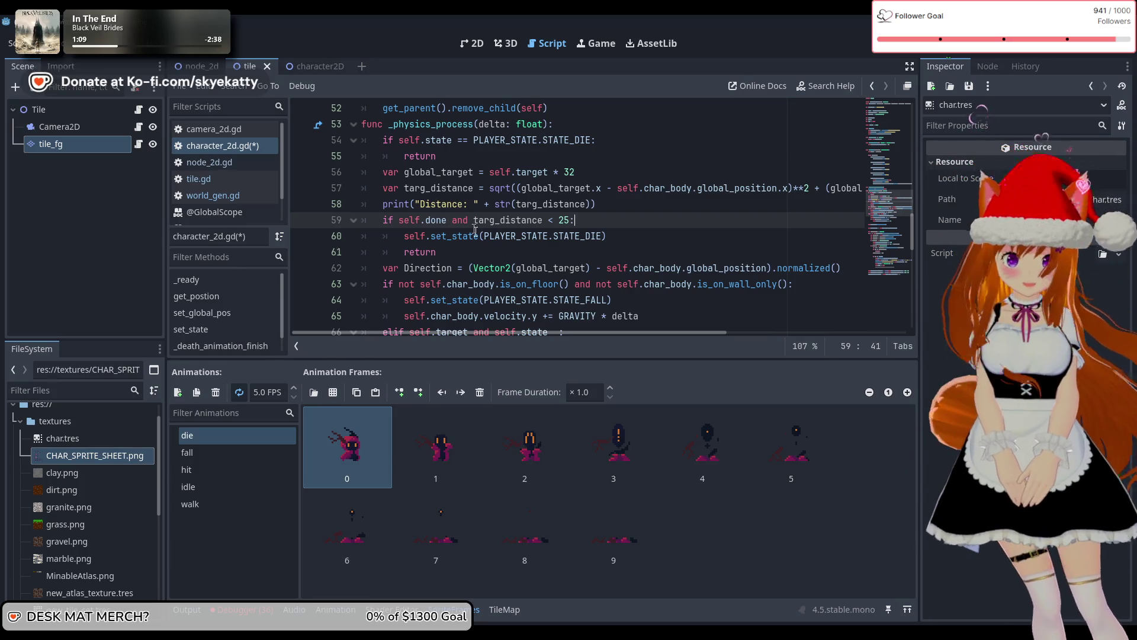
pyautogui.moveTo(469, 248); pyautogui.dragTo(383, 219)
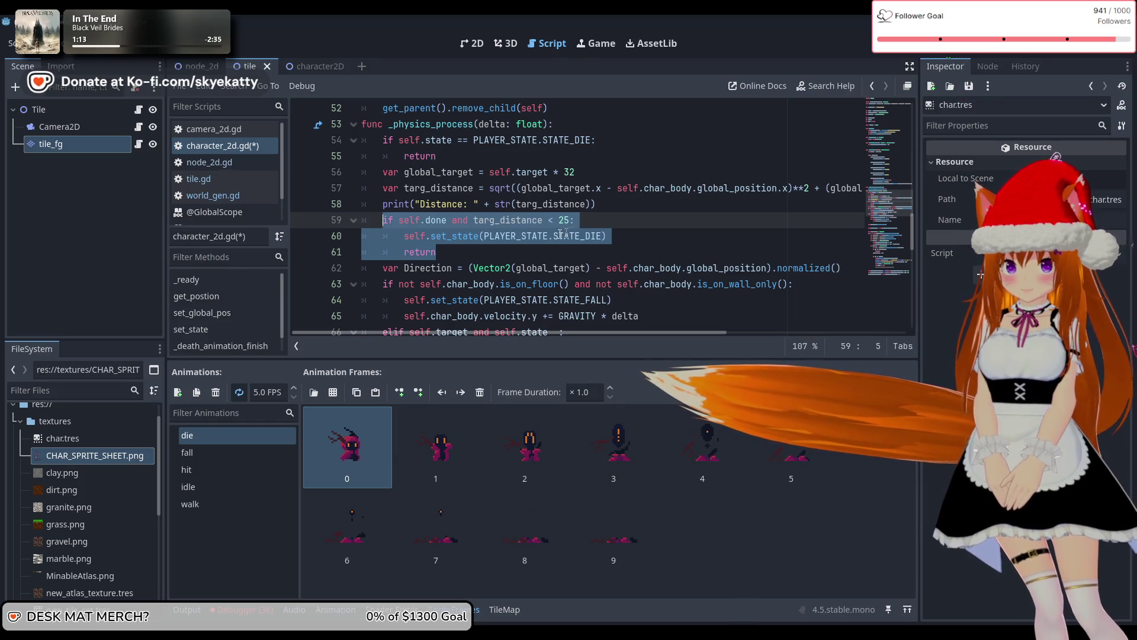
pyautogui.click(490, 254)
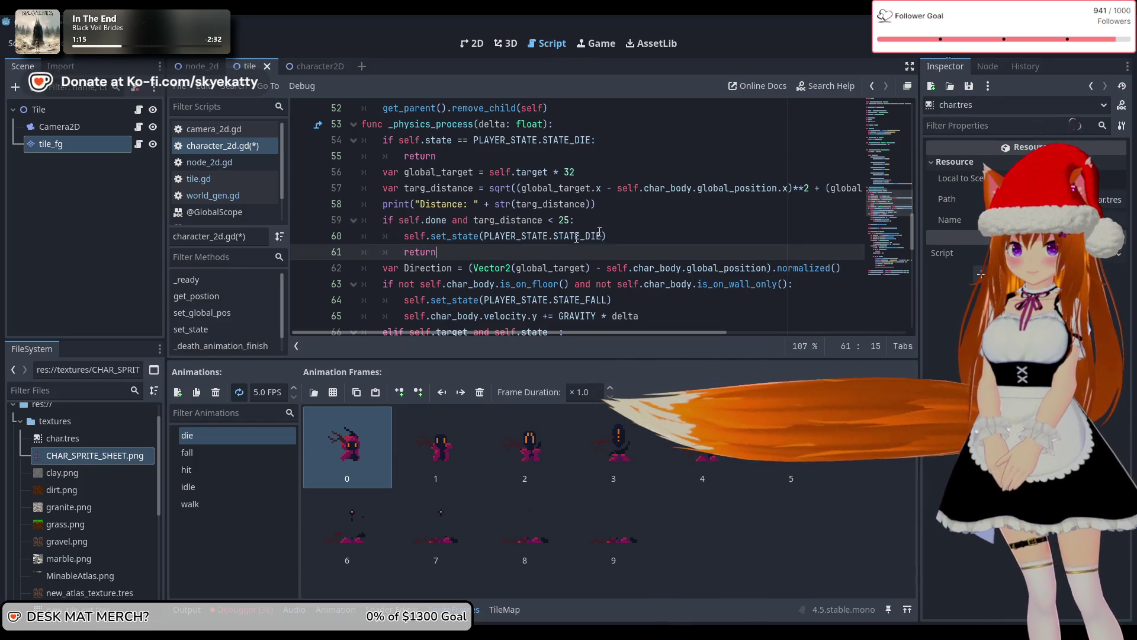
pyautogui.tripleClick(613, 203)
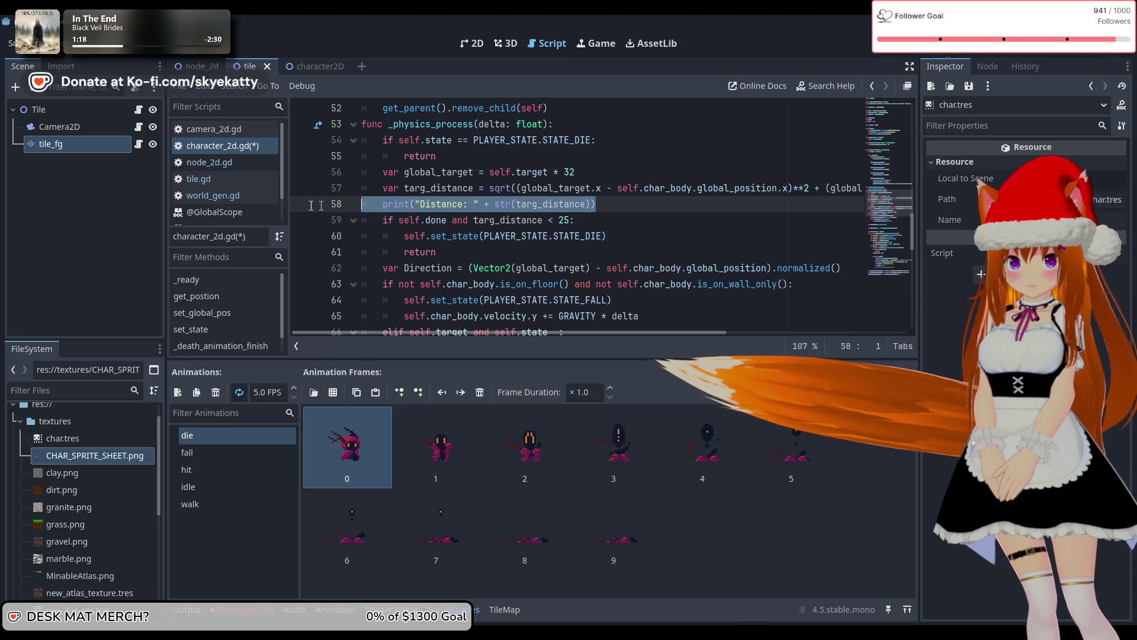
pyautogui.press('BackSpace')
pyautogui.press('BackSpace')
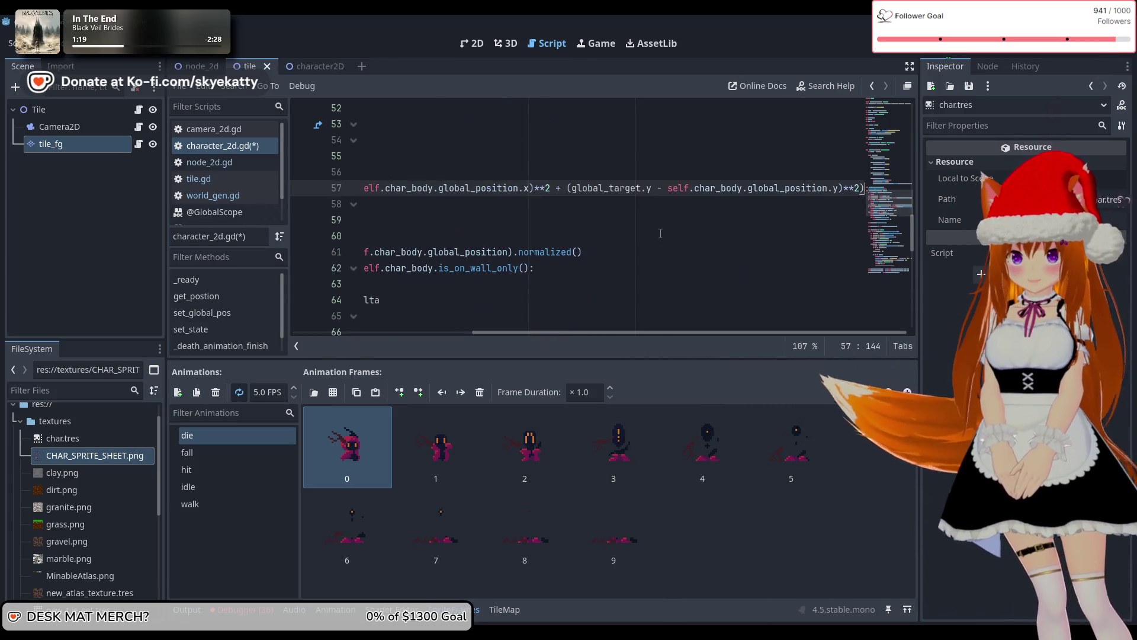
pyautogui.click(626, 237)
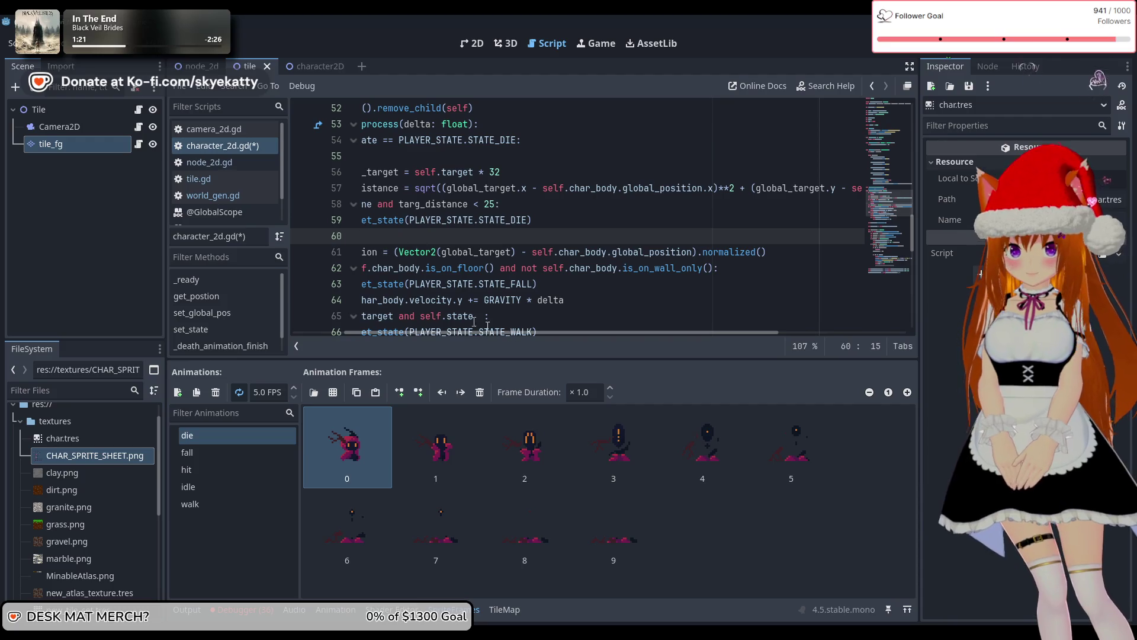
pyautogui.moveTo(563, 332); pyautogui.dragTo(510, 332)
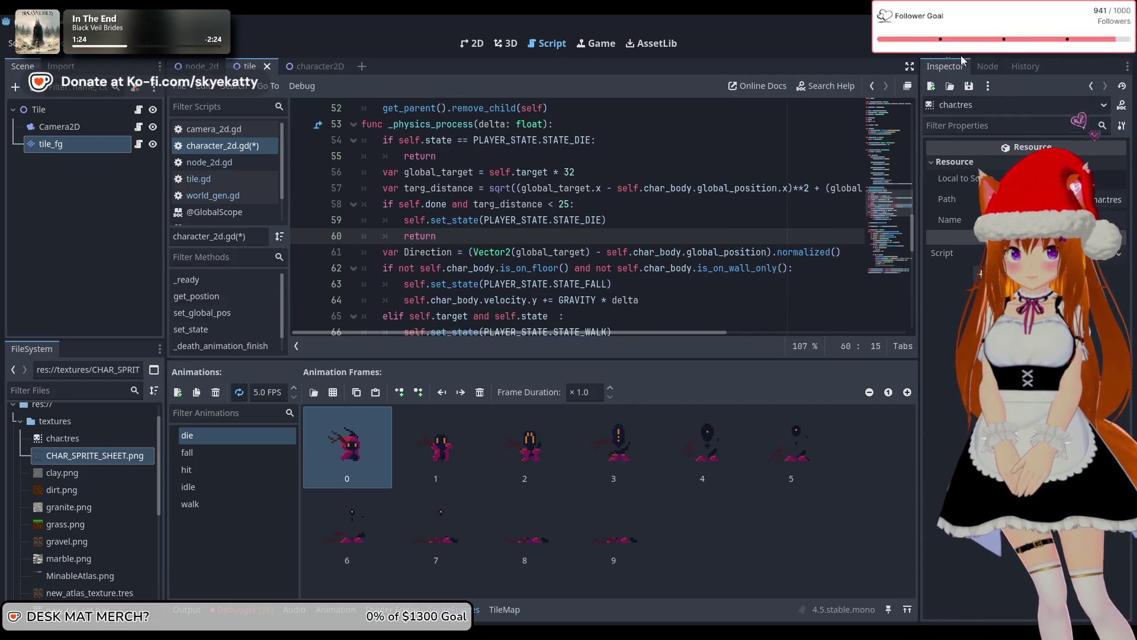
pyautogui.press('F5')
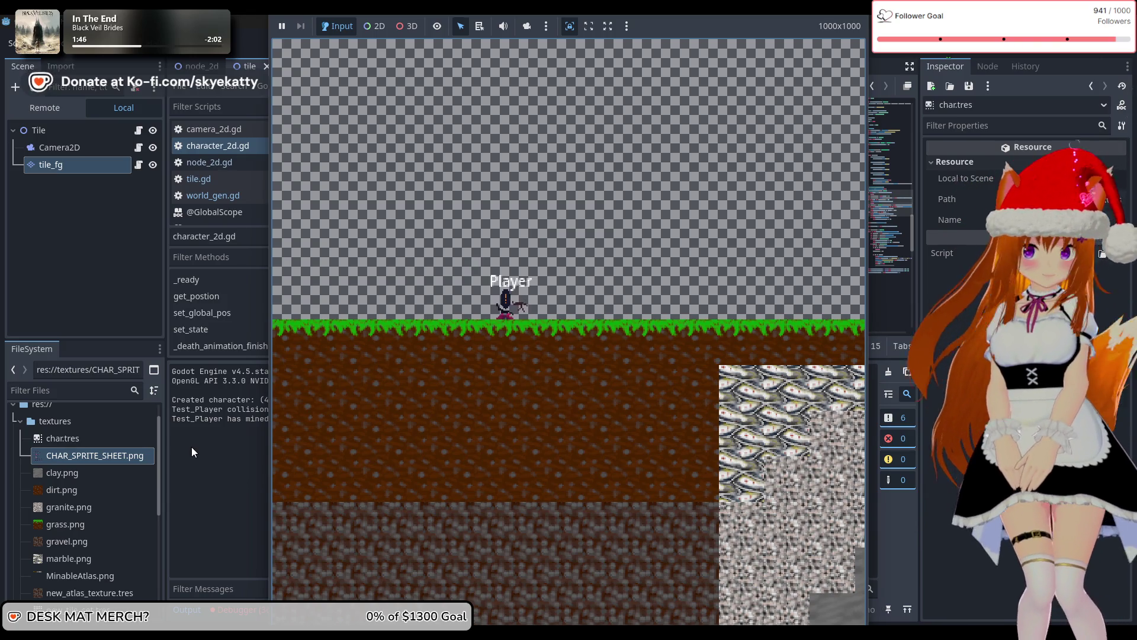
# Stop the running game with F8 once the player has mined a GRASS tile
pyautogui.press('F8')
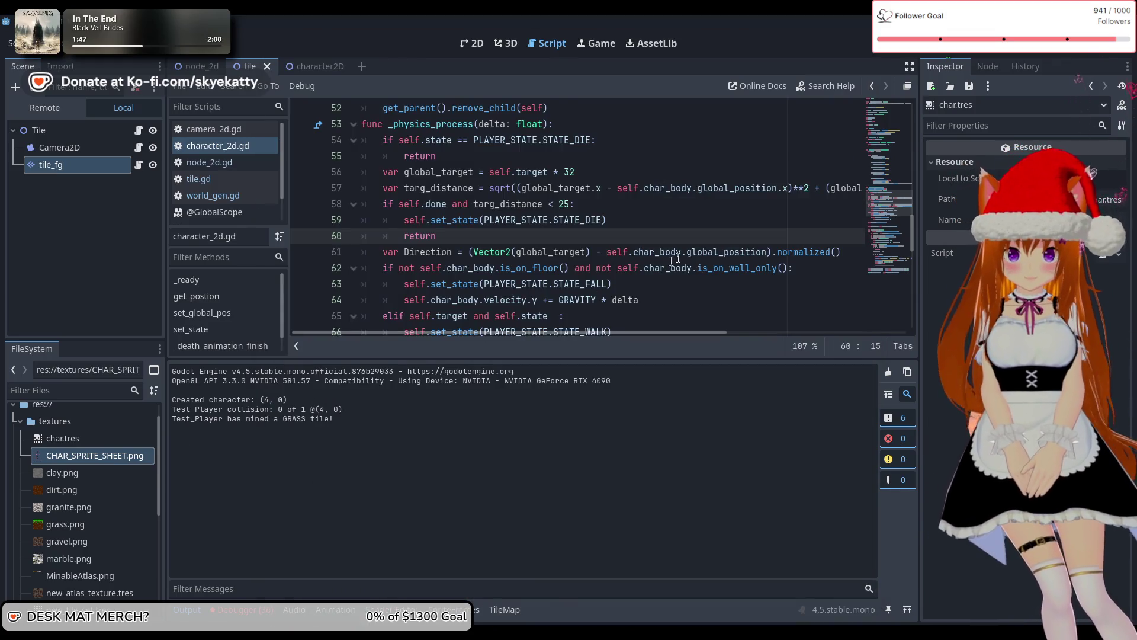
# Insert an empty line after remove_child(self) at the end of _death_animation_finish
pyautogui.scroll(2, 678, 256)
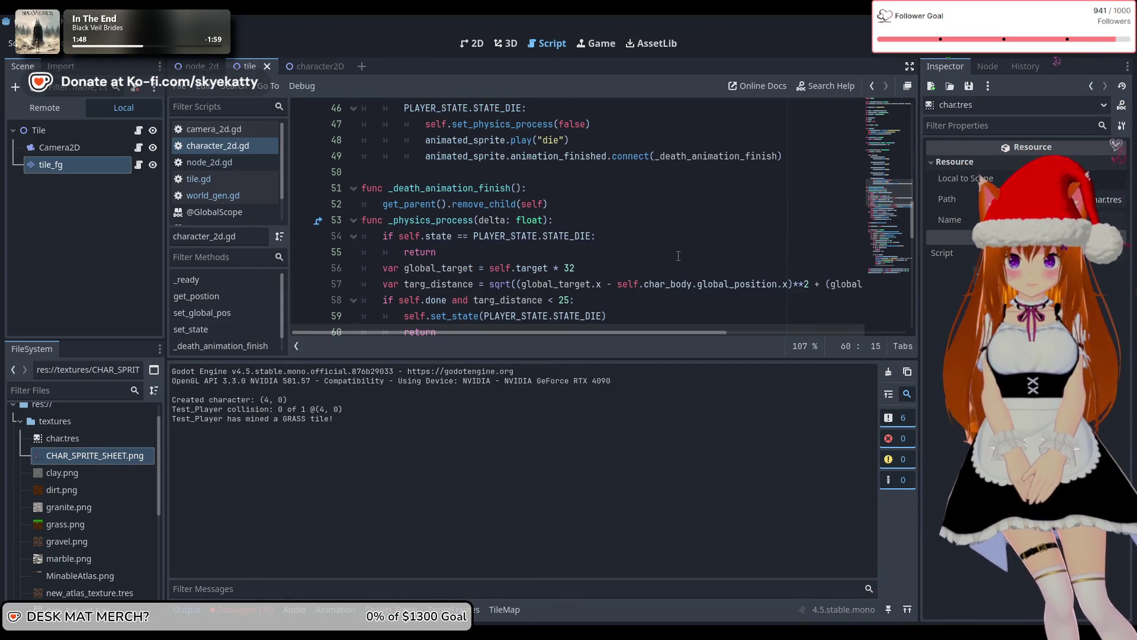
pyautogui.click(572, 203)
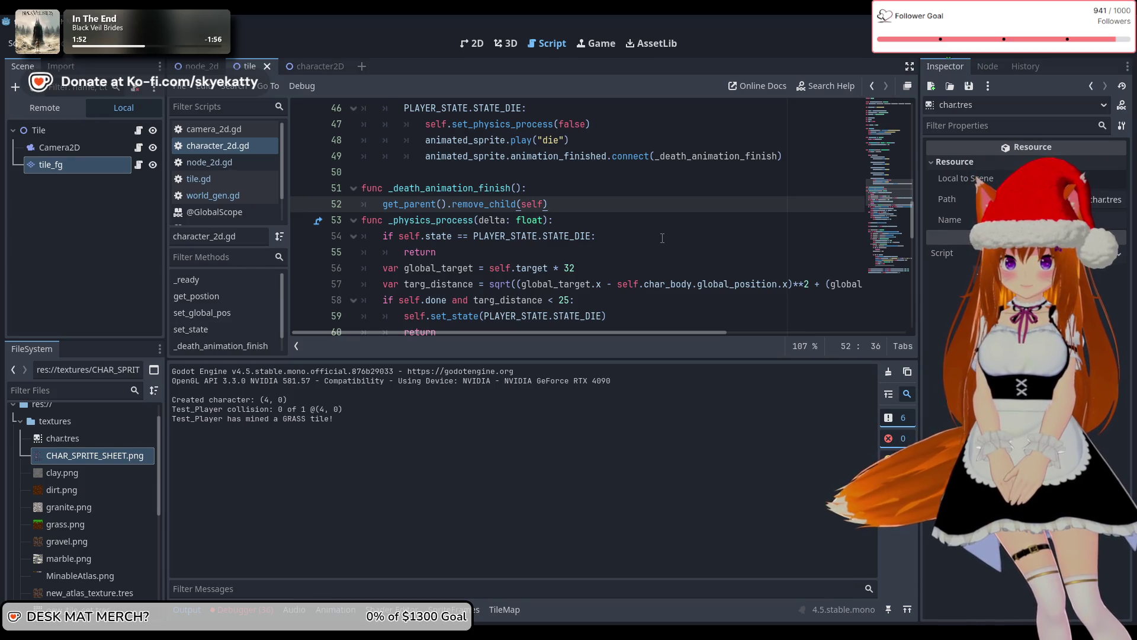
pyautogui.press('Return')
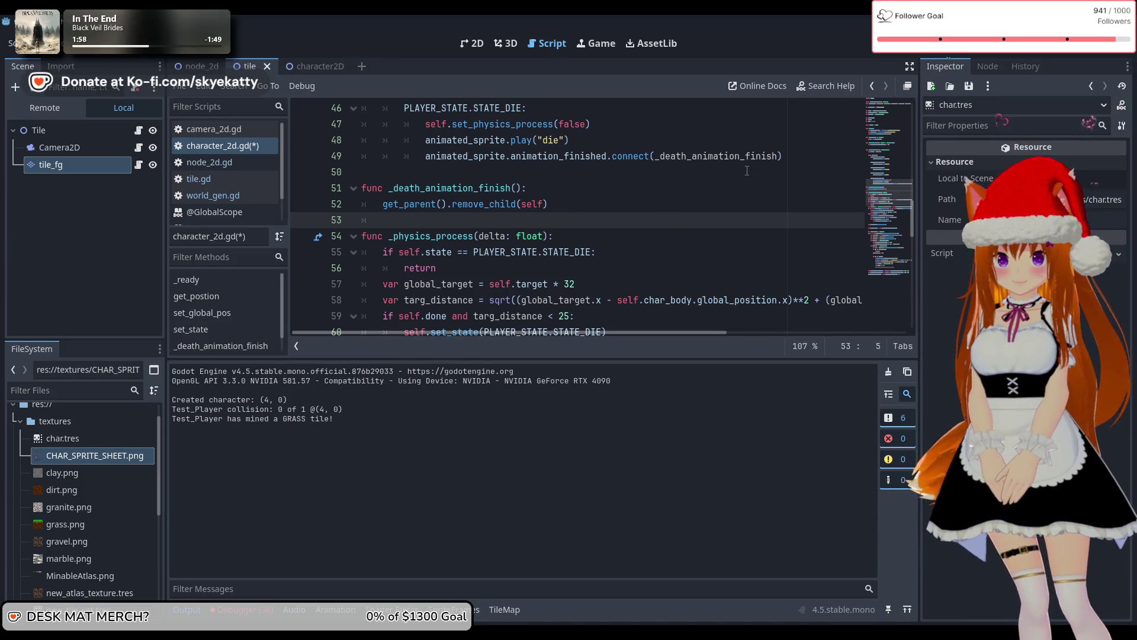
pyautogui.scroll(1, 722, 190)
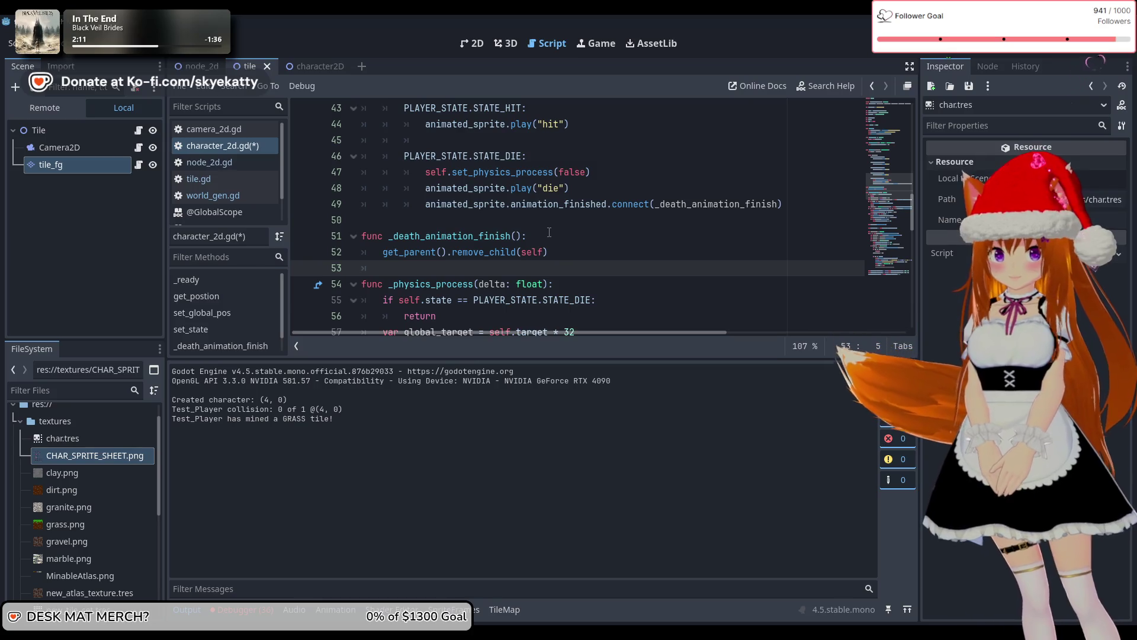
# Append ', self' to the death animation connect call on line 49
pyautogui.click(821, 204)
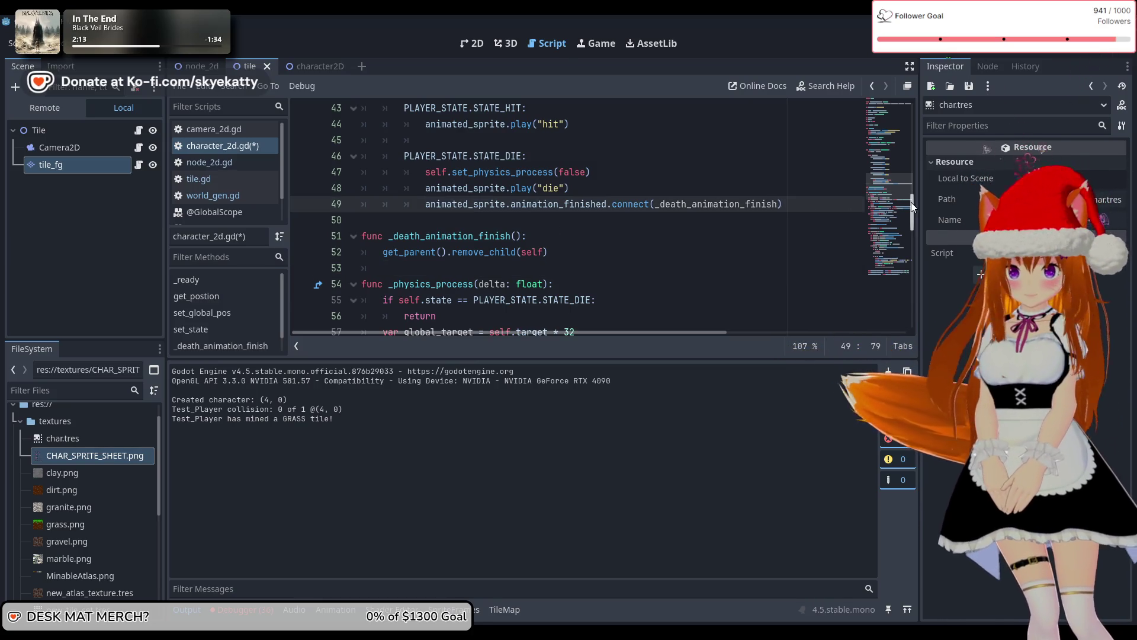
pyautogui.write(', sekf')
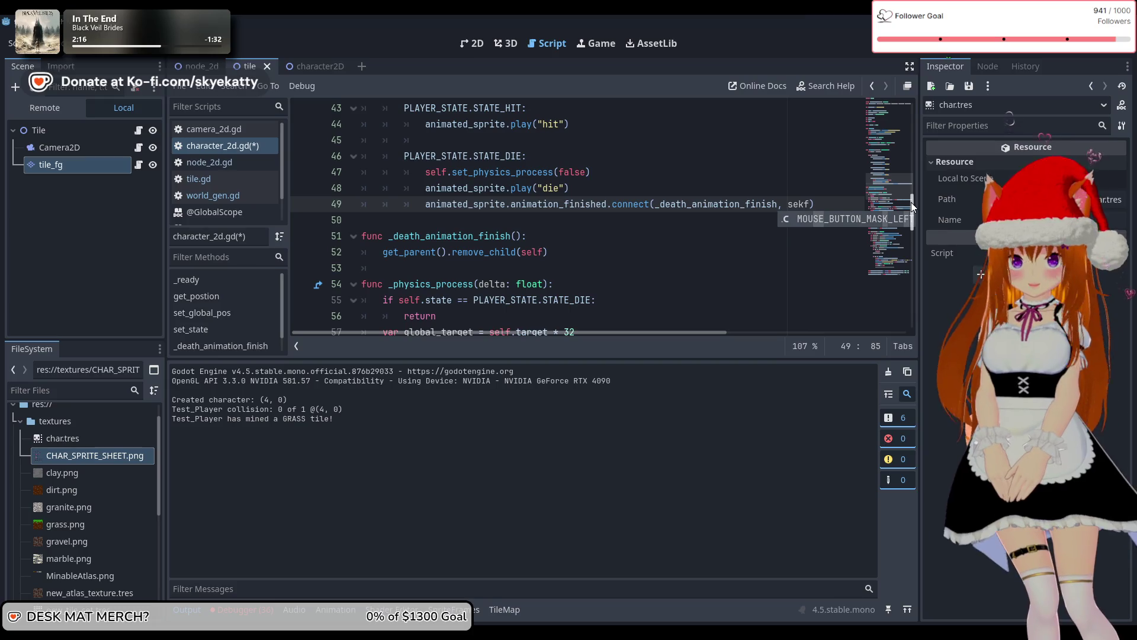
pyautogui.press('BackSpace')
pyautogui.press('BackSpace')
pyautogui.write('lf')
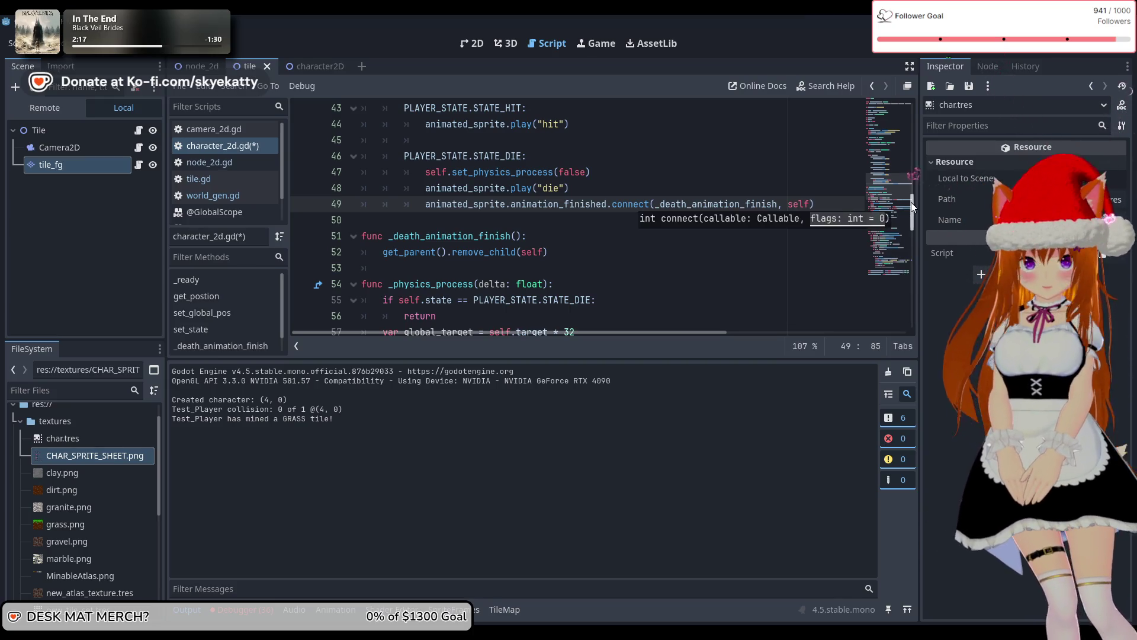
# Give _death_animation_finish a del parameter, change the call to remove_child(del), and relaunch the game
pyautogui.click(514, 236)
pyautogui.write('del')
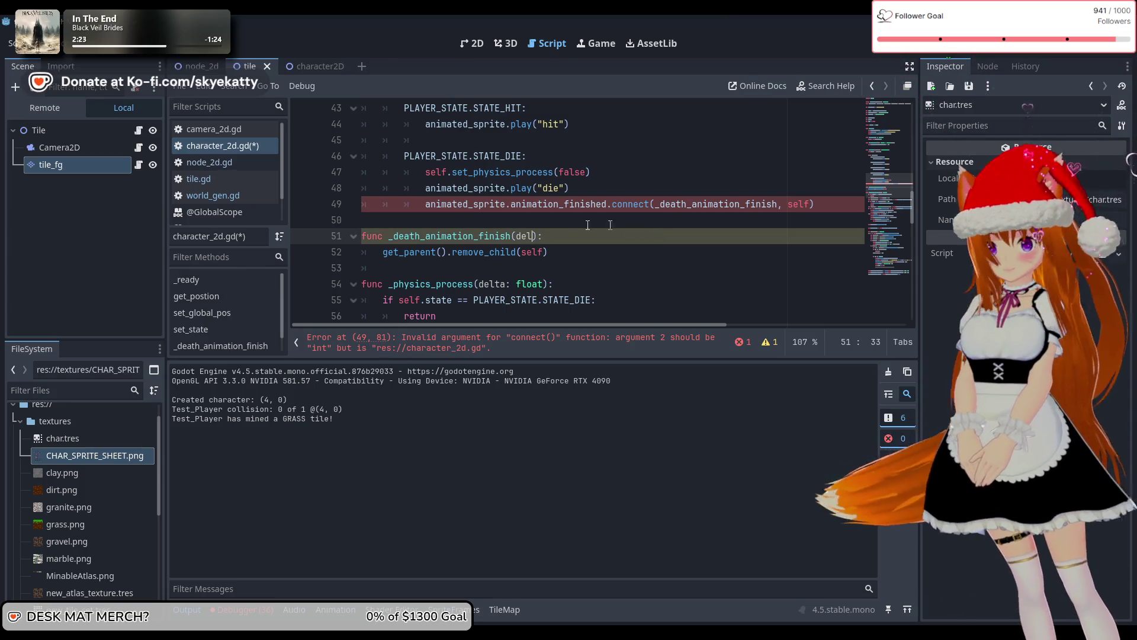
pyautogui.click(542, 251)
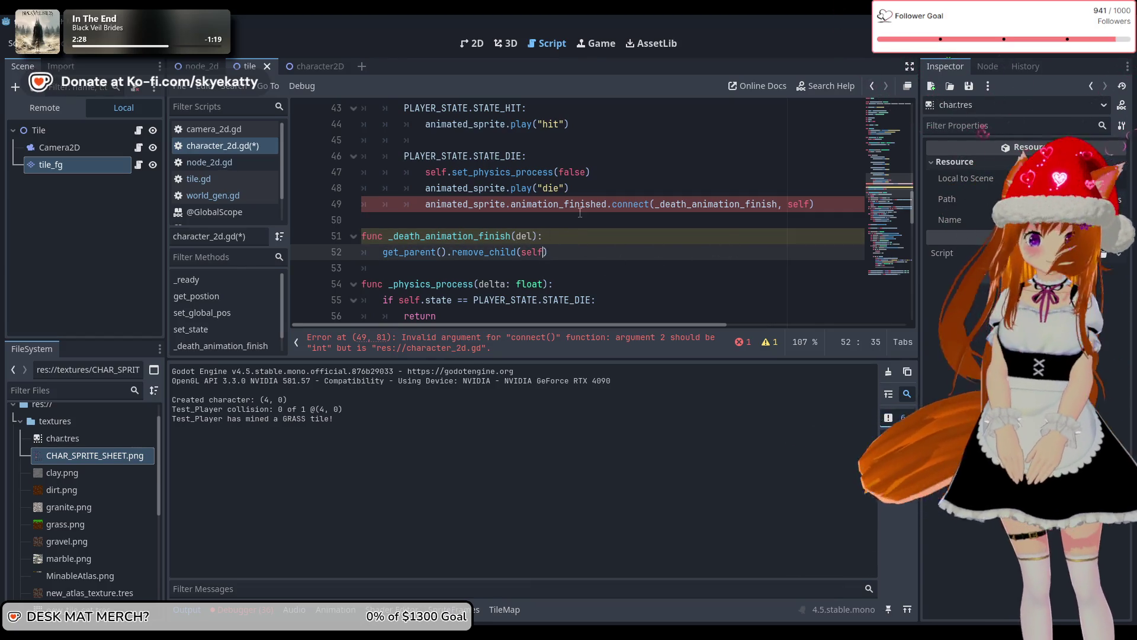
pyautogui.write('d')
pyautogui.press('BackSpace')
pyautogui.press('BackSpace')
pyautogui.press('BackSpace')
pyautogui.write('del')
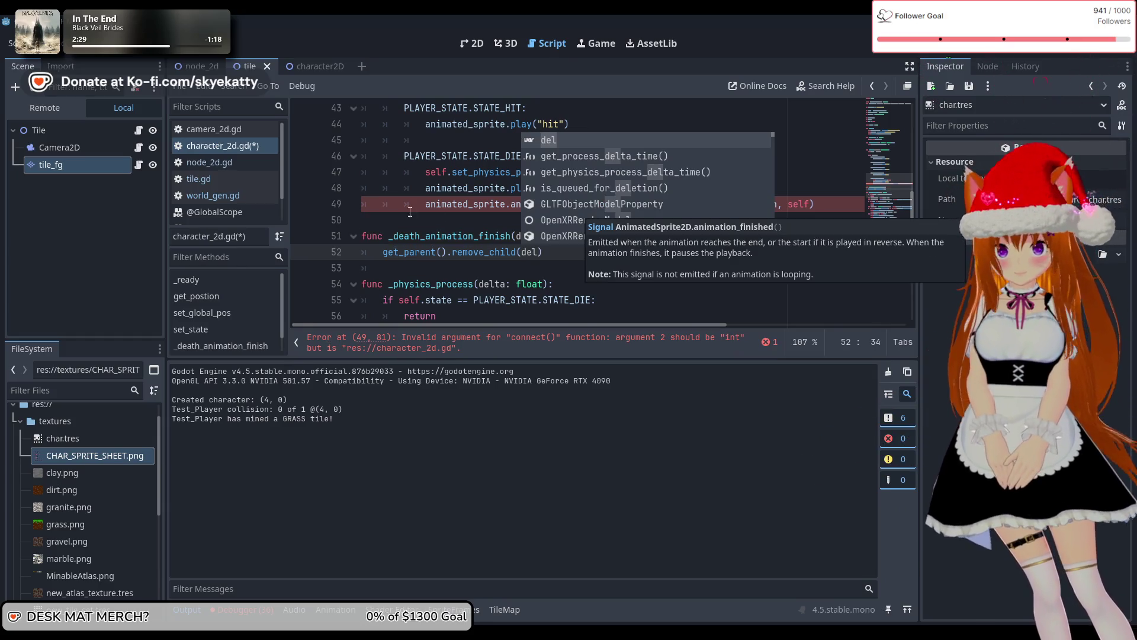
pyautogui.click(410, 212)
pyautogui.press('F8')
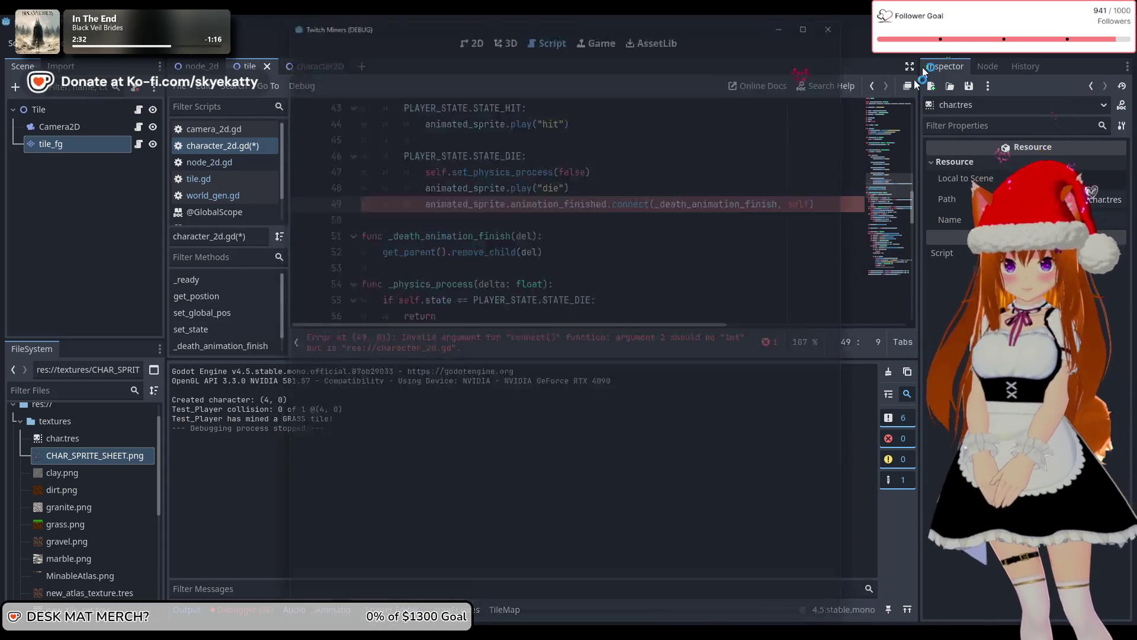
pyautogui.press('F5')
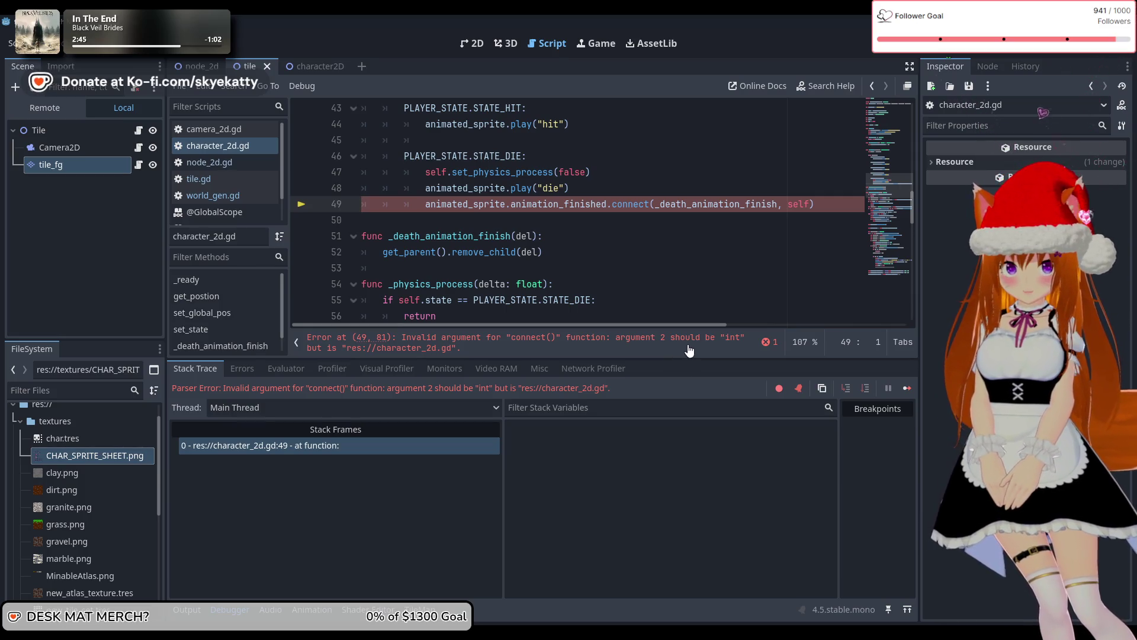
# Remove ', self' from line 49's connect call and read the animation_finished signal documentation
pyautogui.doubleClick(655, 206)
pyautogui.click(655, 206)
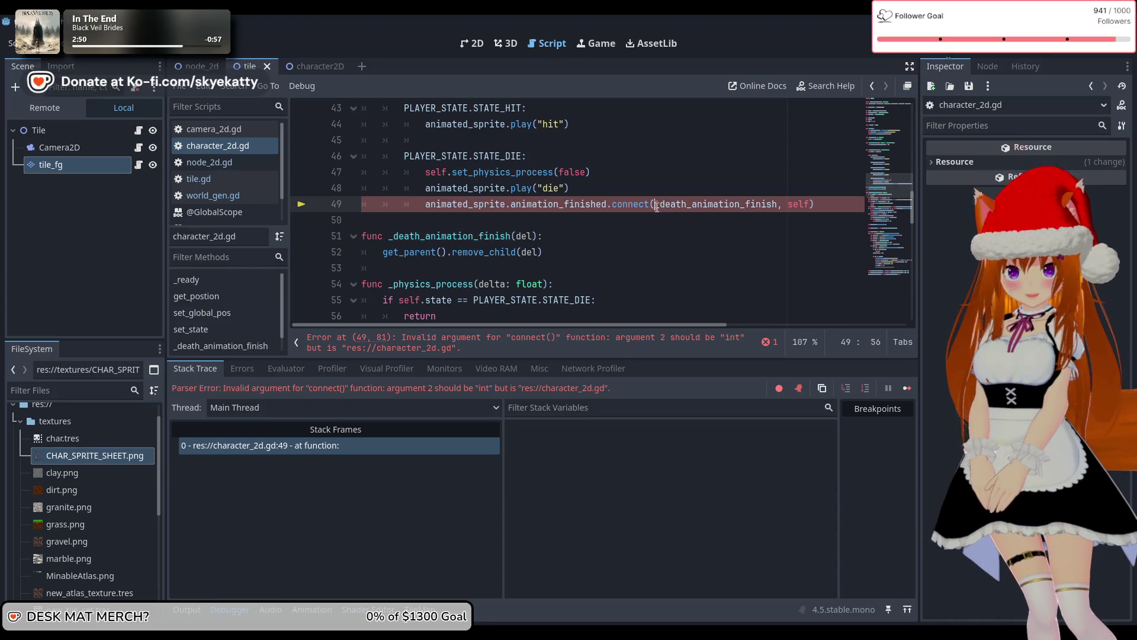
pyautogui.moveTo(653, 206)
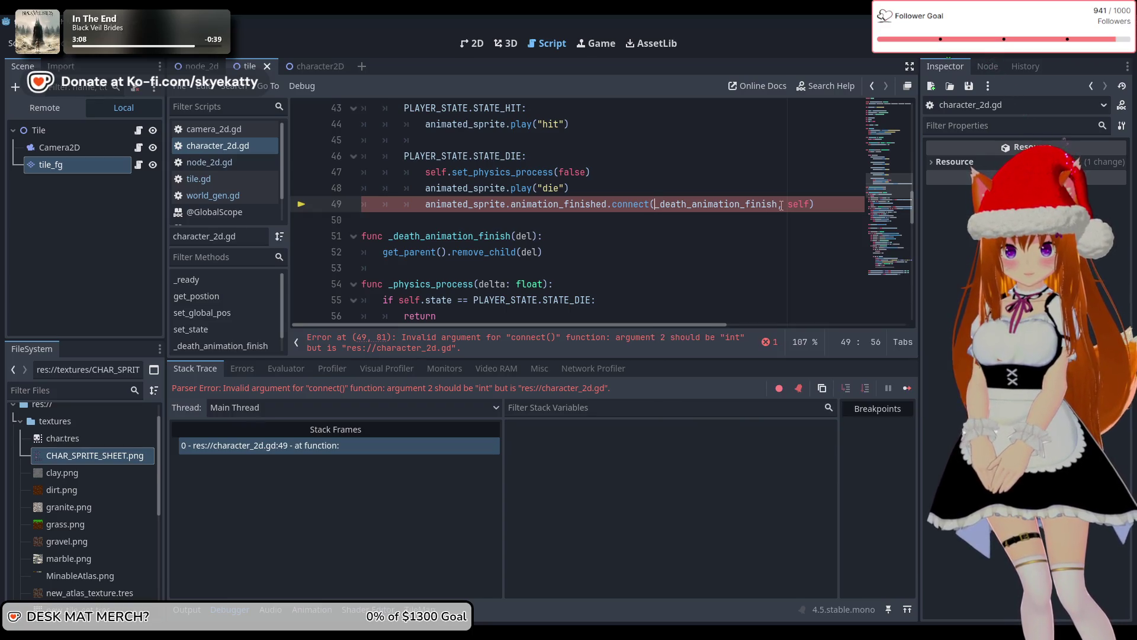
pyautogui.moveTo(812, 207); pyautogui.dragTo(779, 207)
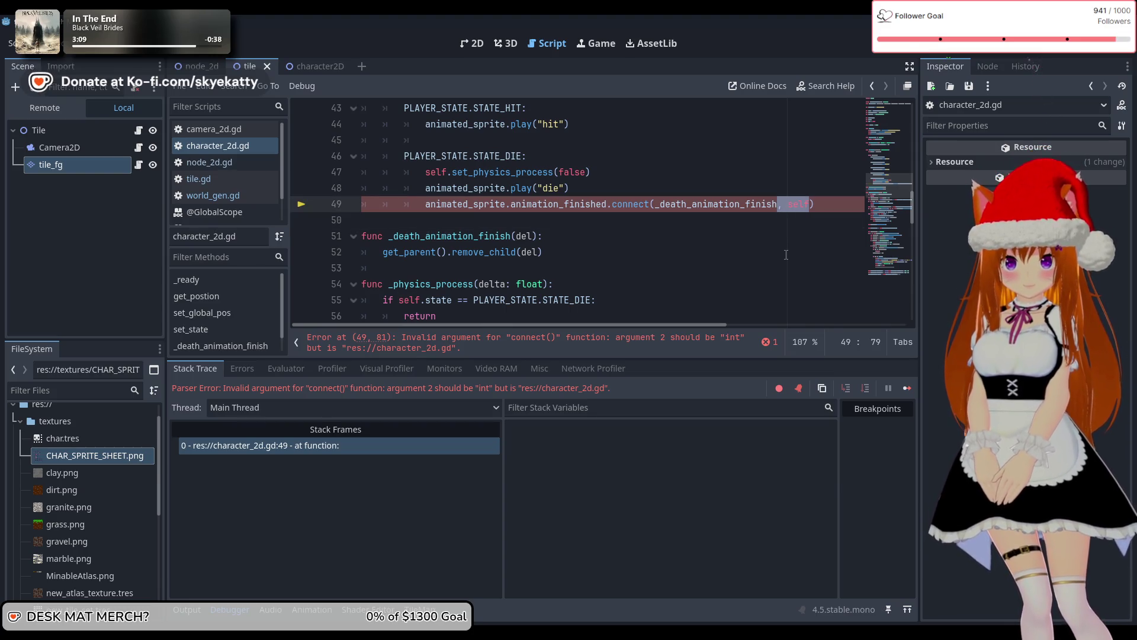
pyautogui.click(681, 159)
pyautogui.click(545, 203)
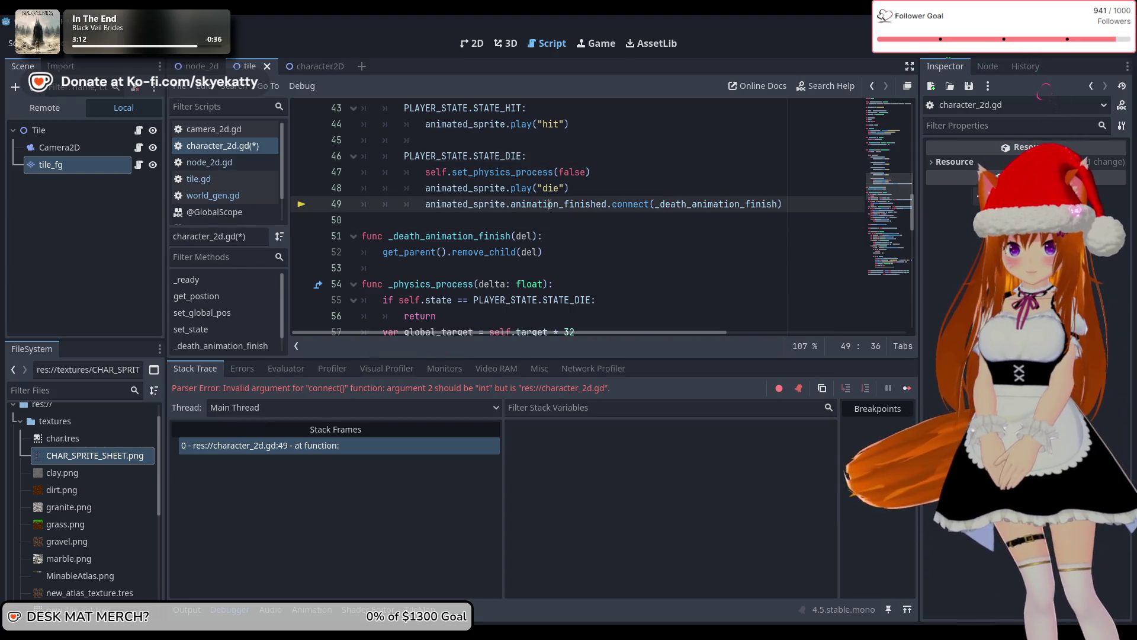
pyautogui.moveTo(547, 205)
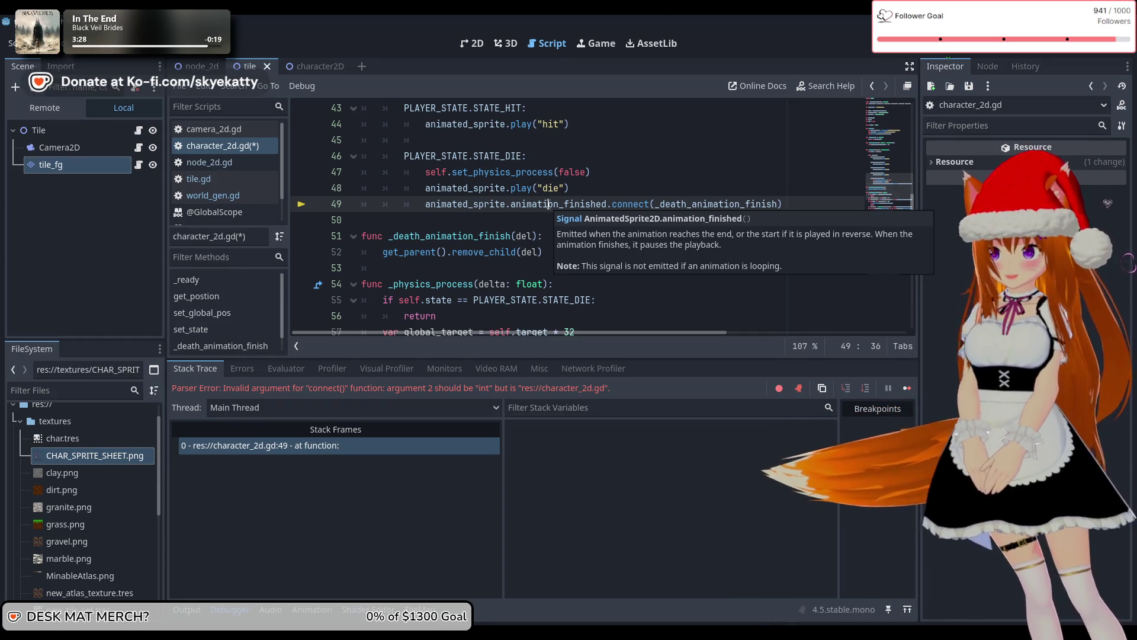
pyautogui.click(88, 435)
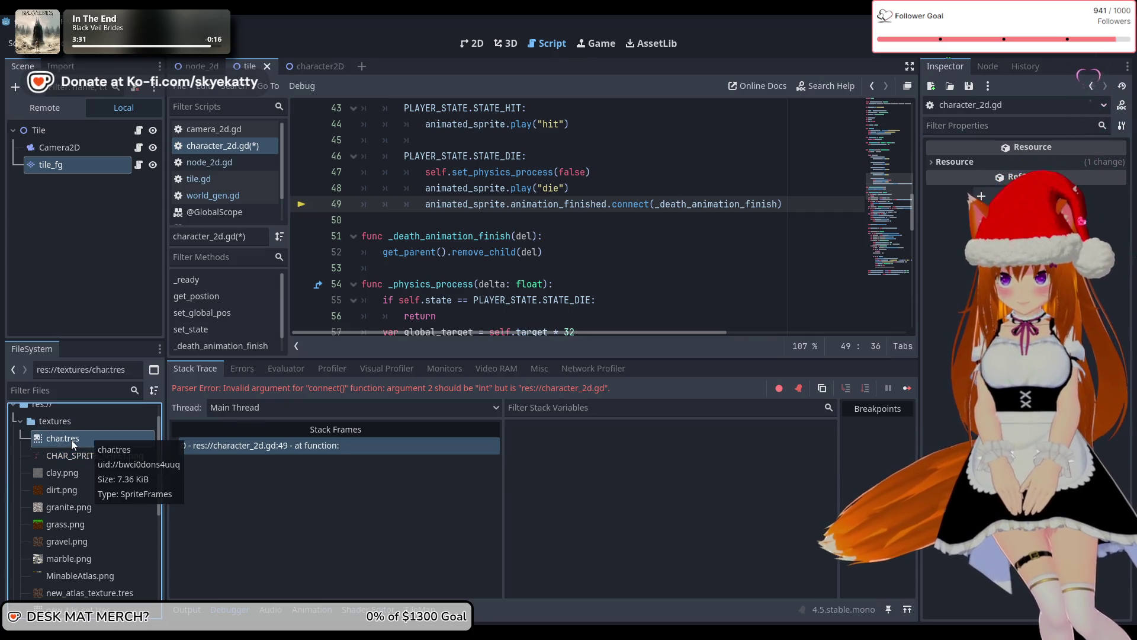
# Open char.tres, toggle looping on the die animation, and switch looping off for hit
pyautogui.doubleClick(71, 439)
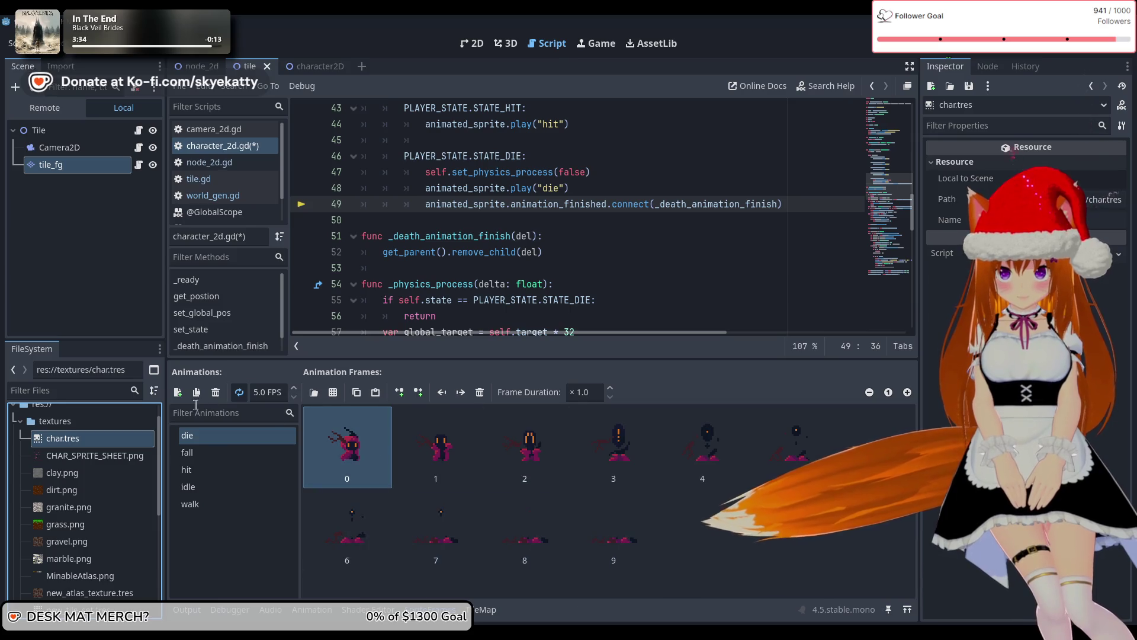
pyautogui.doubleClick(201, 436)
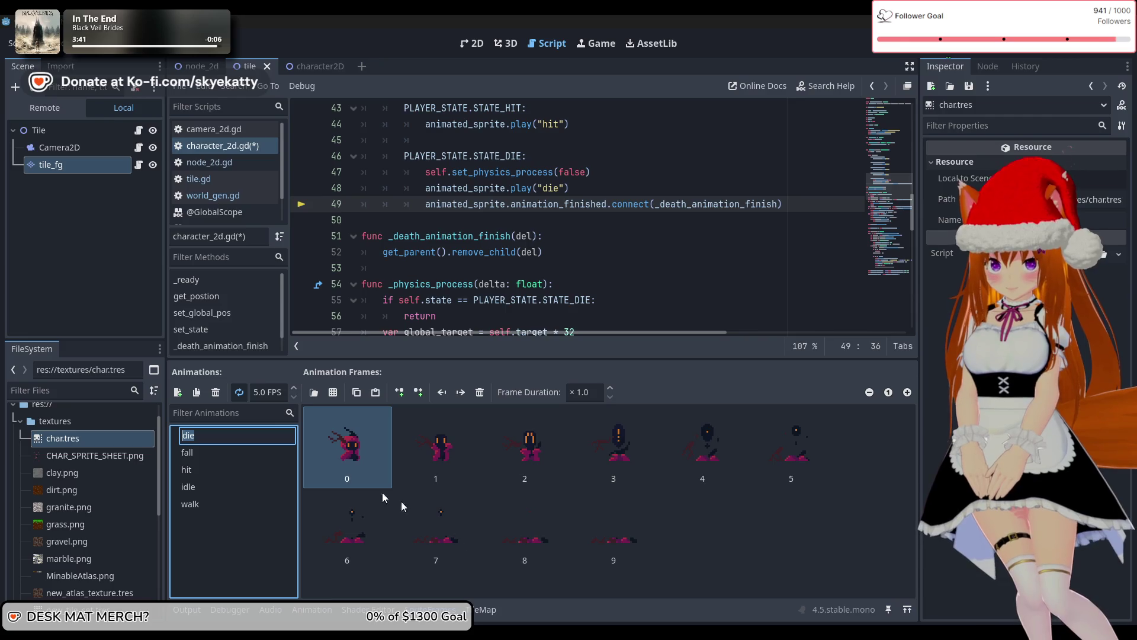
pyautogui.press('Return')
pyautogui.click(238, 394)
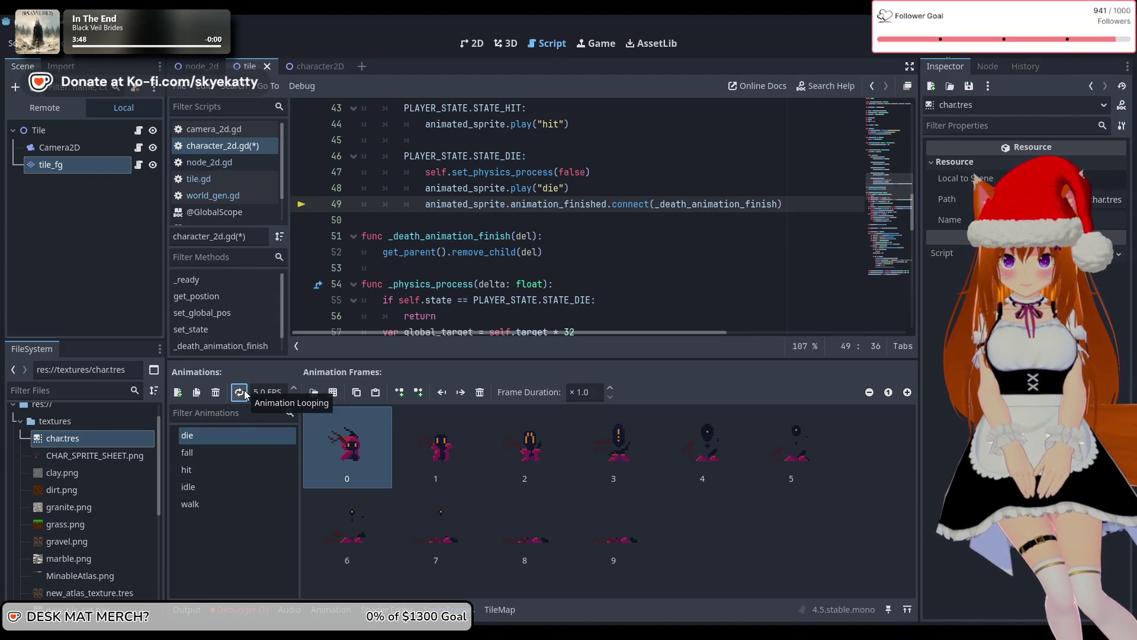
pyautogui.click(208, 472)
pyautogui.click(239, 392)
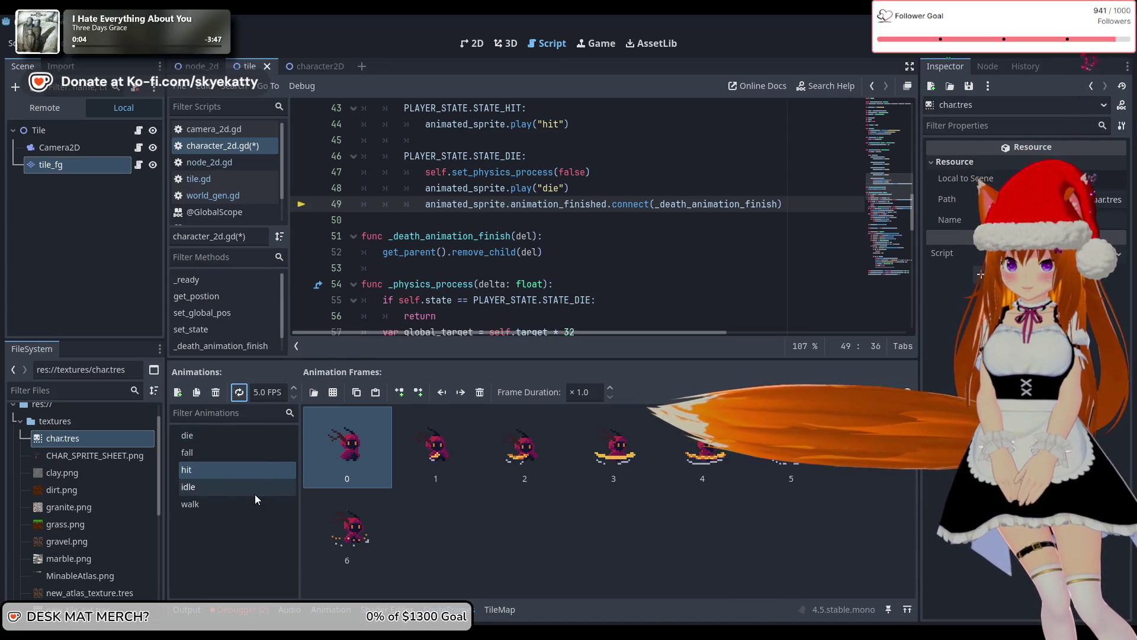
pyautogui.click(237, 561)
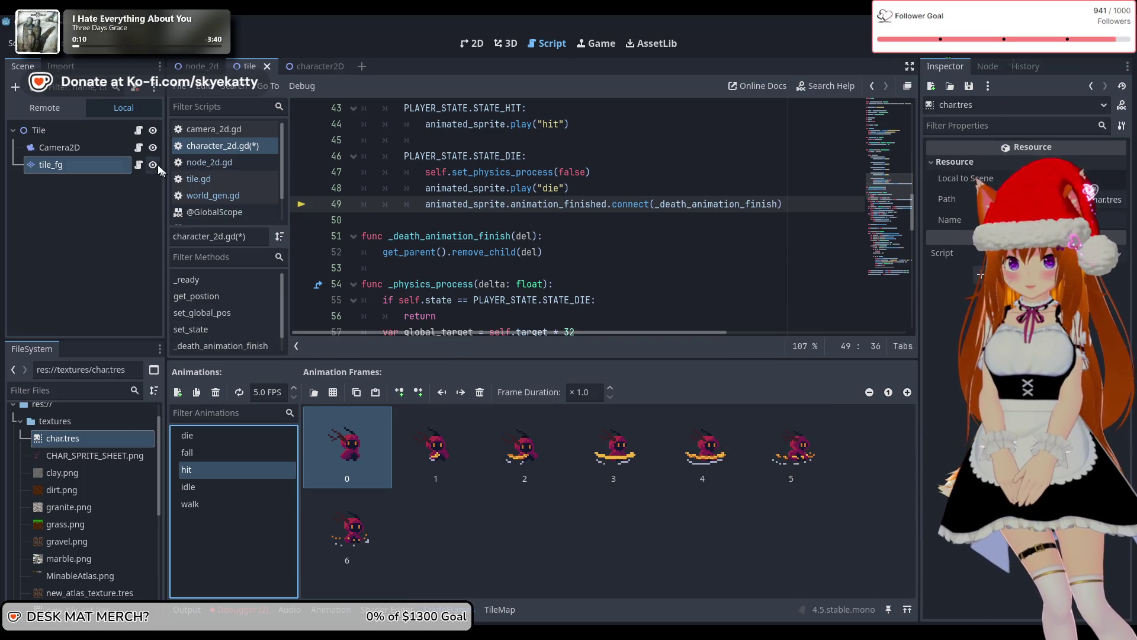
pyautogui.click(104, 196)
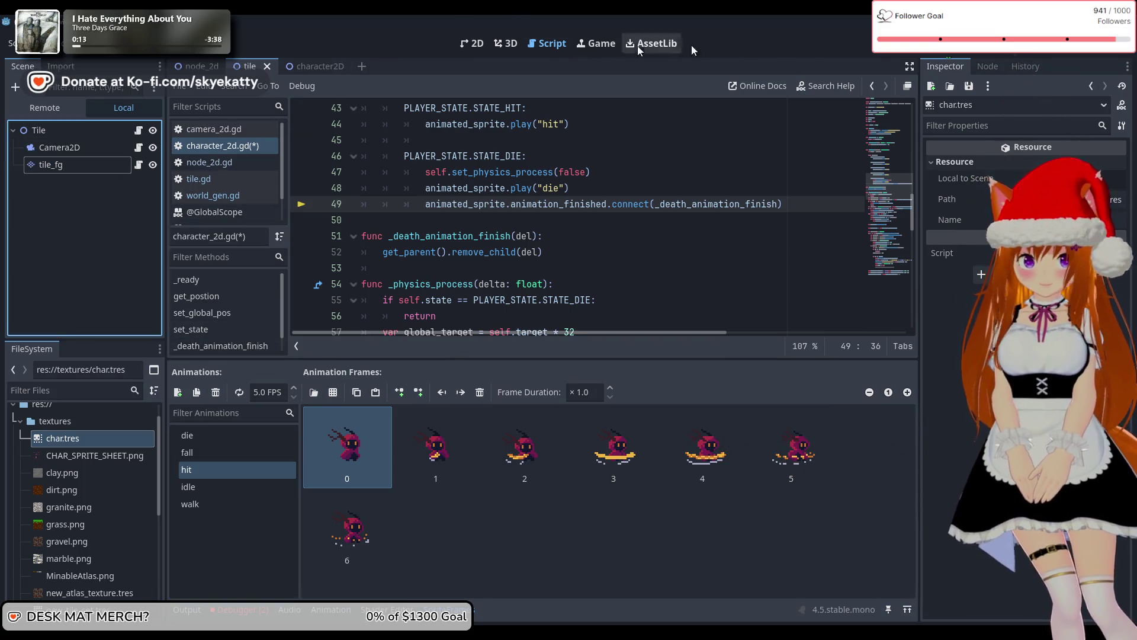
# Run the game with F5, then stop it with F8 after another GRASS tile is mined
pyautogui.press('F5')
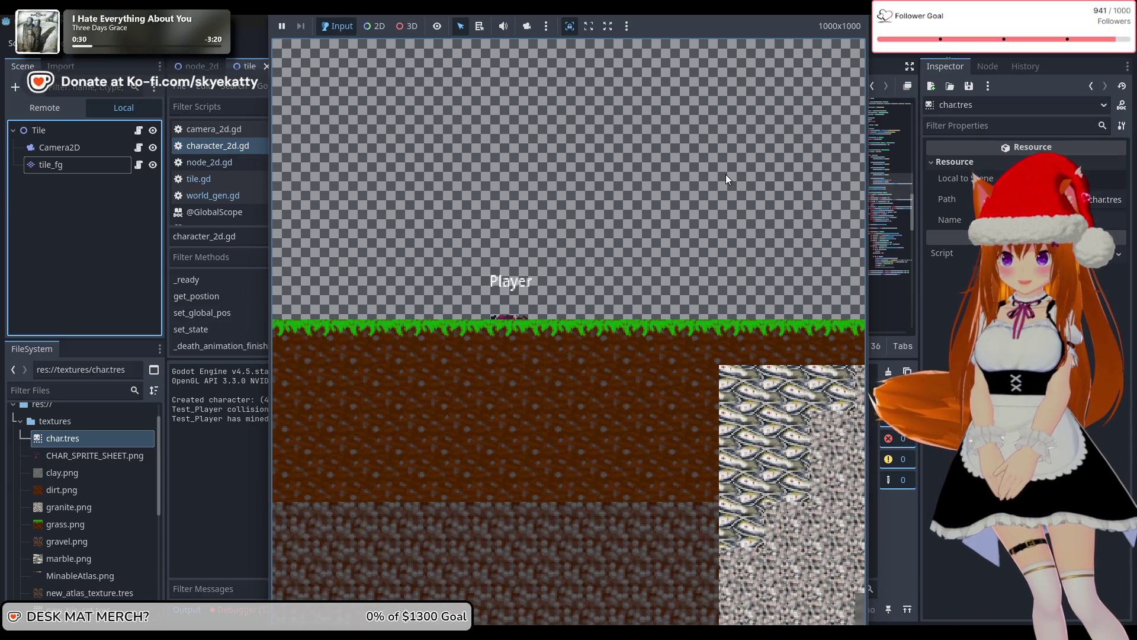
pyautogui.press('F8')
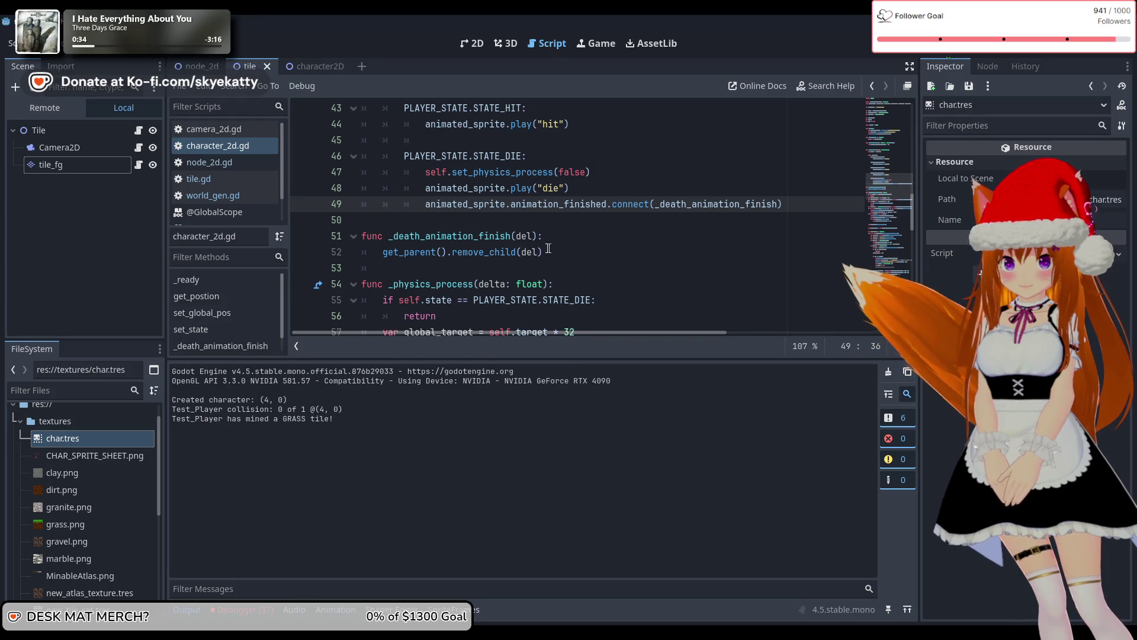
# Drop the del parameter from _death_animation_finish, restore remove_child(self), and relaunch the game
pyautogui.click(532, 235)
pyautogui.press('BackSpace')
pyautogui.press('BackSpace')
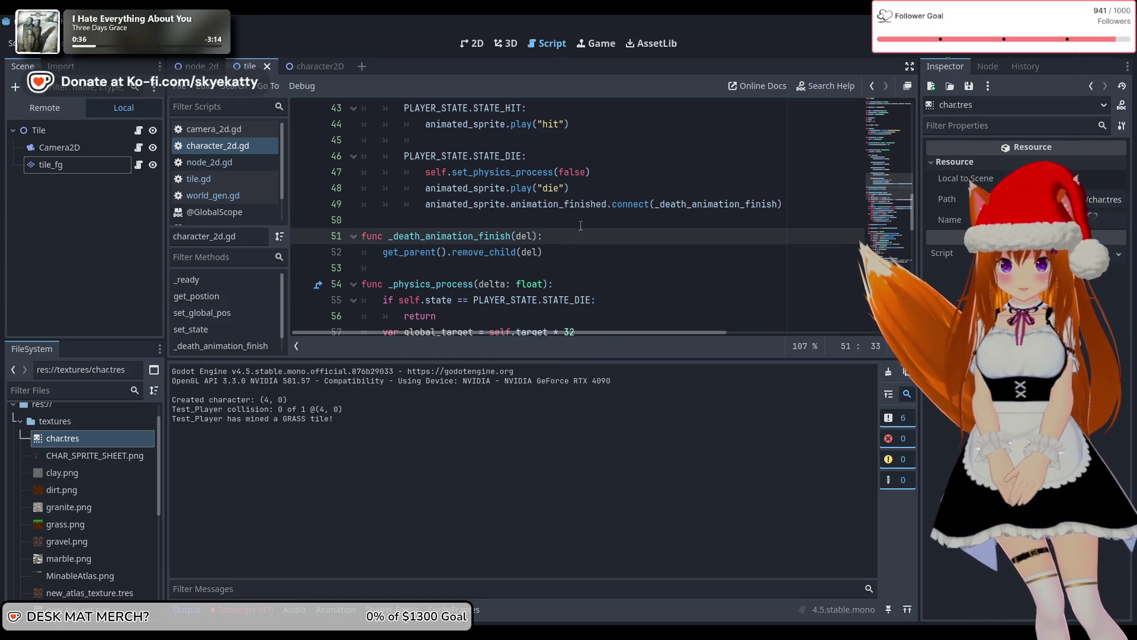
pyautogui.press('BackSpace')
pyautogui.click(537, 253)
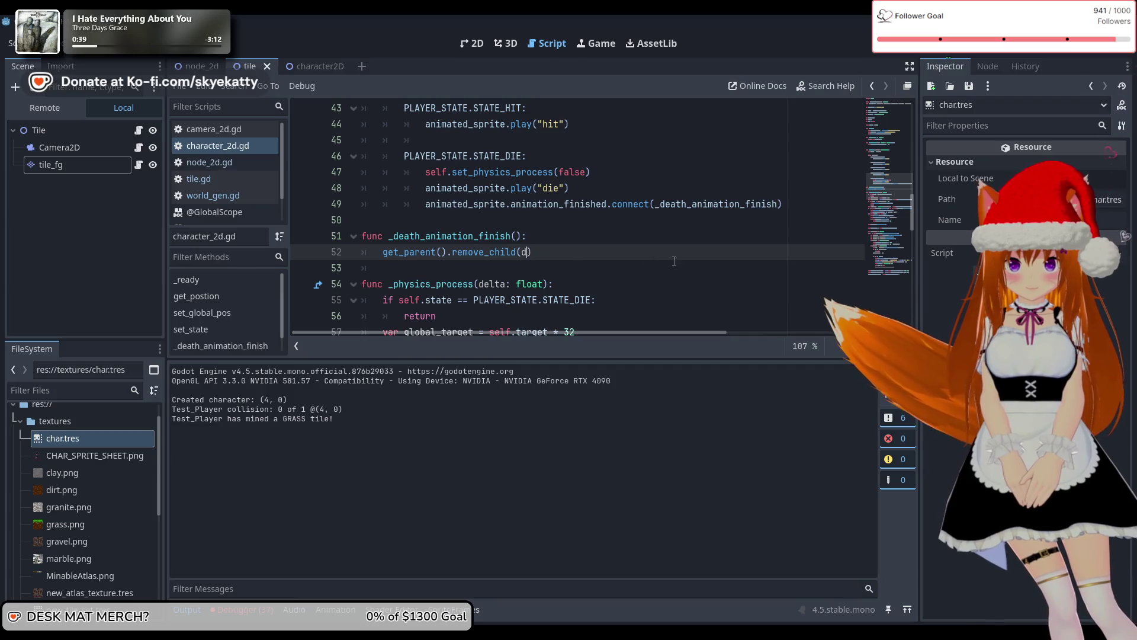
pyautogui.write('self')
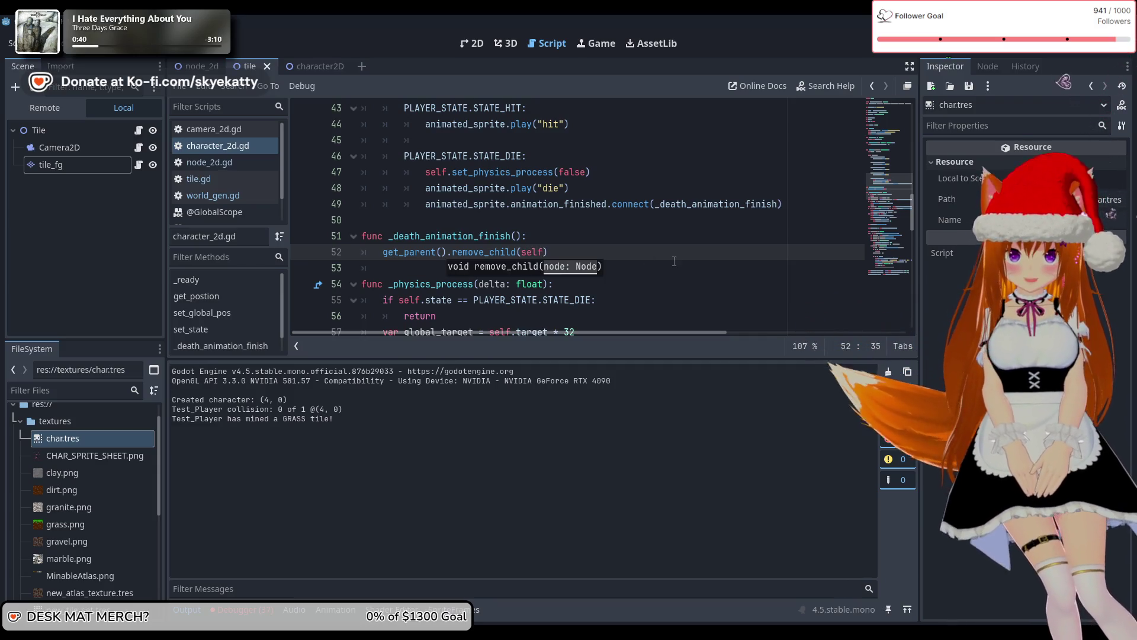
pyautogui.press('F5')
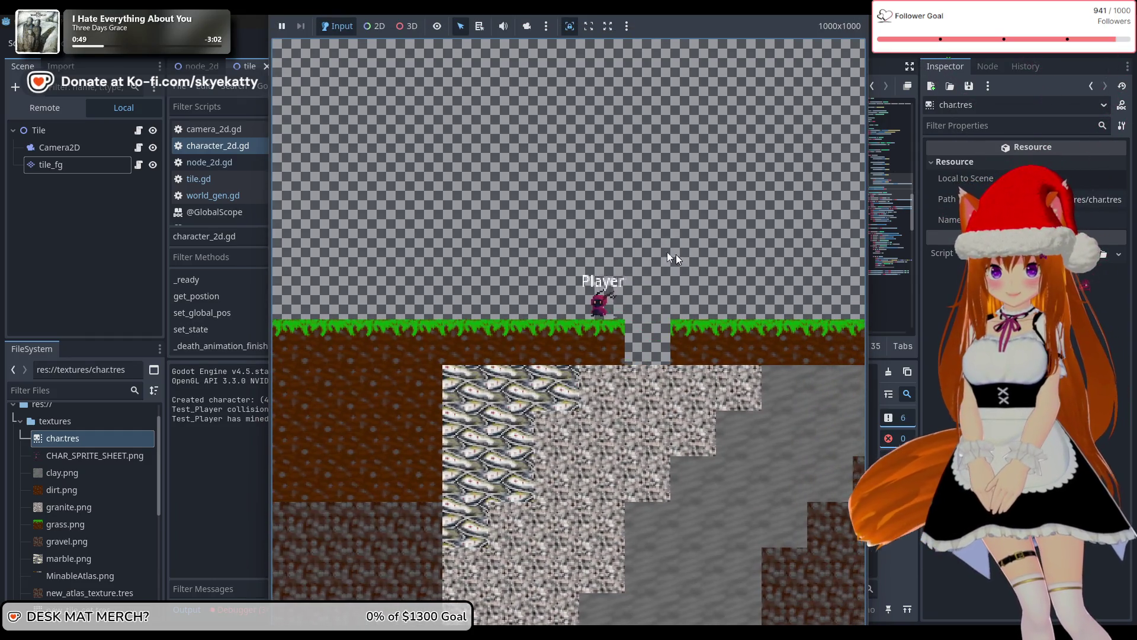
# Walk the player left during the test run, then return to the character_2d.gd code
pyautogui.press('a')
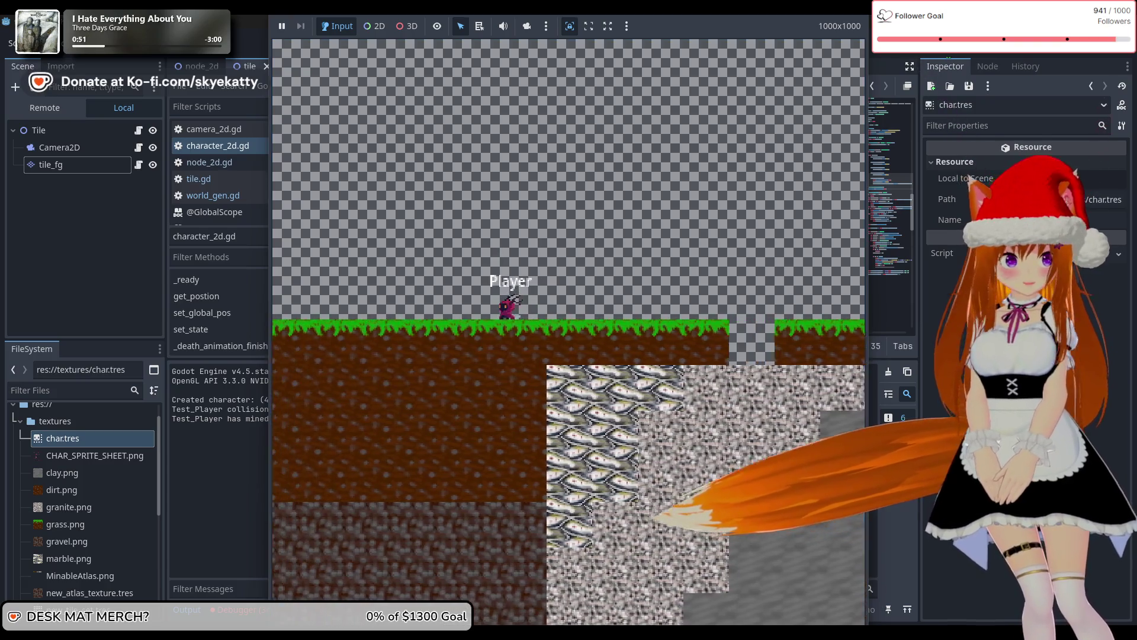
pyautogui.press('a')
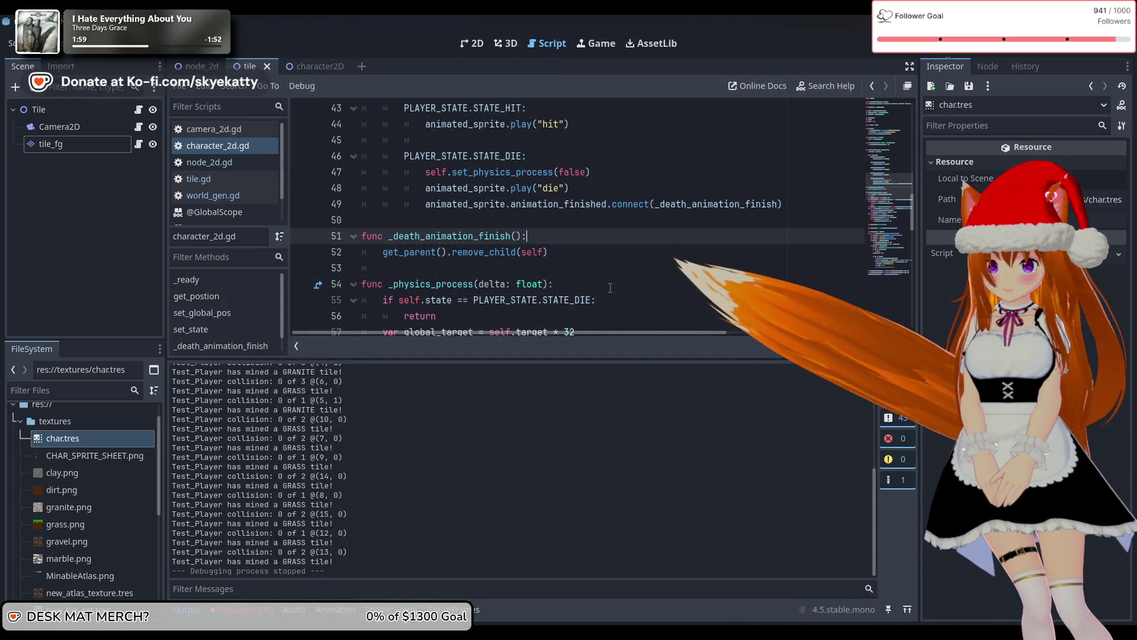
pyautogui.click(609, 286)
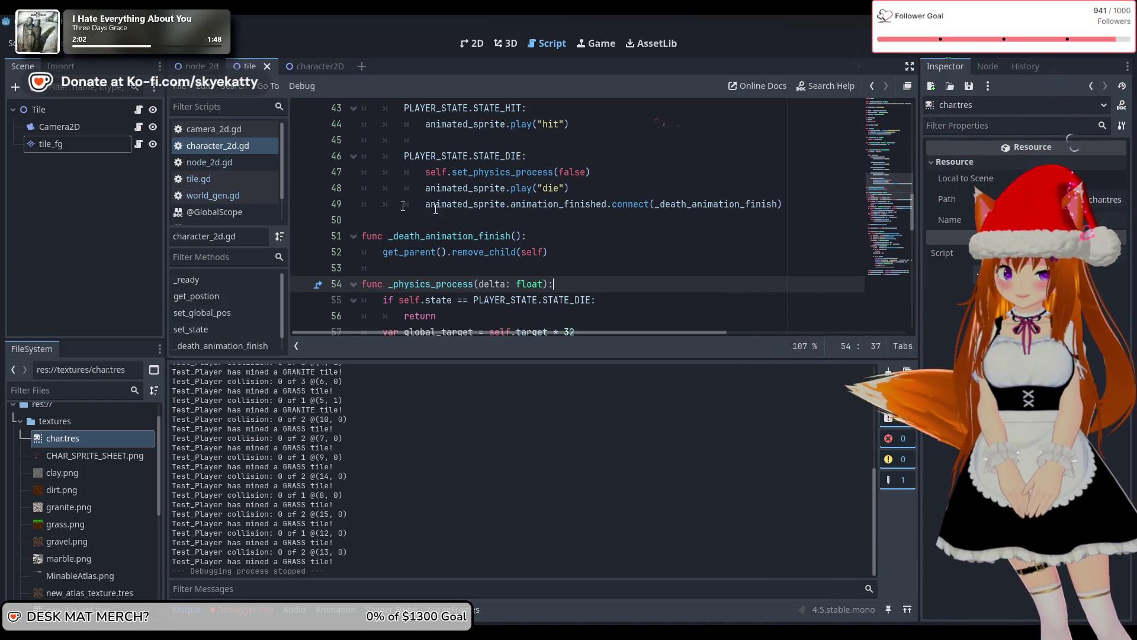
# Flip between camera_2d.gd, node_2d.gd and character_2d.gd in the script list to review them
pyautogui.scroll(3, 435, 209)
pyautogui.scroll(-4, 435, 208)
pyautogui.scroll(2, 436, 208)
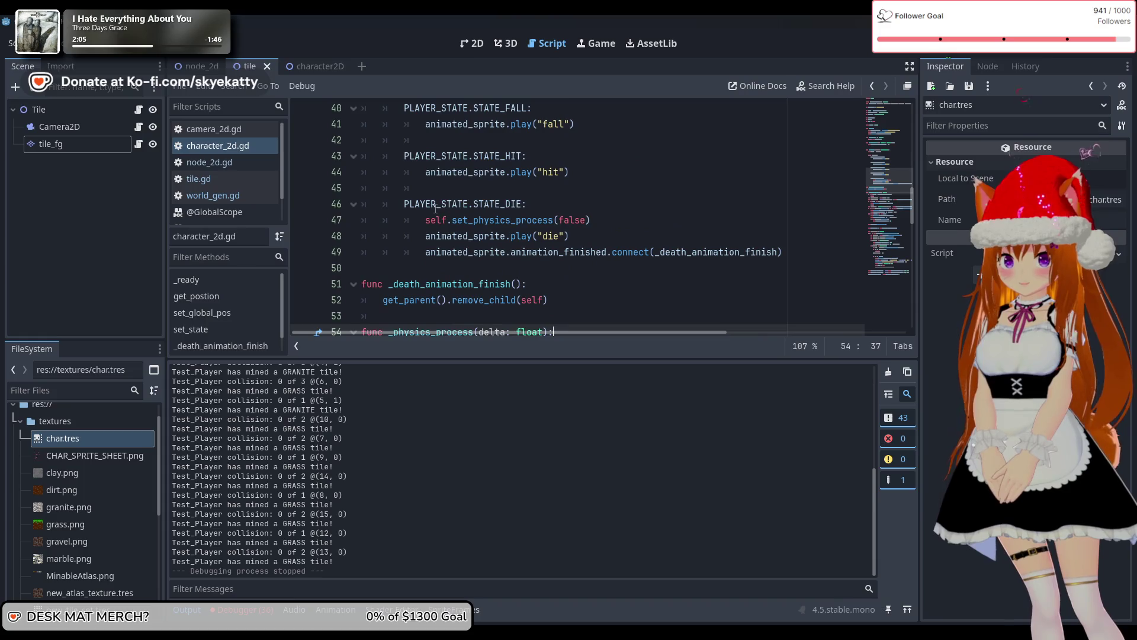
pyautogui.scroll(-1, 513, 235)
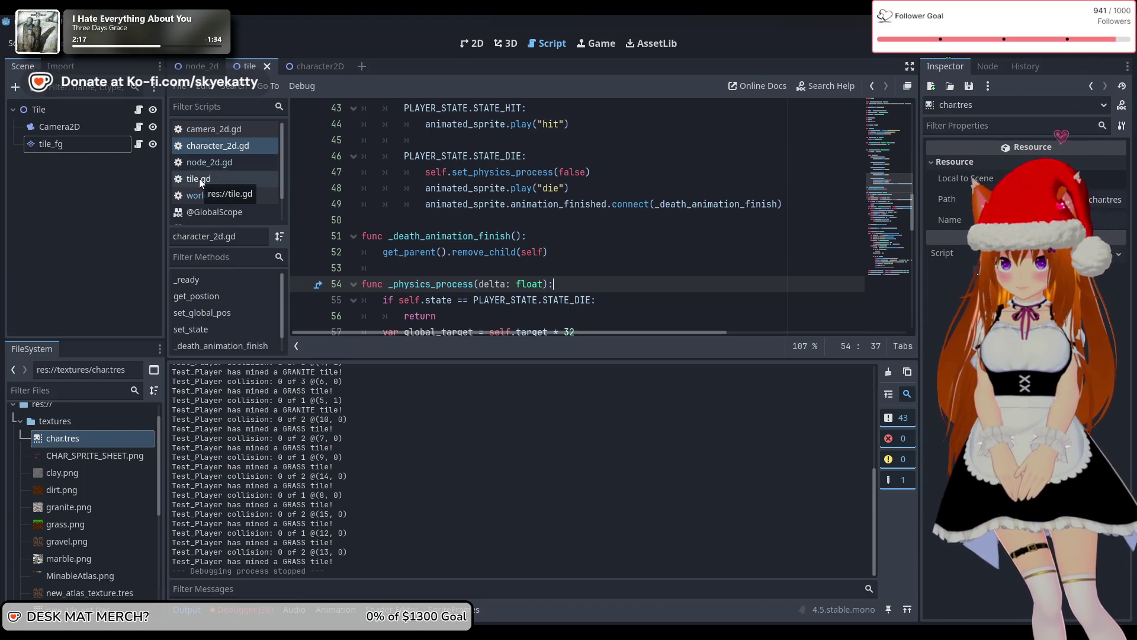
pyautogui.click(227, 158)
pyautogui.click(236, 129)
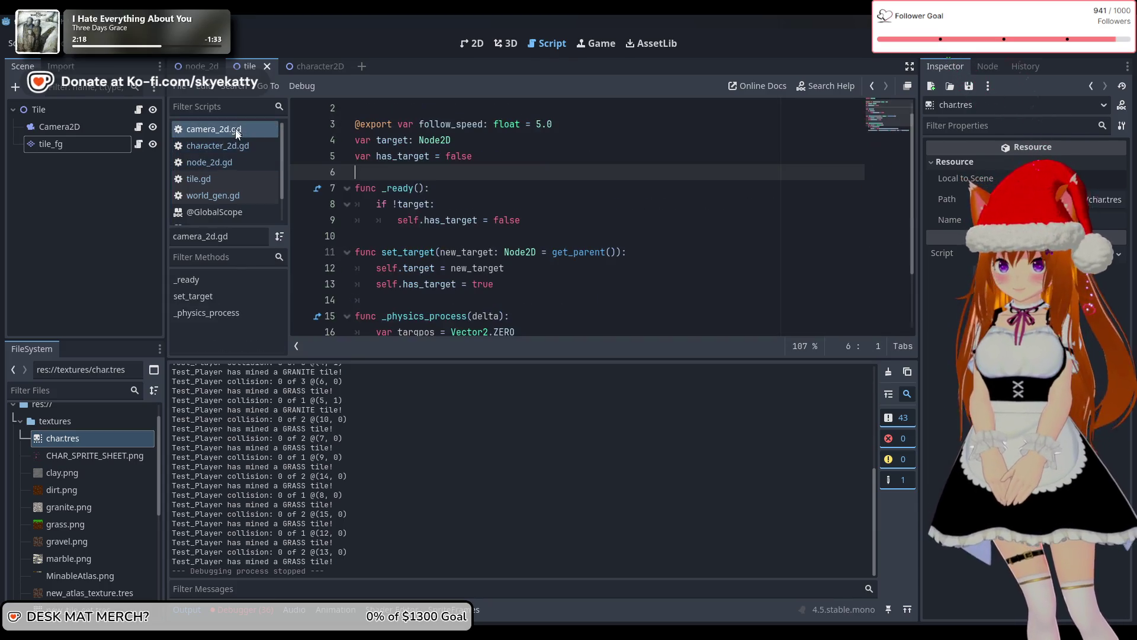
pyautogui.click(215, 158)
pyautogui.click(226, 150)
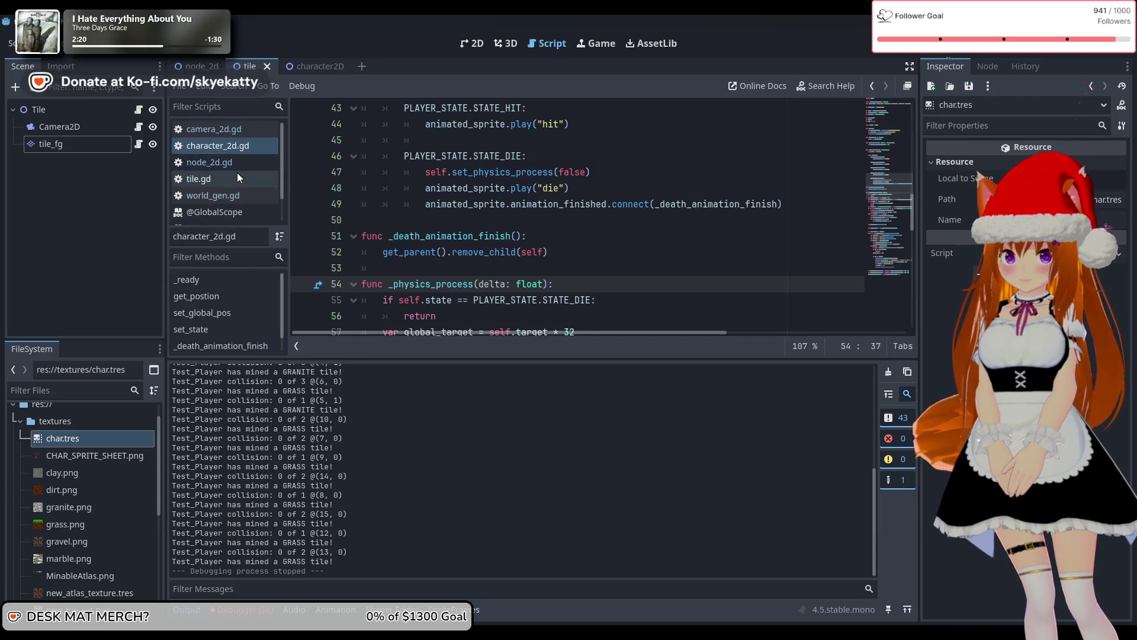
pyautogui.click(235, 162)
pyautogui.click(235, 178)
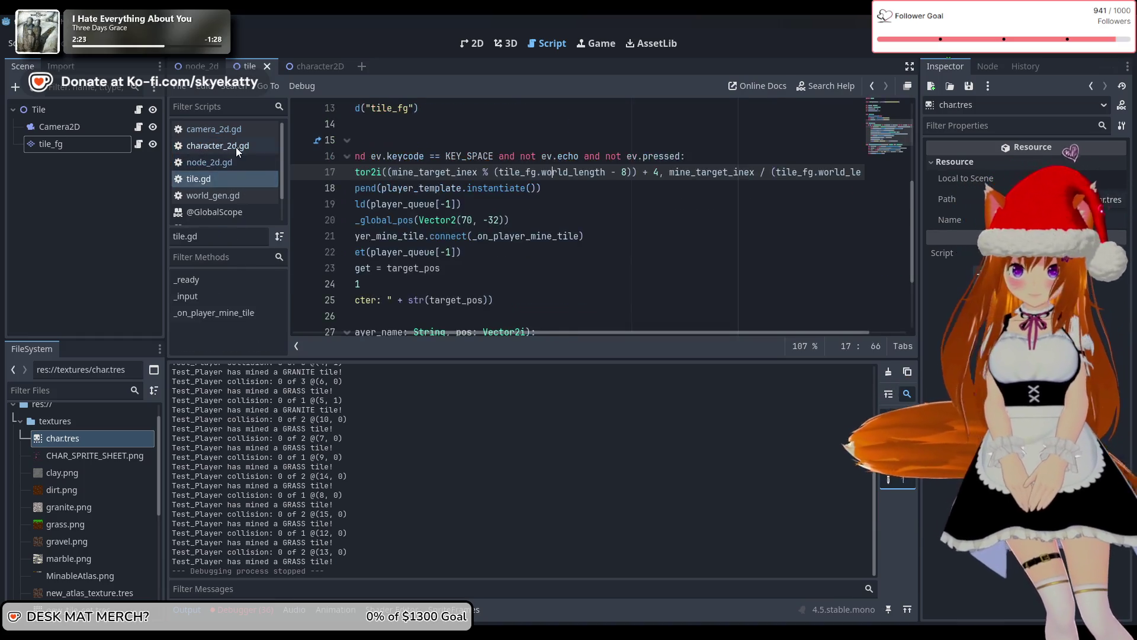
pyautogui.click(236, 137)
pyautogui.click(238, 161)
pyautogui.click(236, 145)
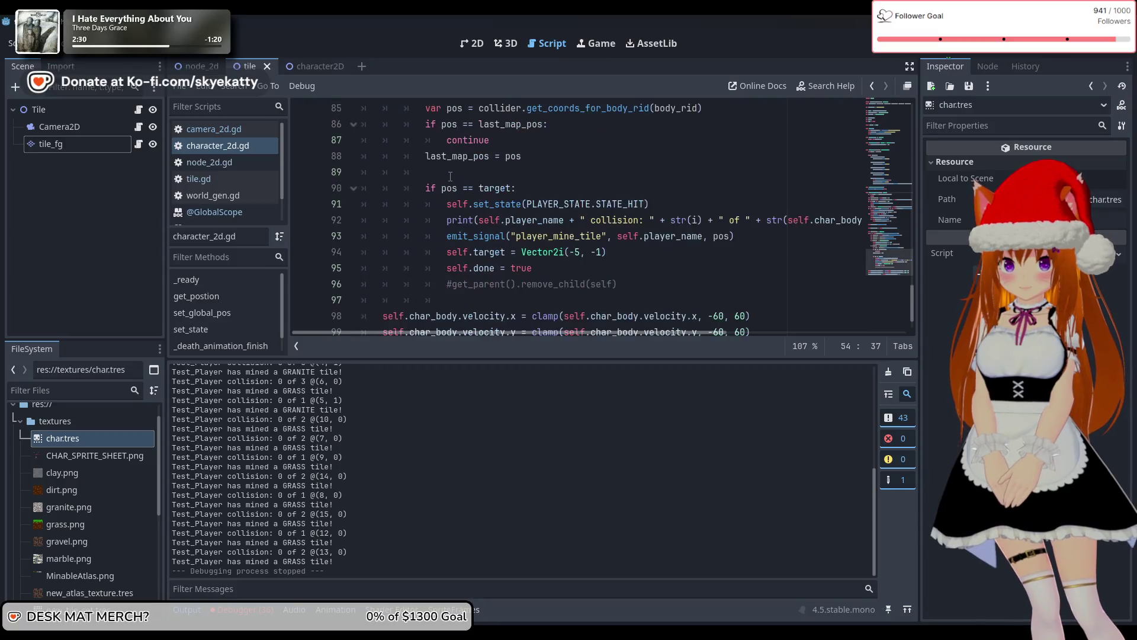
pyautogui.scroll(5, 455, 177)
pyautogui.scroll(-5, 455, 177)
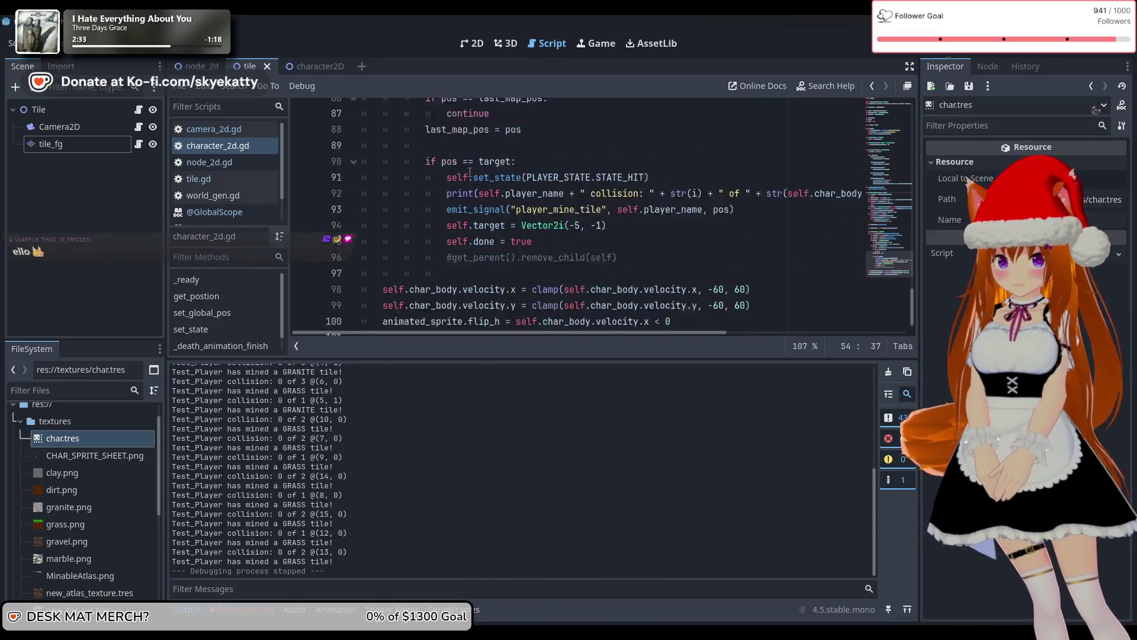
pyautogui.moveTo(469, 171)
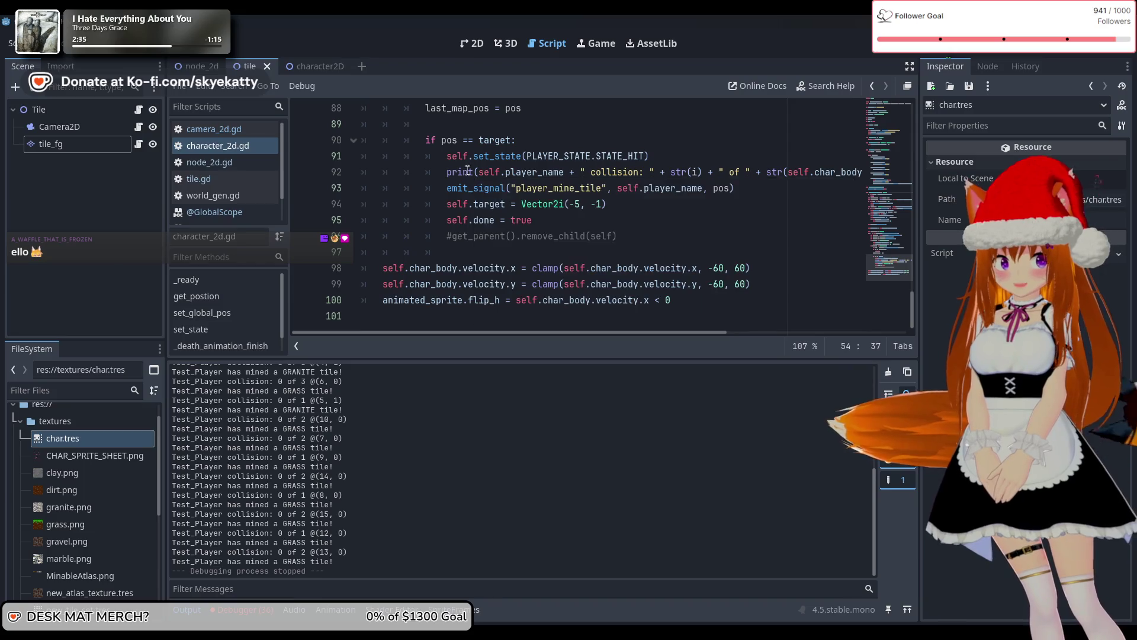
pyautogui.scroll(1, 599, 276)
pyautogui.scroll(10, 600, 276)
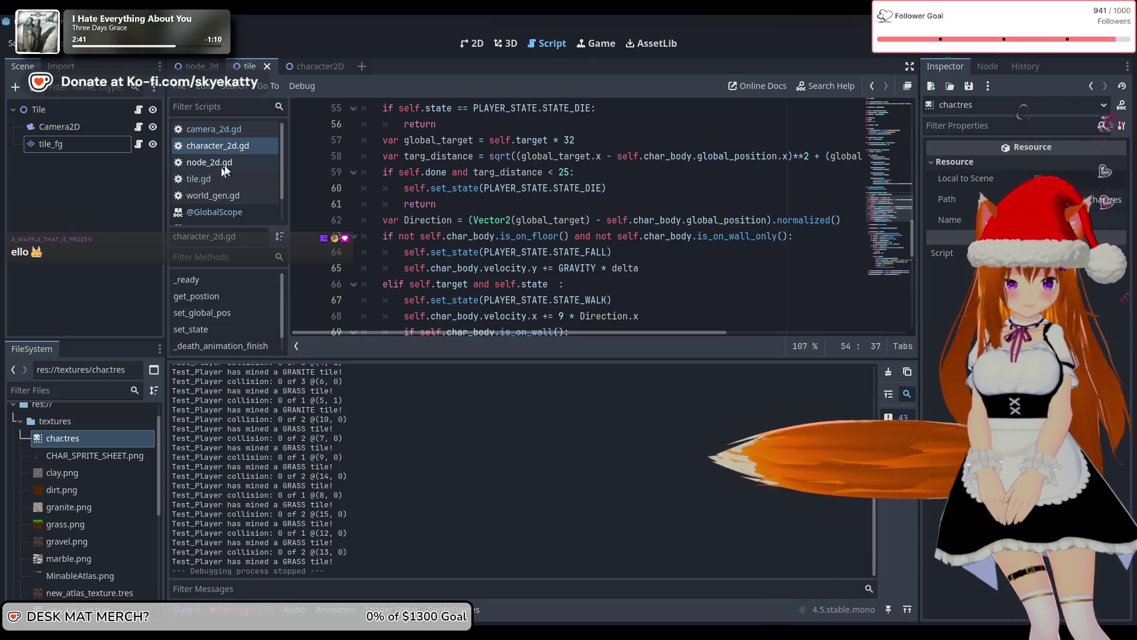
pyautogui.click(228, 130)
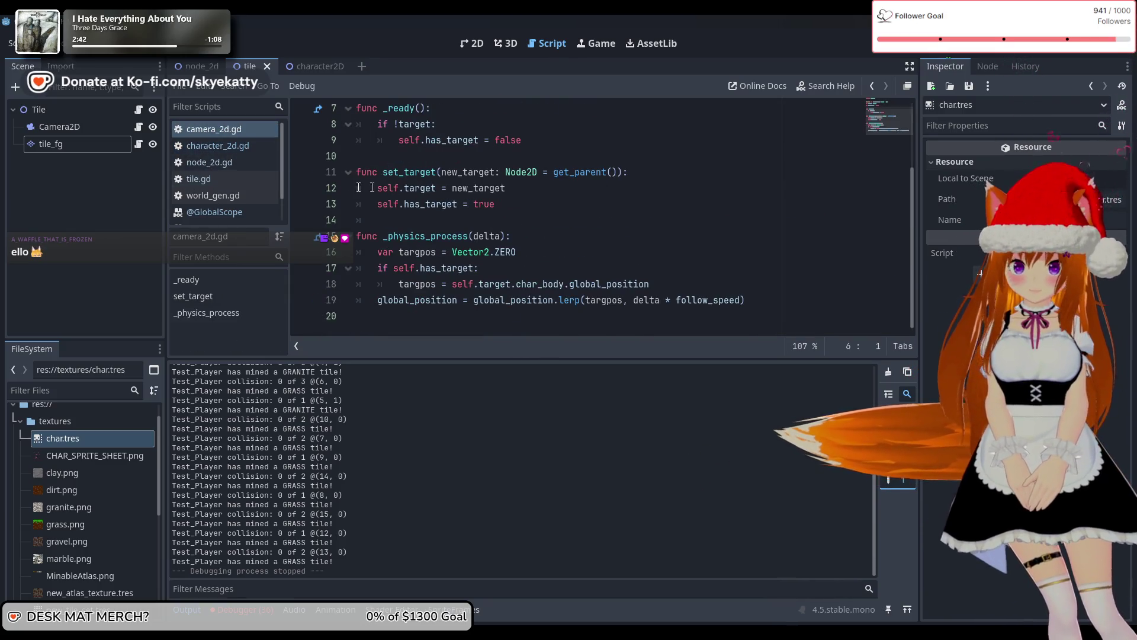
pyautogui.click(226, 143)
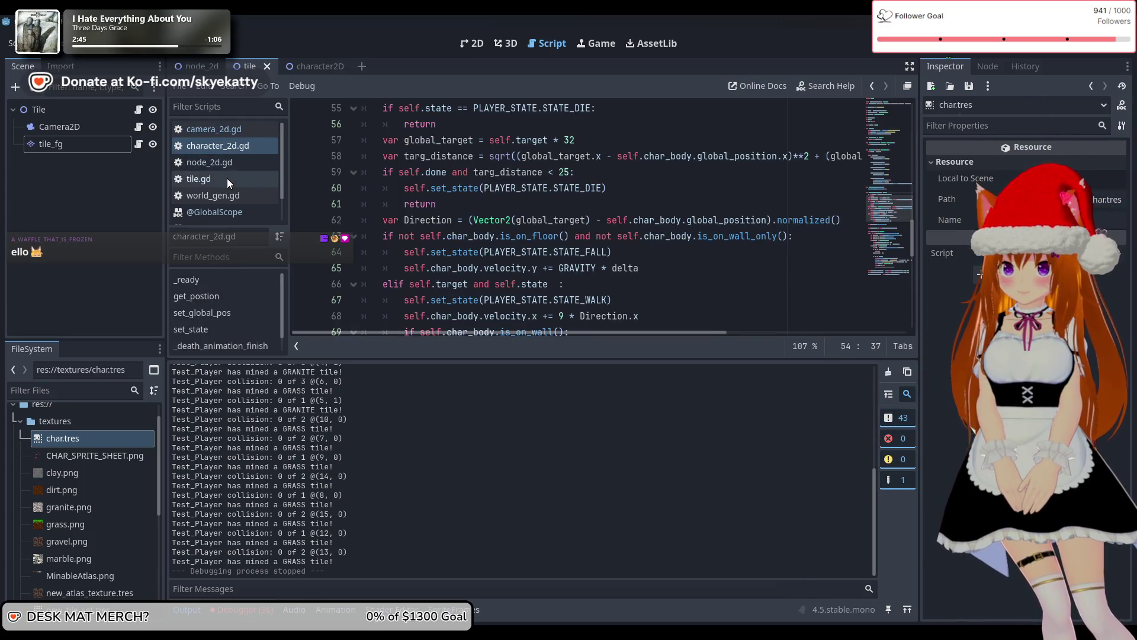
# Open tile.gd from the top and read through _ready and the player_queue append line
pyautogui.click(227, 178)
pyautogui.hotkey('ctrl', 'z')
pyautogui.hotkey('ctrl', 'z')
pyautogui.hotkey('ctrl', 'z')
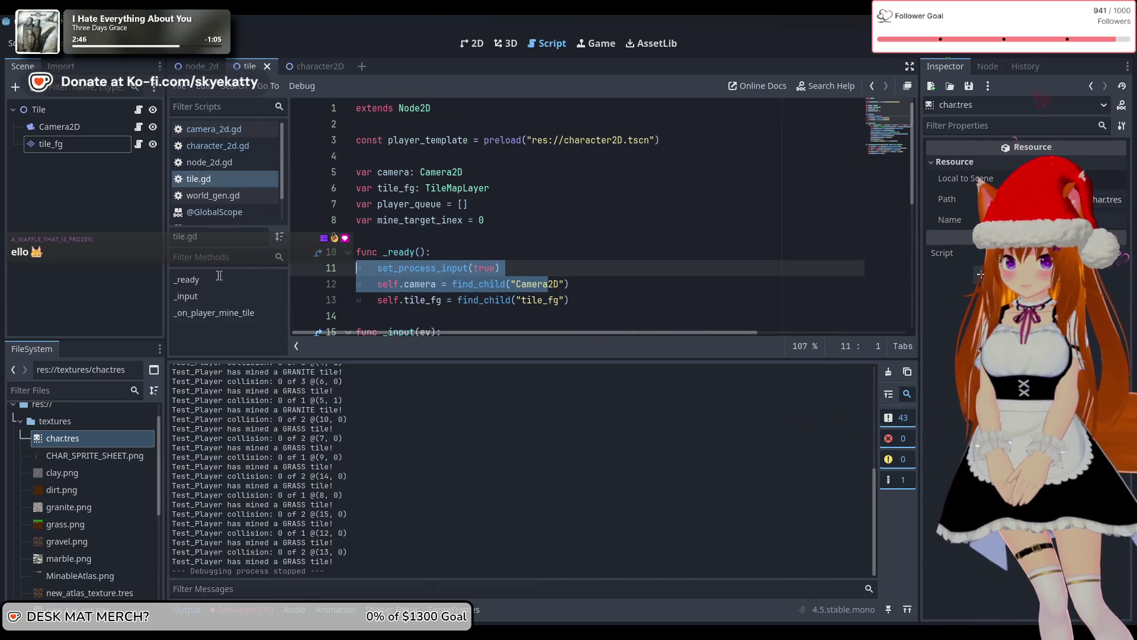
pyautogui.click(384, 254)
pyautogui.scroll(-3, 467, 211)
pyautogui.scroll(3, 439, 204)
pyautogui.scroll(-6, 395, 194)
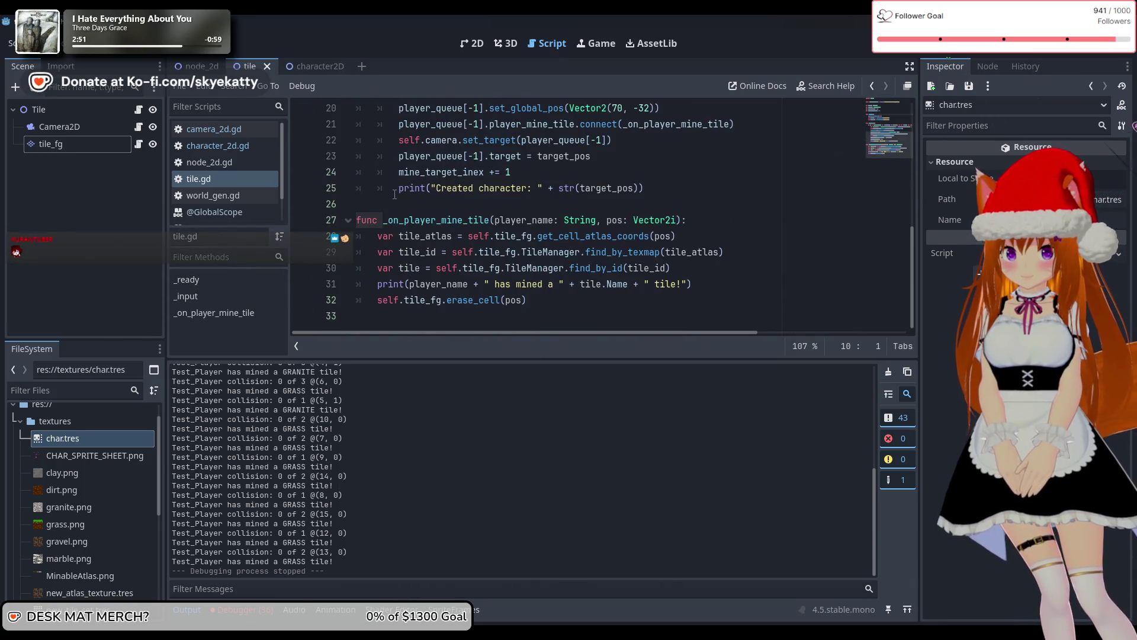
pyautogui.scroll(4, 408, 207)
pyautogui.scroll(-1, 426, 225)
pyautogui.click(532, 224)
pyautogui.scroll(-1, 473, 237)
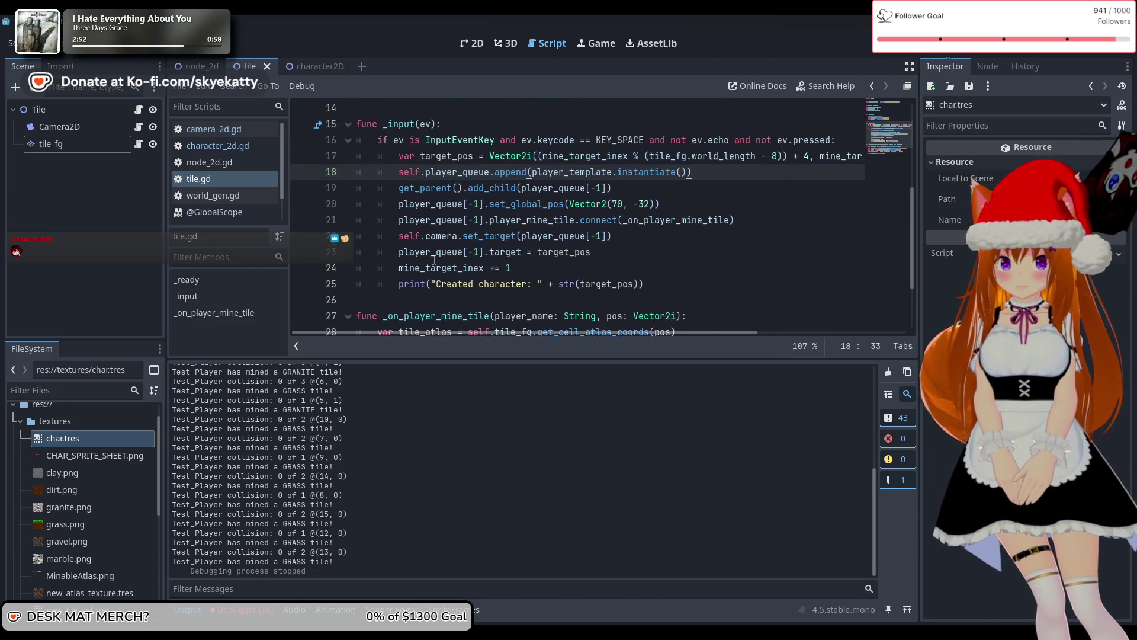
pyautogui.scroll(-2, 497, 203)
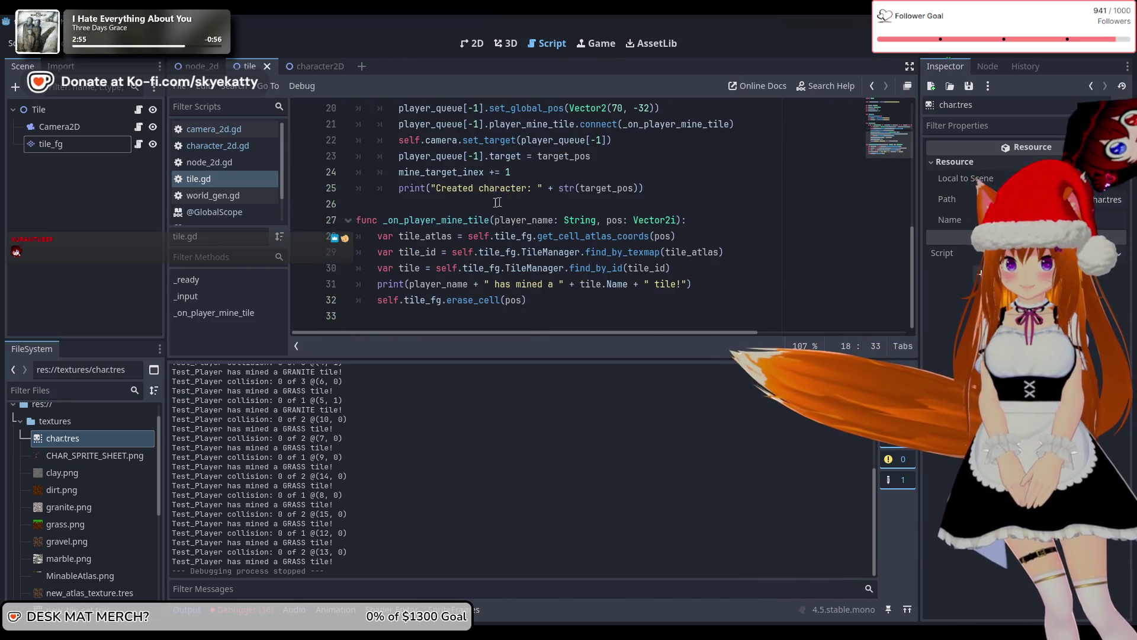
pyautogui.moveTo(708, 252)
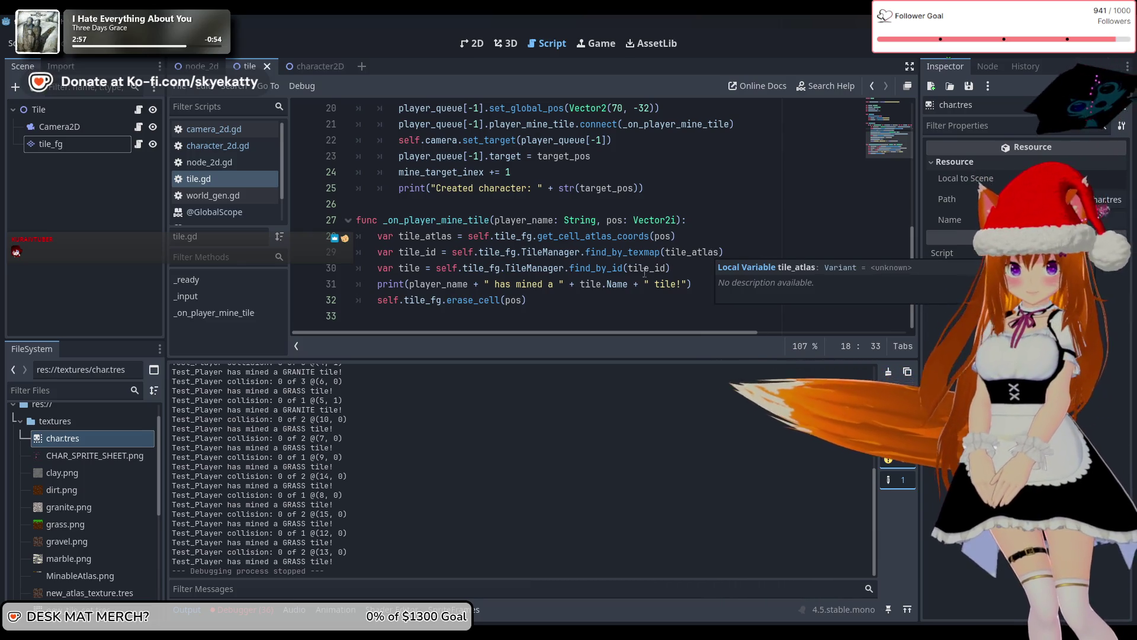
pyautogui.click(506, 299)
# Scroll back up through tile.gd and launch a fresh test run of the game
pyautogui.scroll(4, 452, 245)
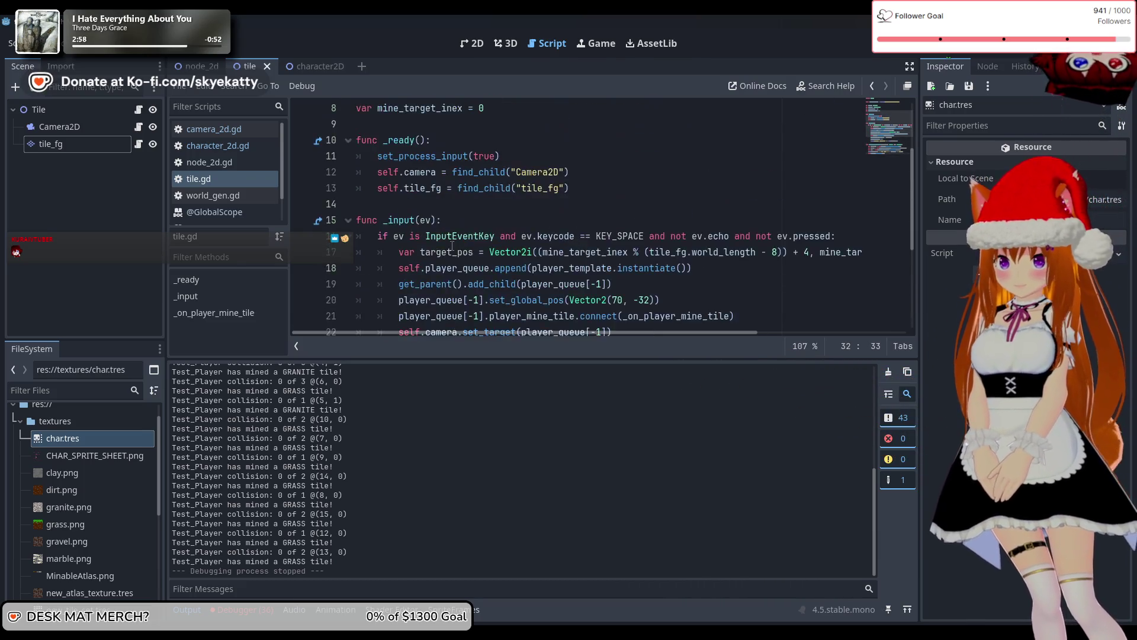
pyautogui.scroll(2, 452, 245)
pyautogui.scroll(-6, 451, 245)
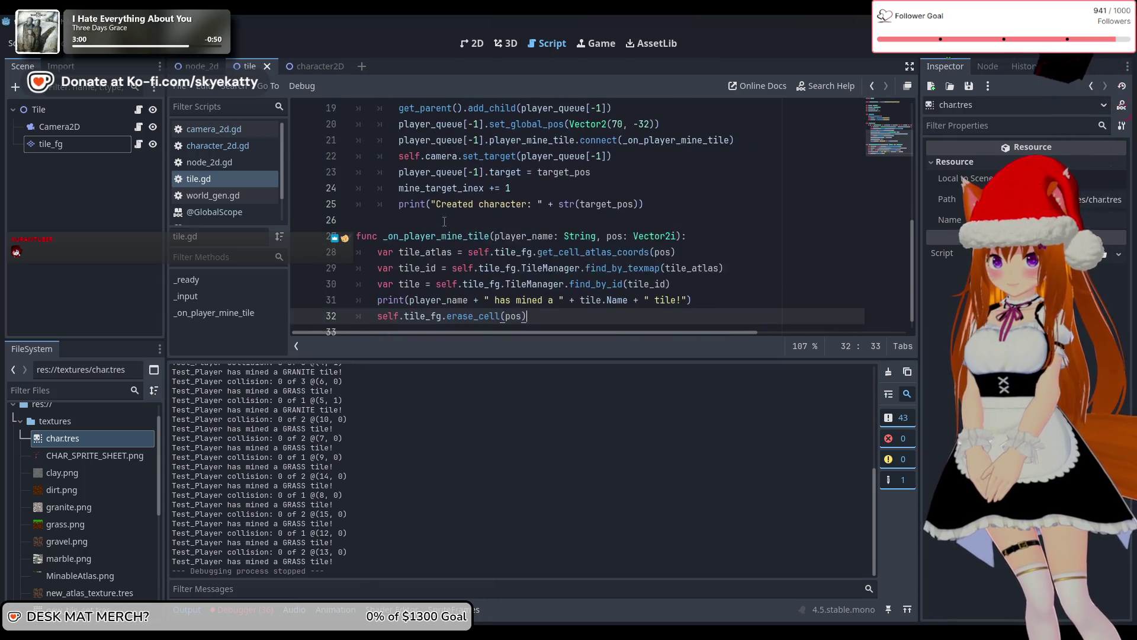
pyautogui.scroll(2, 444, 222)
pyautogui.scroll(3, 443, 221)
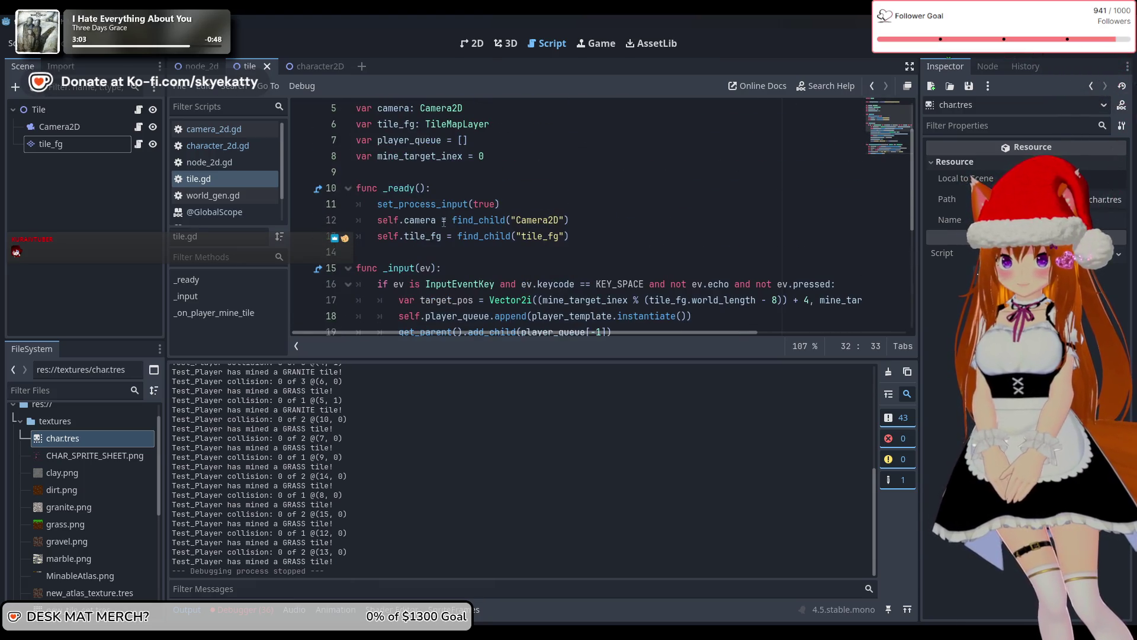
pyautogui.scroll(1, 444, 222)
pyautogui.scroll(-6, 481, 220)
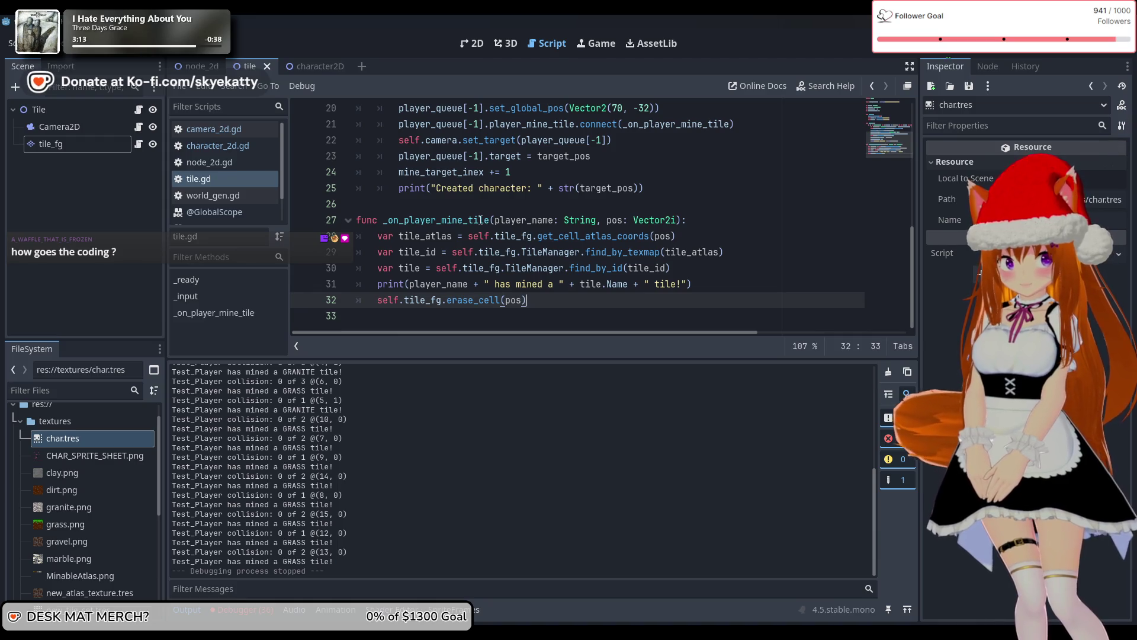
pyautogui.scroll(6, 579, 238)
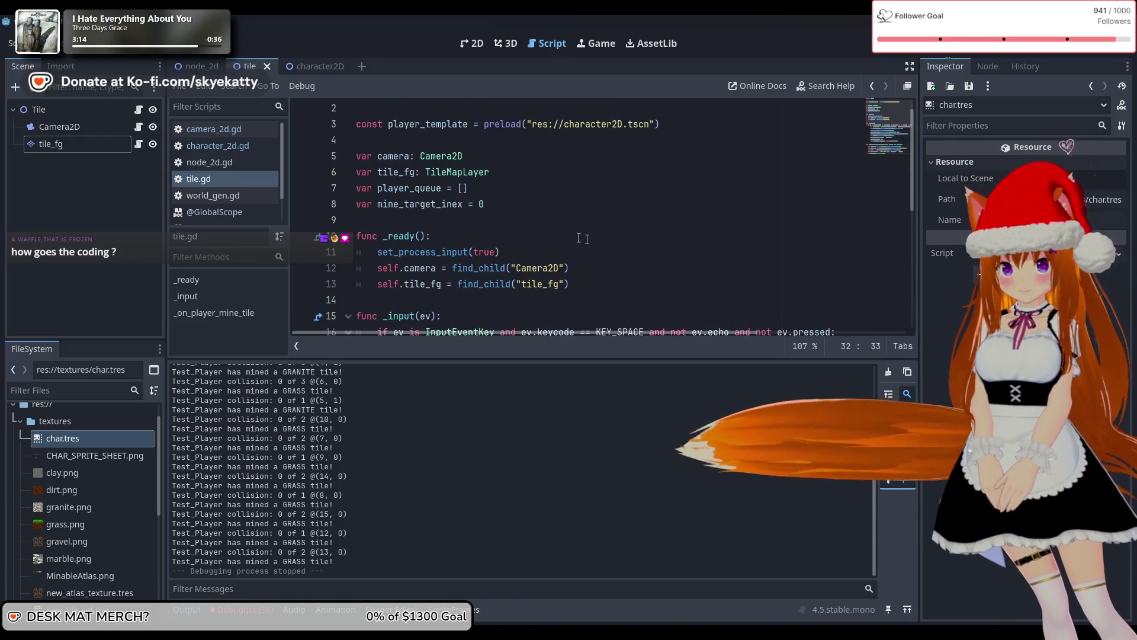
pyautogui.scroll(1, 579, 238)
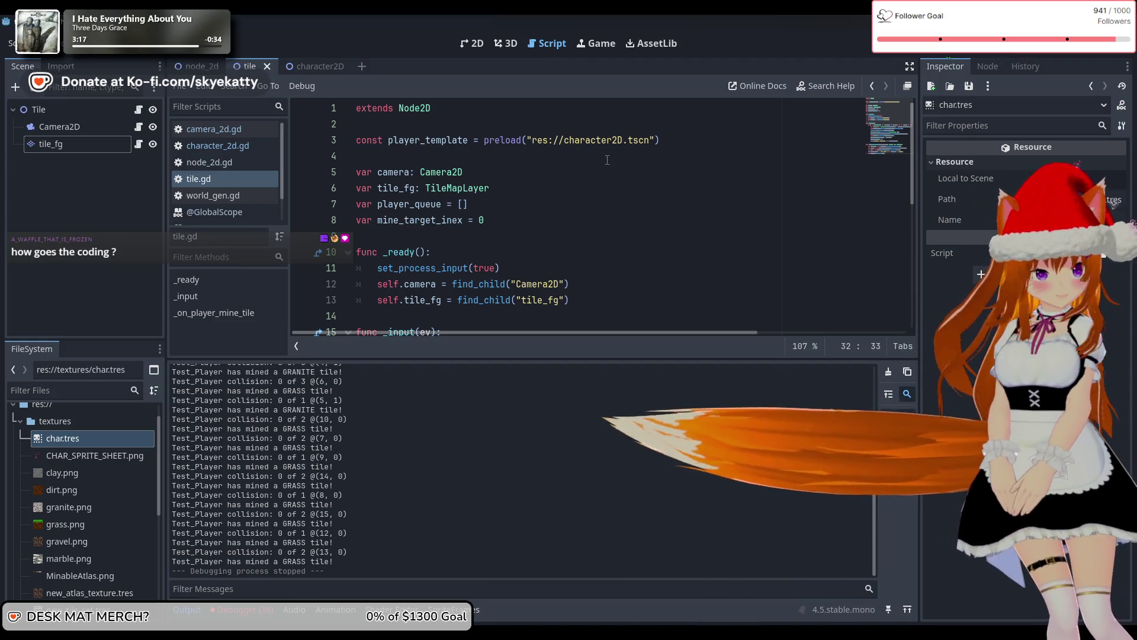
pyautogui.click(965, 44)
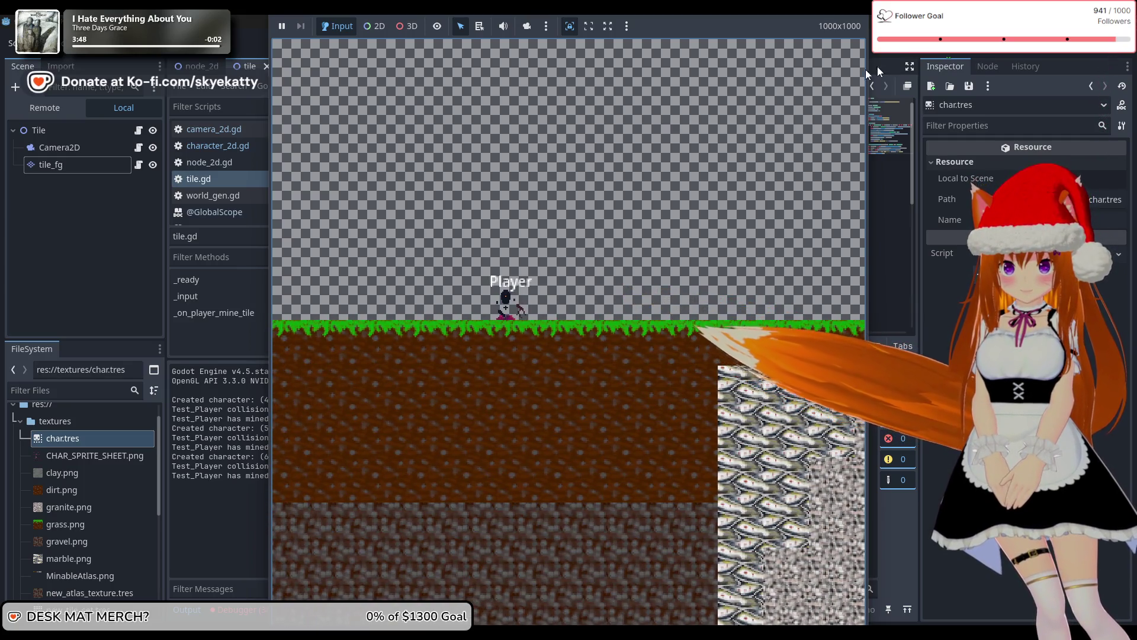
# Stop the running mining-game test after it logs new characters and mined GRASS tiles
pyautogui.click(970, 52)
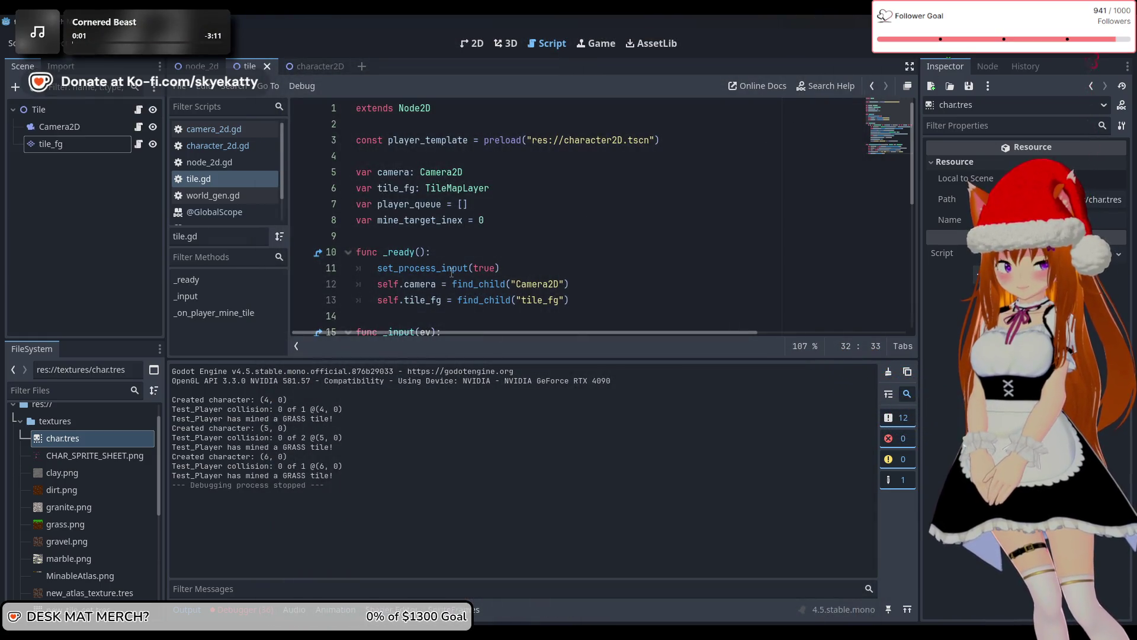
# Switch to character_2d.gd and go to the end of the STATE_HIT line in the PLAYER_STATE match block
pyautogui.scroll(-2, 451, 271)
pyautogui.click(236, 158)
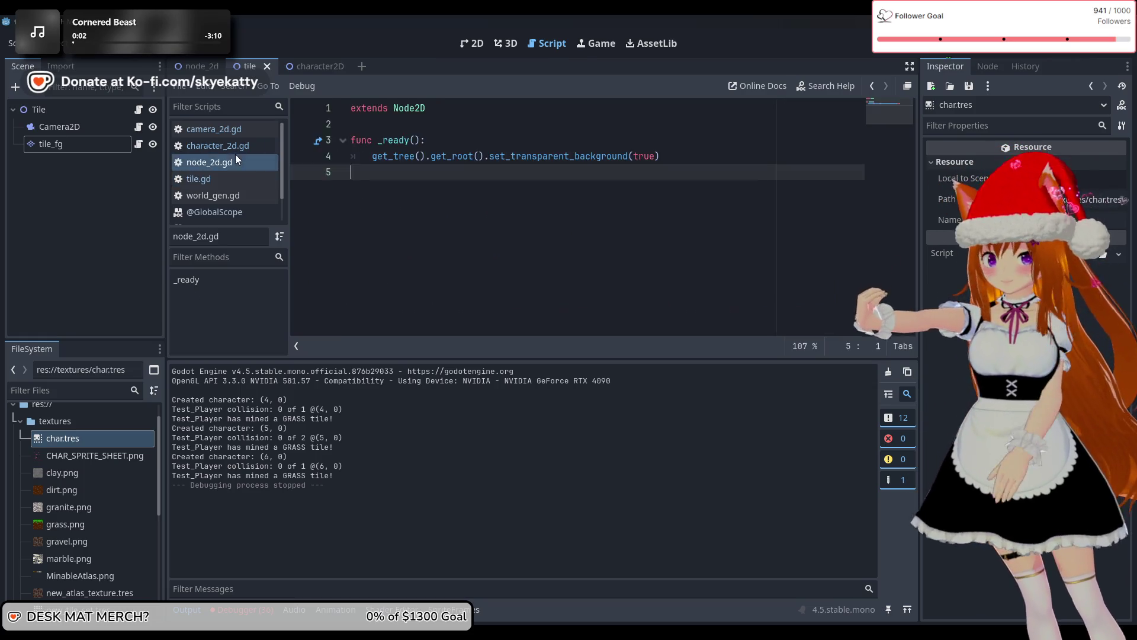
pyautogui.click(217, 145)
pyautogui.scroll(-6, 464, 200)
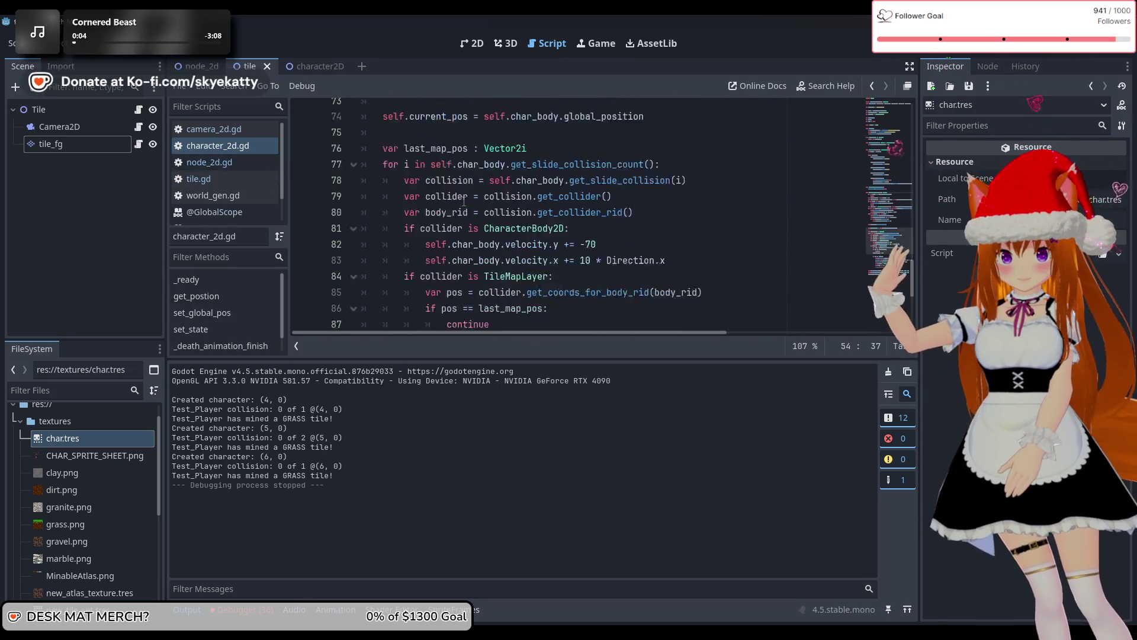
pyautogui.scroll(10, 464, 200)
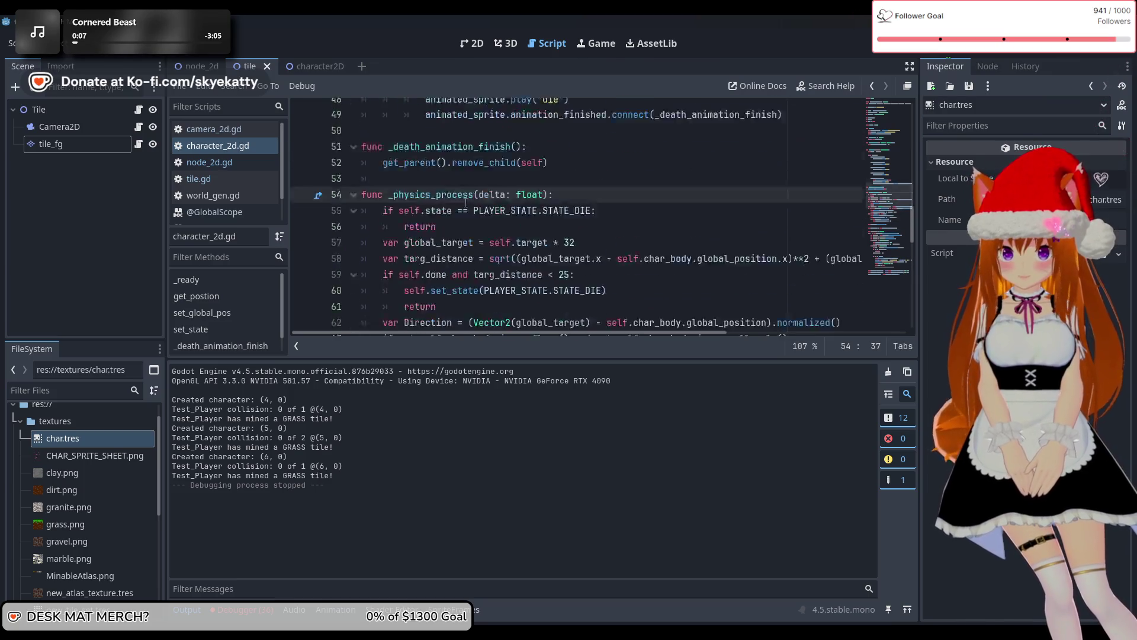
pyautogui.scroll(2, 466, 203)
pyautogui.scroll(2, 596, 213)
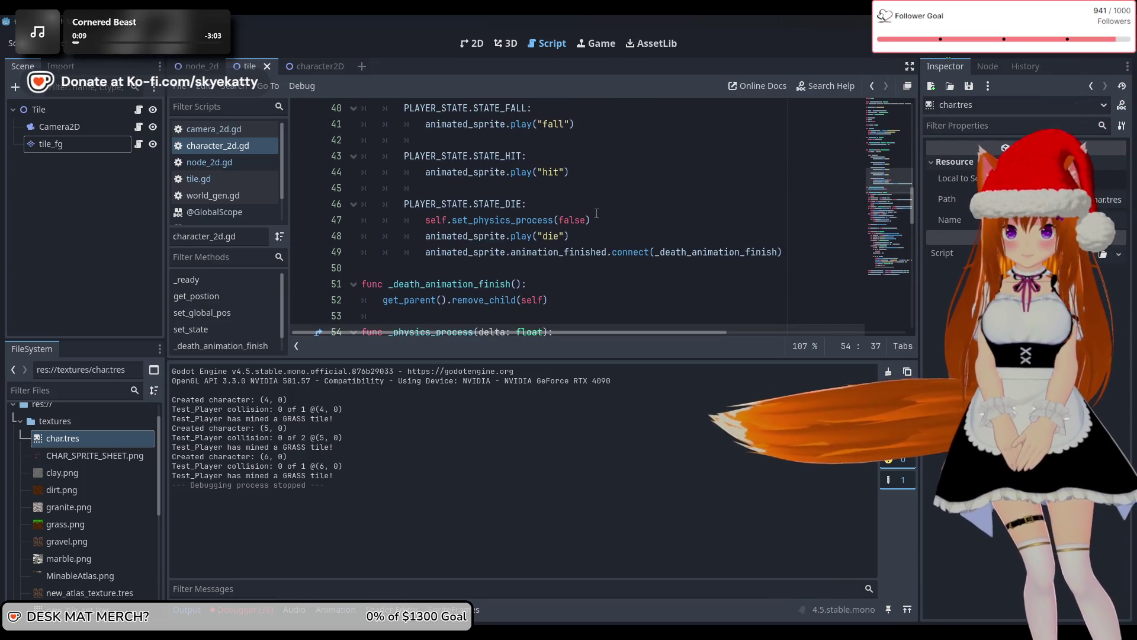
pyautogui.scroll(2, 593, 276)
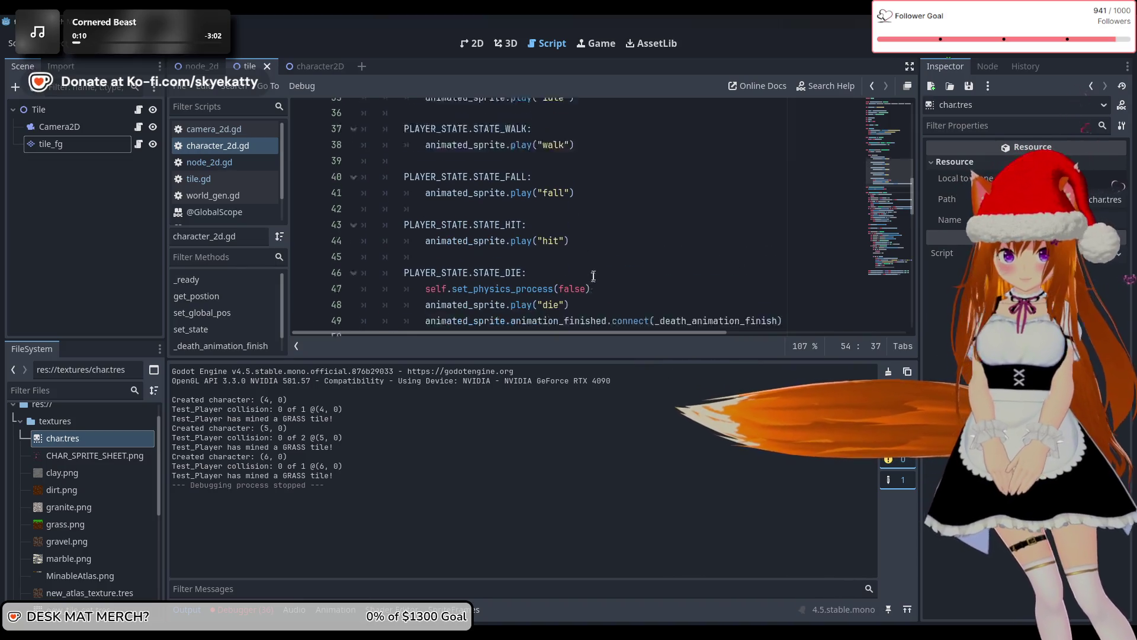
pyautogui.scroll(-1, 593, 276)
pyautogui.click(575, 209)
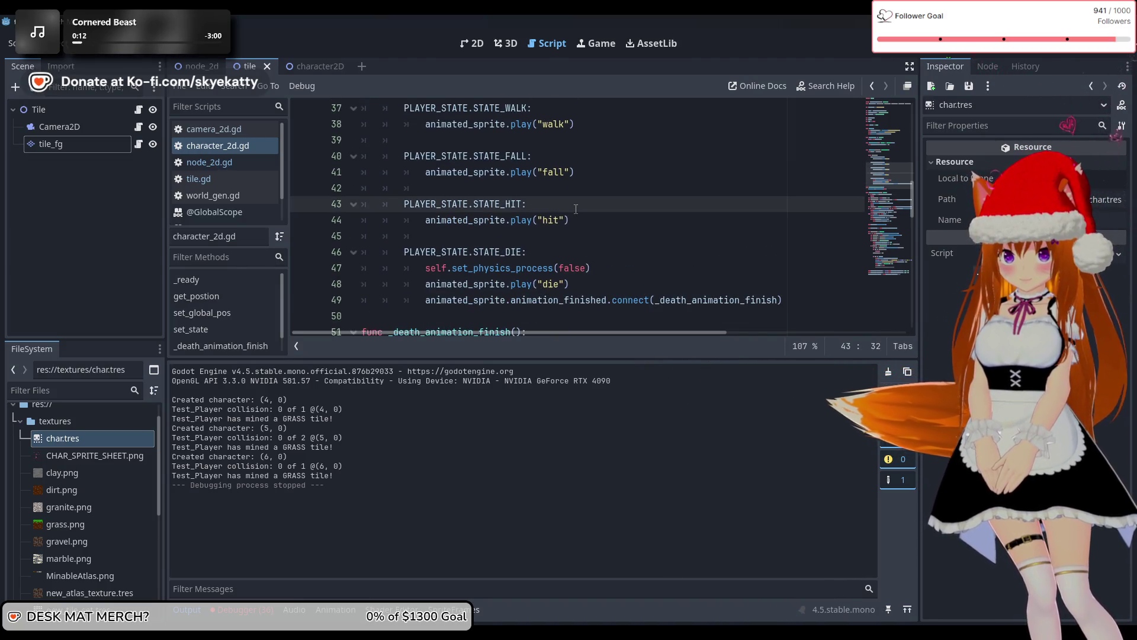
# Add self.set_physics_process(false) under the STATE_HIT case using autocomplete
pyautogui.press('Return')
pyautogui.write('self.')
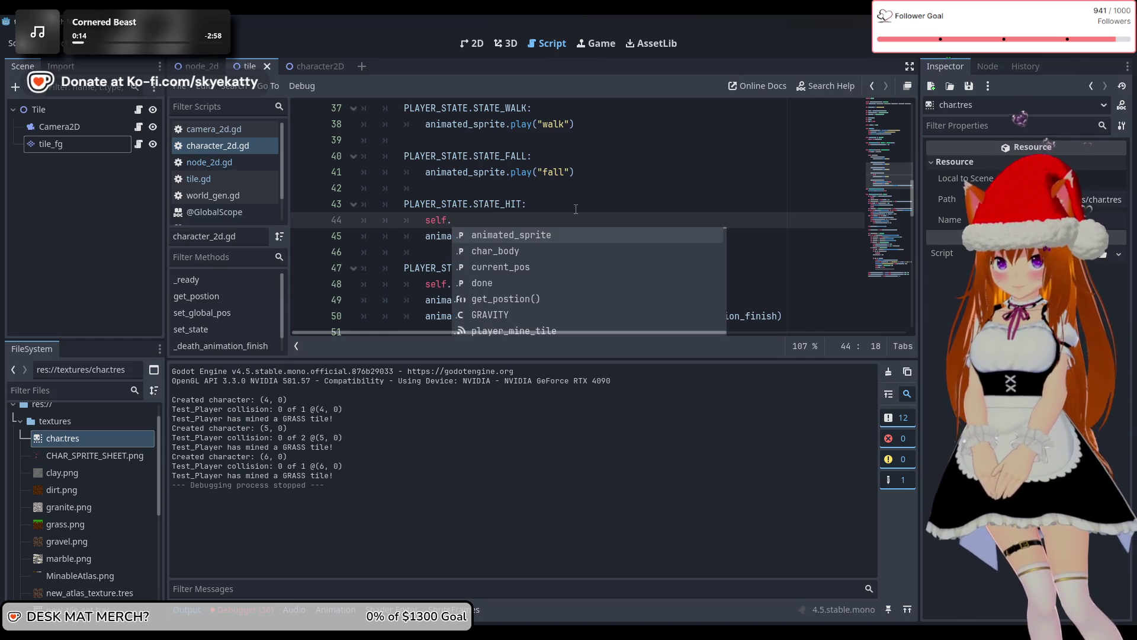
pyautogui.write('set')
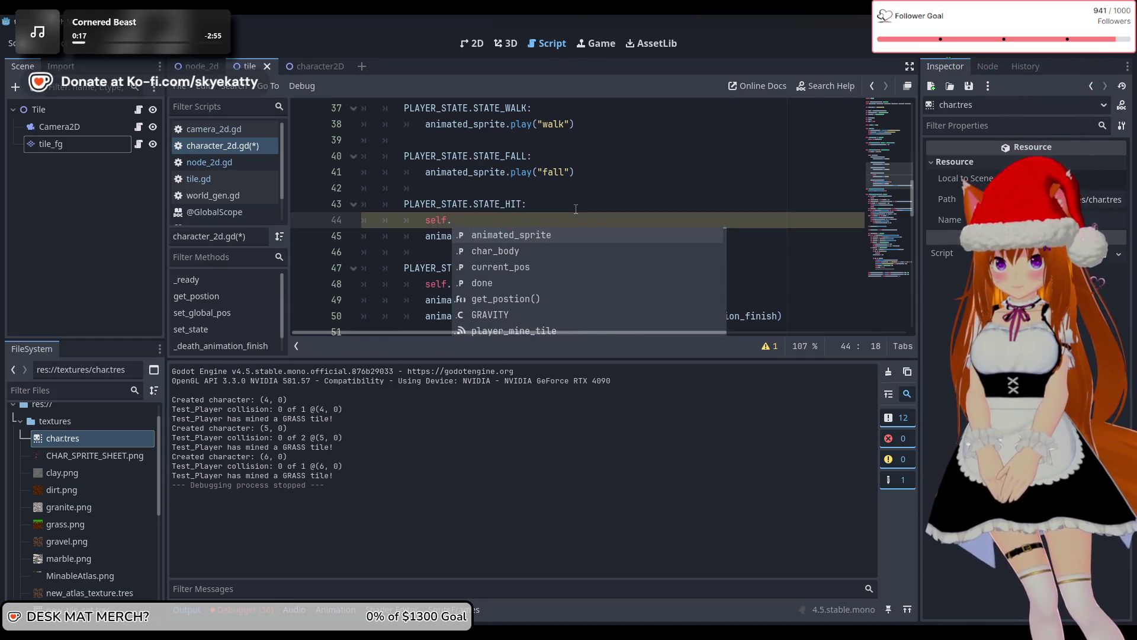
pyautogui.press('Escape')
pyautogui.press('Up')
pyautogui.press('Up')
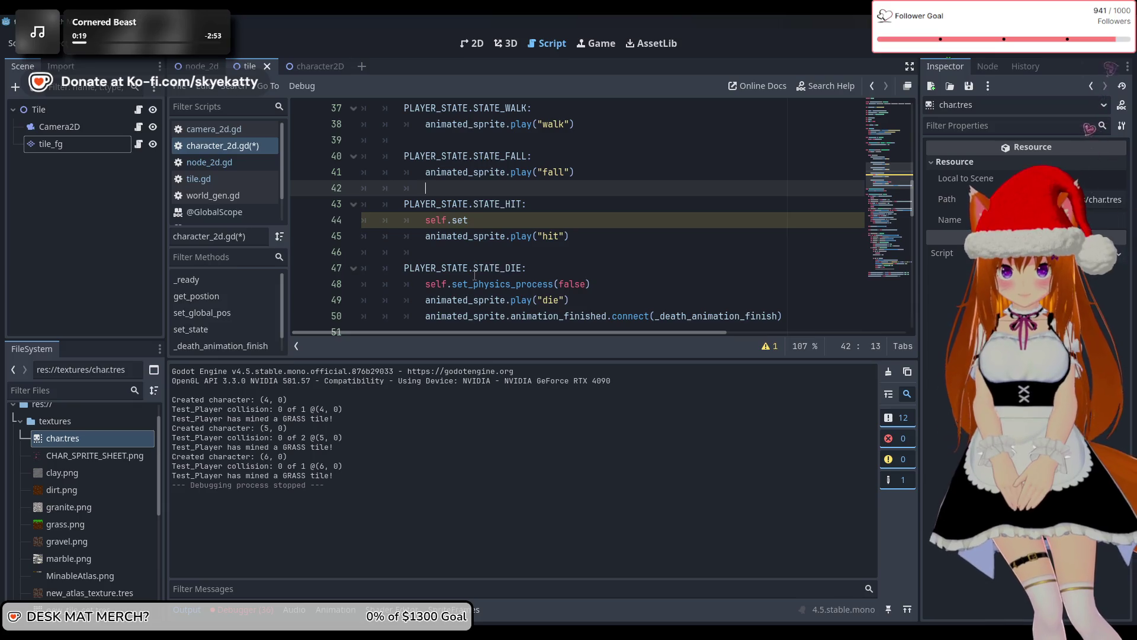
pyautogui.click(503, 221)
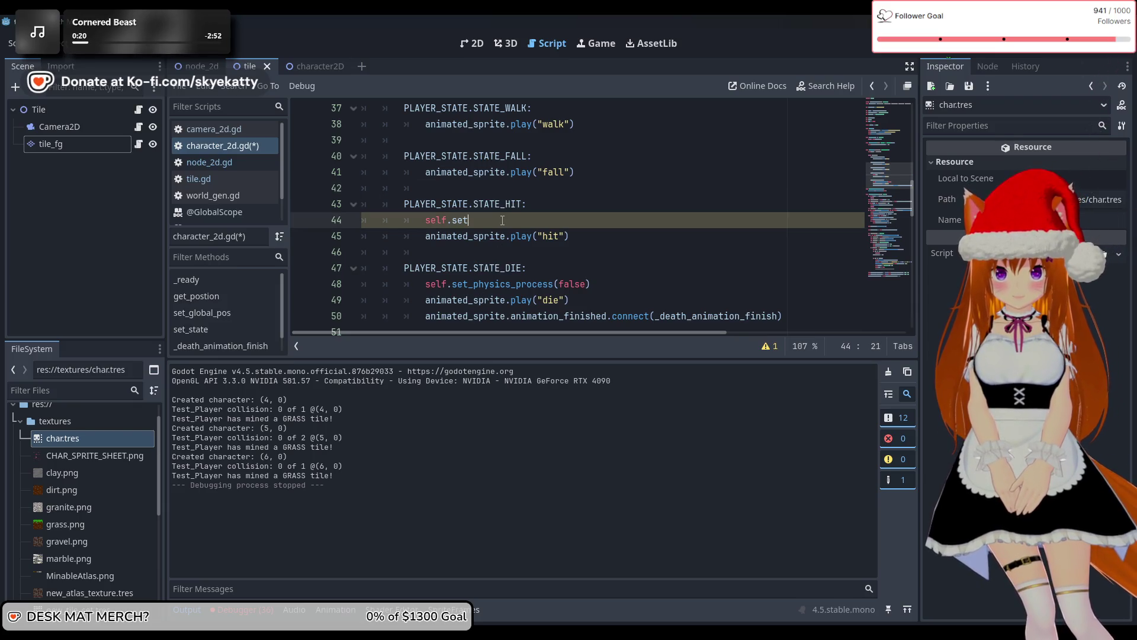
pyautogui.write('_py')
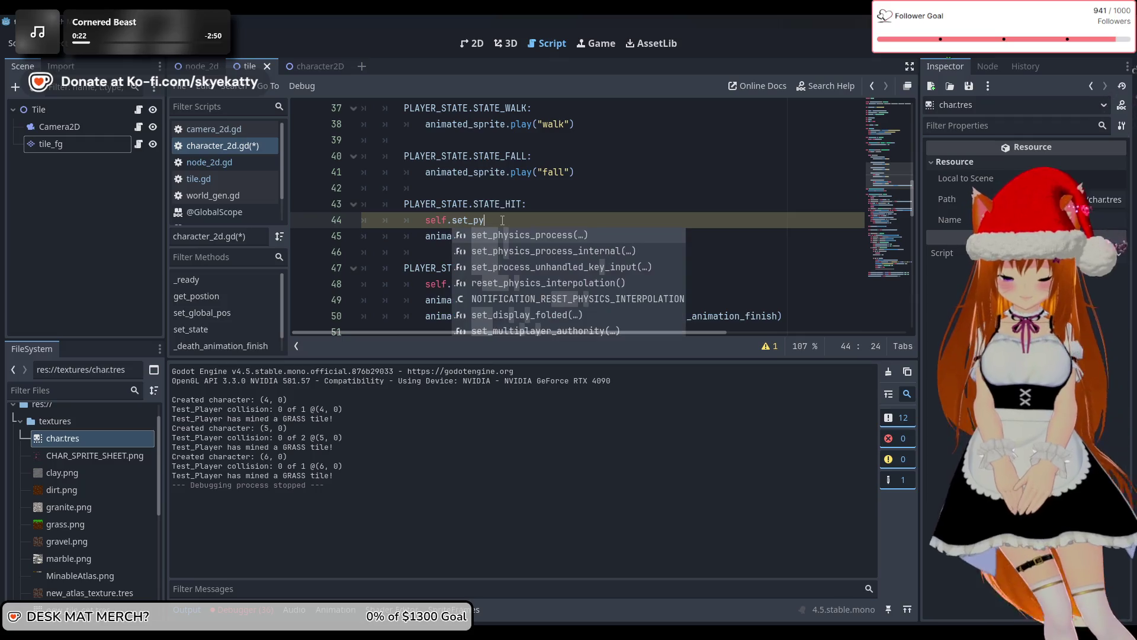
pyautogui.click(568, 237)
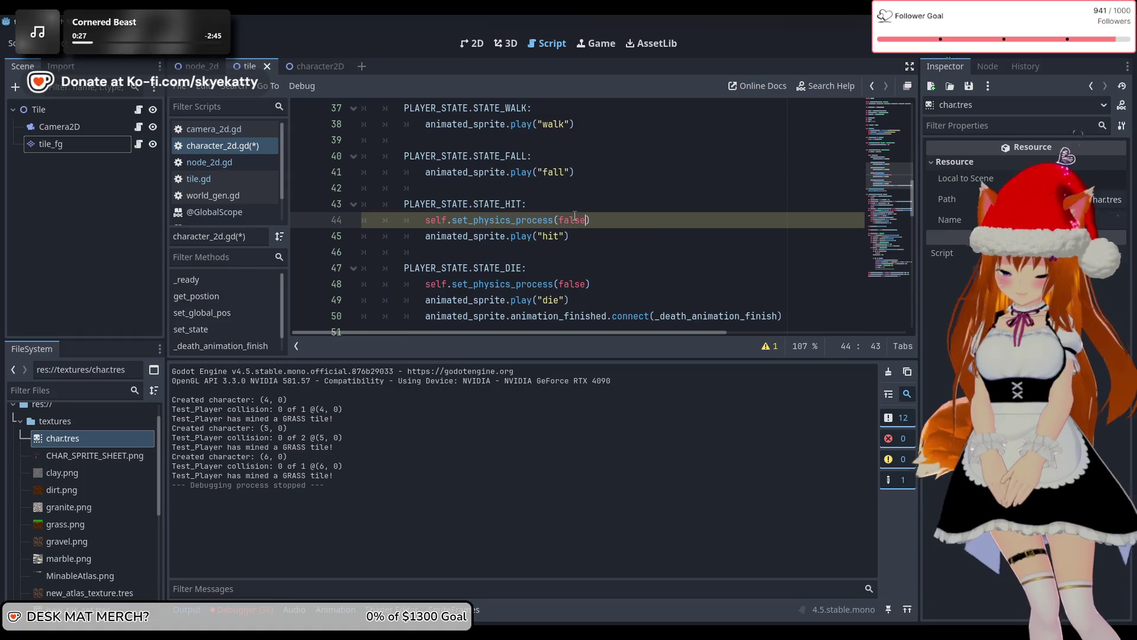
# Copy STATE_DIE's animation_finished.connect line and paste it after play("hit") in STATE_HIT
pyautogui.press('Down')
pyautogui.scroll(-1, 608, 252)
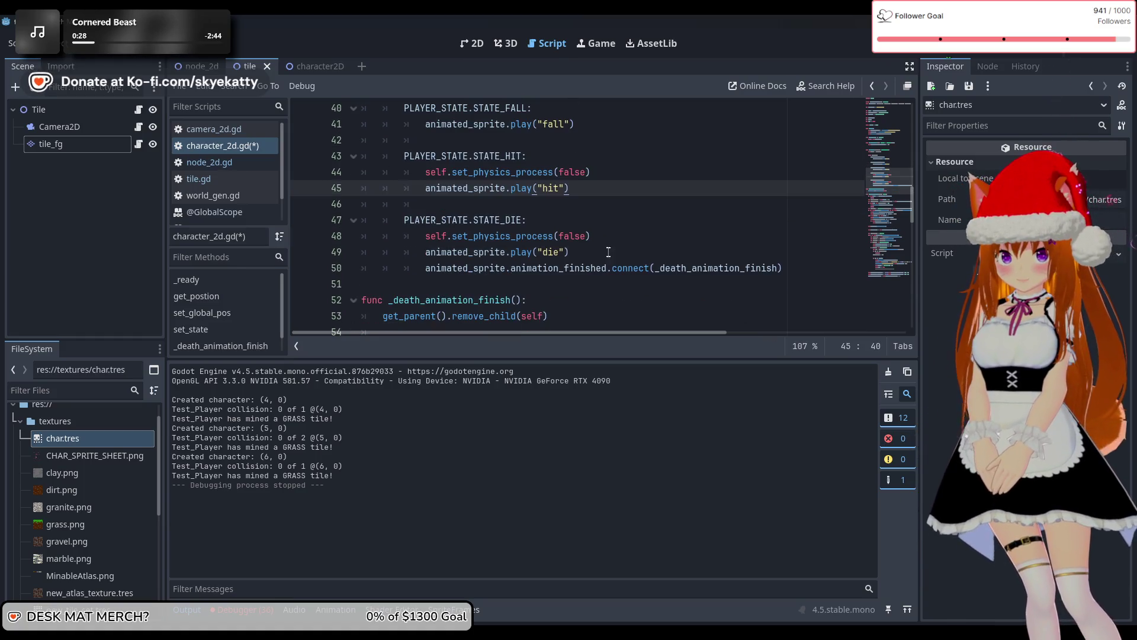
pyautogui.moveTo(785, 268); pyautogui.dragTo(426, 272)
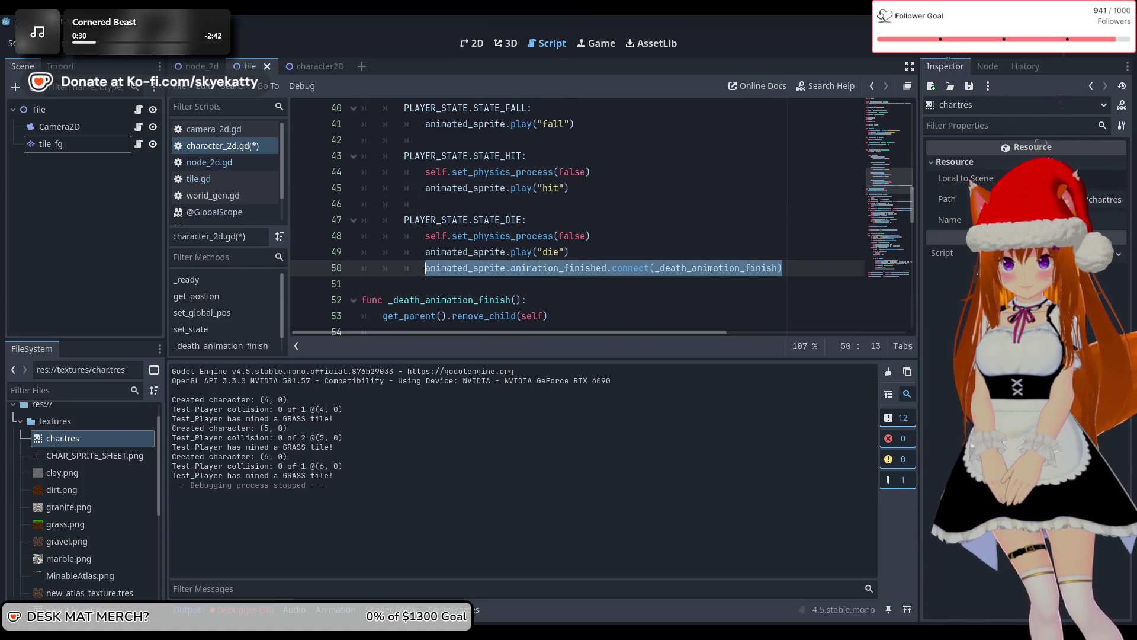
pyautogui.click(598, 189)
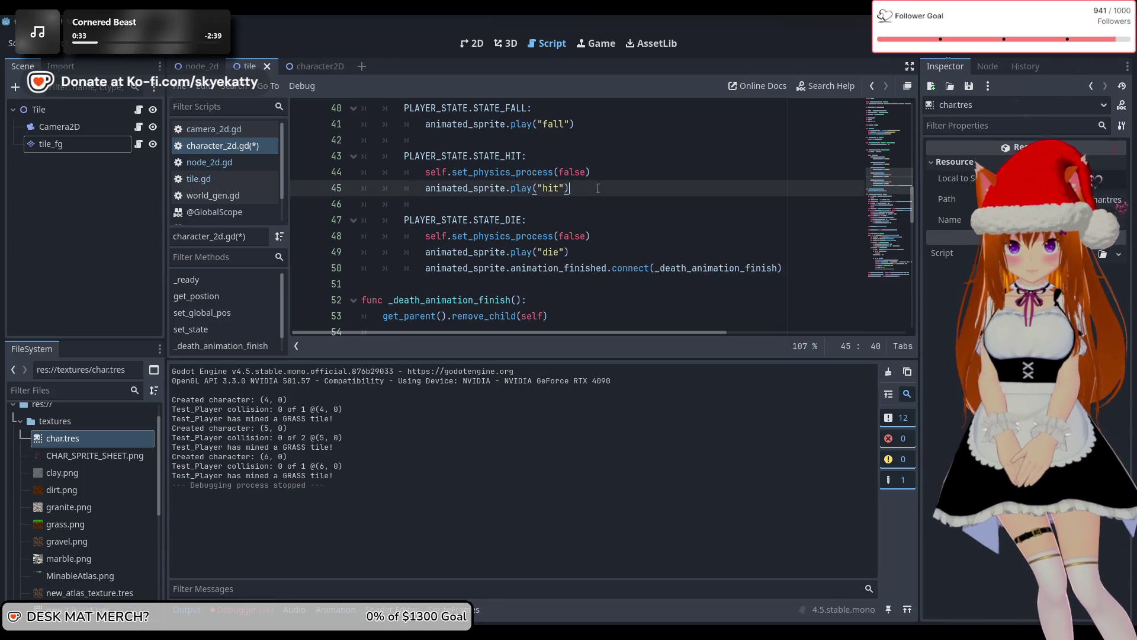
pyautogui.press('Return')
pyautogui.hotkey('ctrl', 'v')
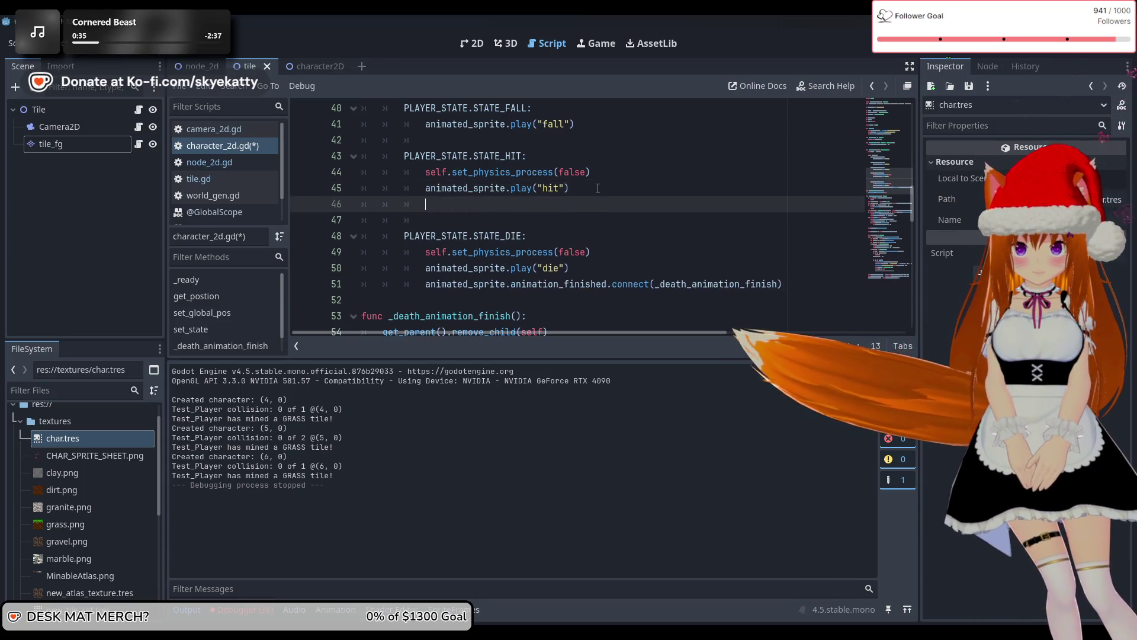
# Start a new blank line below _death_animation_finish for another function
pyautogui.press('Down')
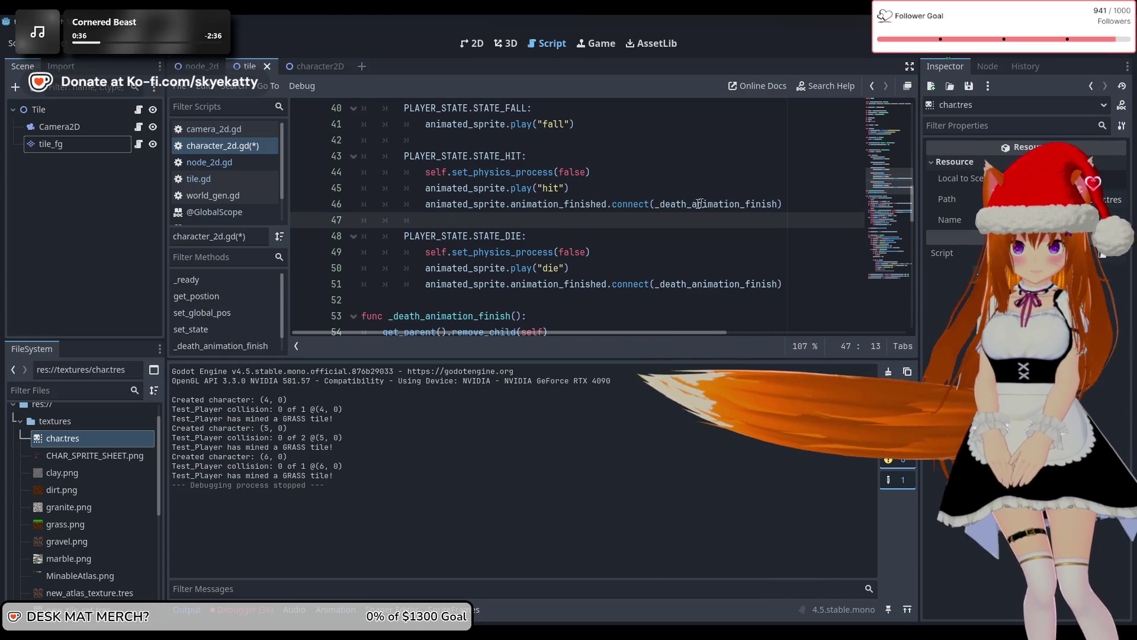
pyautogui.scroll(-3, 615, 230)
pyautogui.scroll(1, 616, 229)
pyautogui.click(575, 253)
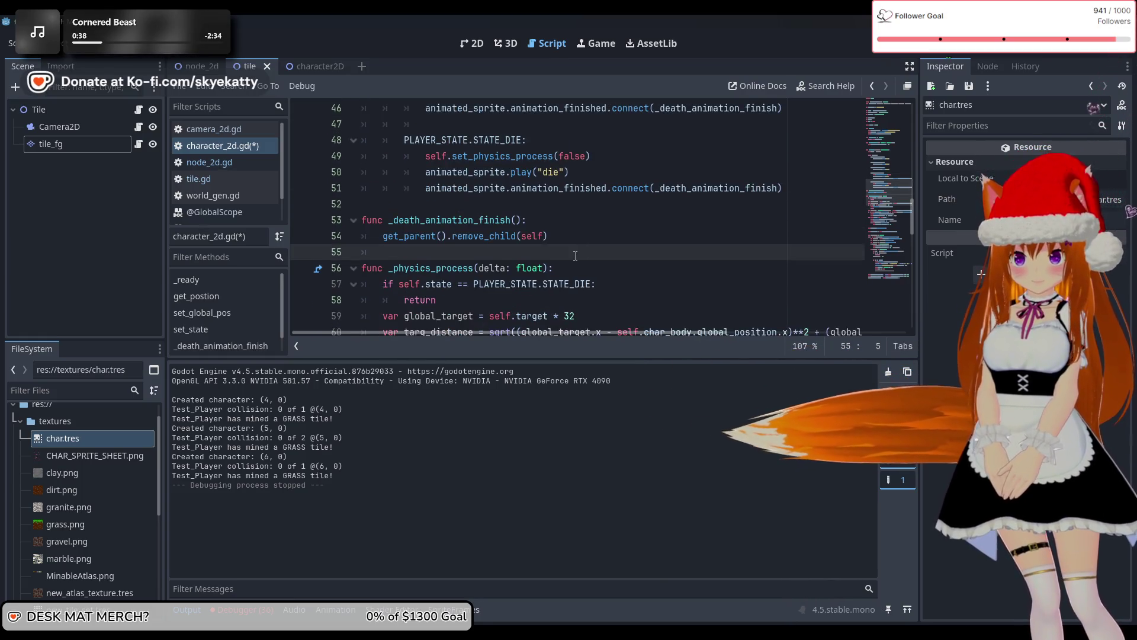
pyautogui.press('Return')
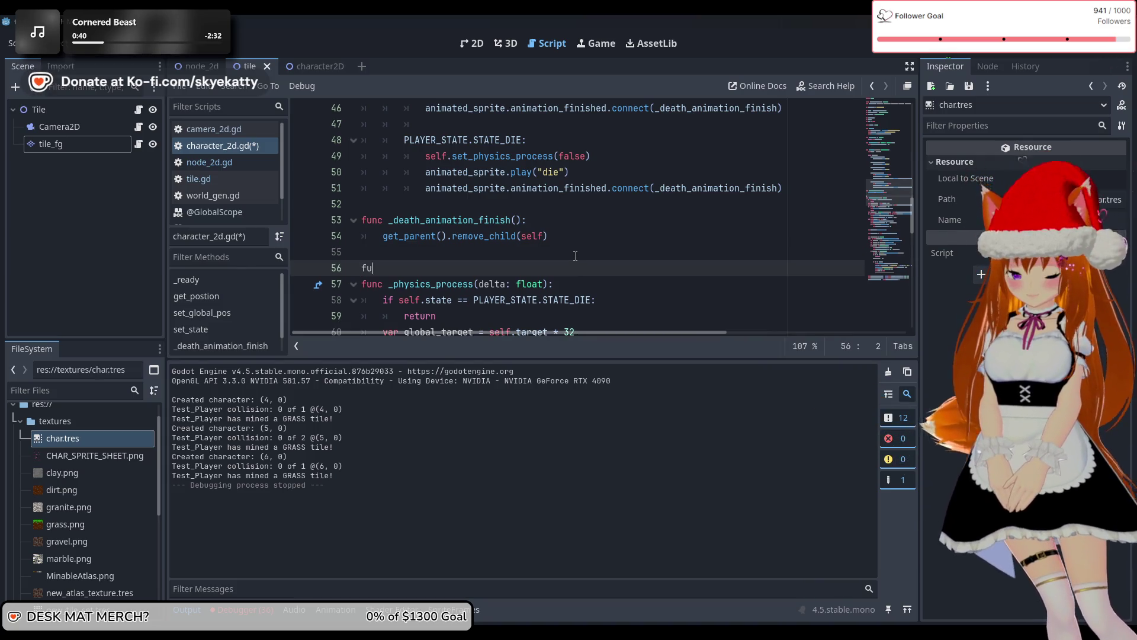
# Write func _hit_animation_finish(): whose body calls self.set_physics_process(true)
pyautogui.write('nc _hit')
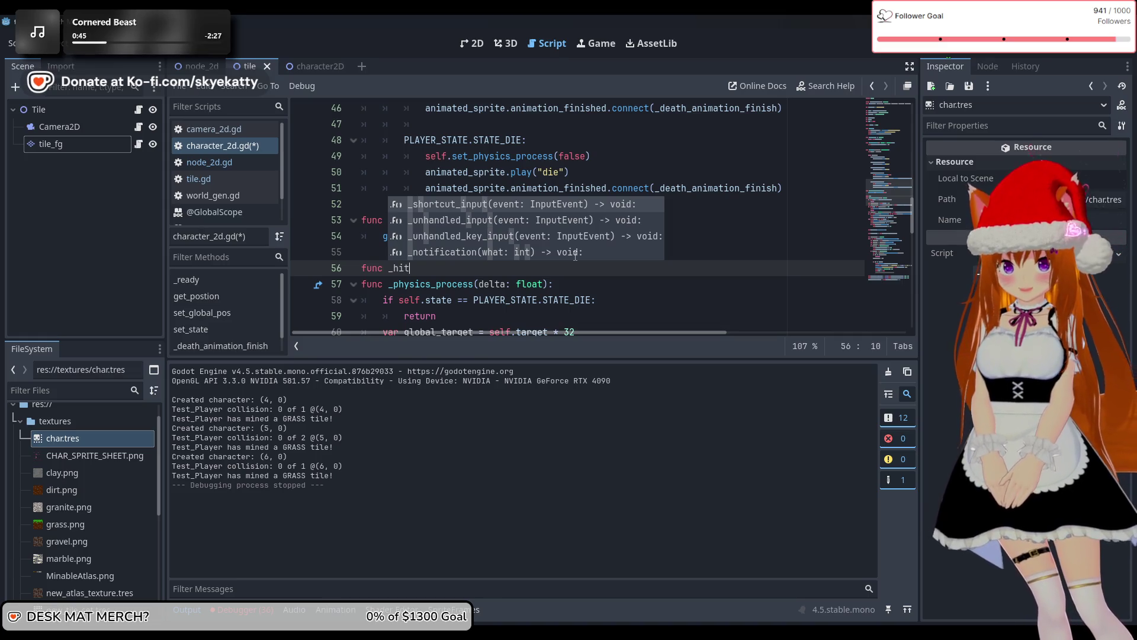
pyautogui.write('_animation_fis')
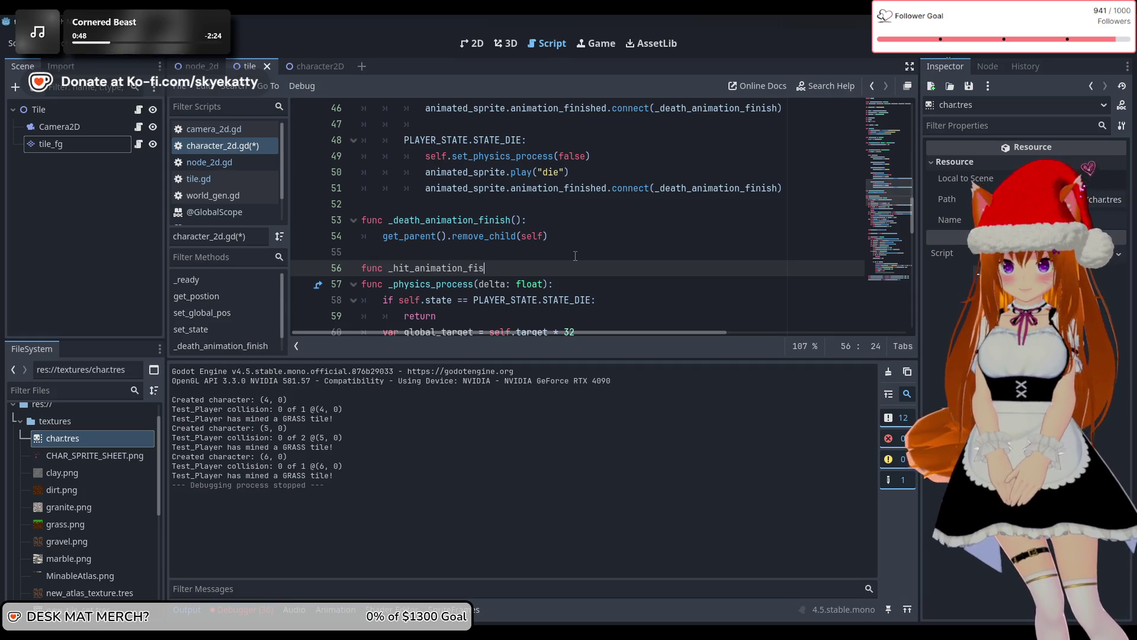
pyautogui.write('nish():')
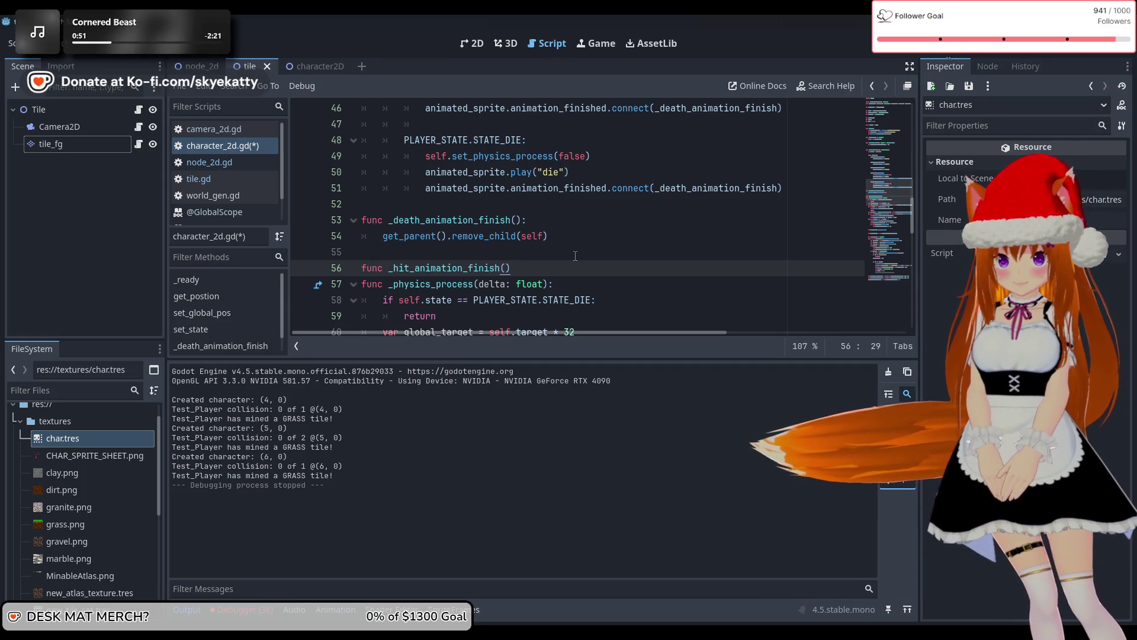
pyautogui.press('Return')
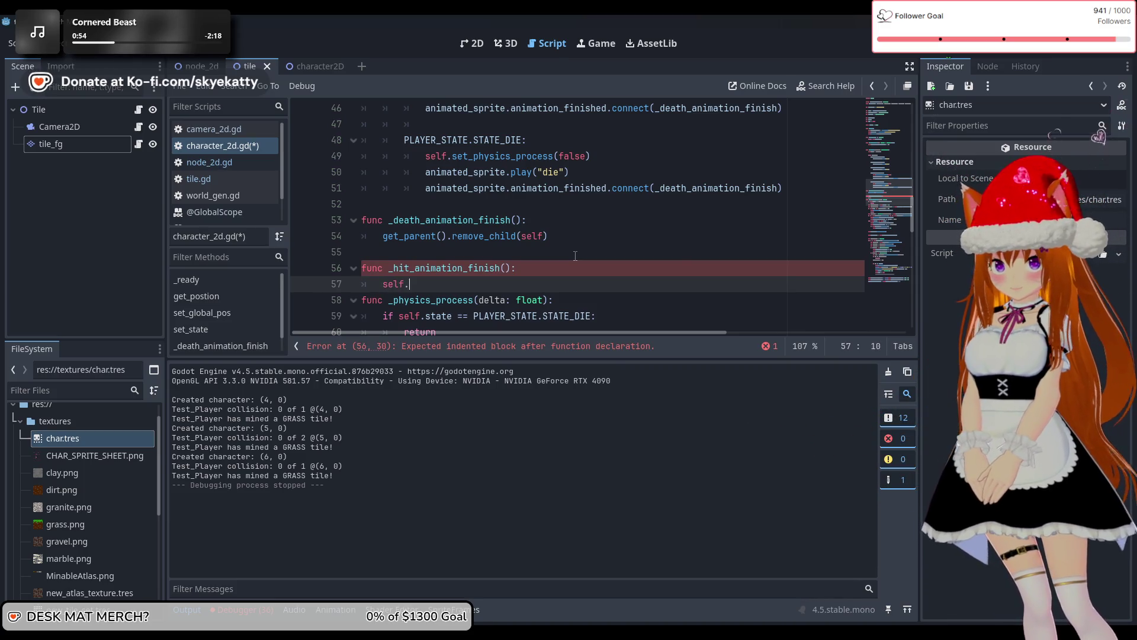
pyautogui.write('set')
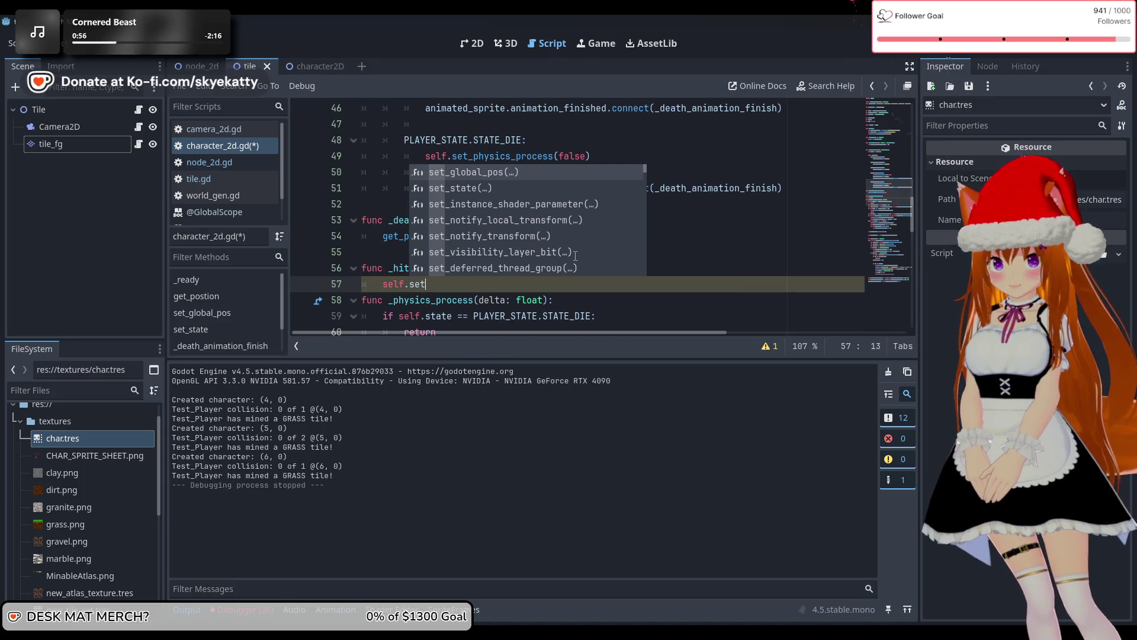
pyautogui.write('_phys')
pyautogui.press('Return')
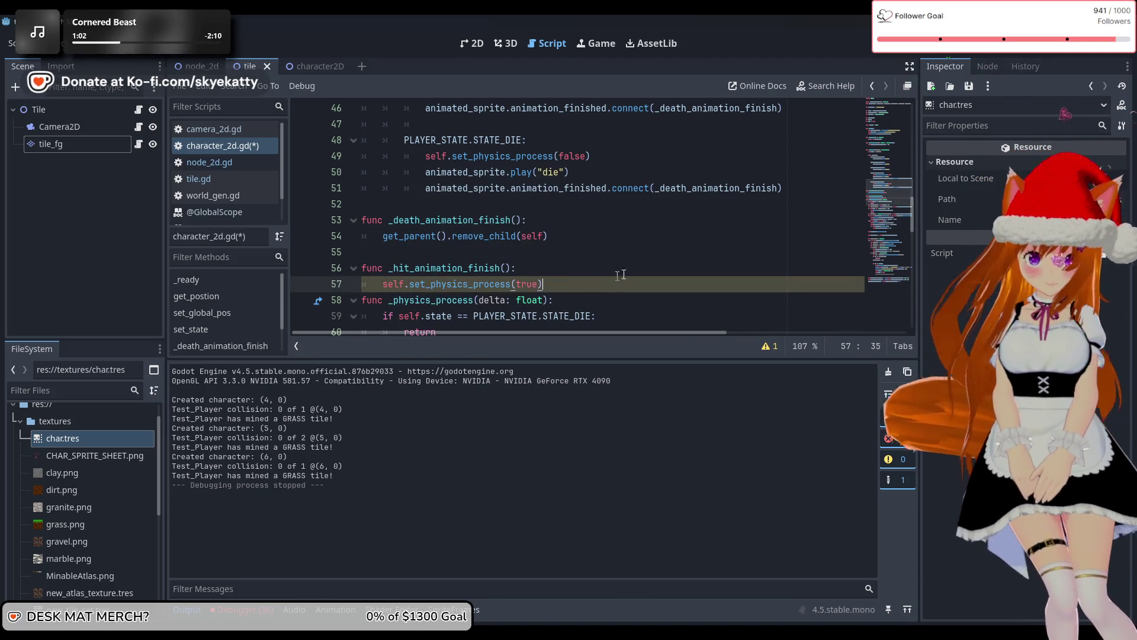
pyautogui.click(605, 284)
pyautogui.press('Return')
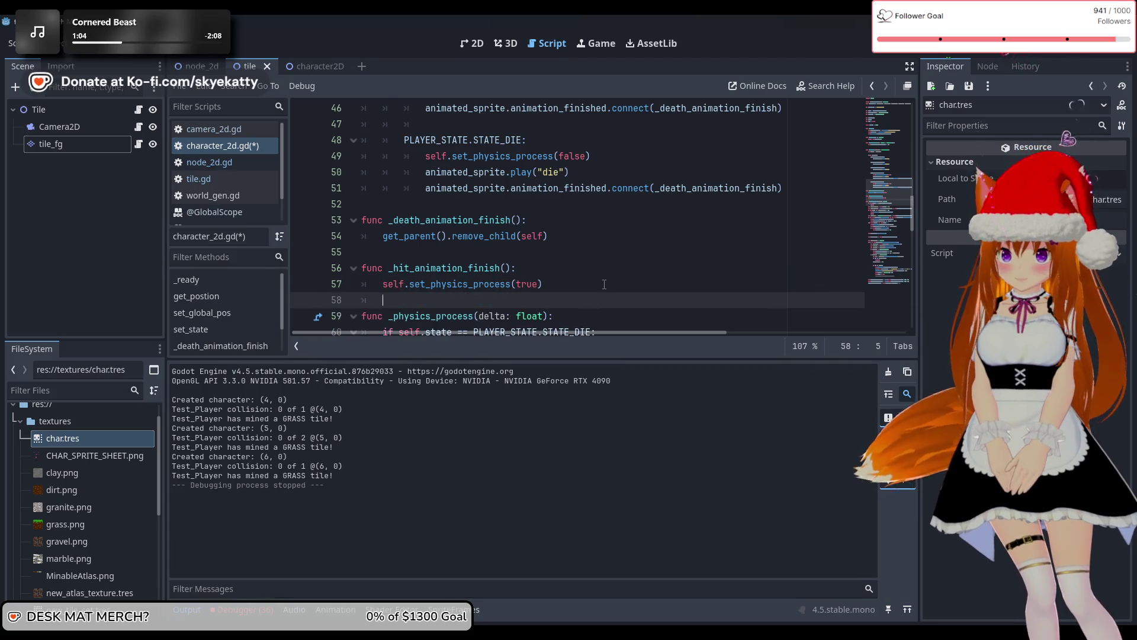
# Save the script and run the game with F5 to test it
pyautogui.scroll(-1, 604, 267)
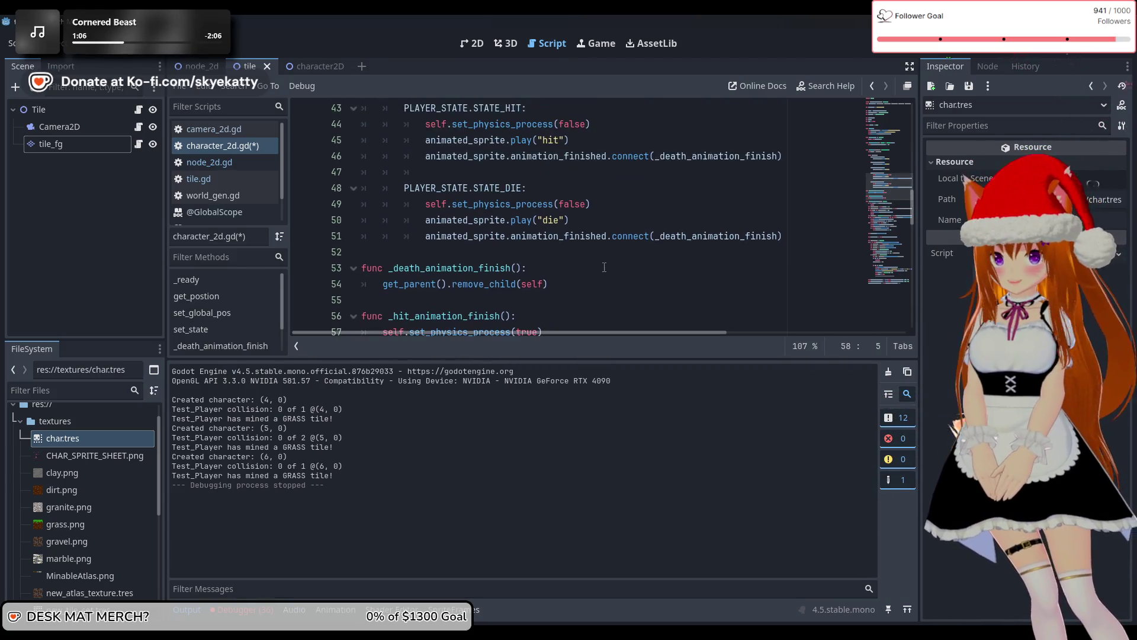
pyautogui.scroll(3, 604, 267)
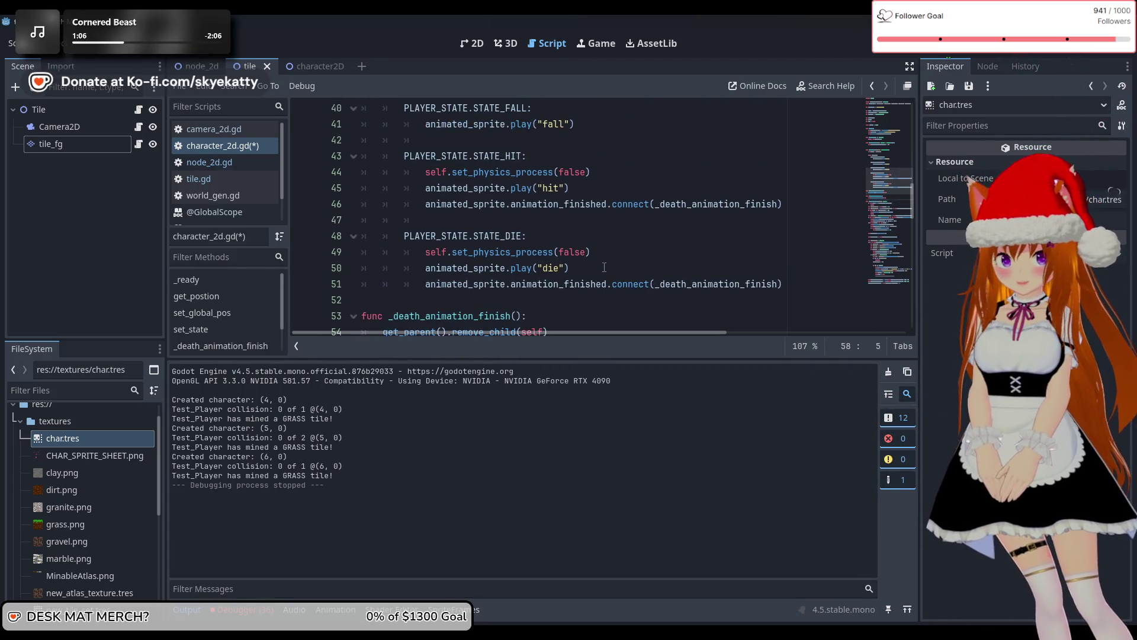
pyautogui.click(599, 190)
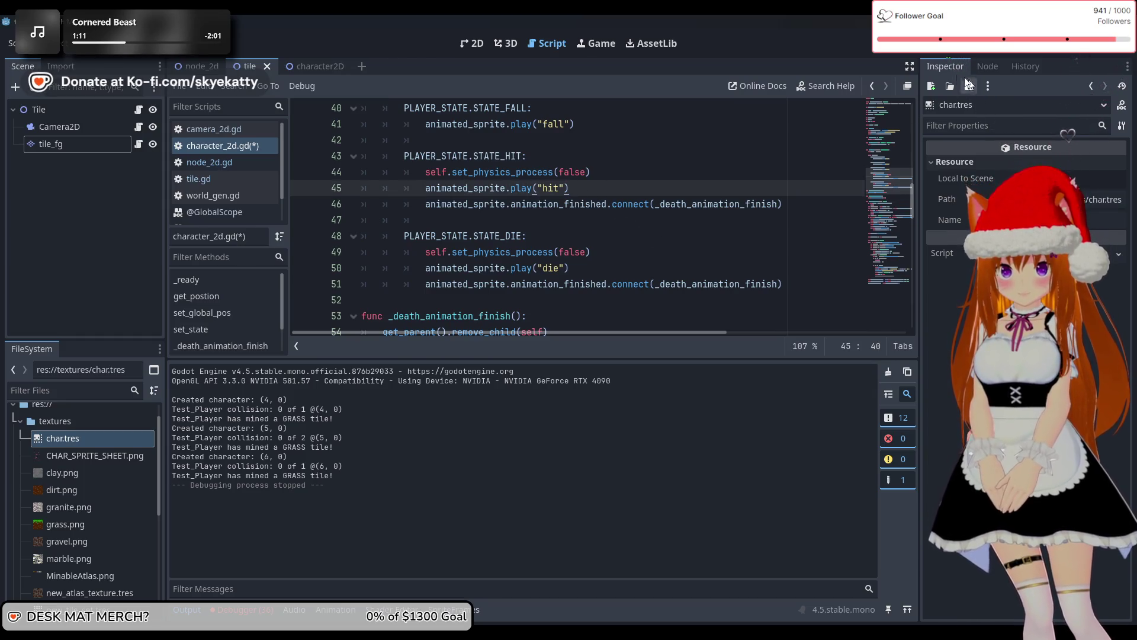
pyautogui.press('F5')
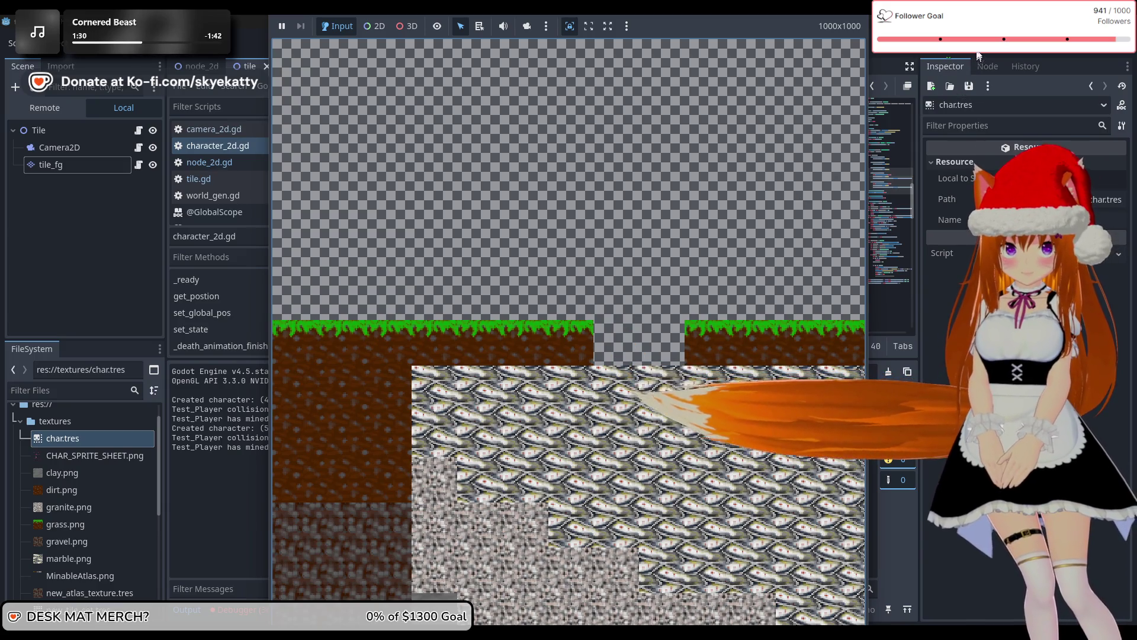
# Stop the game with F8 and select 'death' in the hit state's animation_finished connect call
pyautogui.press('F8')
pyautogui.moveTo(686, 203); pyautogui.dragTo(661, 204)
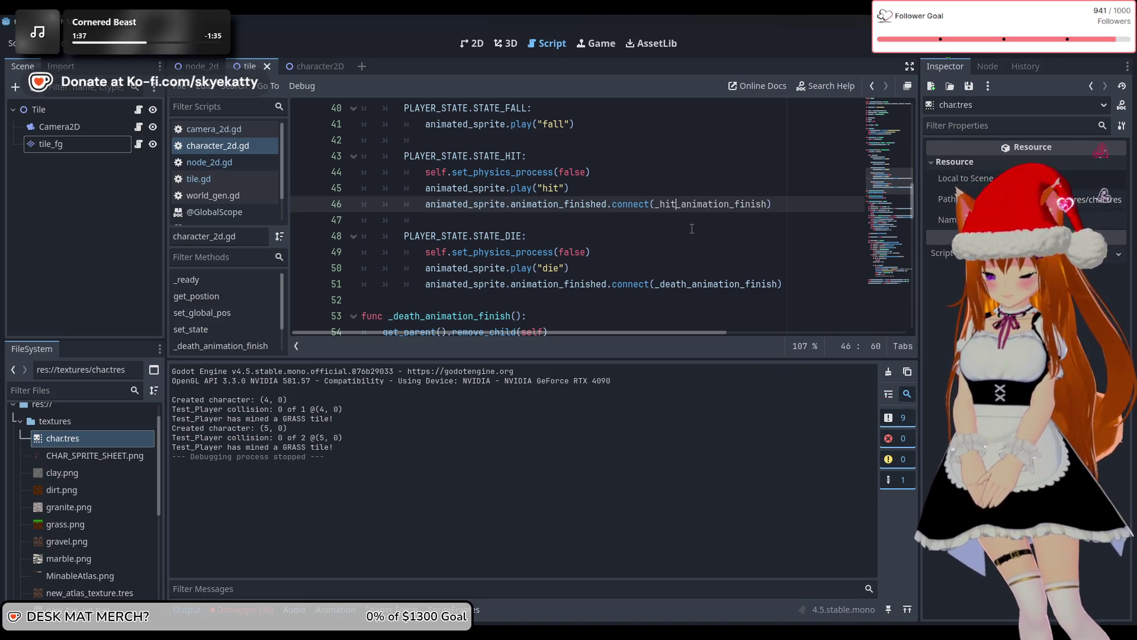
# Save character_2d.gd, run the game again to check the hit behaviour, then stop it with F8
pyautogui.click(601, 226)
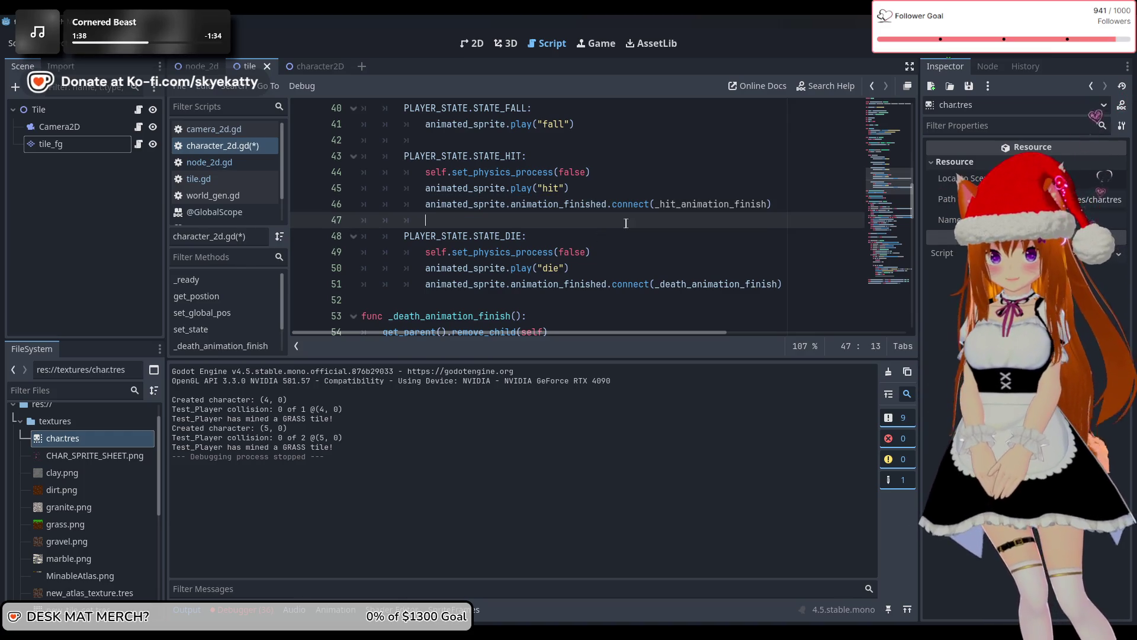
pyautogui.scroll(-2, 661, 253)
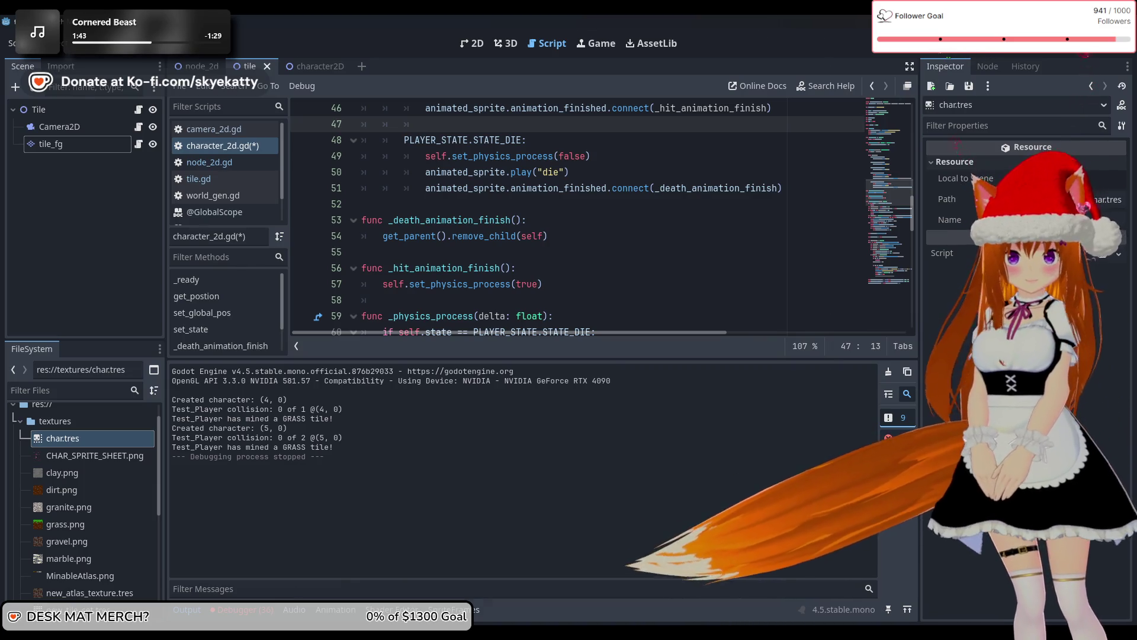
pyautogui.click(981, 52)
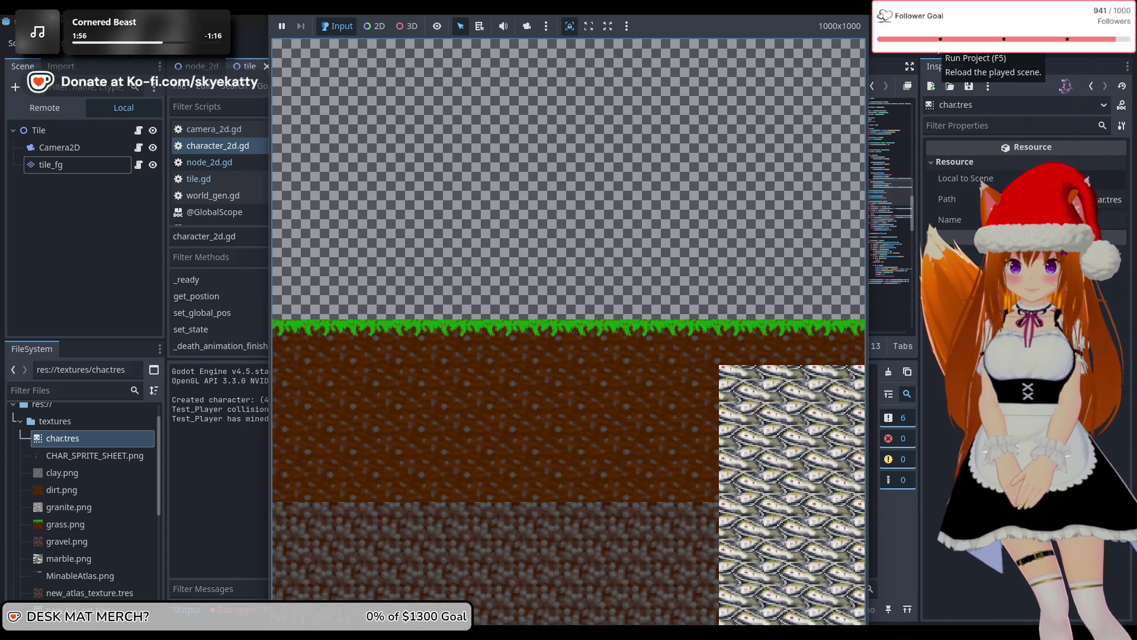
pyautogui.press('F8')
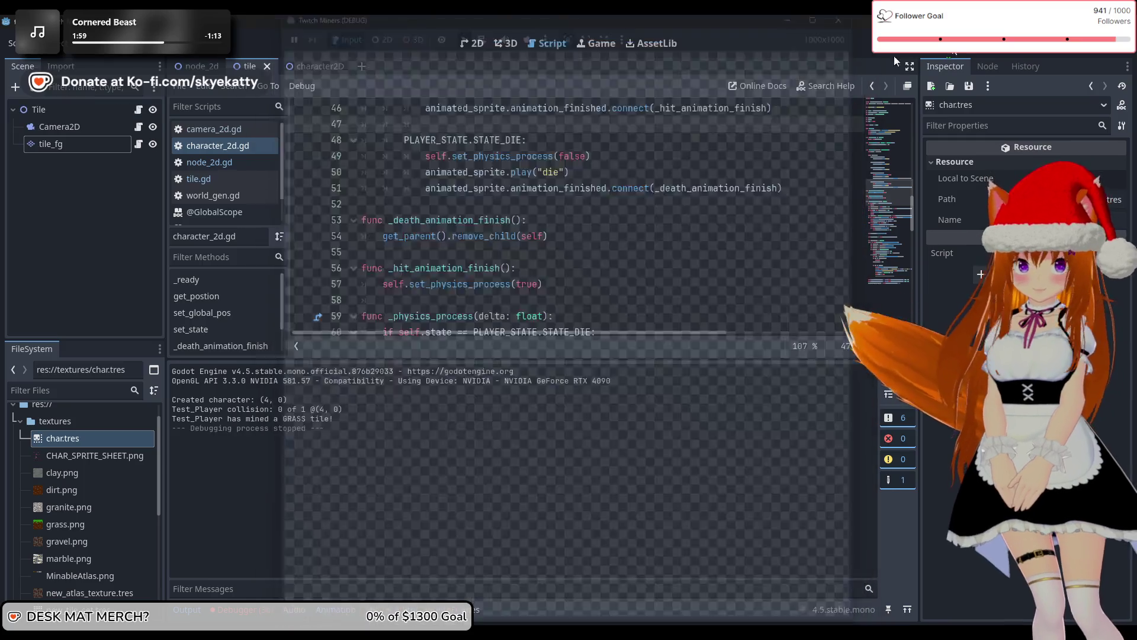
pyautogui.scroll(-15, 579, 199)
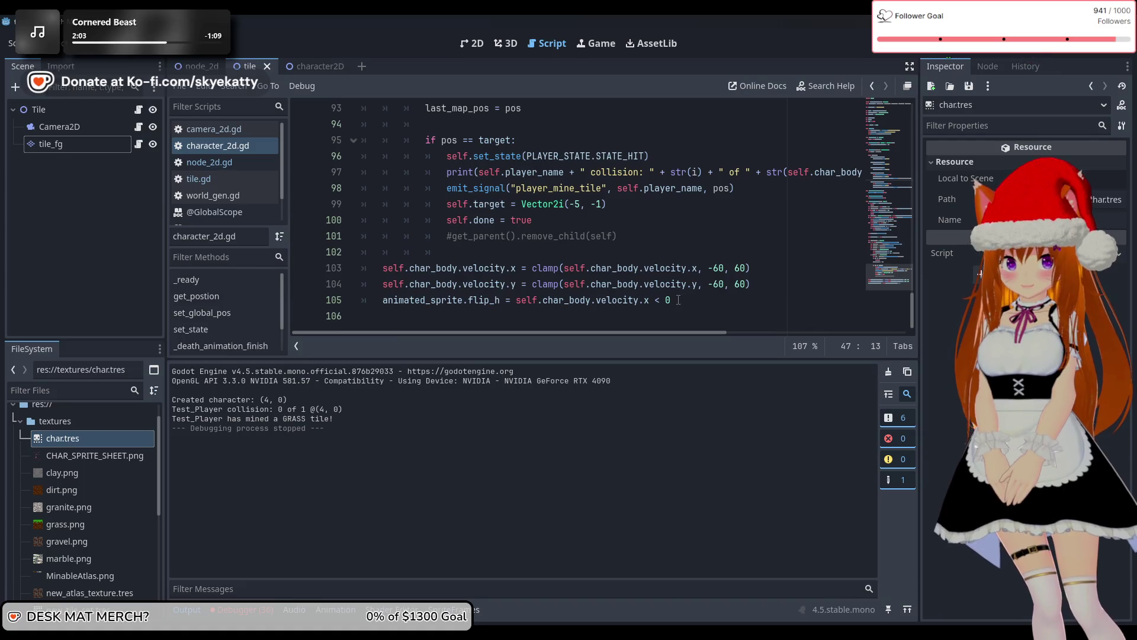
# Locate the emit_signal("player_mine_tile", self.player_name, pos) line in the target-hit block
pyautogui.scroll(1, 582, 300)
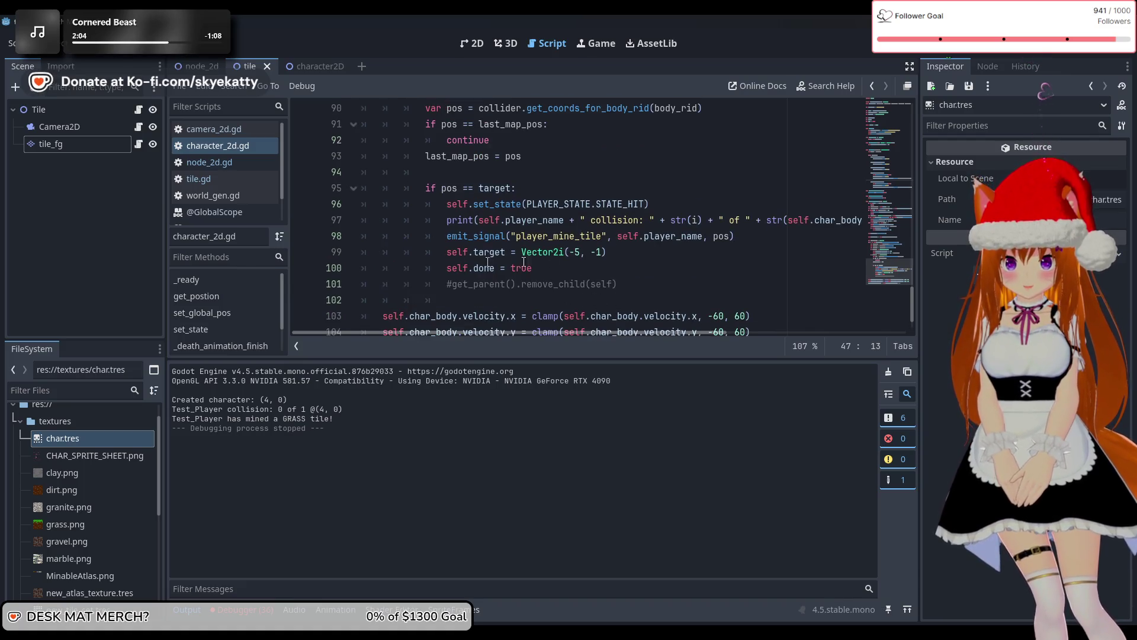
pyautogui.scroll(1, 589, 274)
pyautogui.scroll(-1, 596, 276)
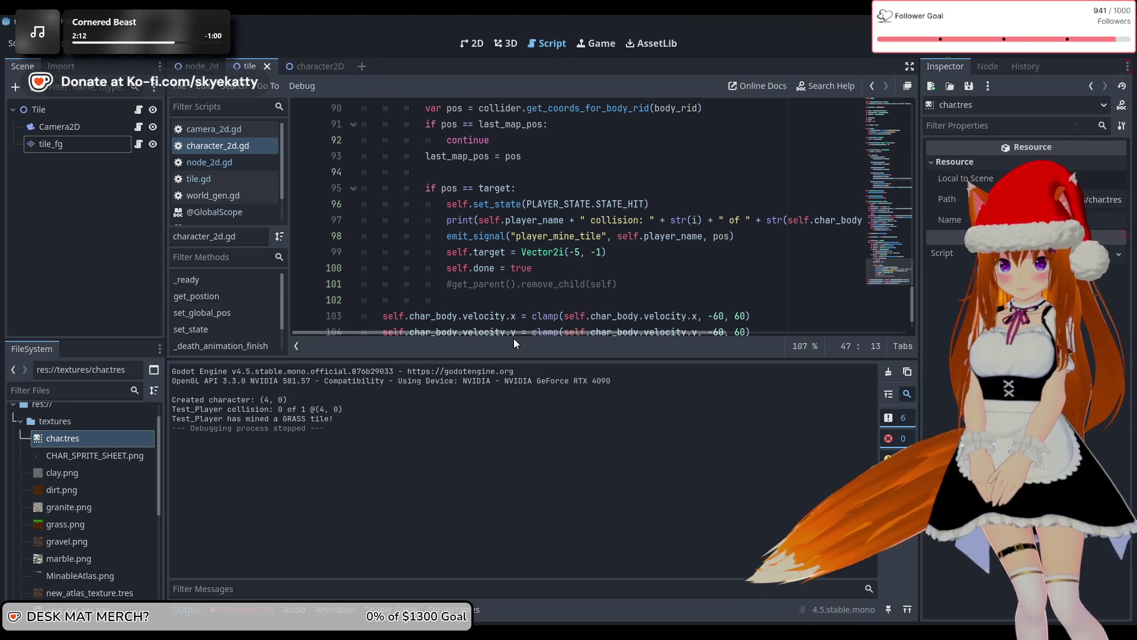
pyautogui.moveTo(514, 335); pyautogui.dragTo(541, 333)
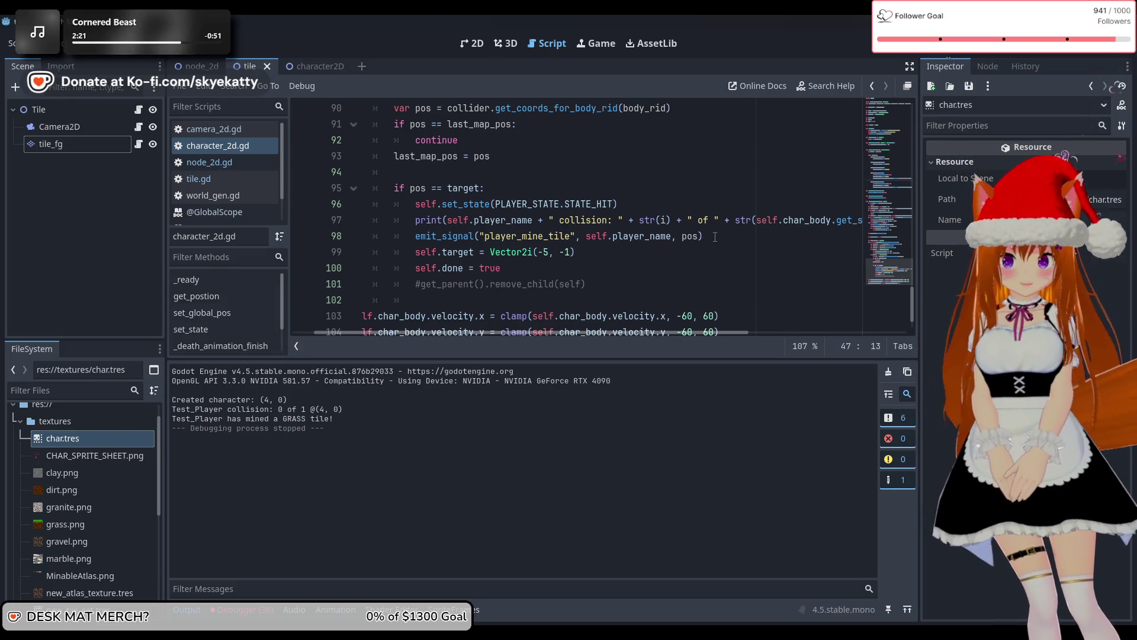
pyautogui.click(699, 240)
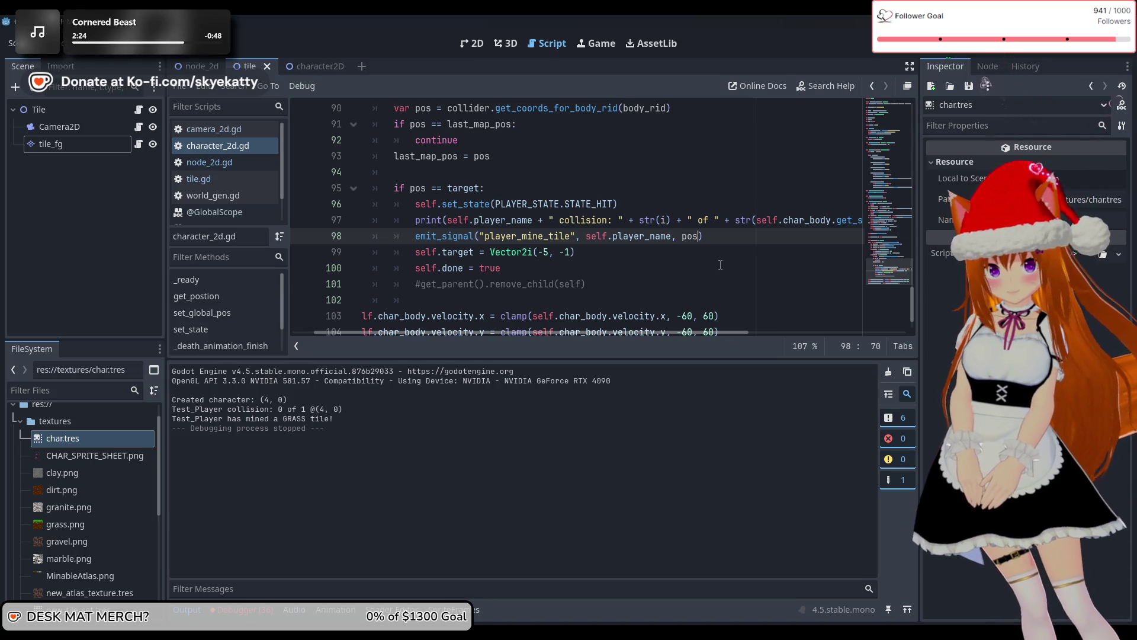
pyautogui.scroll(4, 721, 264)
pyautogui.scroll(3, 721, 265)
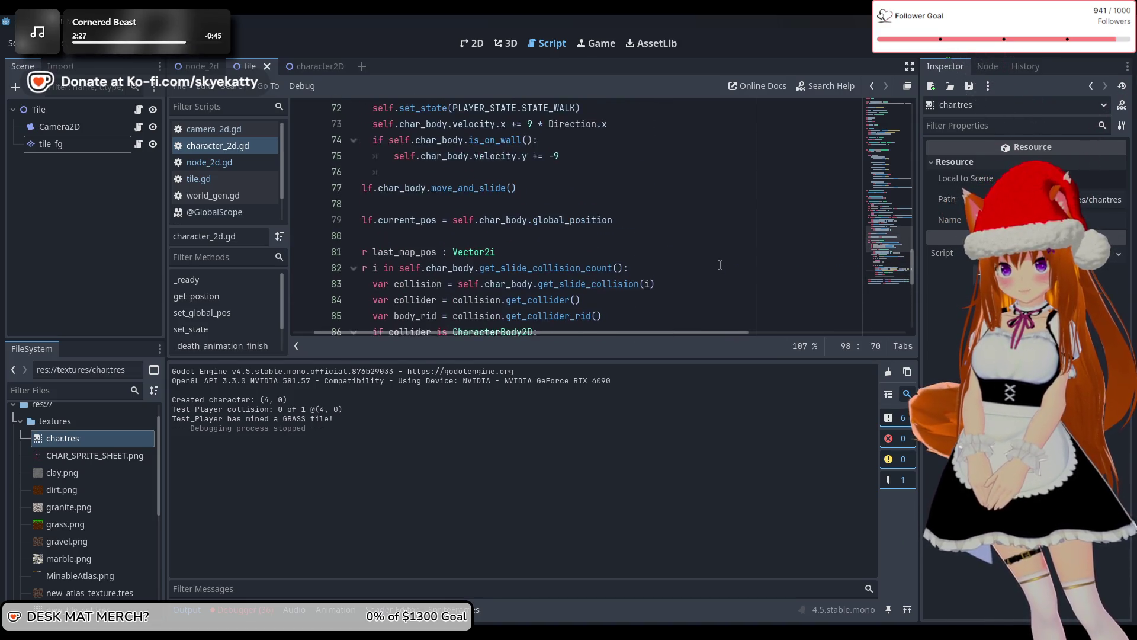
pyautogui.scroll(-2, 720, 265)
pyautogui.moveTo(616, 333); pyautogui.dragTo(520, 329)
pyautogui.scroll(-6, 700, 273)
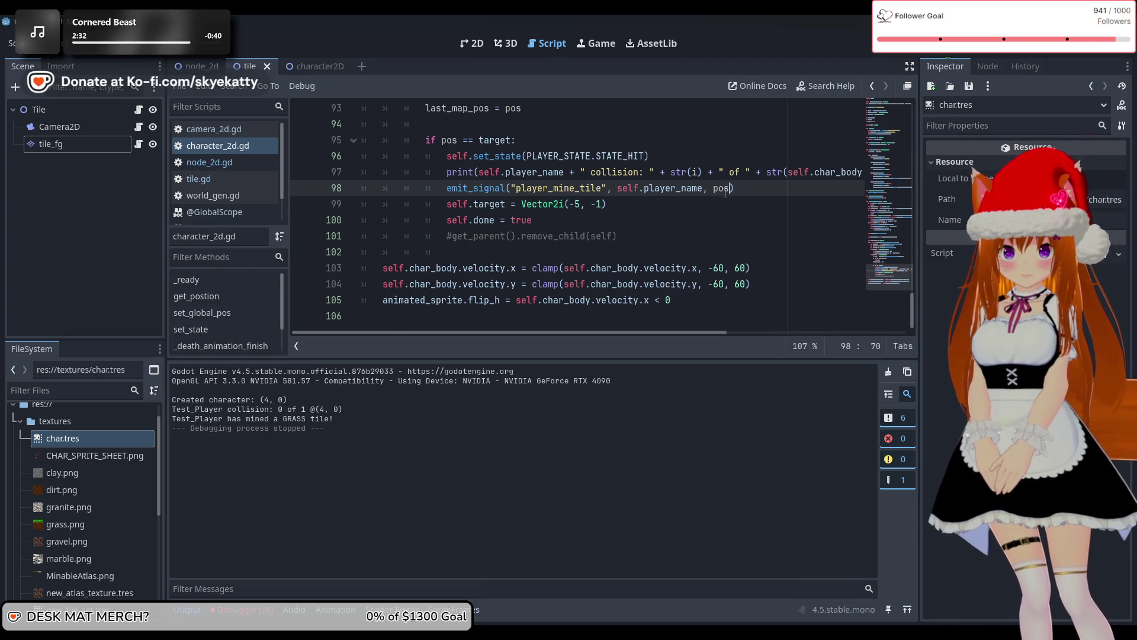
pyautogui.scroll(2, 726, 207)
pyautogui.scroll(-2, 724, 213)
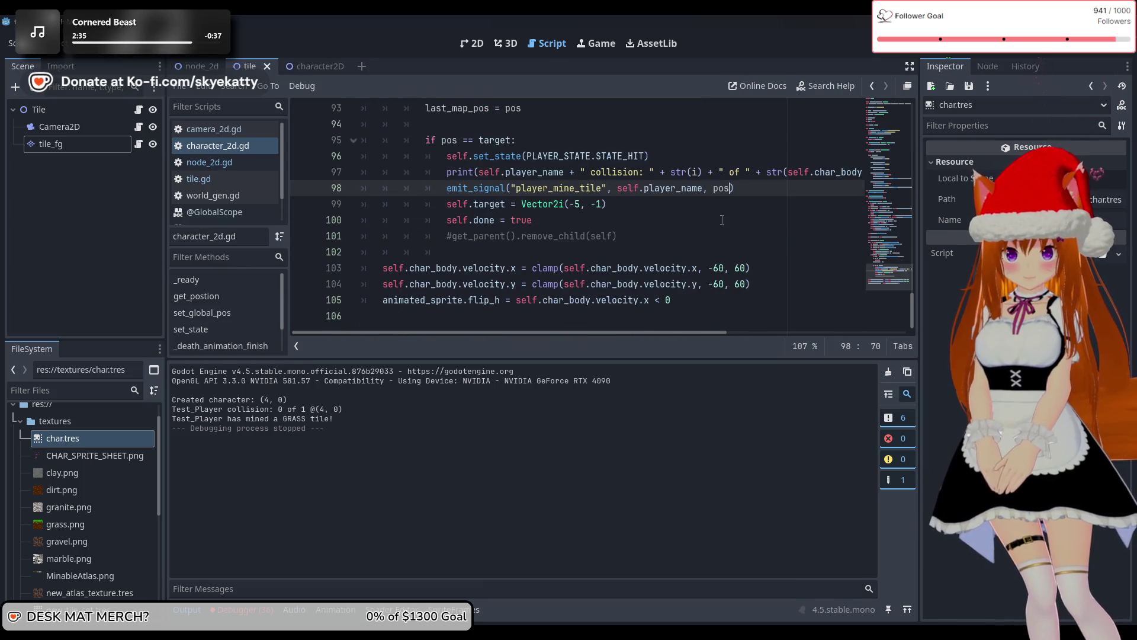
pyautogui.scroll(1, 721, 219)
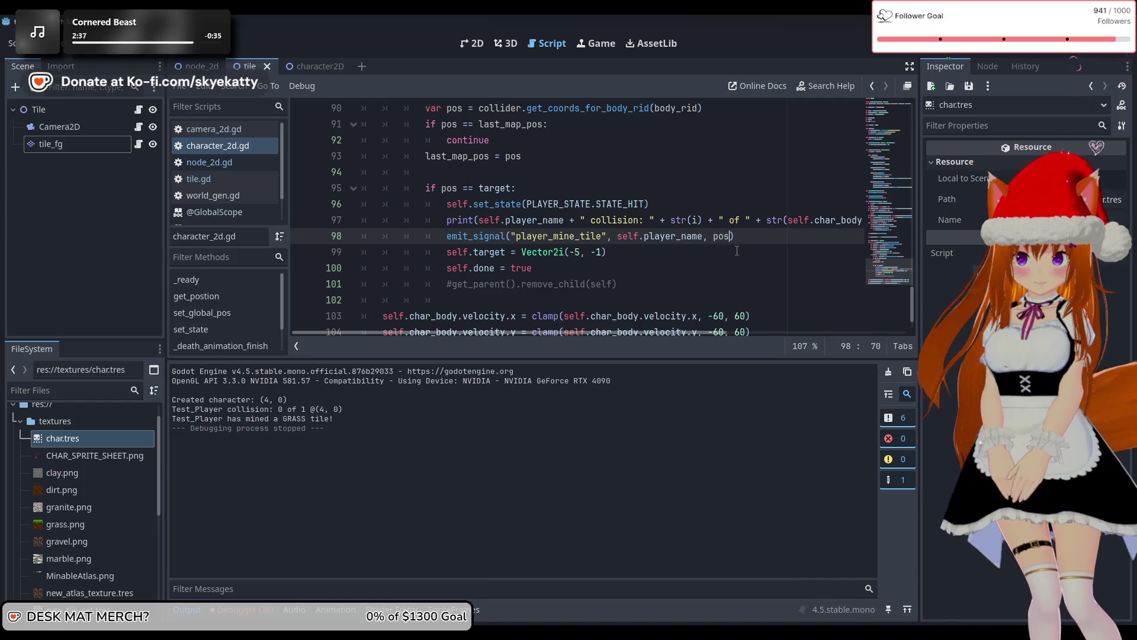
pyautogui.moveTo(656, 333)
pyautogui.mouseDown()
pyautogui.moveTo(780, 333)
pyautogui.moveTo(662, 340)
pyautogui.mouseUp()
# Remove that emit_signal call from line 98 and scroll back up toward _hit_animation_finish
pyautogui.moveTo(727, 236); pyautogui.dragTo(442, 241)
pyautogui.hotkey('ctrl', 'c')
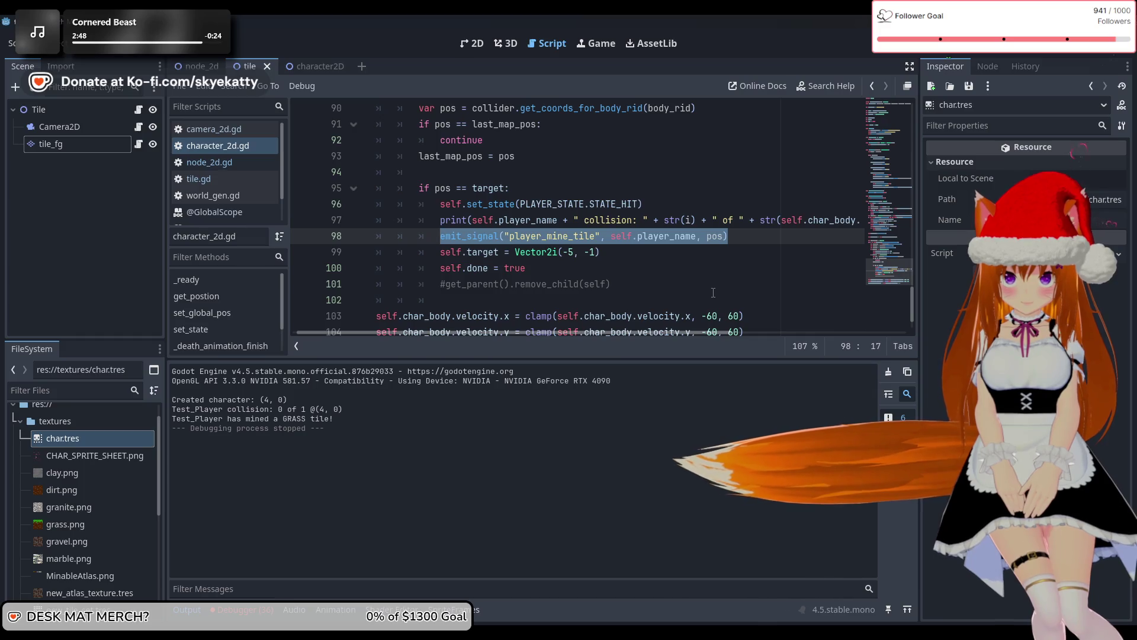
pyautogui.press('BackSpace')
pyautogui.press('BackSpace')
pyautogui.press('BackSpace')
pyautogui.press('BackSpace')
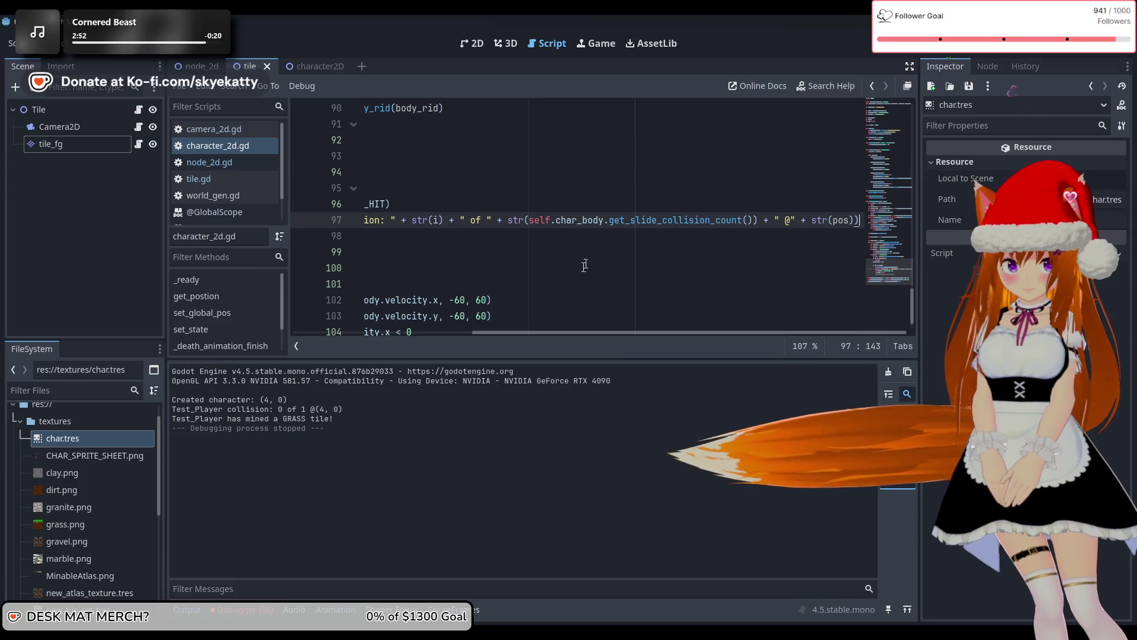
pyautogui.hscroll(-3, 438, 333)
pyautogui.hscroll(-2, 438, 333)
pyautogui.scroll(15, 468, 226)
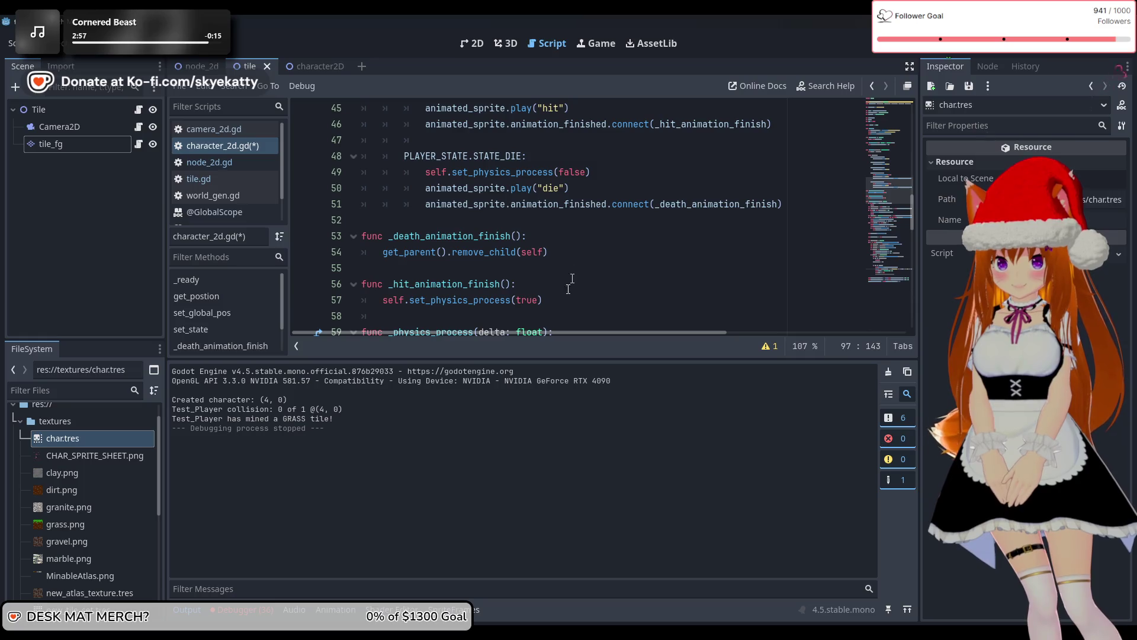
# Paste the emit_signal call after set_physics_process(true) and change pos to self.target
pyautogui.click(570, 304)
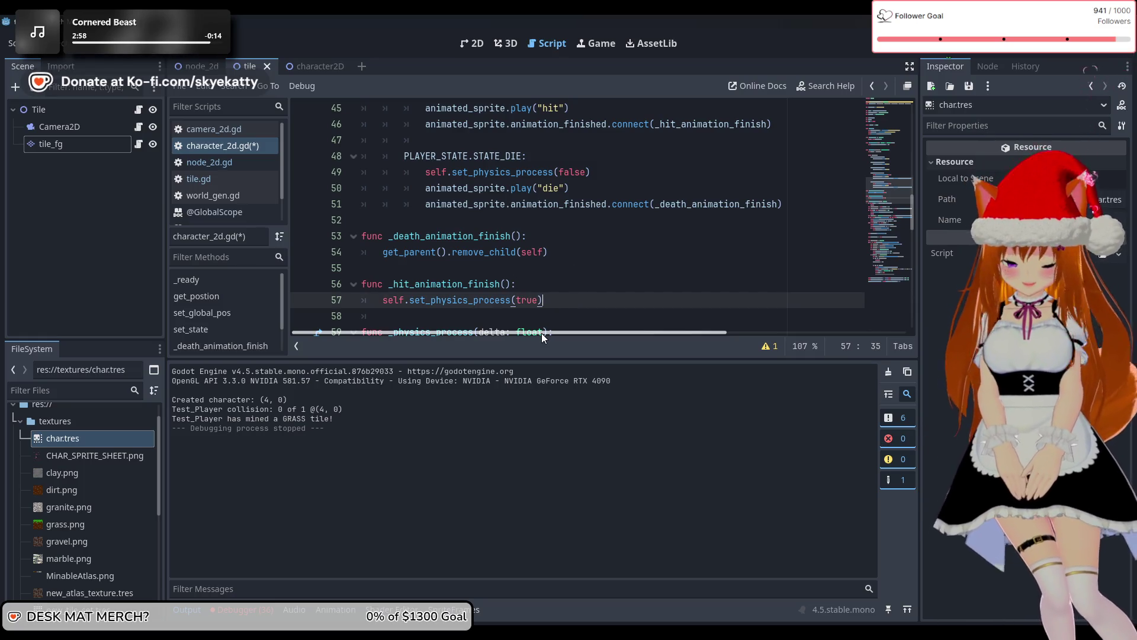
pyautogui.press('Return')
pyautogui.hotkey('ctrl', 'v')
pyautogui.scroll(-1, 504, 235)
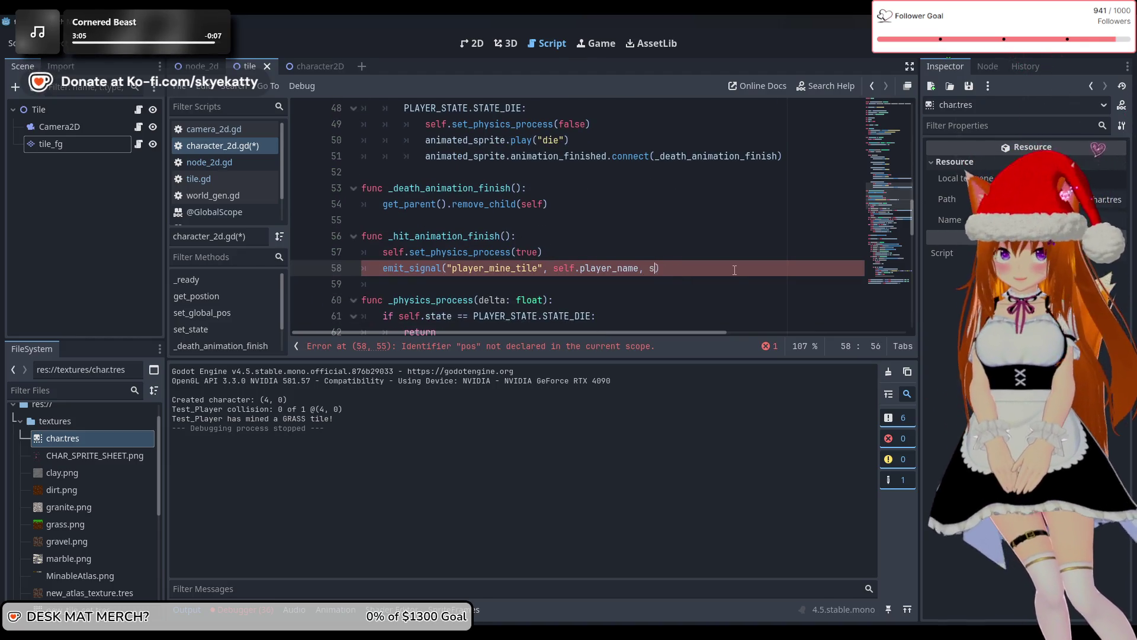
pyautogui.write('elf.tar')
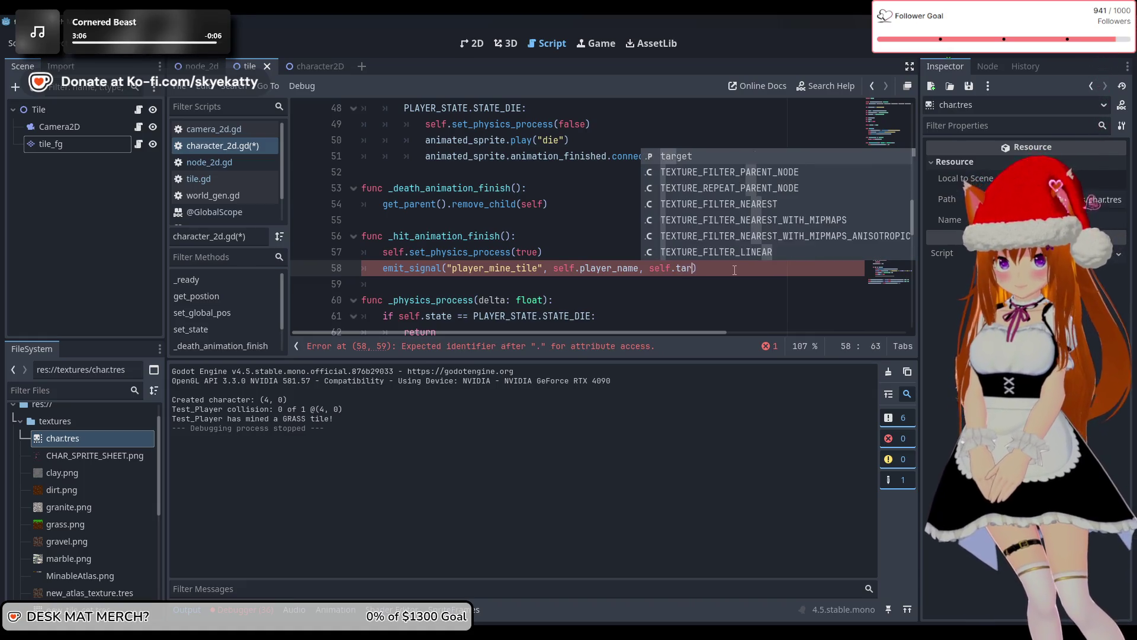
pyautogui.press('Return')
# Save the script and launch the game with F5
pyautogui.press('Up')
pyautogui.press('Up')
pyautogui.press('Up')
pyautogui.press('Down')
pyautogui.press('Down')
pyautogui.press('Down')
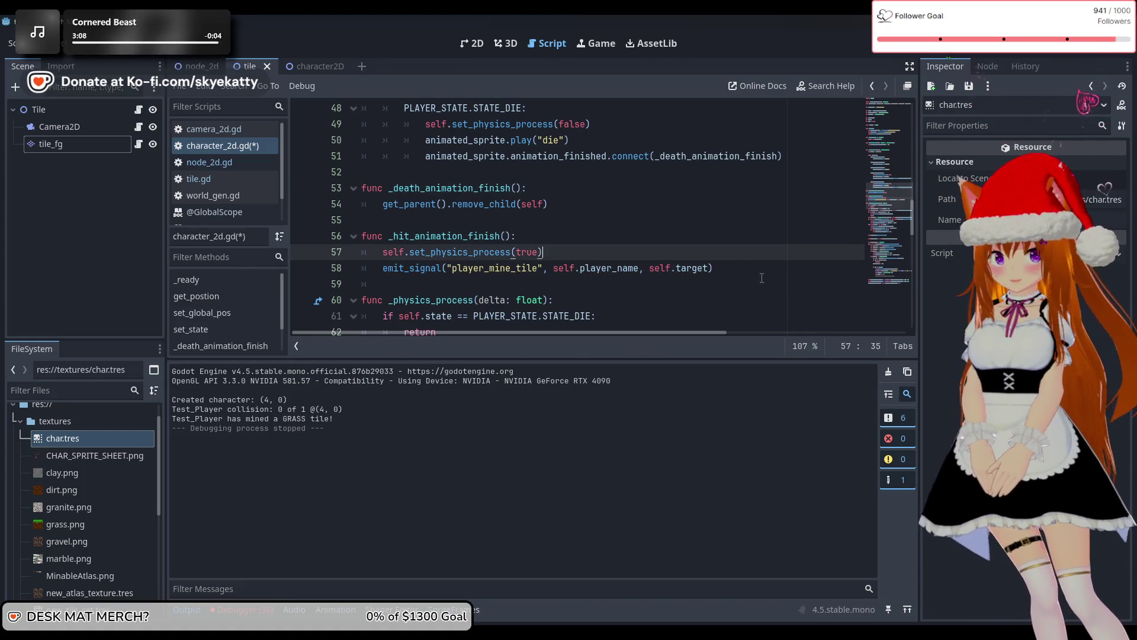
pyautogui.click(761, 278)
pyautogui.scroll(-6, 761, 277)
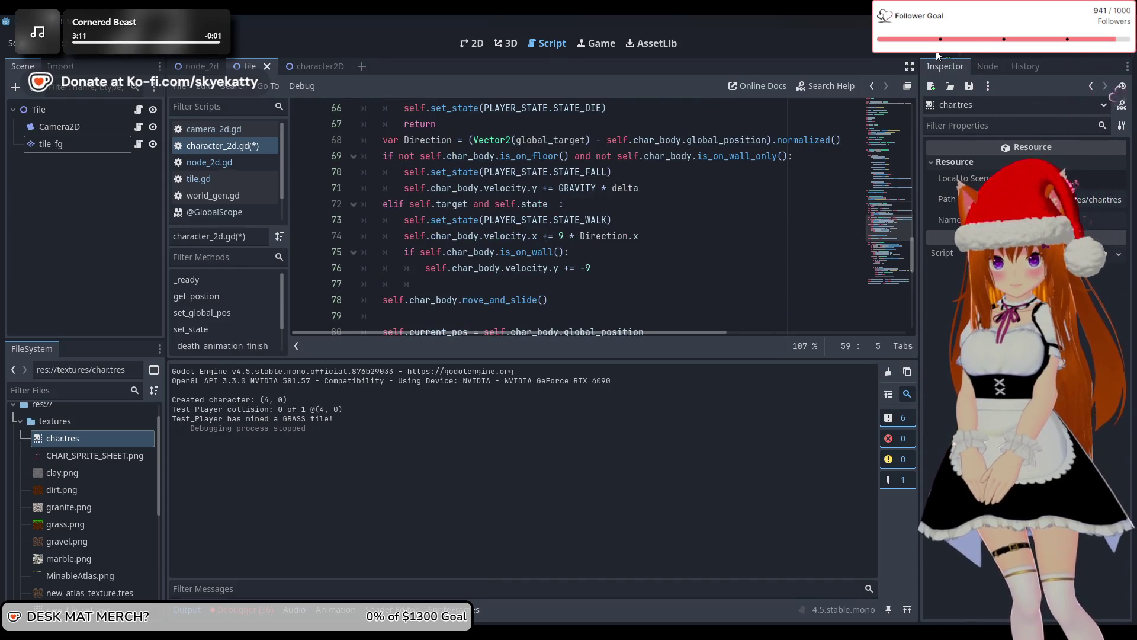
pyautogui.press('F5')
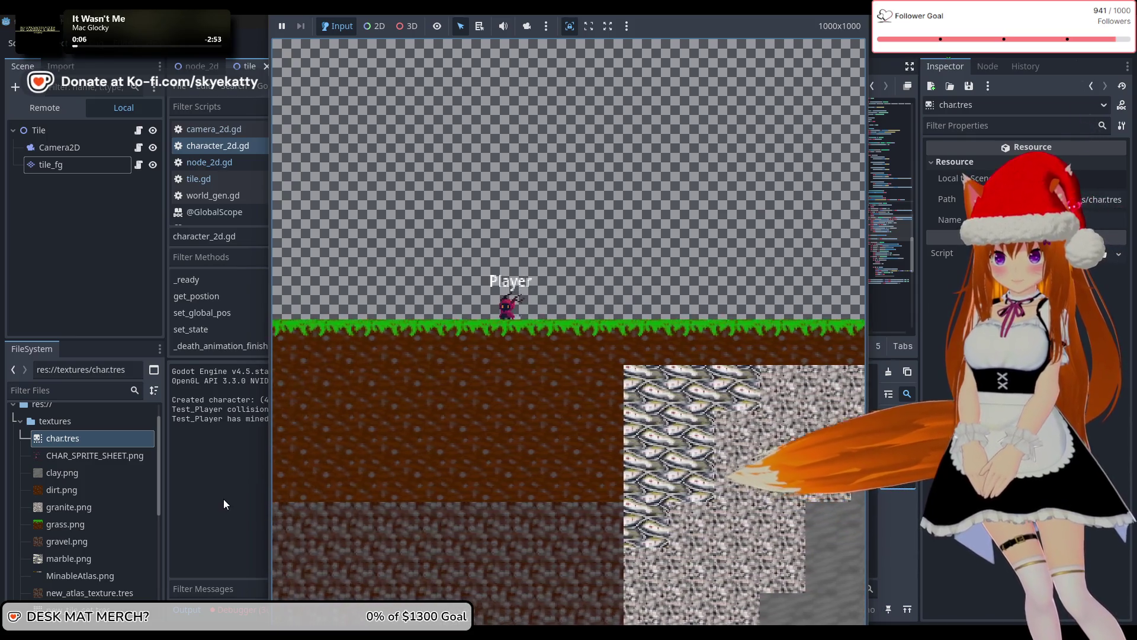
# Stop the game and cut the self.target and self.done lines out of the hit branch
pyautogui.press('F8')
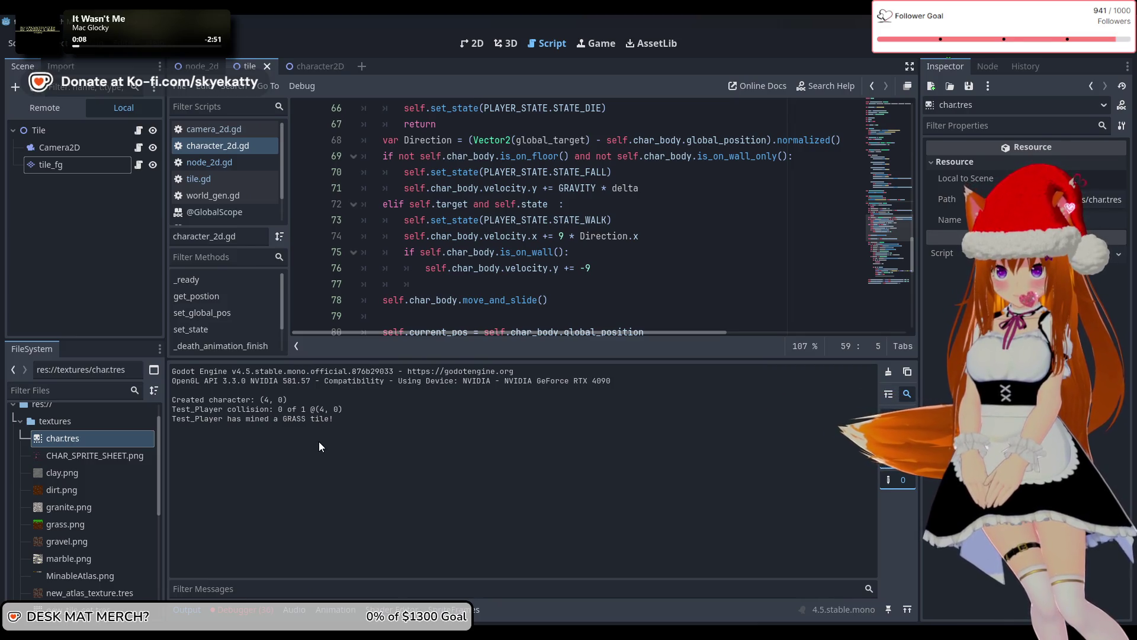
pyautogui.scroll(-9, 608, 292)
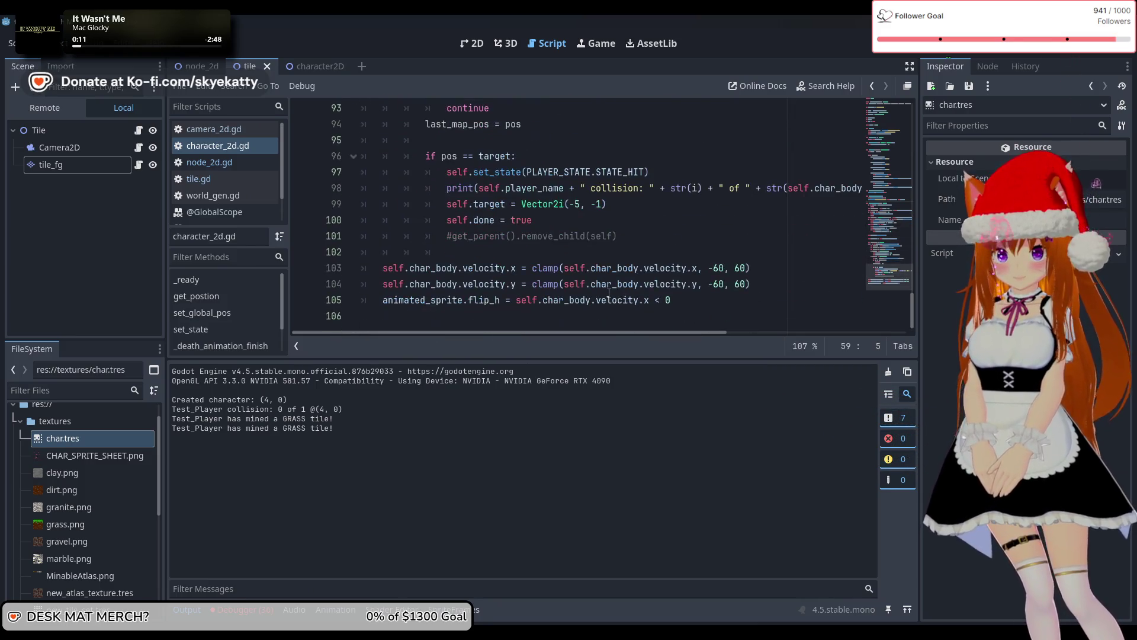
pyautogui.click(612, 203)
pyautogui.moveTo(611, 203); pyautogui.dragTo(452, 203)
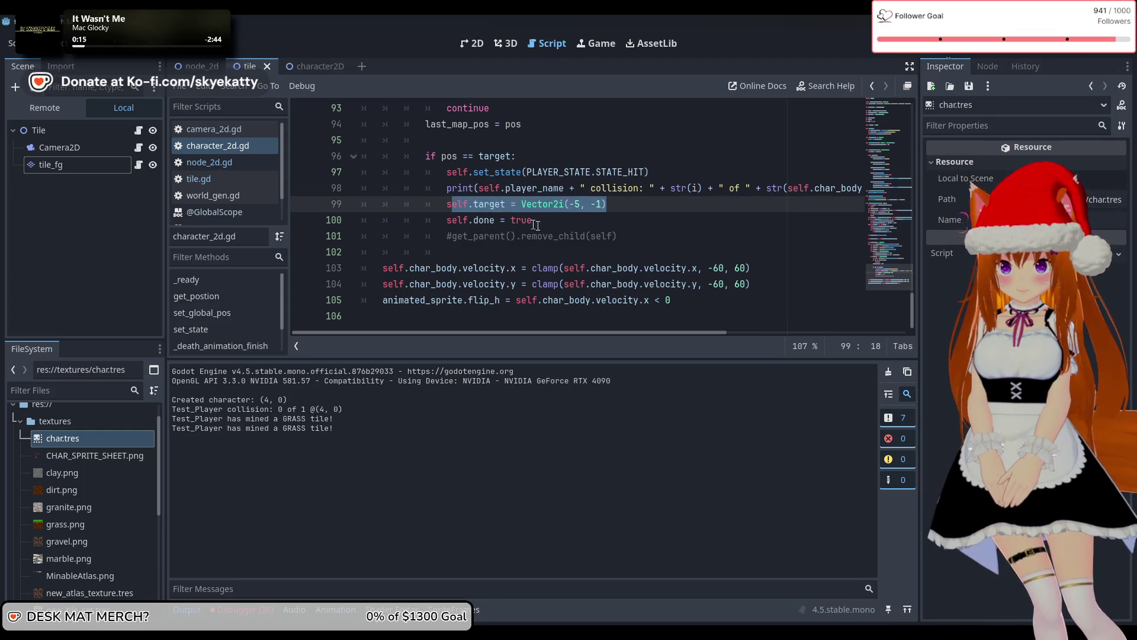
pyautogui.moveTo(533, 219); pyautogui.dragTo(447, 205)
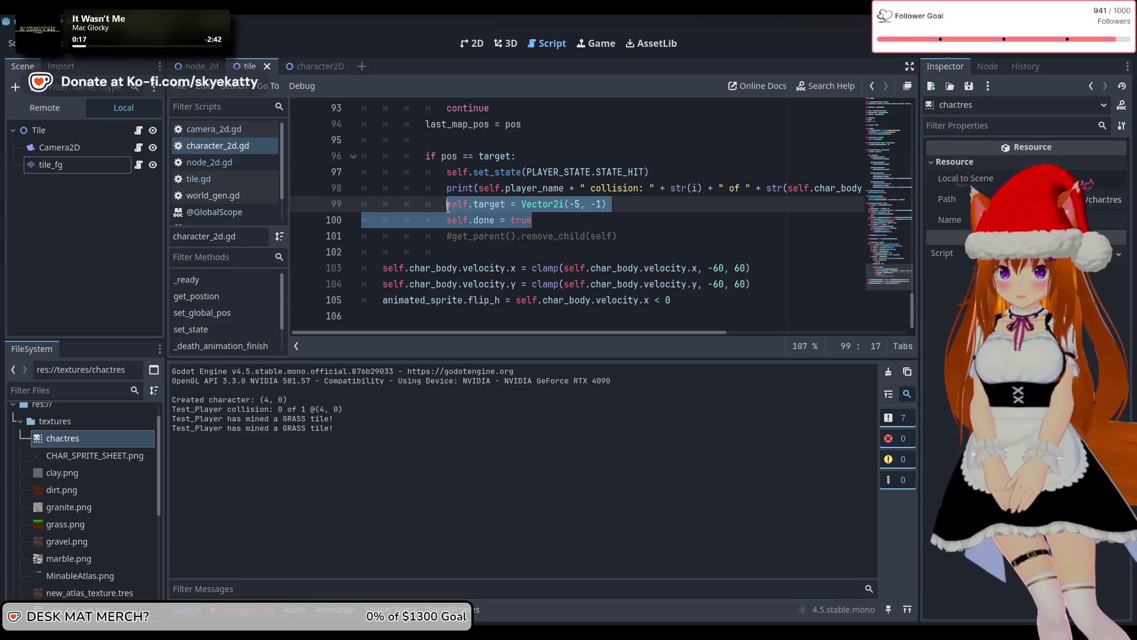
pyautogui.press('BackSpace')
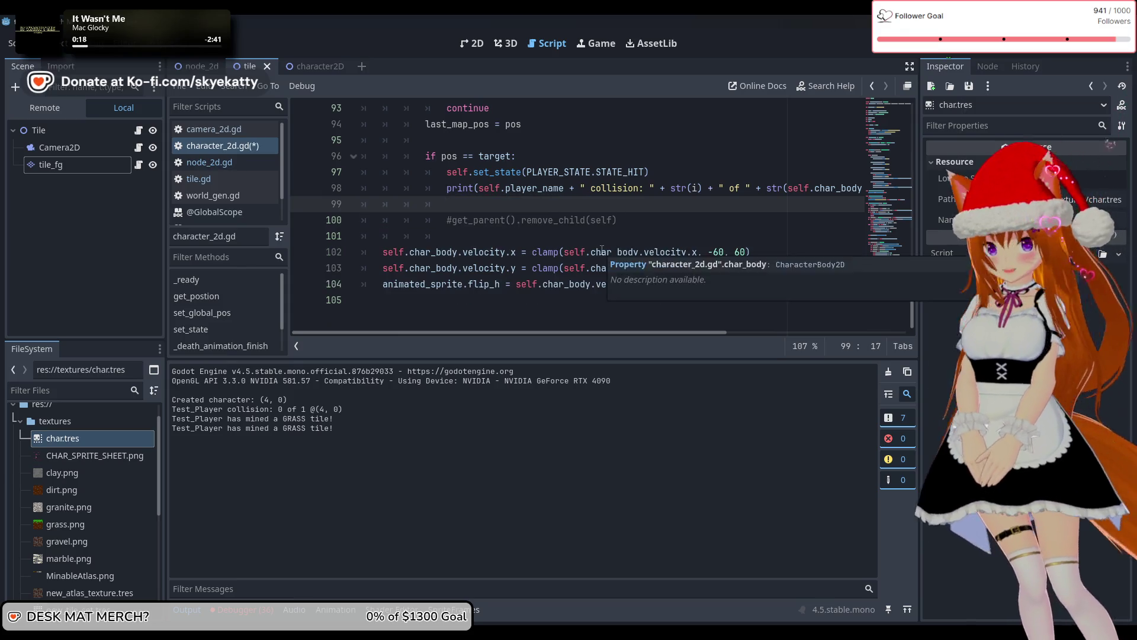
pyautogui.press('BackSpace')
pyautogui.press('BackSpace')
pyautogui.press('BackSpace')
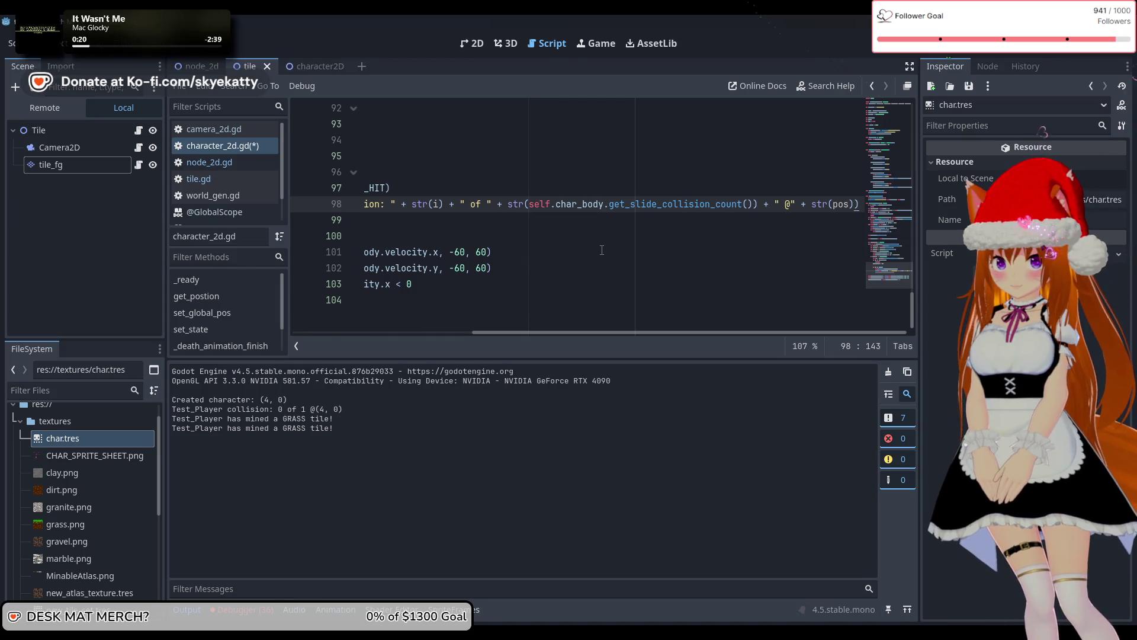
# Paste them below emit_signal in _hit_animation_finish, fix the indentation, then save and run
pyautogui.moveTo(517, 330); pyautogui.dragTo(284, 335)
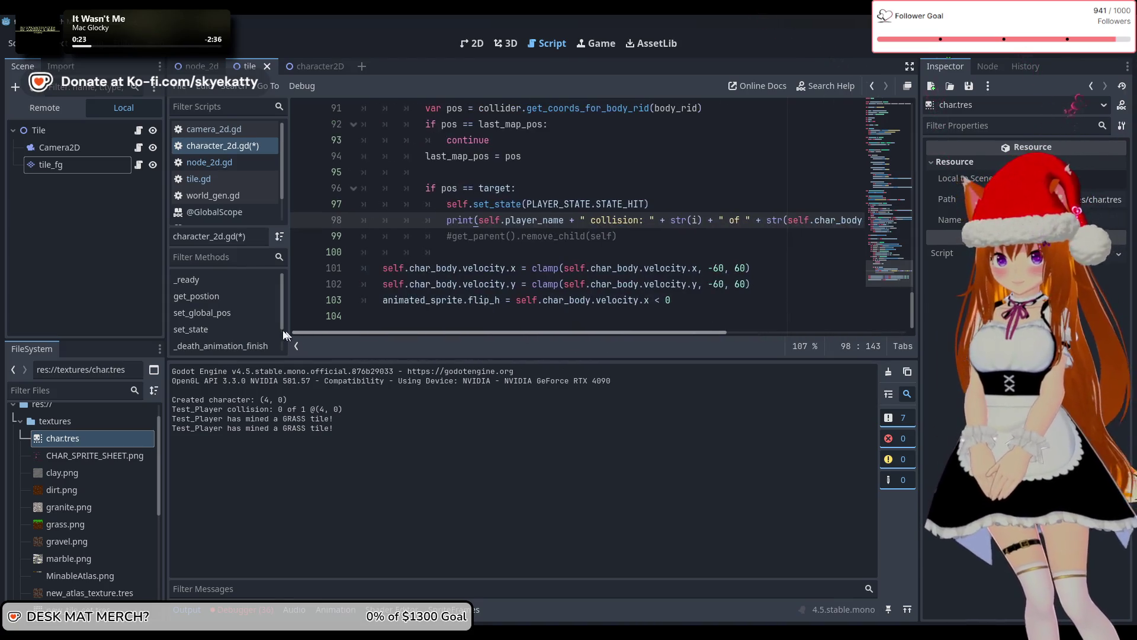
pyautogui.scroll(10, 550, 210)
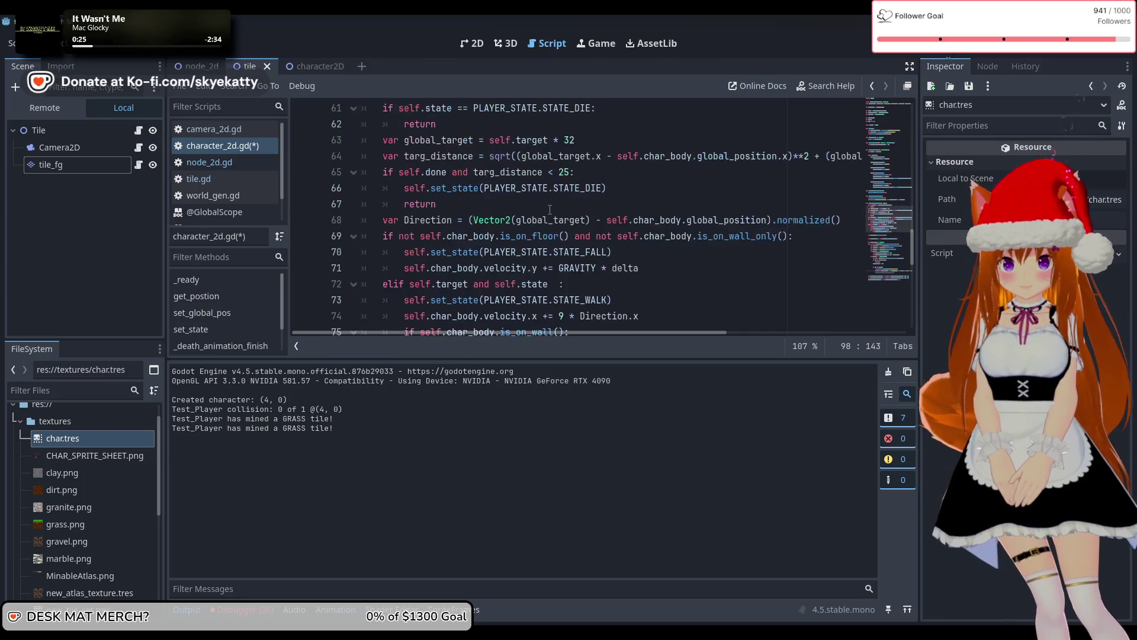
pyautogui.scroll(6, 550, 209)
pyautogui.scroll(-2, 571, 214)
pyautogui.click(735, 253)
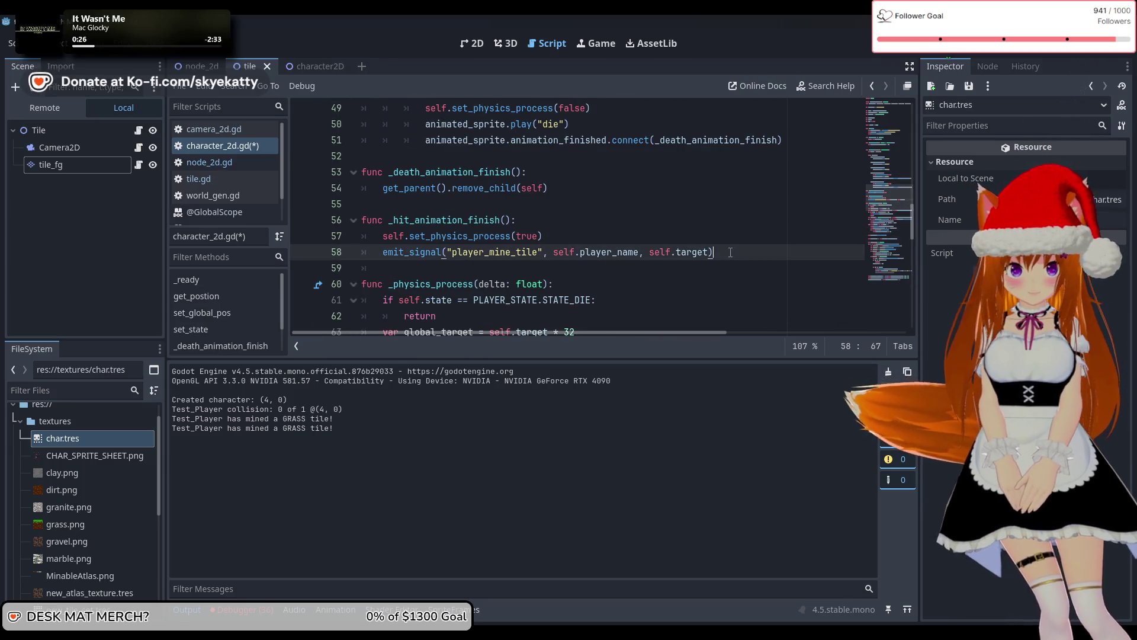
pyautogui.press('Return')
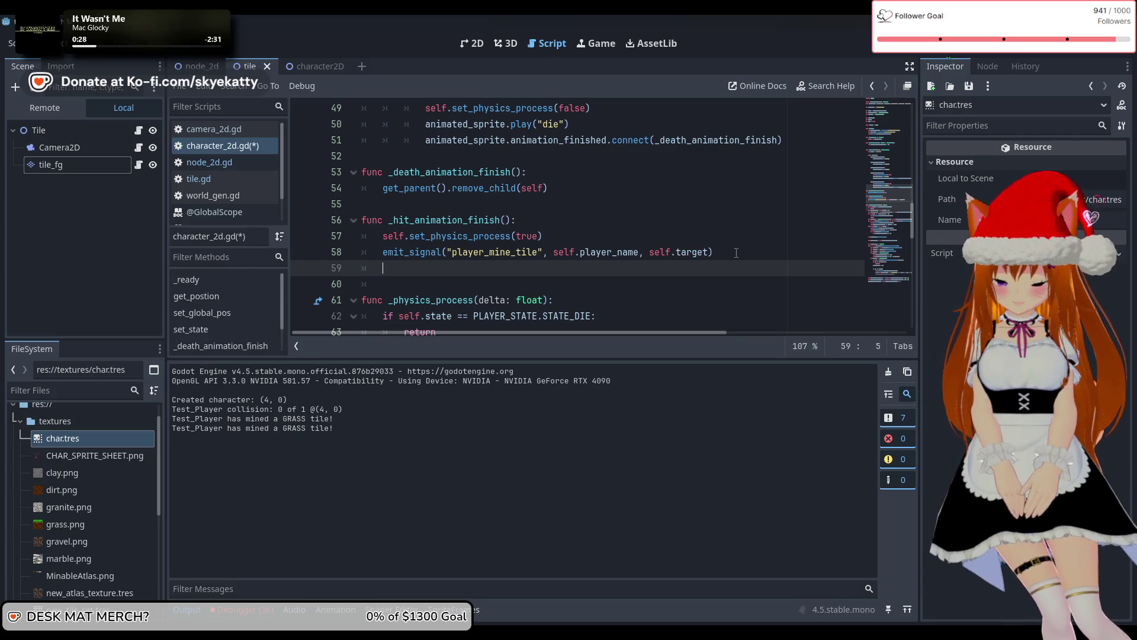
pyautogui.write('self.target = Vector2i(-5, -1) \t\t\t\tself.done = true')
pyautogui.click(448, 285)
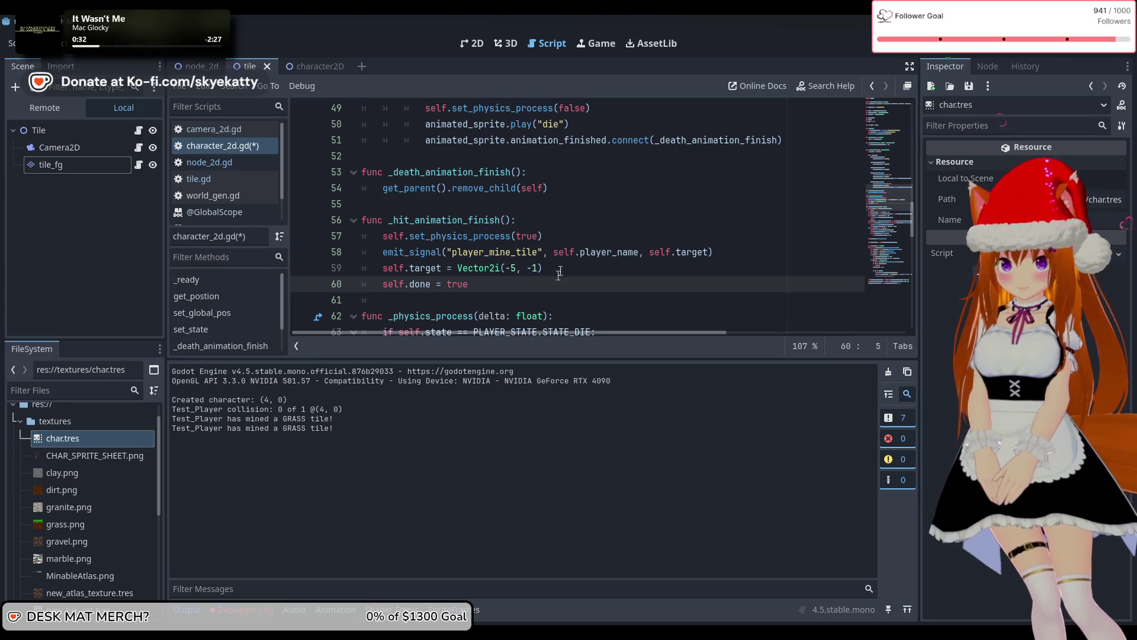
pyautogui.click(967, 52)
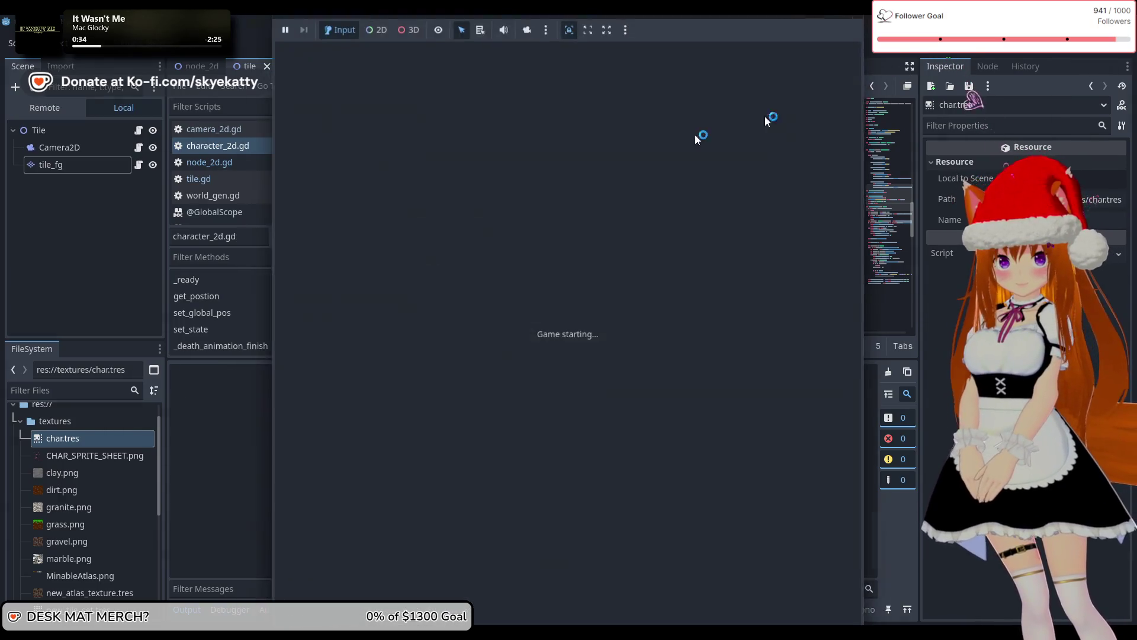
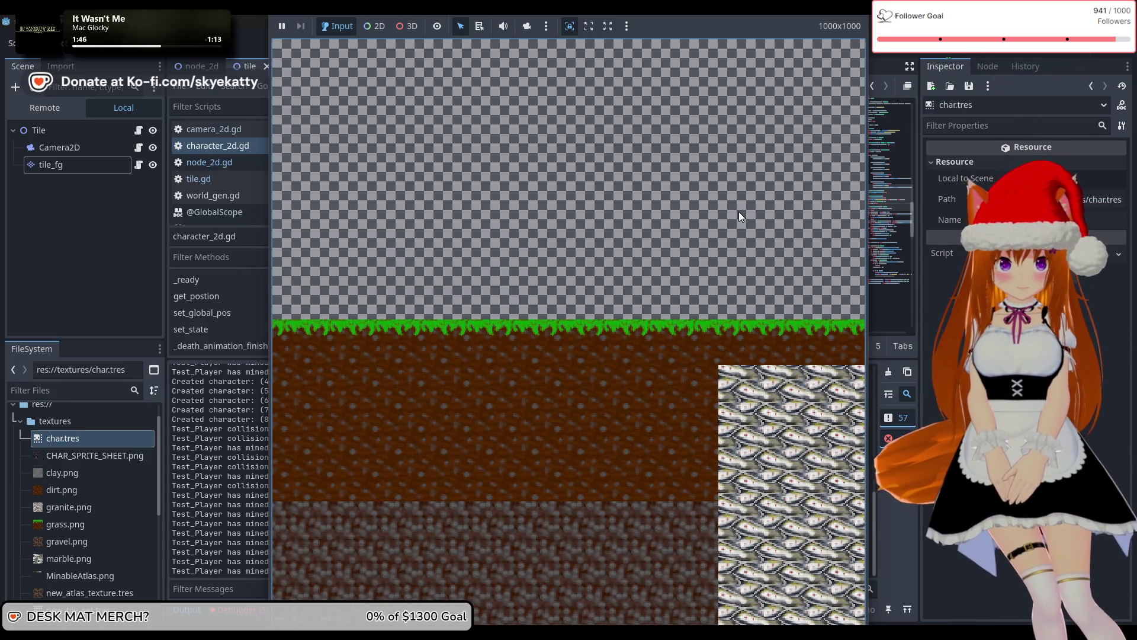
# Stop the running game and scroll through character_2d.gd to the _death_animation_finish function
pyautogui.press('F8')
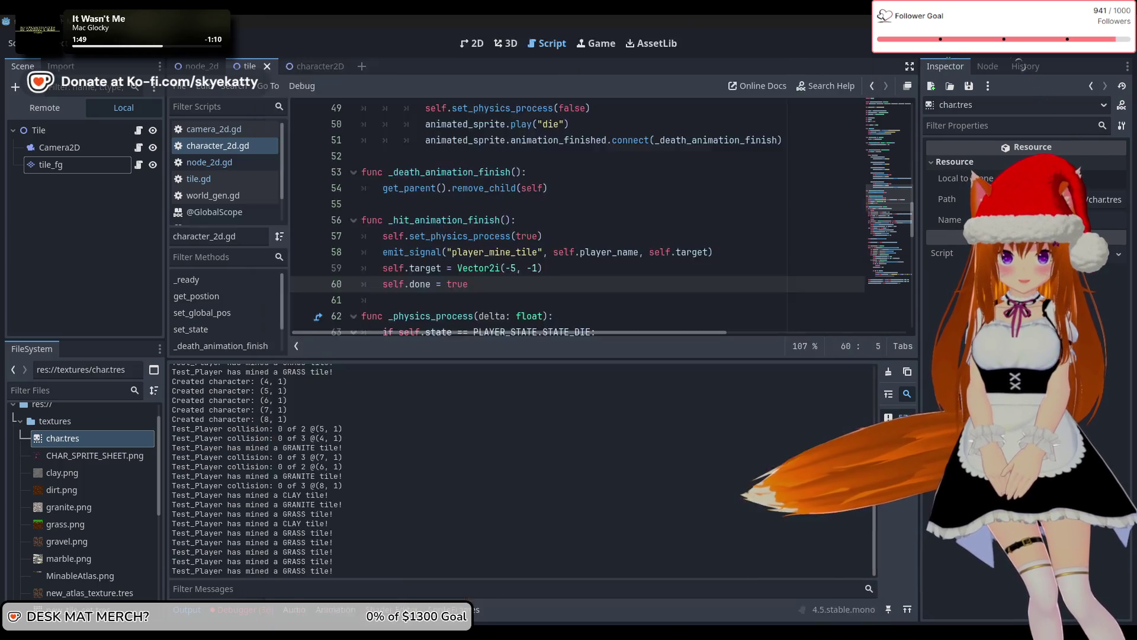
pyautogui.click(580, 300)
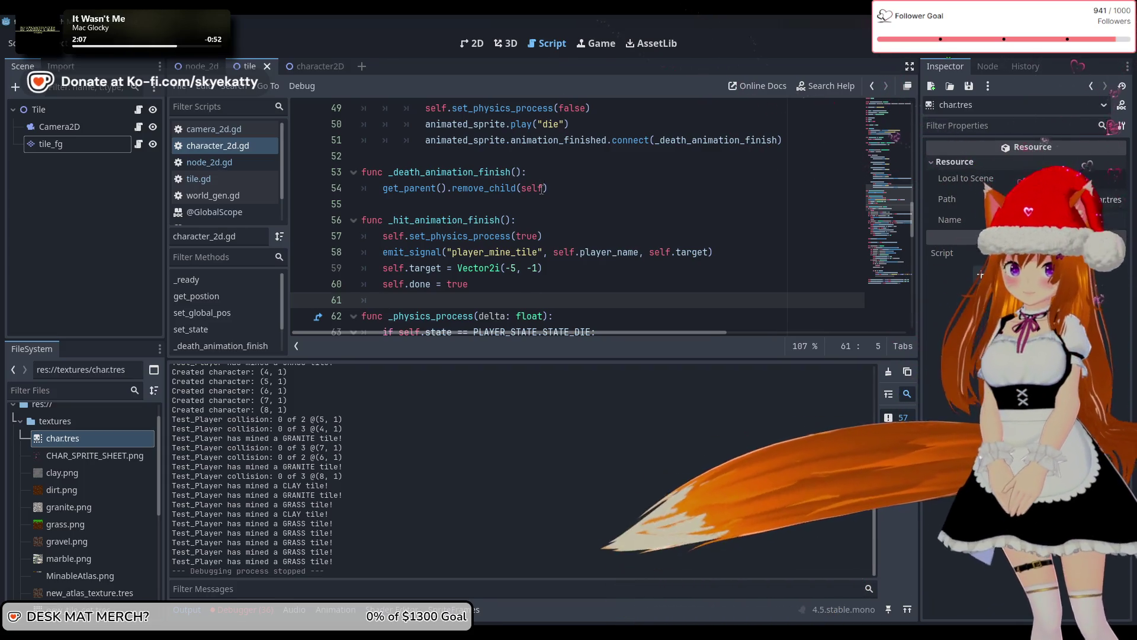
pyautogui.scroll(2, 531, 293)
pyautogui.scroll(-3, 539, 200)
pyautogui.scroll(3, 539, 200)
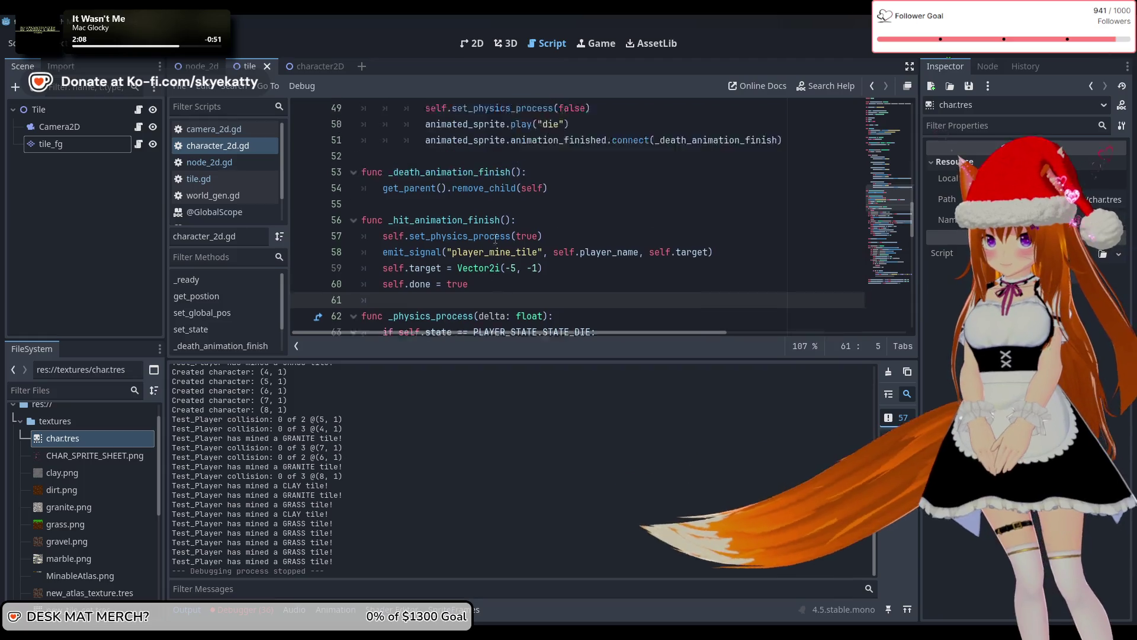
pyautogui.scroll(-5, 495, 238)
pyautogui.scroll(-2, 496, 238)
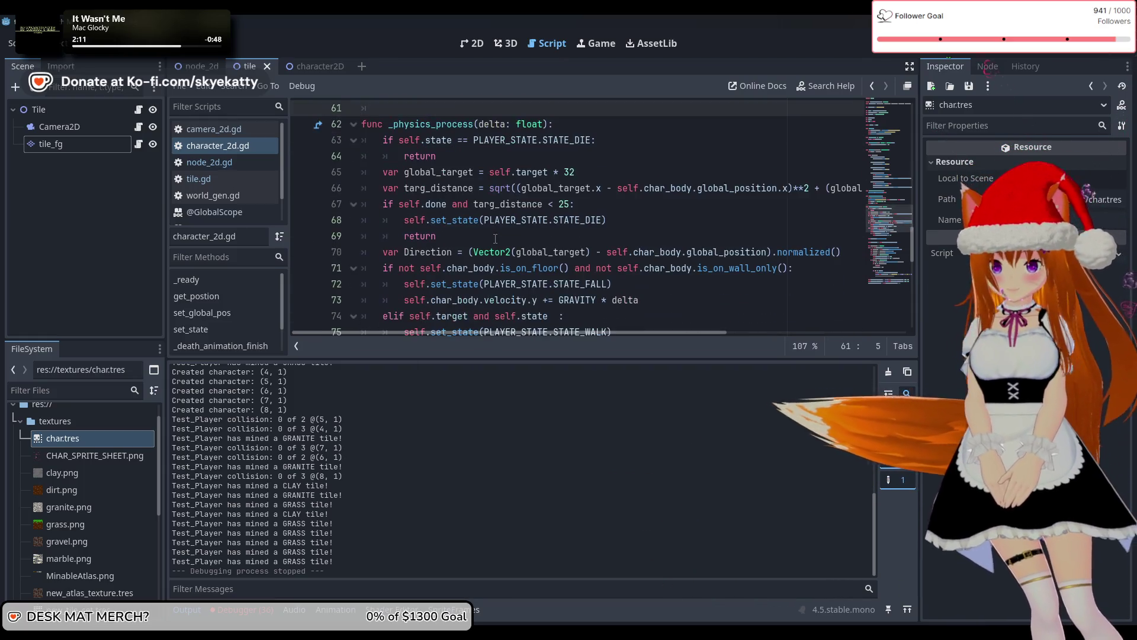
pyautogui.scroll(5, 496, 238)
pyautogui.scroll(15, 496, 238)
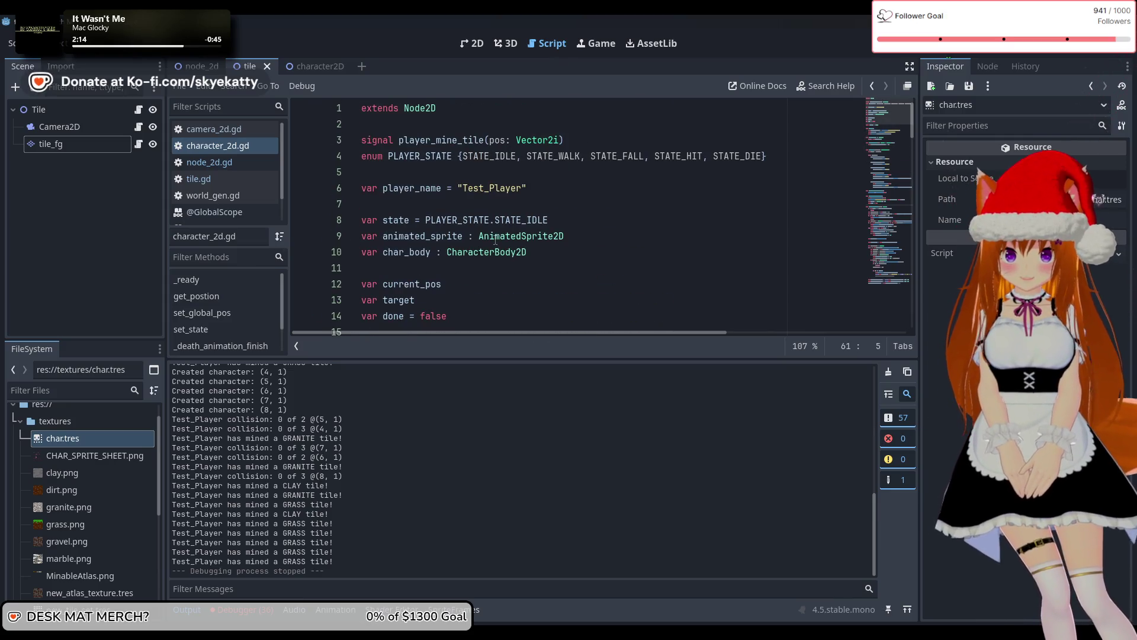
pyautogui.scroll(-10, 495, 239)
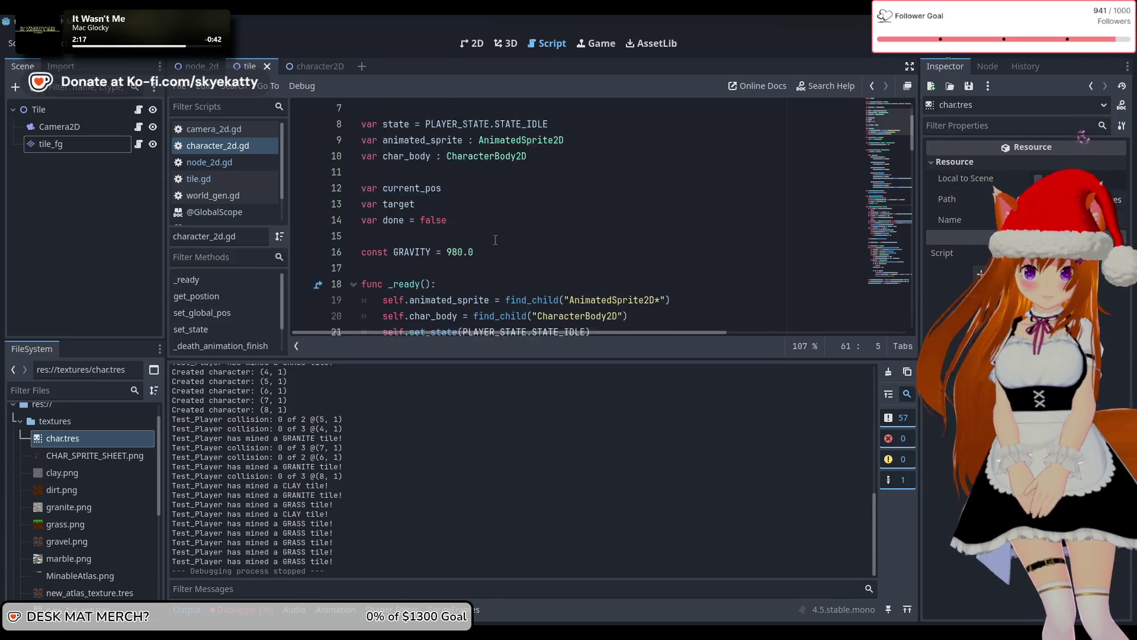
pyautogui.scroll(-4, 495, 239)
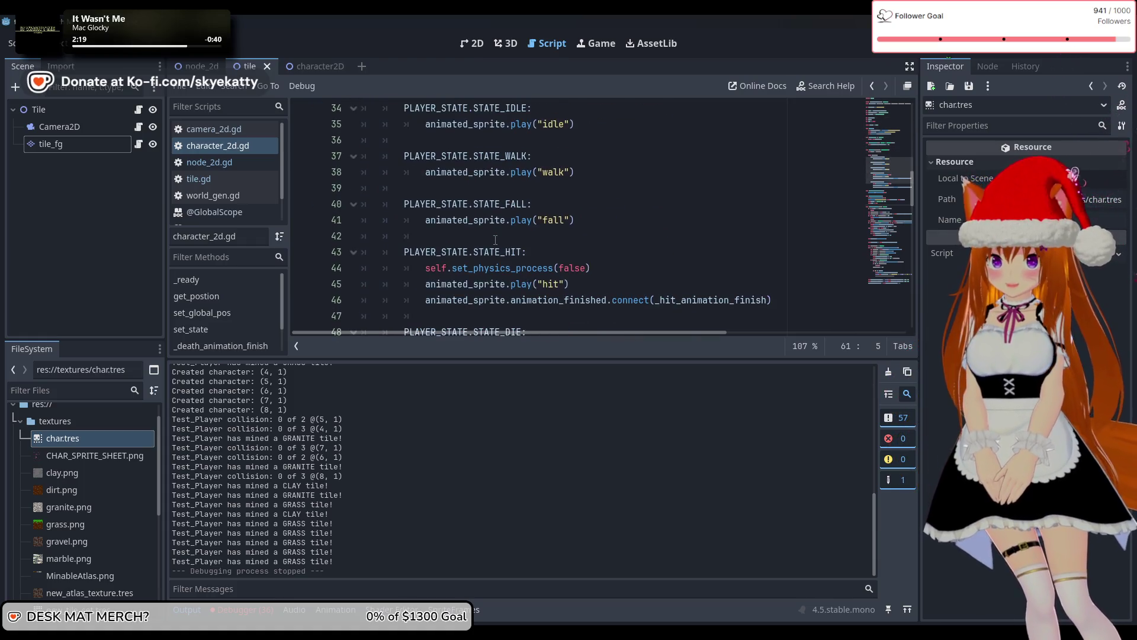
pyautogui.scroll(-2, 495, 239)
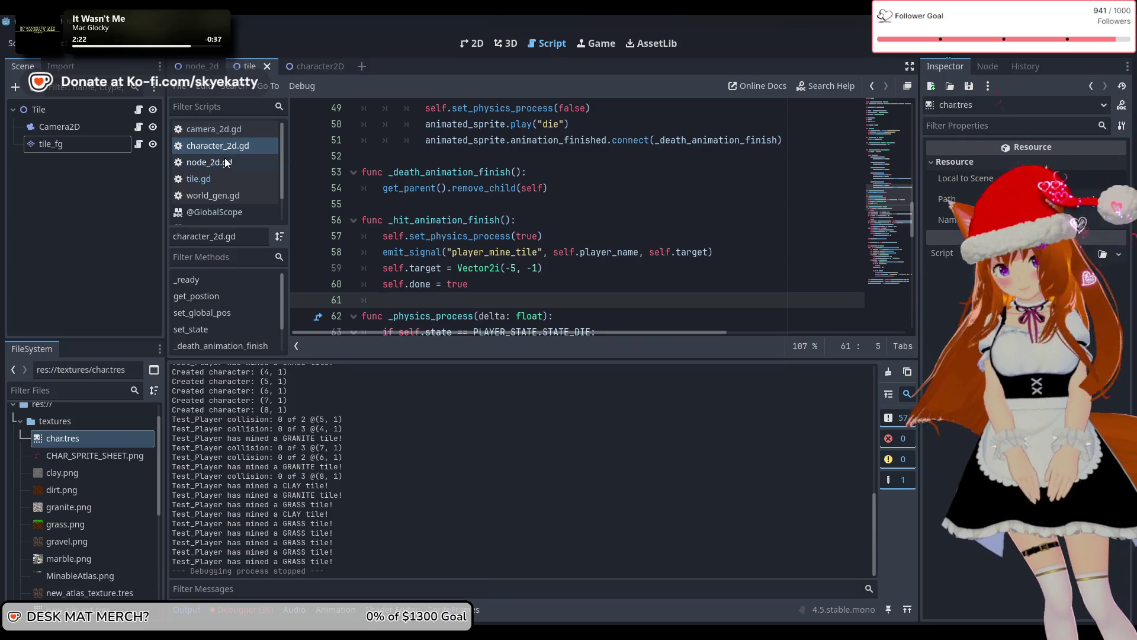
# Open tile.gd and add a new line at the top of _ready
pyautogui.click(222, 179)
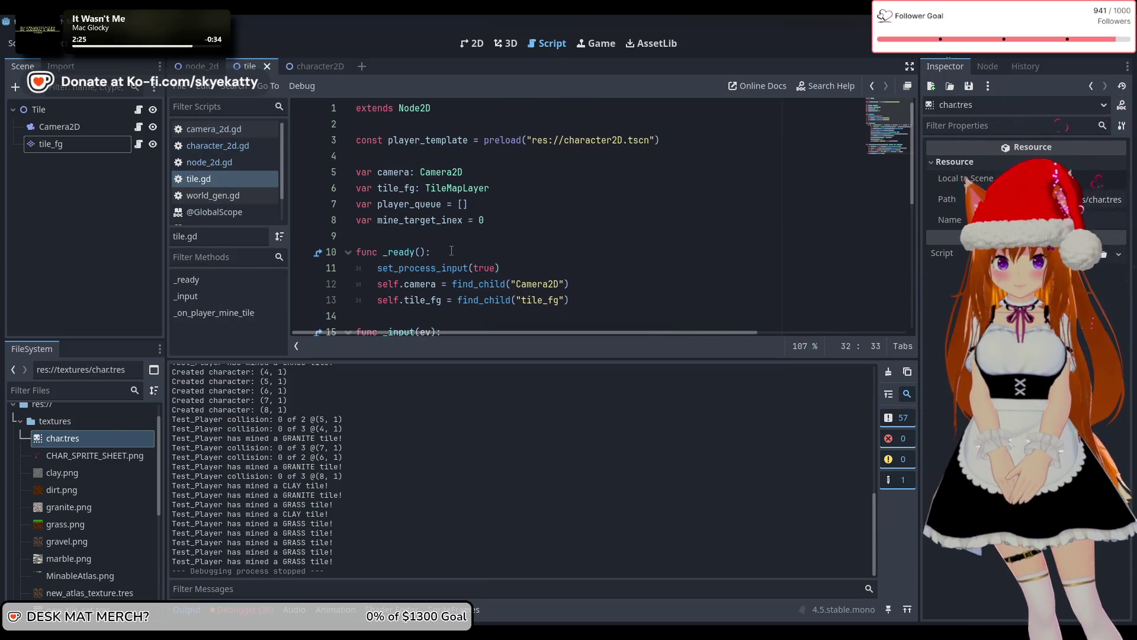
pyautogui.scroll(-3, 484, 208)
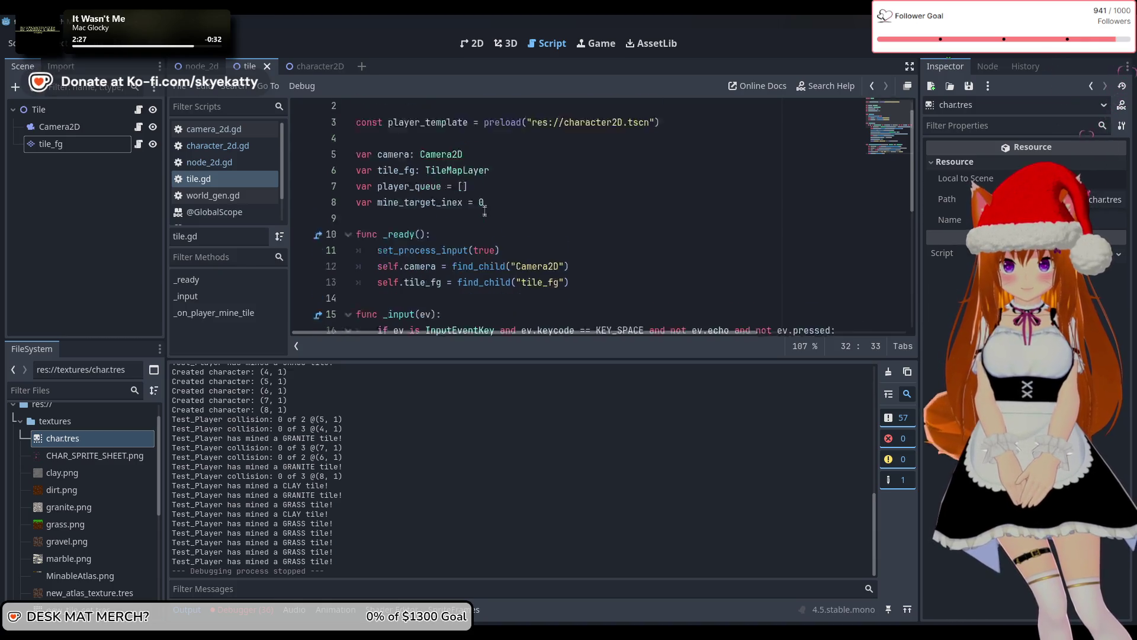
pyautogui.scroll(2, 484, 208)
pyautogui.click(485, 208)
pyautogui.press('Return')
pyautogui.write('player')
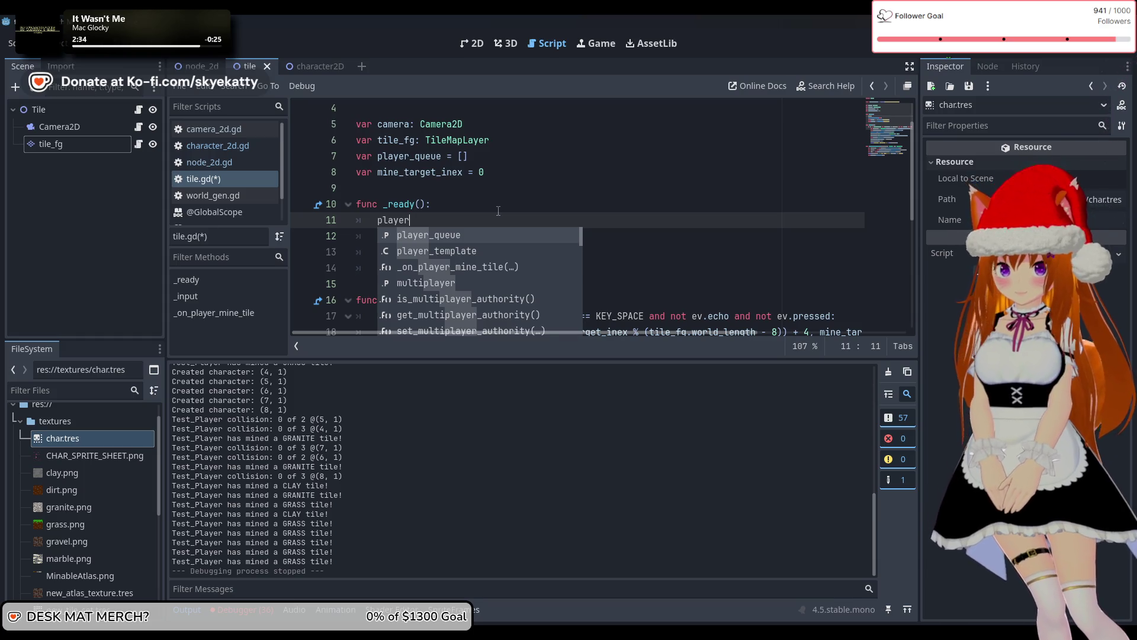
# Type player_queue.r, browse the array method suggestions, and dismiss them without inserting
pyautogui.write('_queue.')
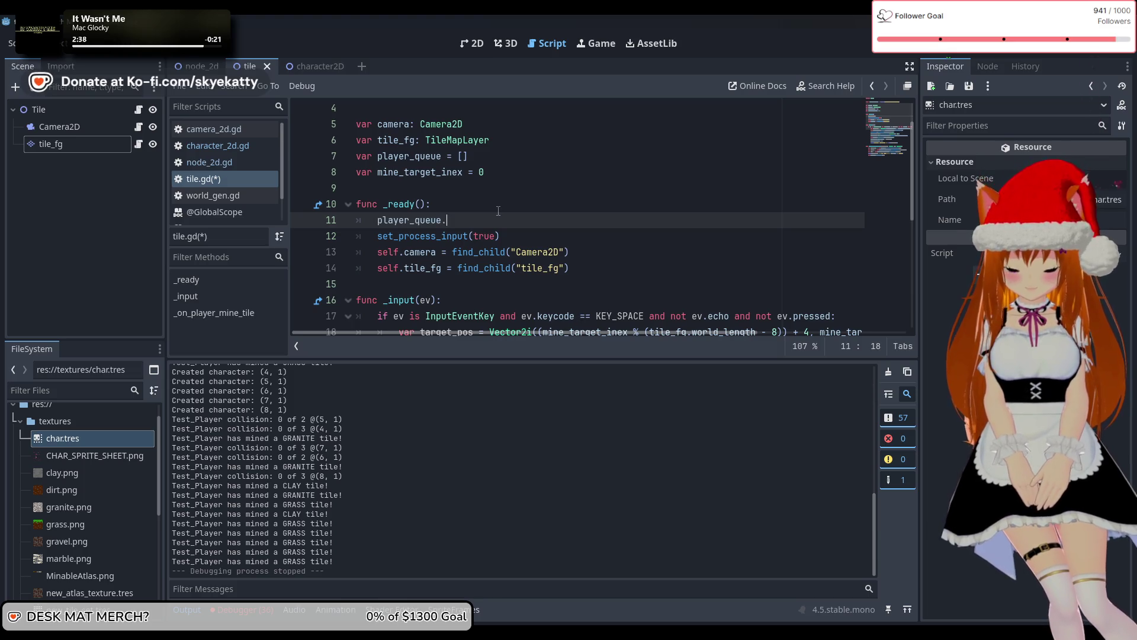
pyautogui.write('r')
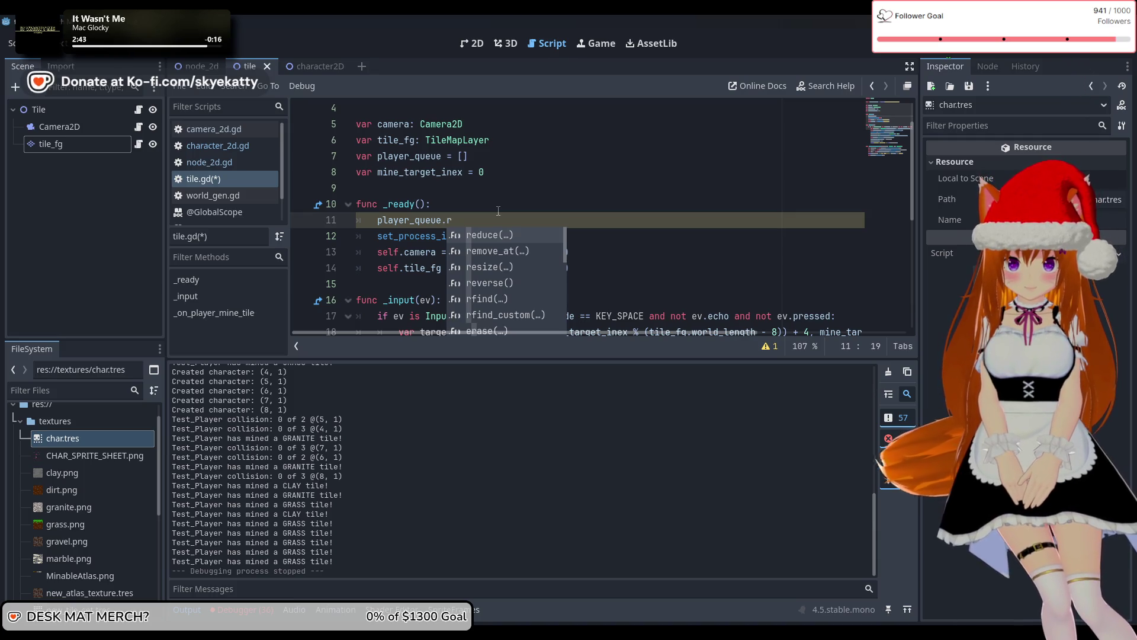
pyautogui.press('Down')
pyautogui.press('Down')
pyautogui.press('Up')
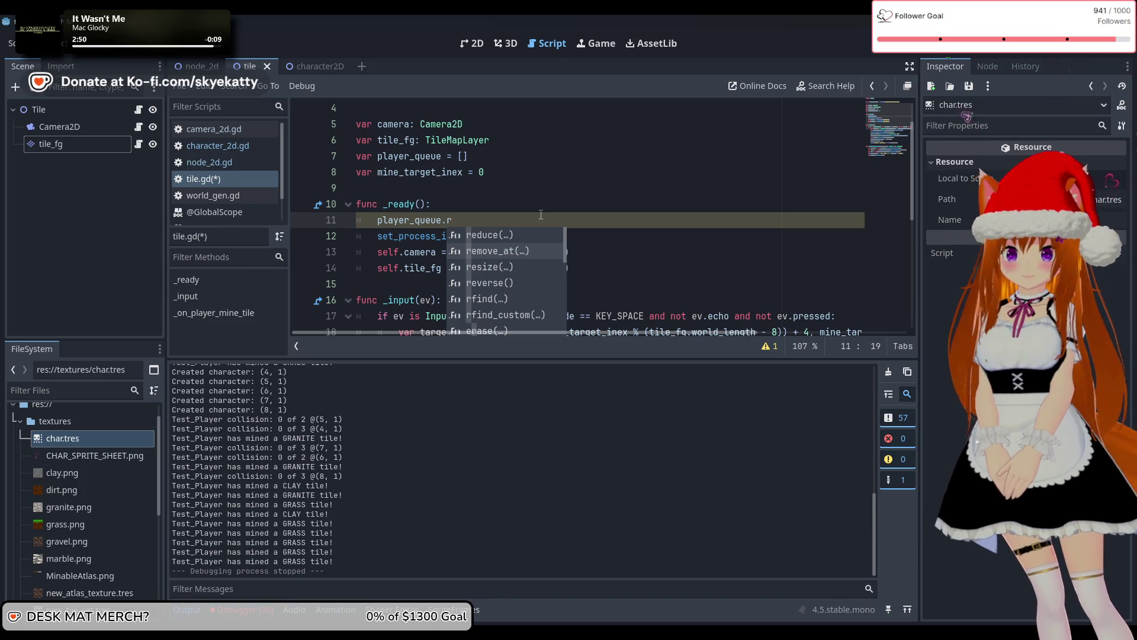
pyautogui.press('Down')
pyautogui.press('Down')
pyautogui.press('Down')
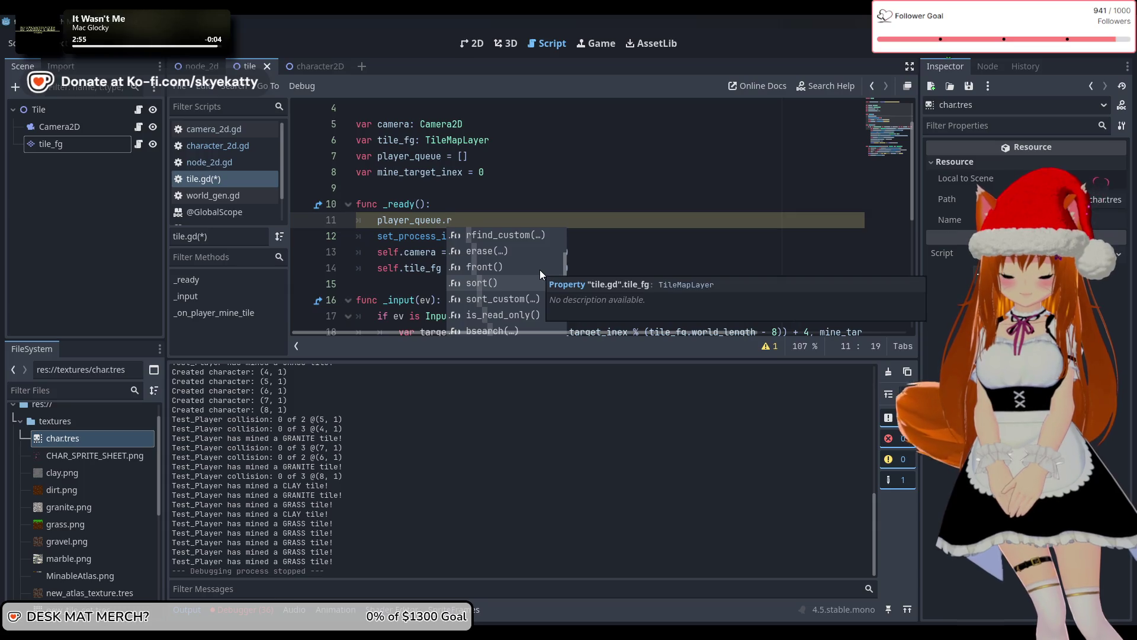
pyautogui.press('Down')
pyautogui.press('Down')
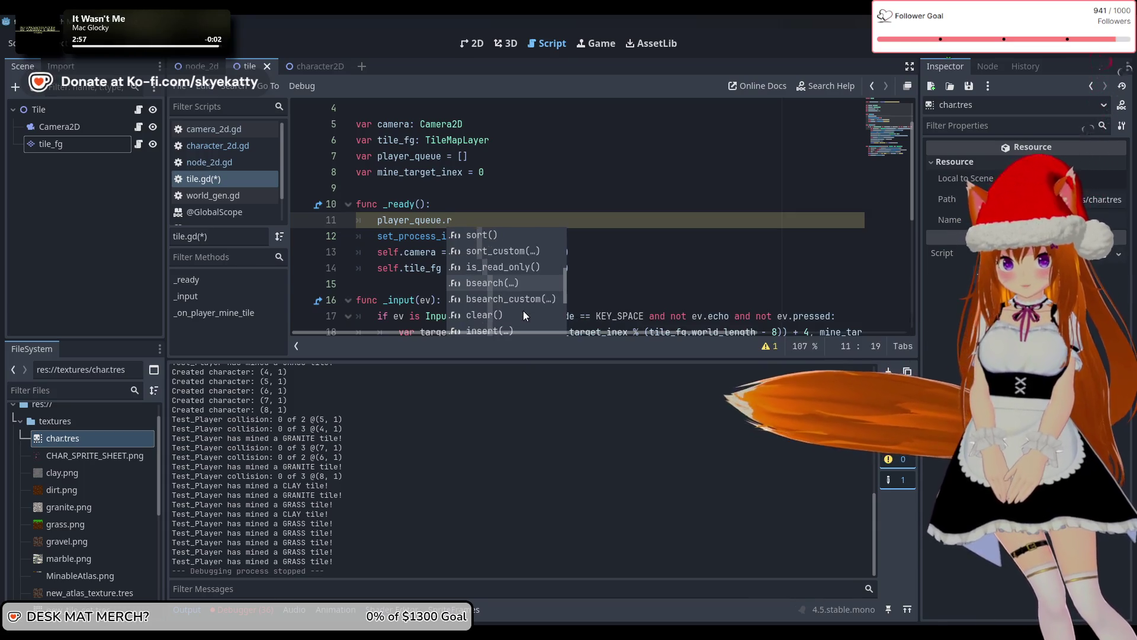
pyautogui.press('Down')
pyautogui.press('Down')
pyautogui.press('Down')
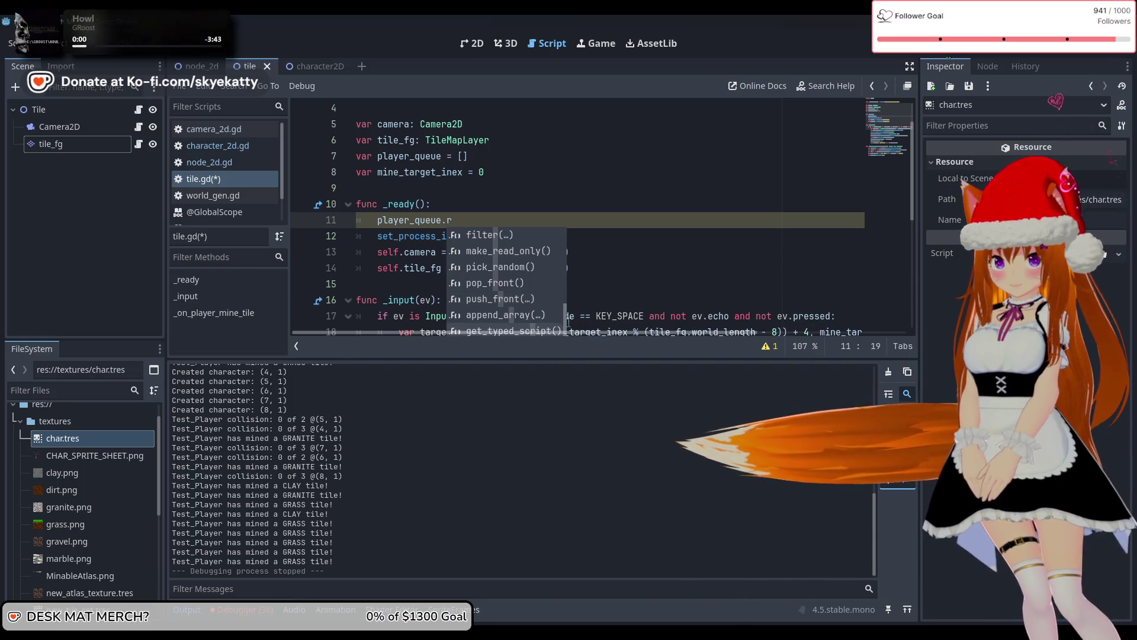
pyautogui.press('Up')
pyautogui.press('Up')
pyautogui.press('Up')
pyautogui.scroll(10, 552, 310)
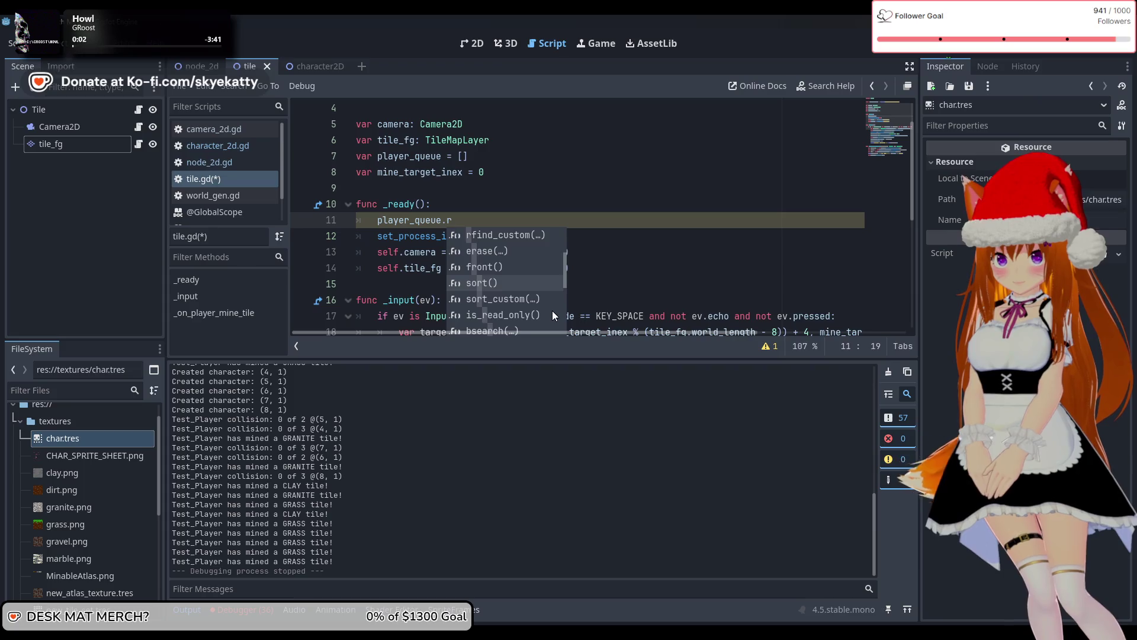
pyautogui.press('Escape')
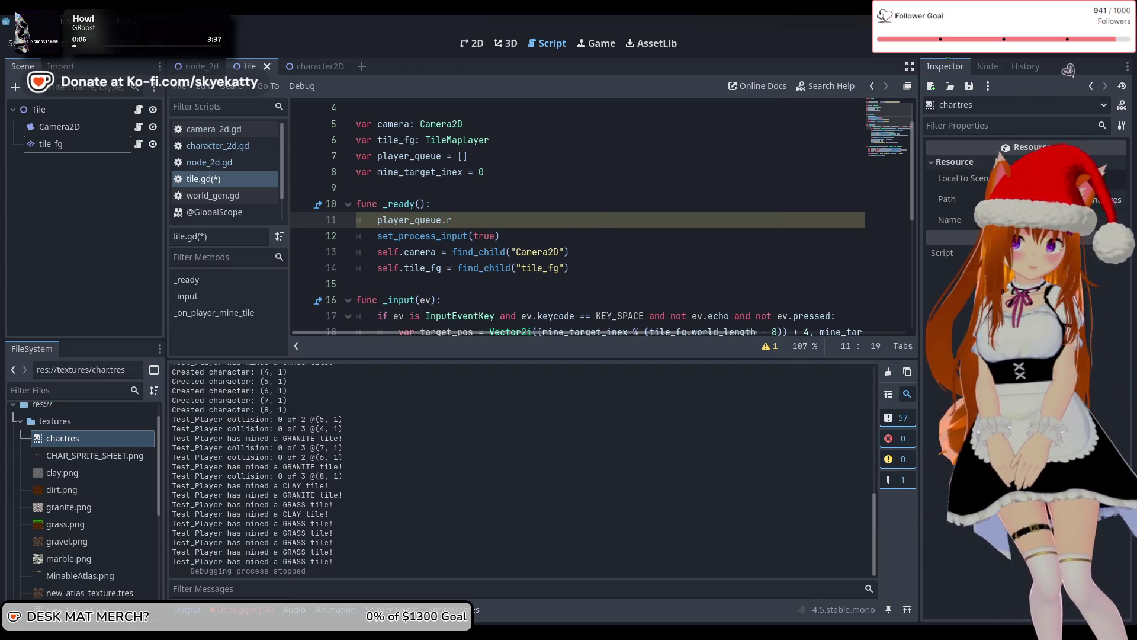
# Review tile.gd's _input and _on_player_mine_tile code, then switch back to character_2d.gd
pyautogui.moveTo(453, 220); pyautogui.dragTo(380, 227)
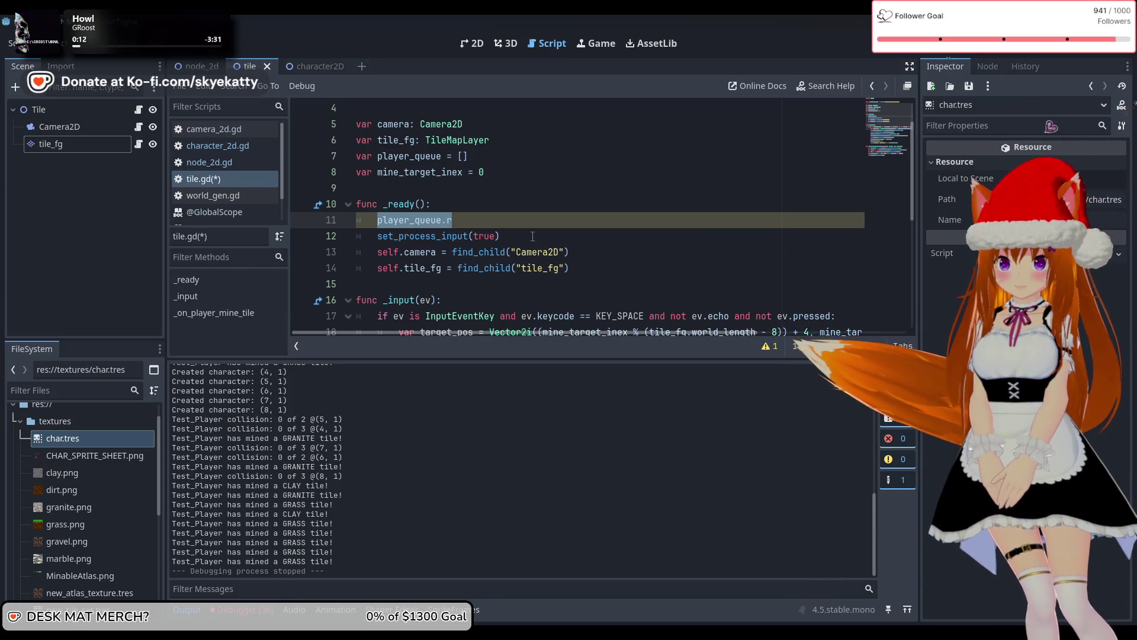
pyautogui.scroll(-5, 533, 231)
pyautogui.scroll(-1, 535, 226)
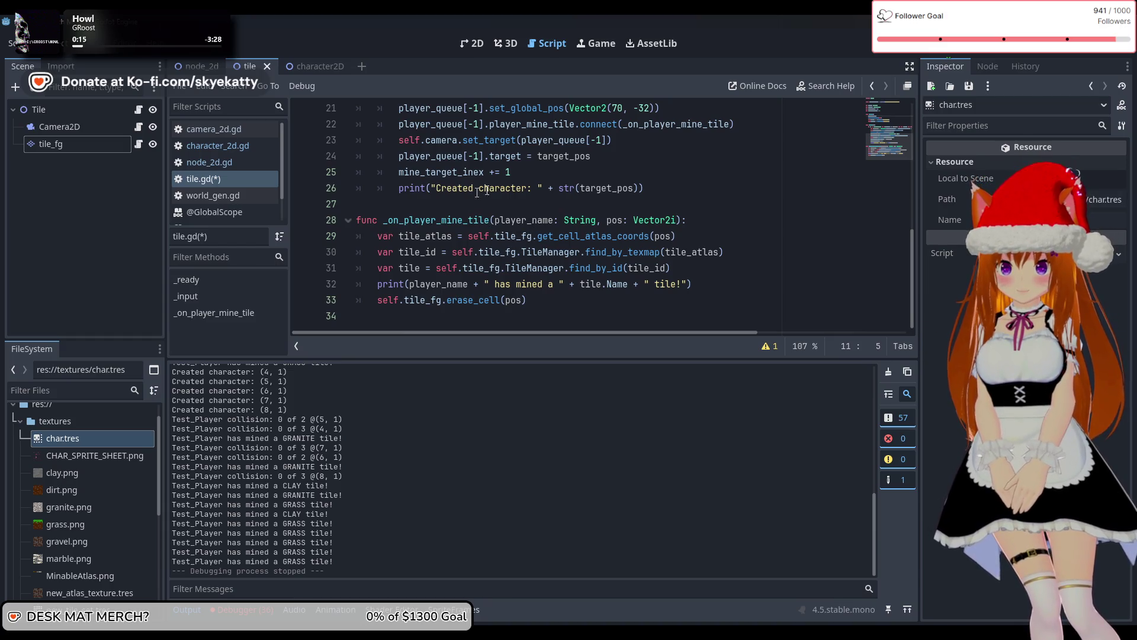
pyautogui.scroll(2, 478, 190)
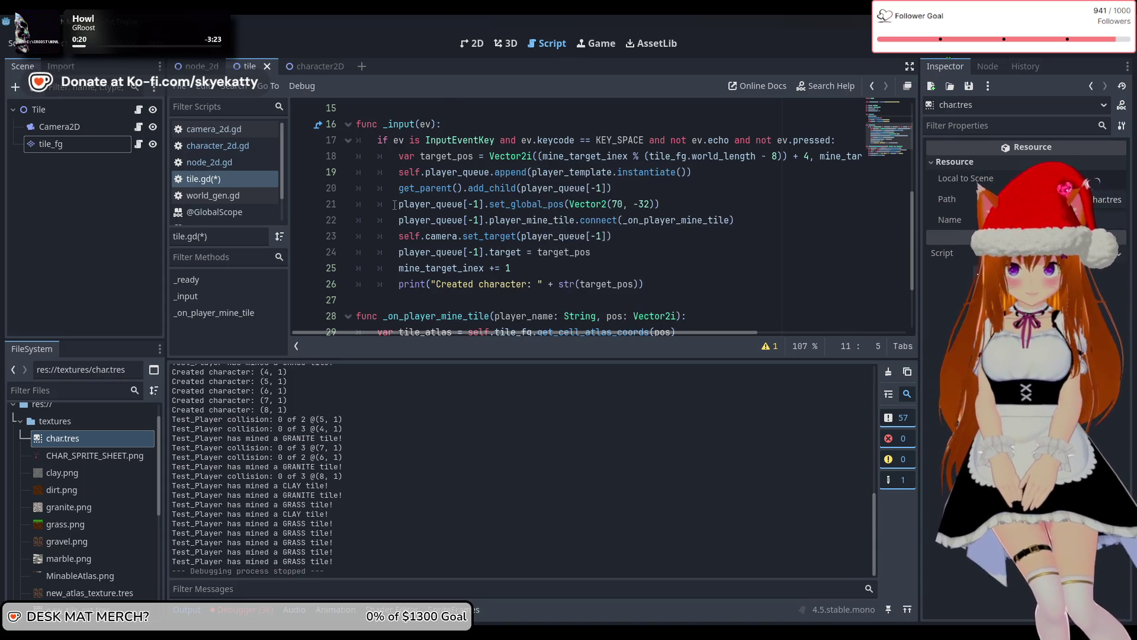
pyautogui.scroll(5, 441, 207)
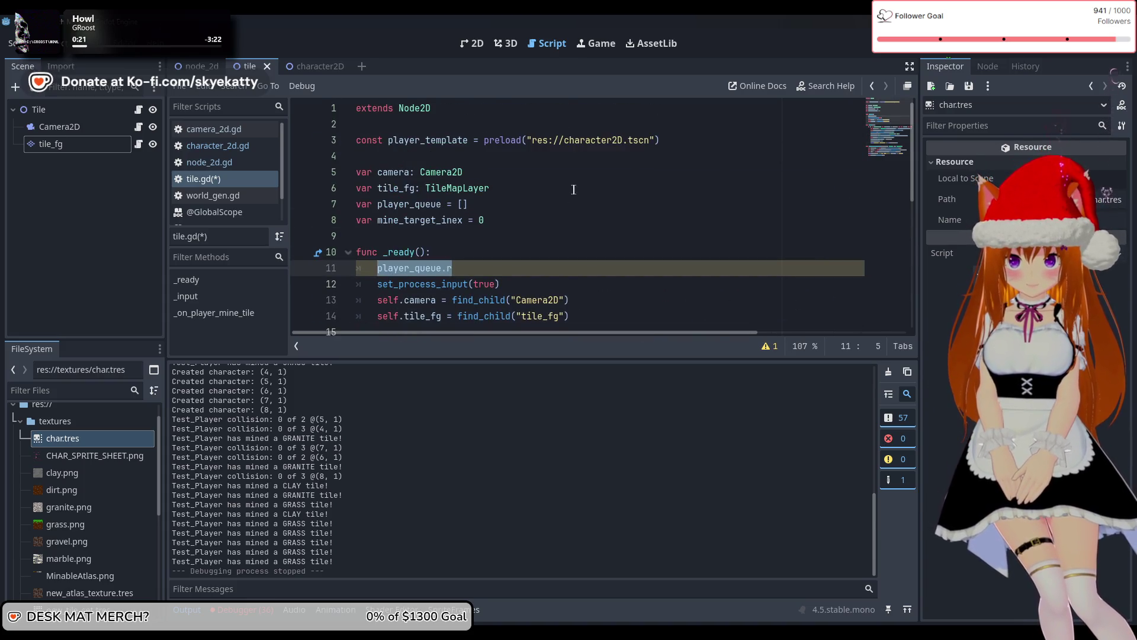
pyautogui.scroll(-5, 442, 207)
pyautogui.scroll(1, 490, 202)
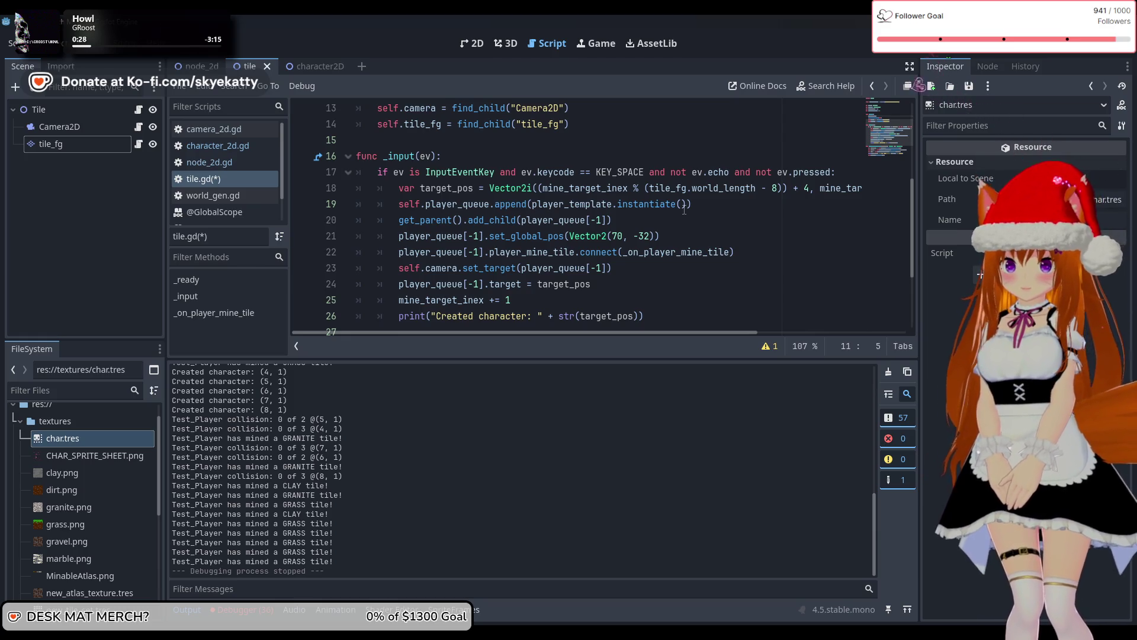
pyautogui.scroll(-2, 684, 209)
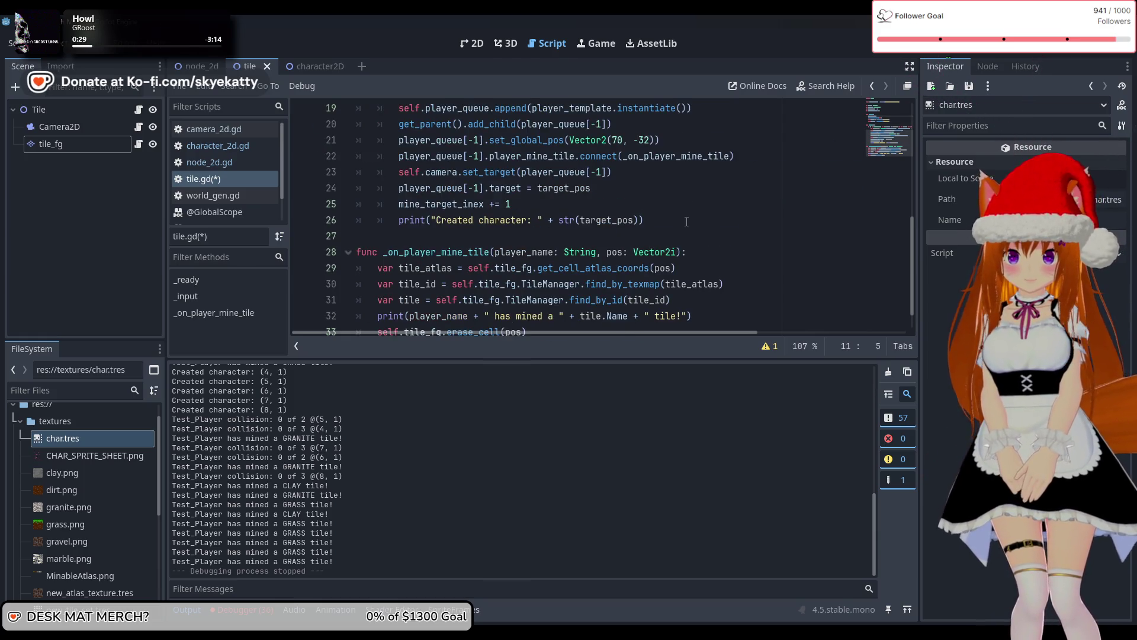
pyautogui.scroll(-1, 686, 222)
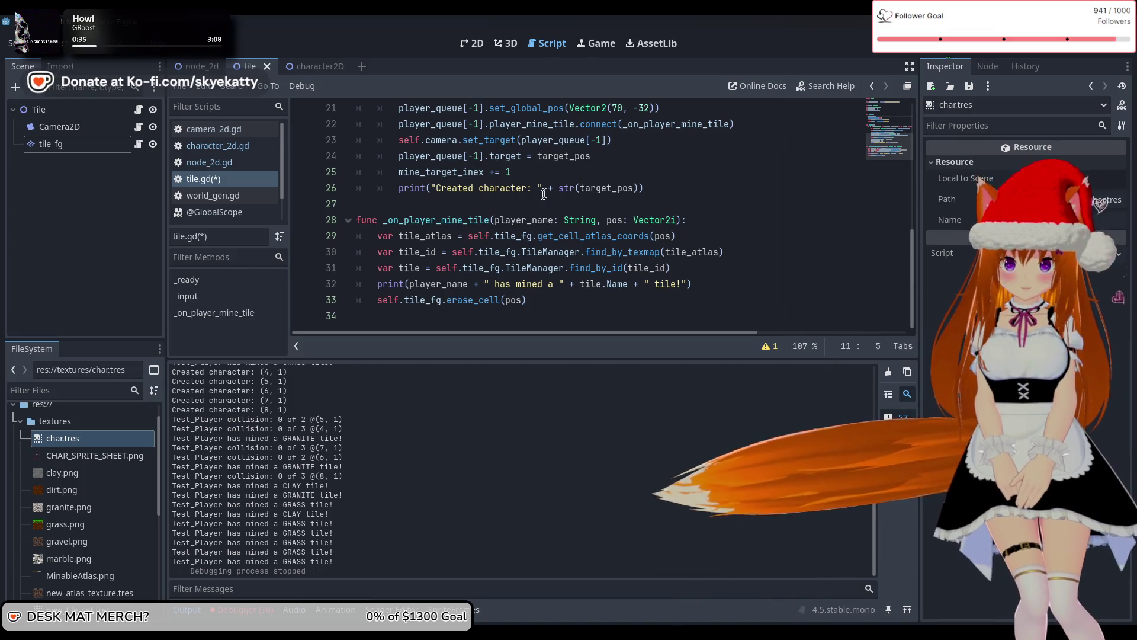
pyautogui.click(215, 167)
pyautogui.click(226, 145)
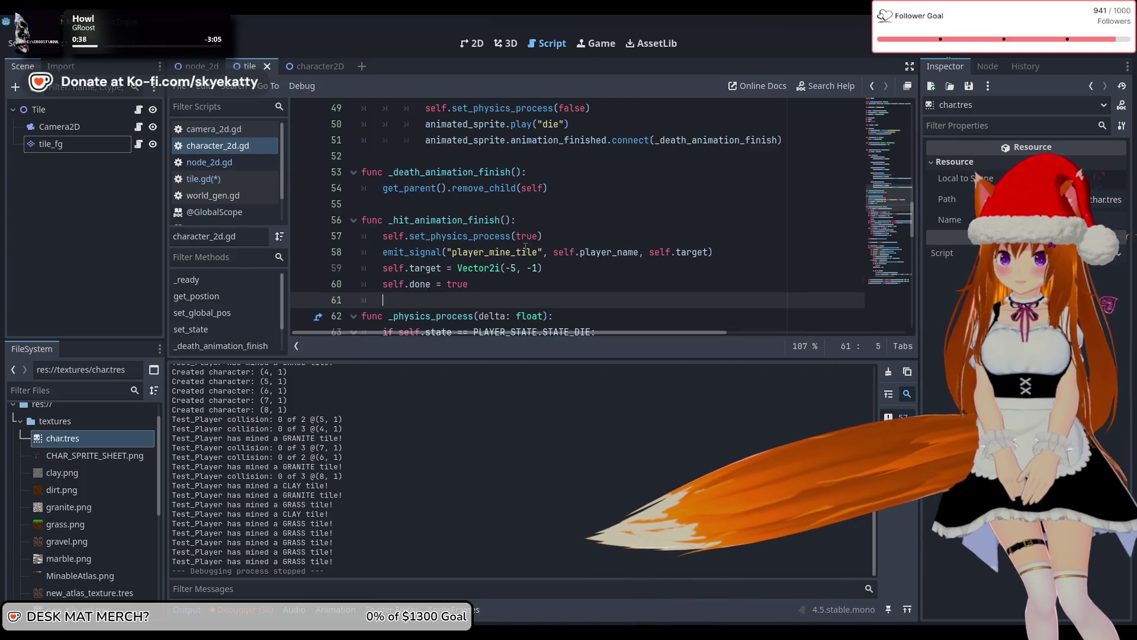
# Scroll to the top of character_2d.gd and place the caret after the player_mine_tile signal
pyautogui.scroll(-10, 507, 245)
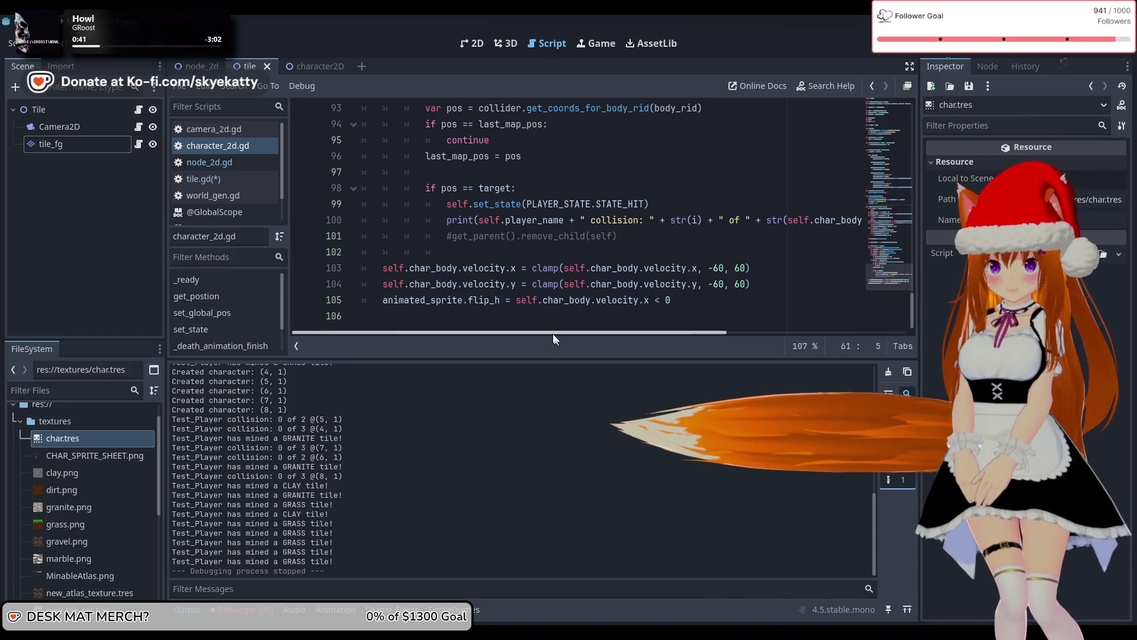
pyautogui.scroll(8, 557, 319)
pyautogui.scroll(-8, 565, 308)
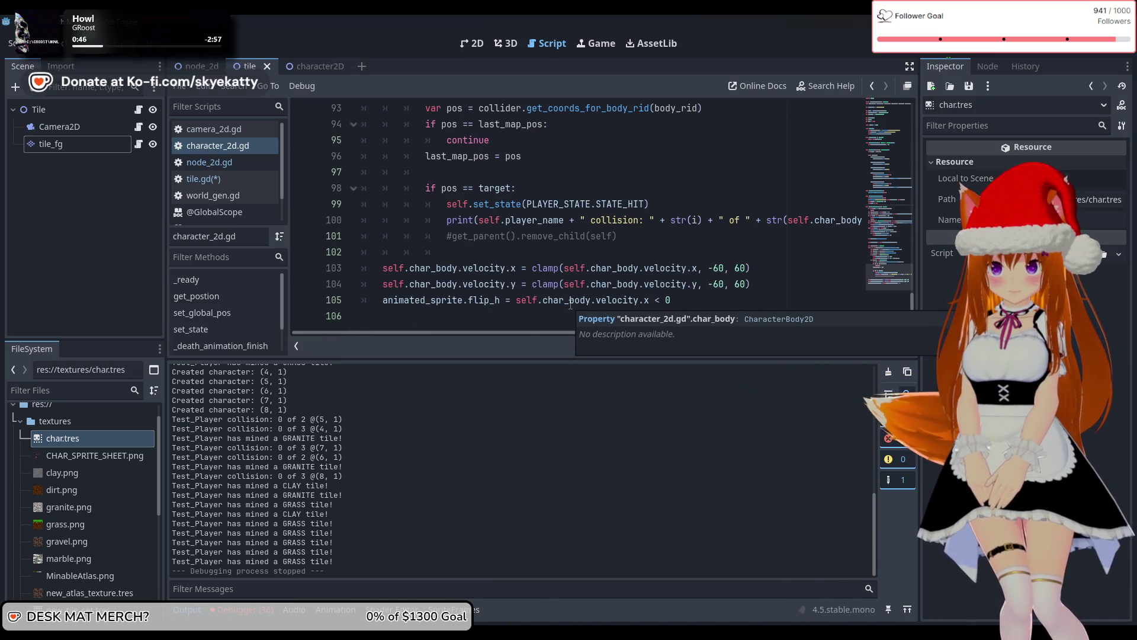
pyautogui.scroll(10, 571, 302)
pyautogui.scroll(5, 573, 300)
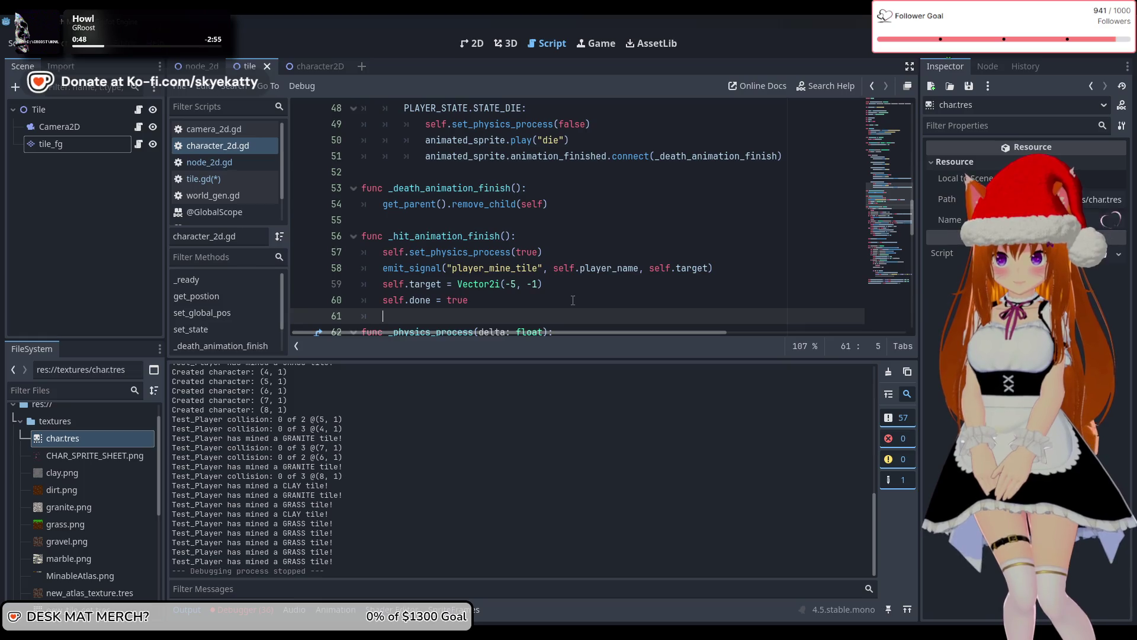
pyautogui.scroll(15, 568, 300)
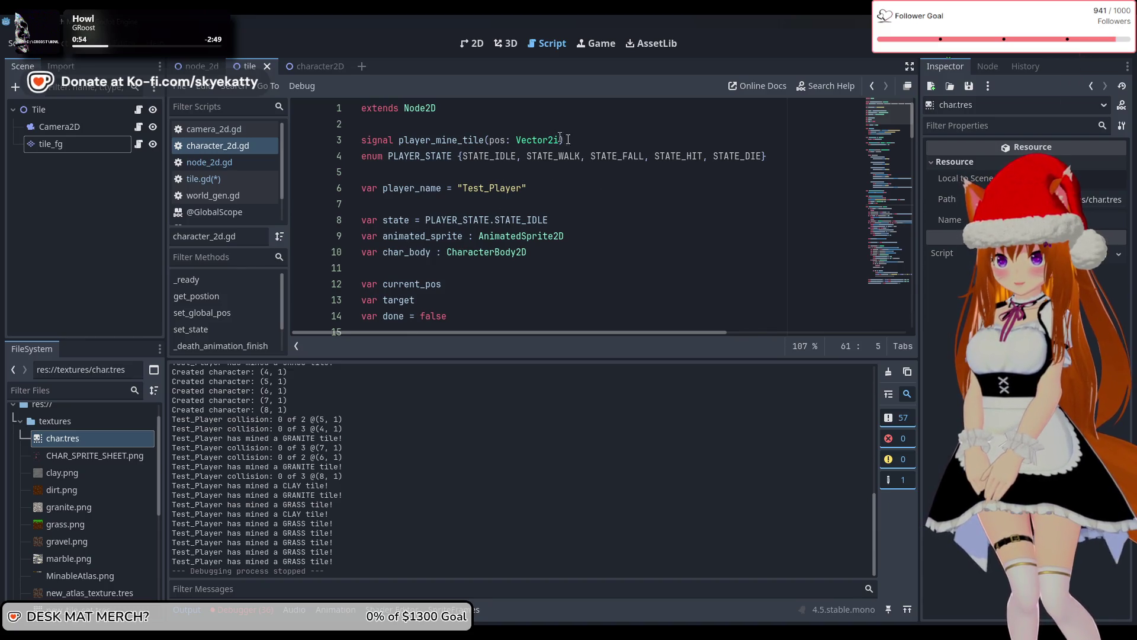
pyautogui.click(611, 140)
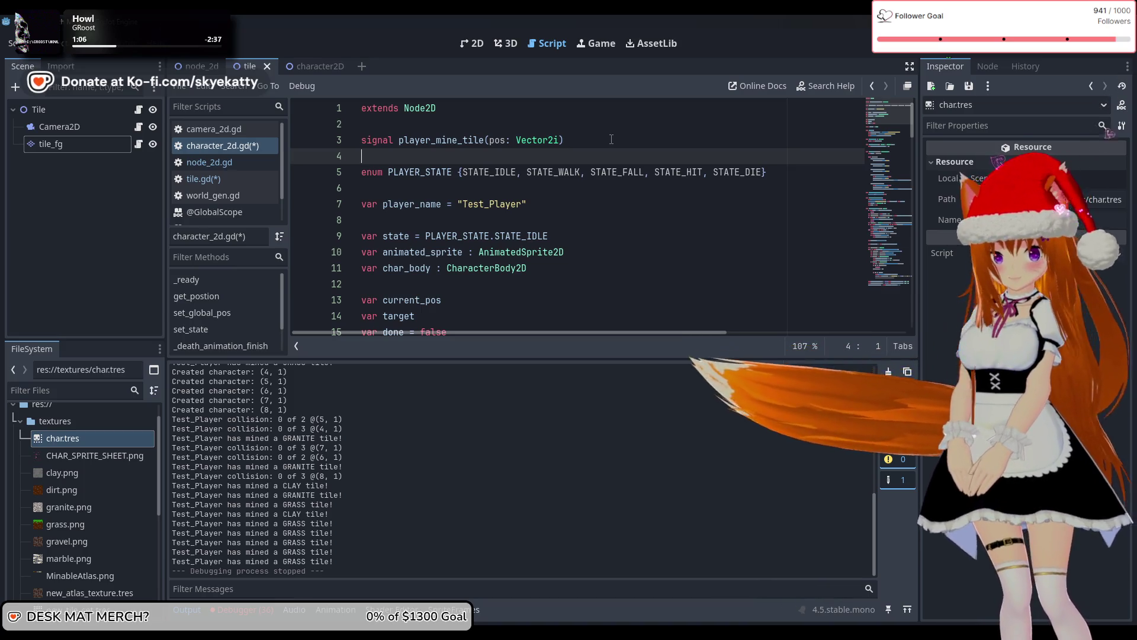
# Declare signal player_death(player: Node2D) on line 4, followed by a blank line before the enum
pyautogui.write('sign')
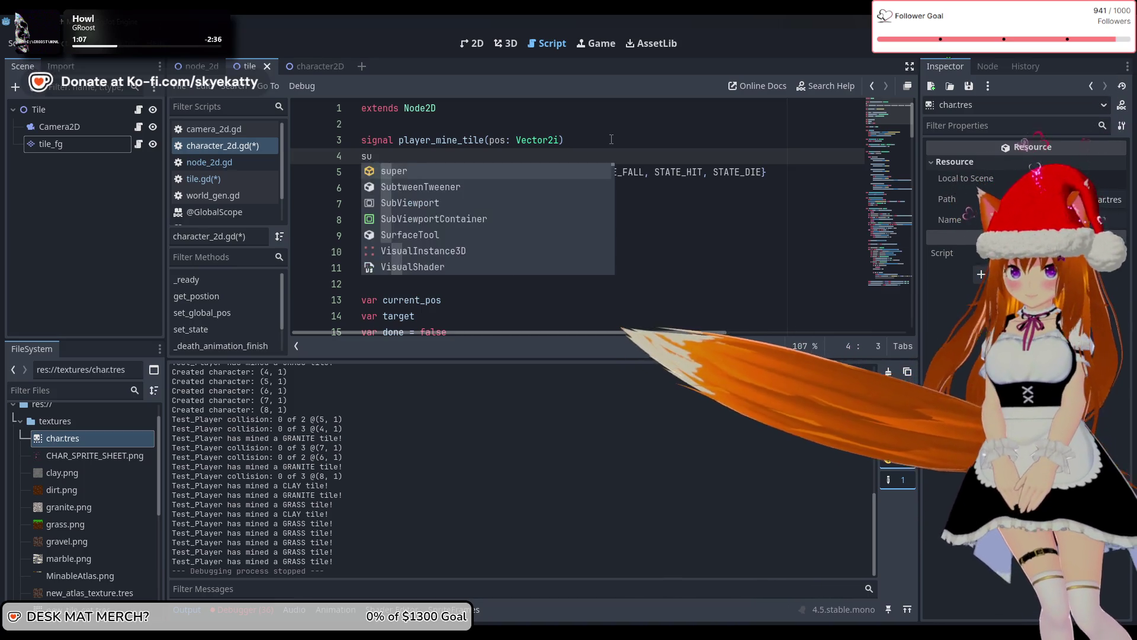
pyautogui.write('al ')
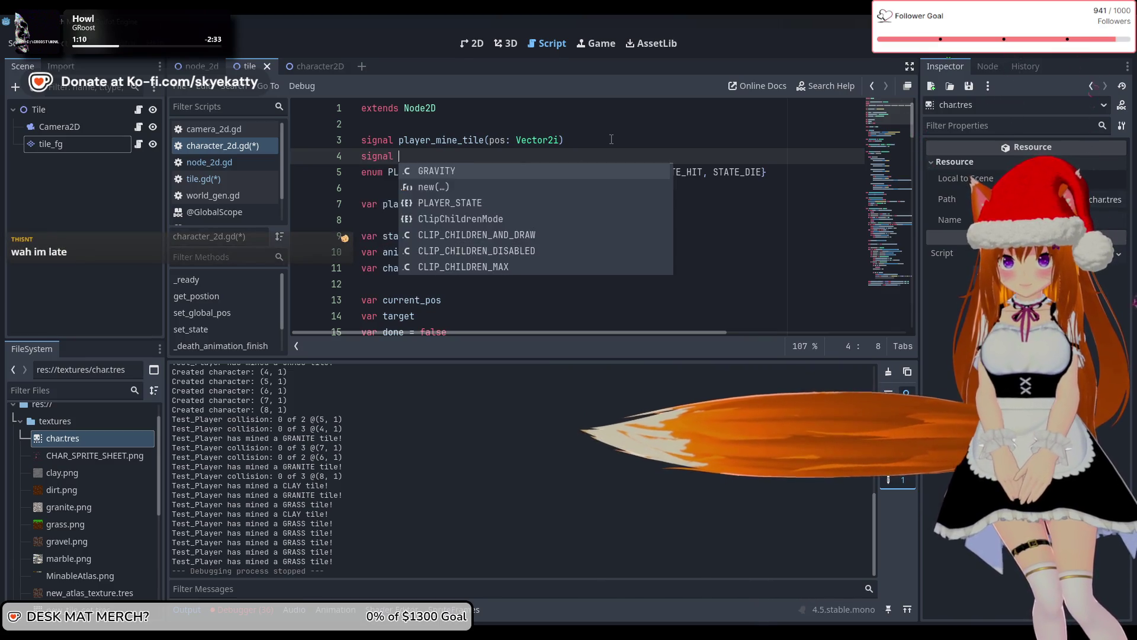
pyautogui.write('play')
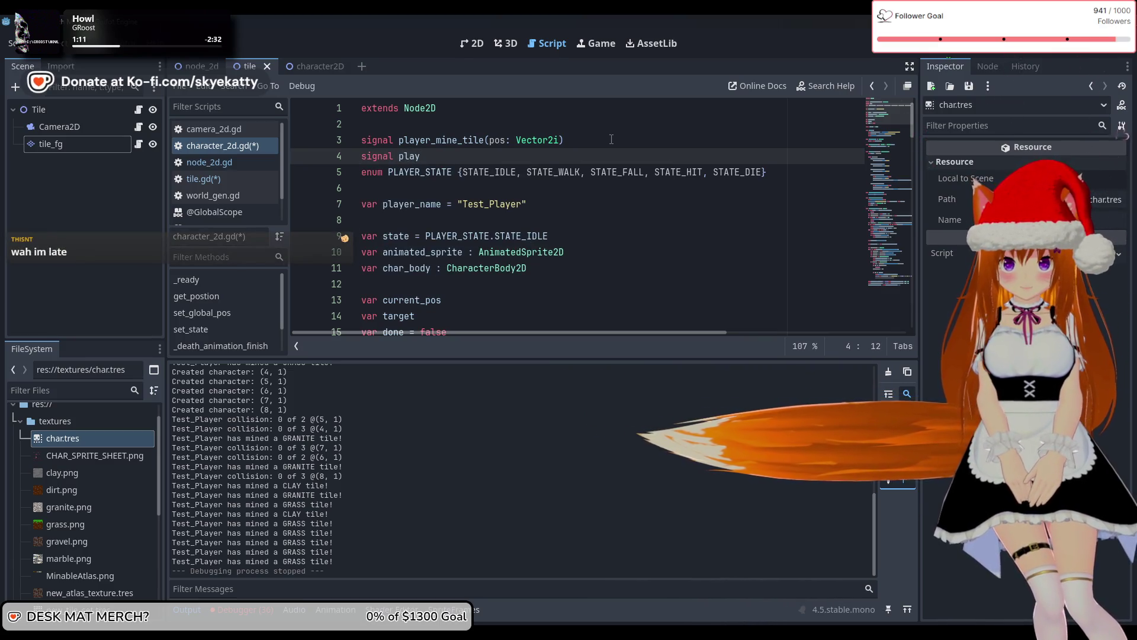
pyautogui.write('er_death(player:')
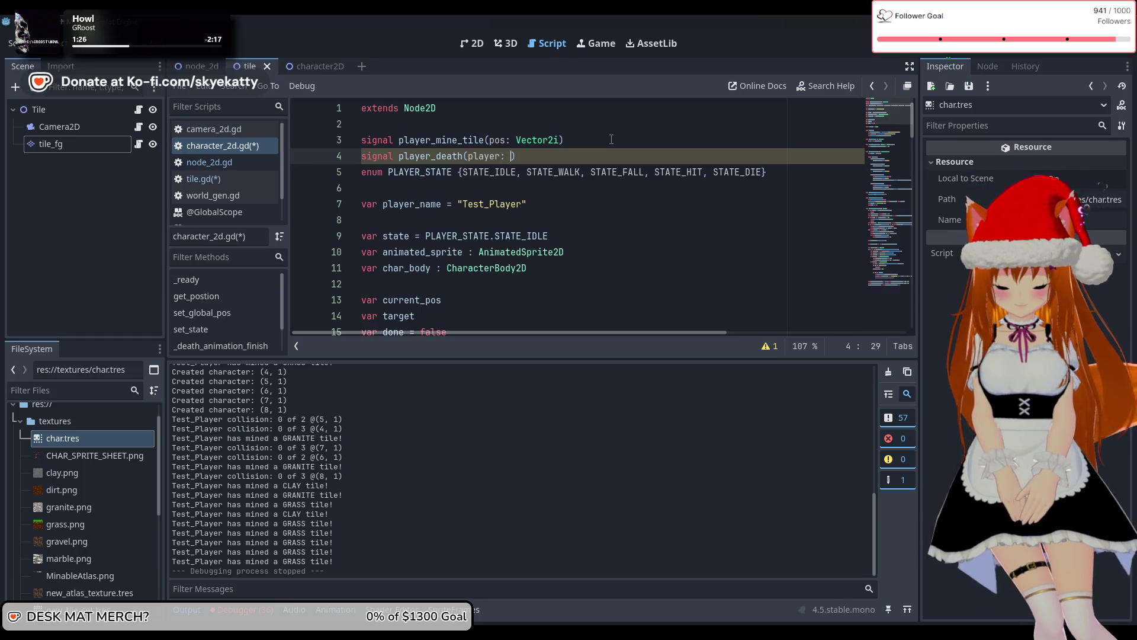
pyautogui.write('e')
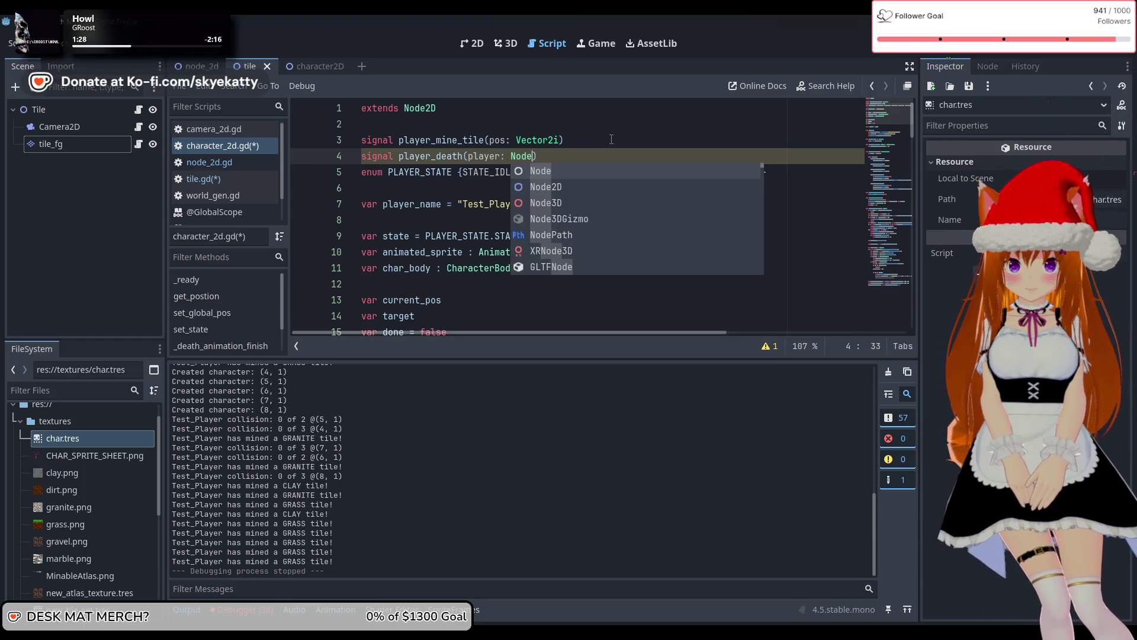
pyautogui.press('Down')
pyautogui.press('Return')
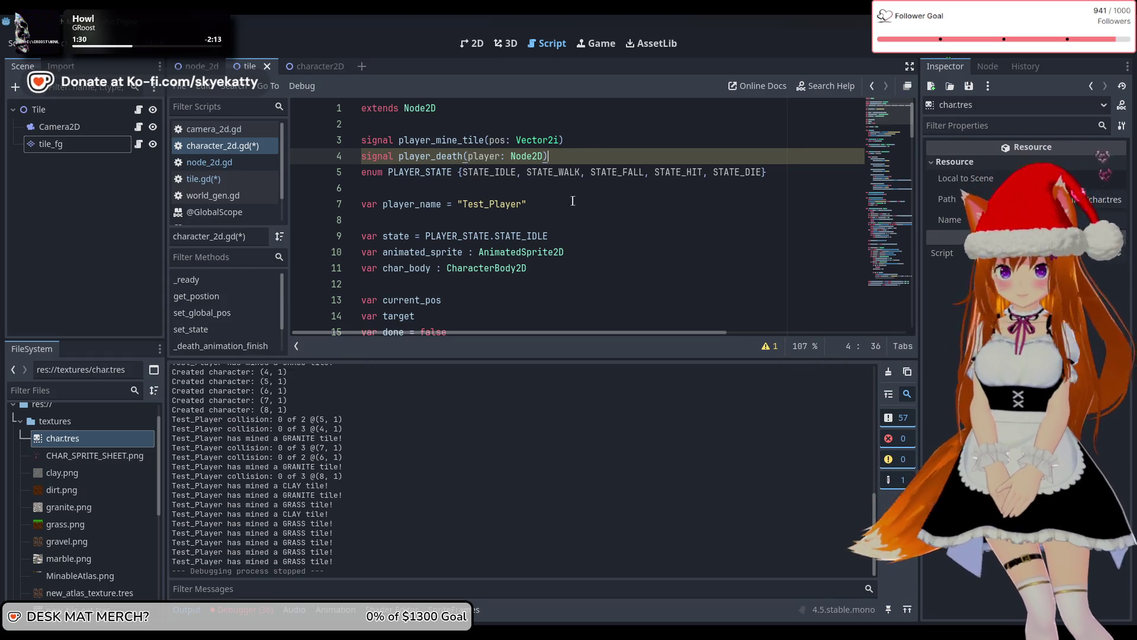
pyautogui.press('Return')
pyautogui.press('Down')
pyautogui.press('Down')
pyautogui.press('Down')
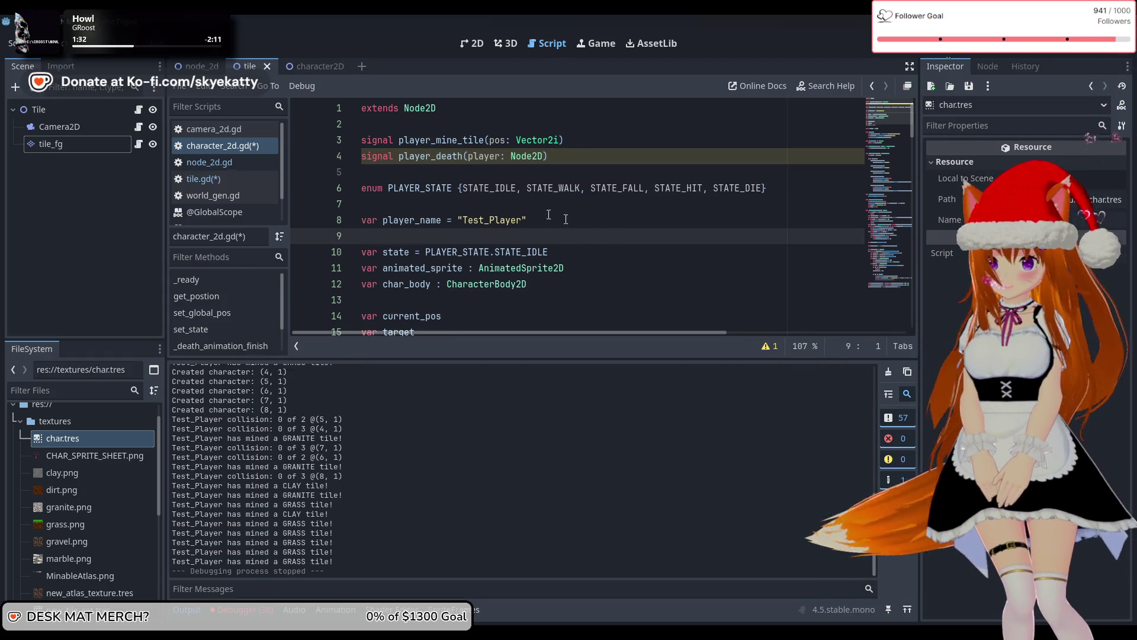
# Scroll through character_2d.gd to review the death and hit animation handlers
pyautogui.scroll(-2, 562, 163)
pyautogui.scroll(2, 561, 163)
pyautogui.click(562, 156)
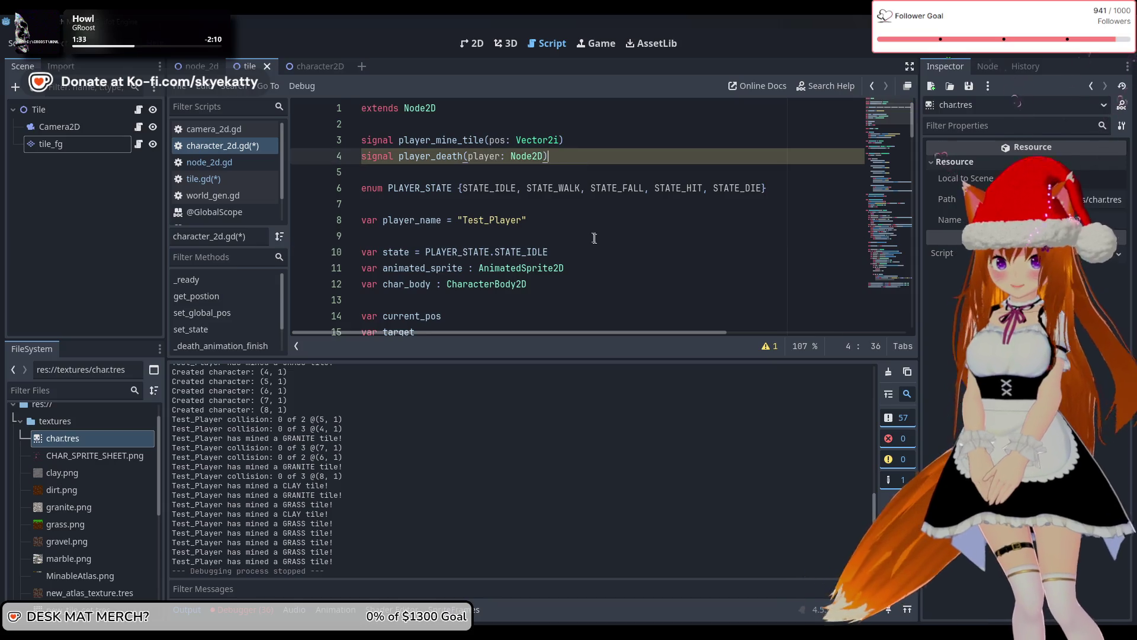
pyautogui.scroll(-2, 598, 240)
pyautogui.scroll(2, 598, 239)
pyautogui.scroll(-4, 520, 233)
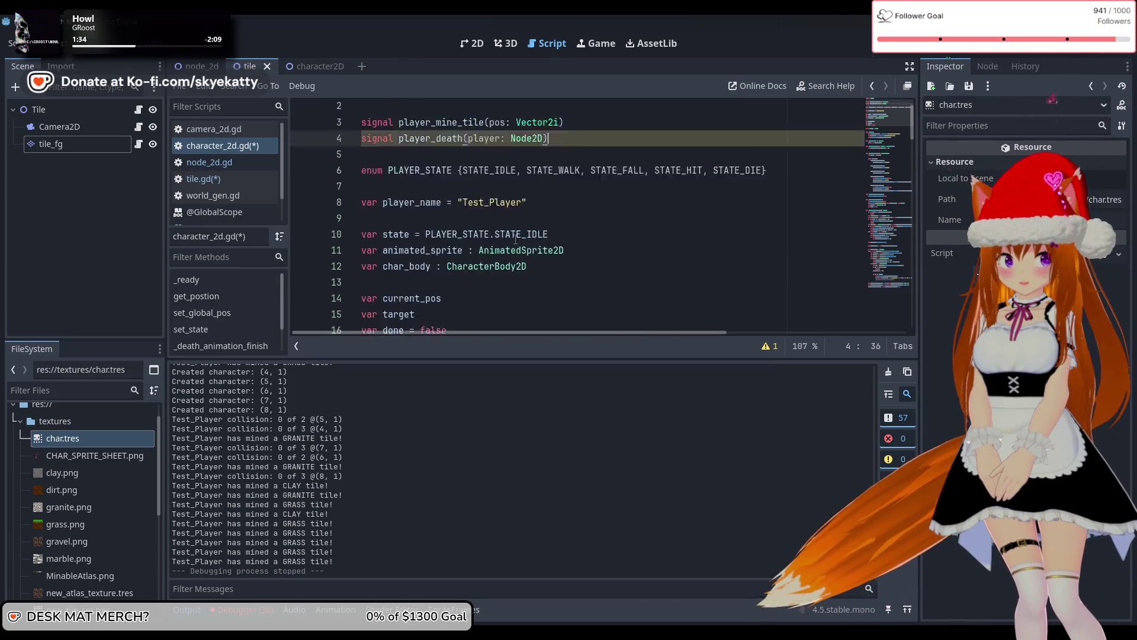
pyautogui.scroll(-20, 519, 233)
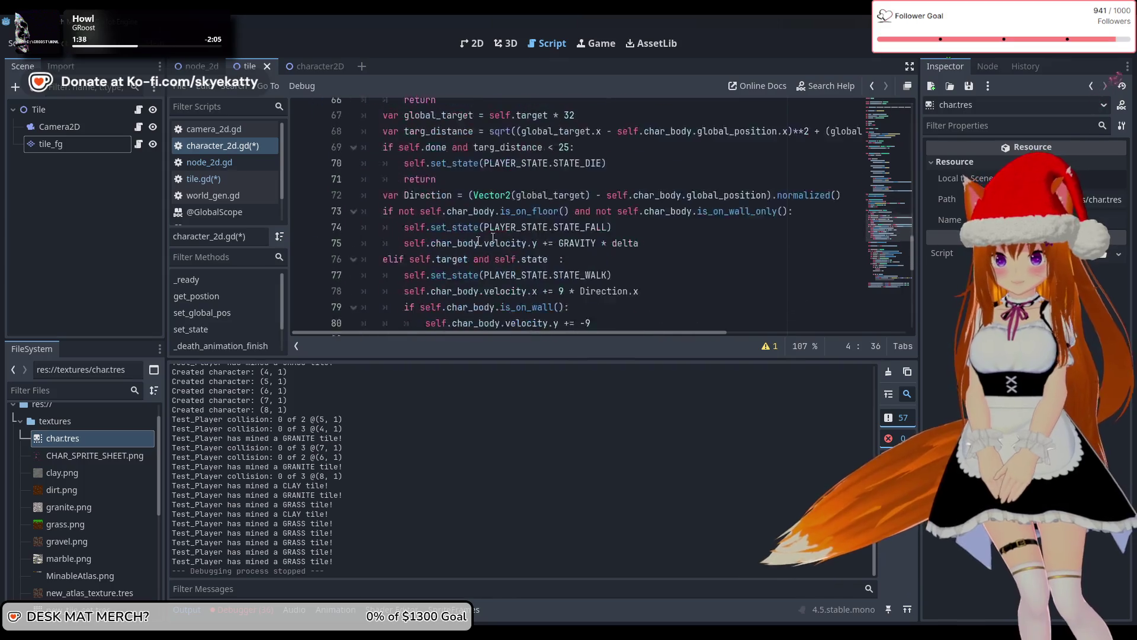
pyautogui.scroll(-5, 556, 236)
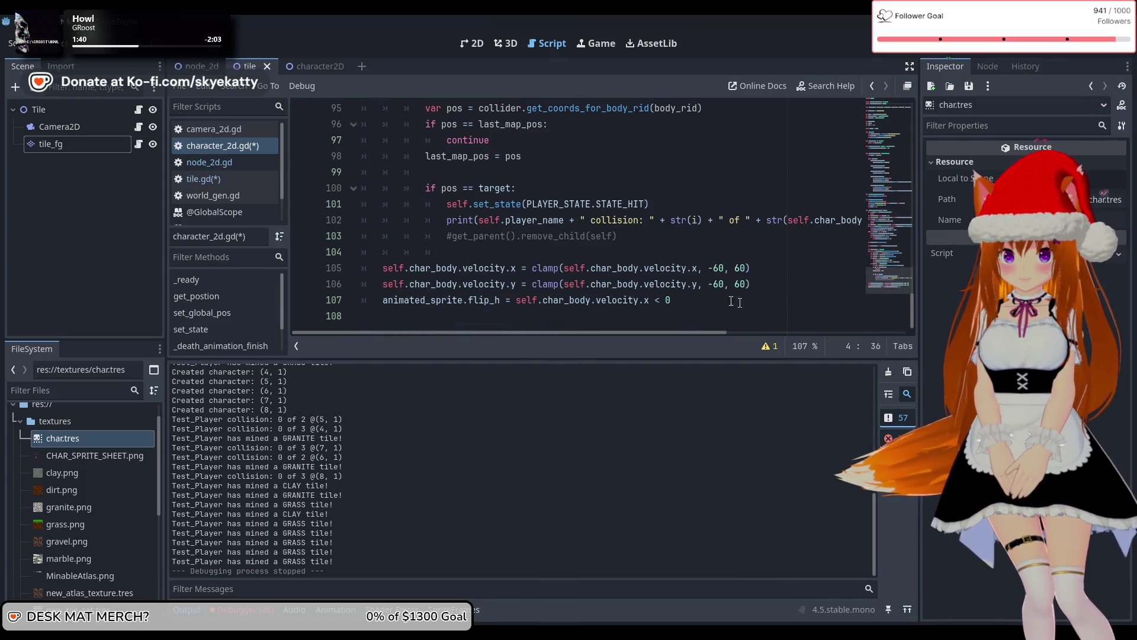
pyautogui.scroll(20, 735, 302)
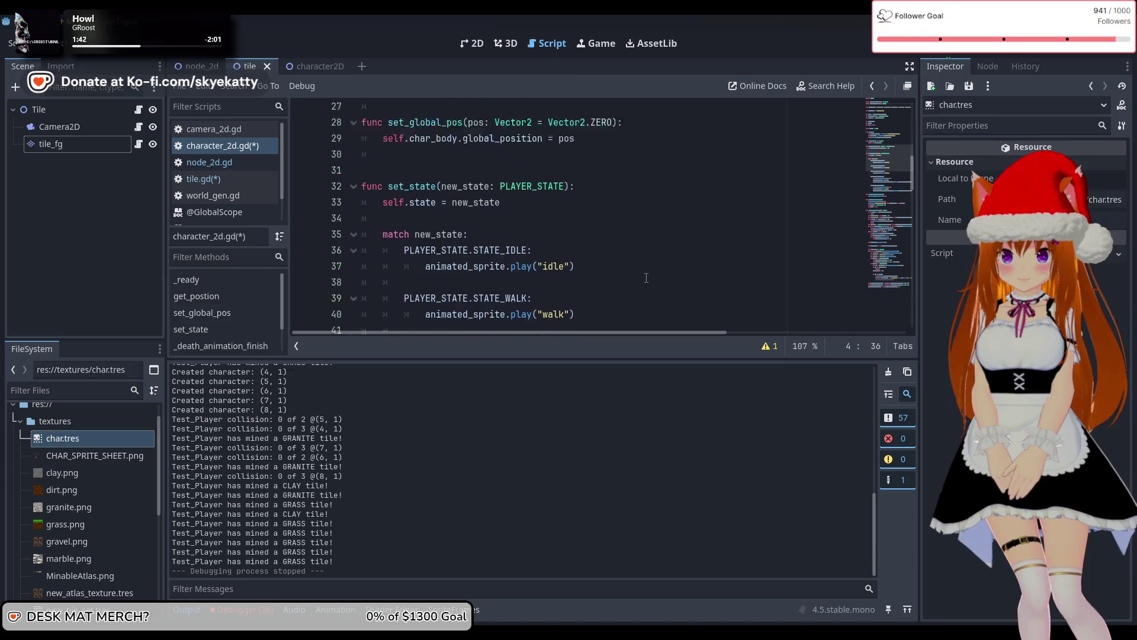
pyautogui.scroll(9, 646, 278)
pyautogui.scroll(-5, 646, 276)
# Move to the get_parent().remove_child(self) line in _death_animation_finish
pyautogui.click(582, 252)
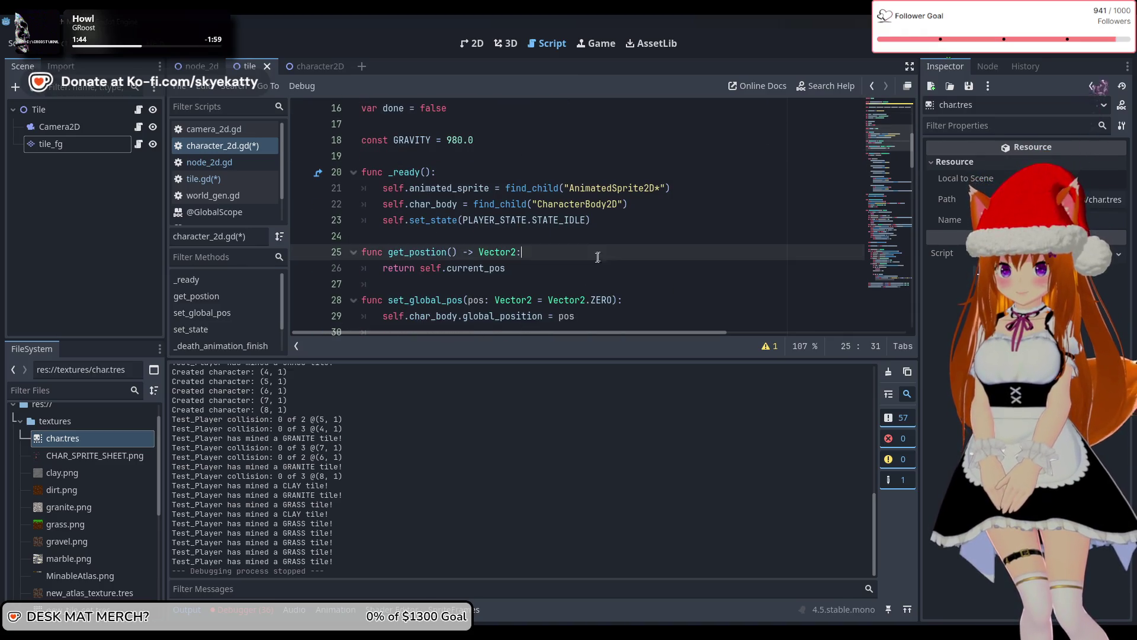
pyautogui.press('Down')
pyautogui.scroll(3, 599, 240)
pyautogui.scroll(-10, 610, 231)
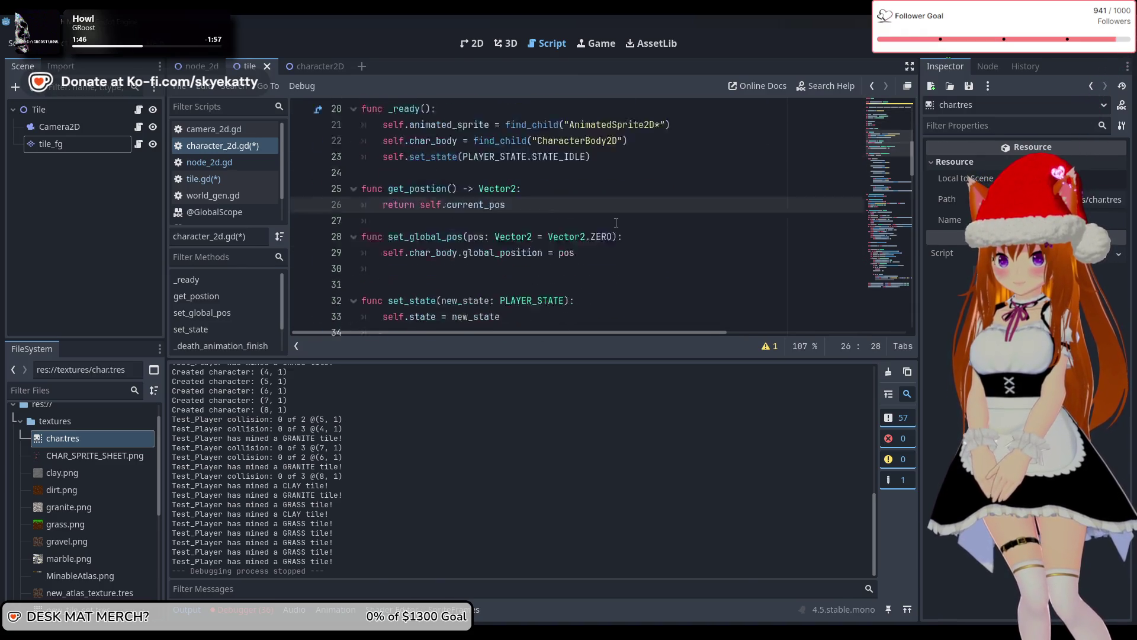
pyautogui.scroll(-4, 616, 222)
pyautogui.scroll(1, 616, 223)
pyautogui.scroll(-1, 610, 227)
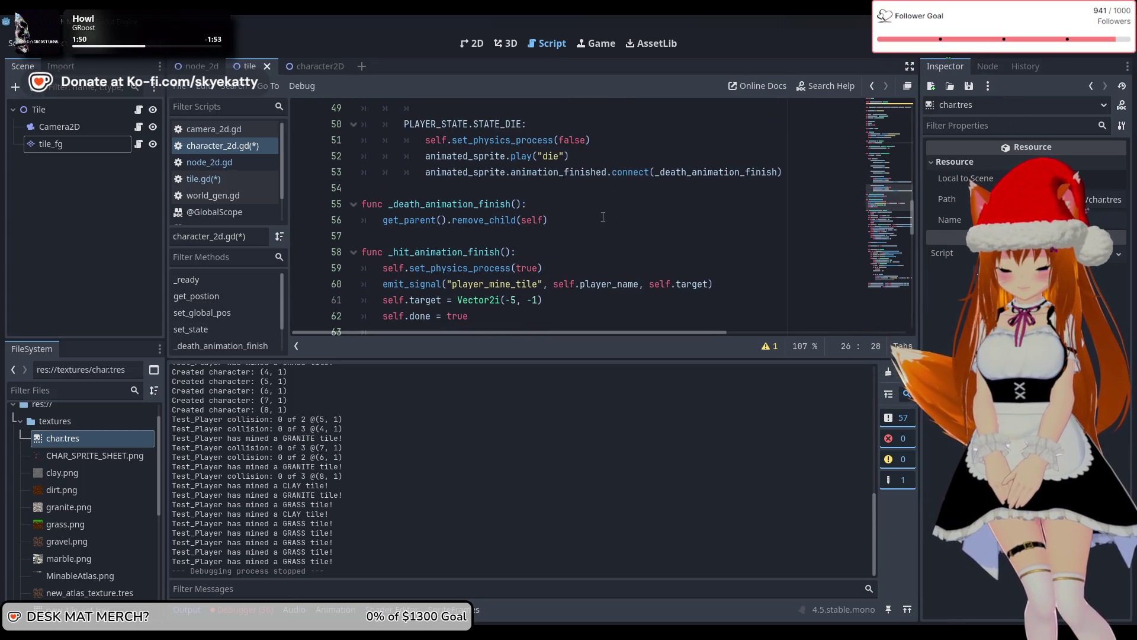
pyautogui.scroll(2, 507, 206)
pyautogui.scroll(-4, 509, 210)
pyautogui.scroll(1, 527, 216)
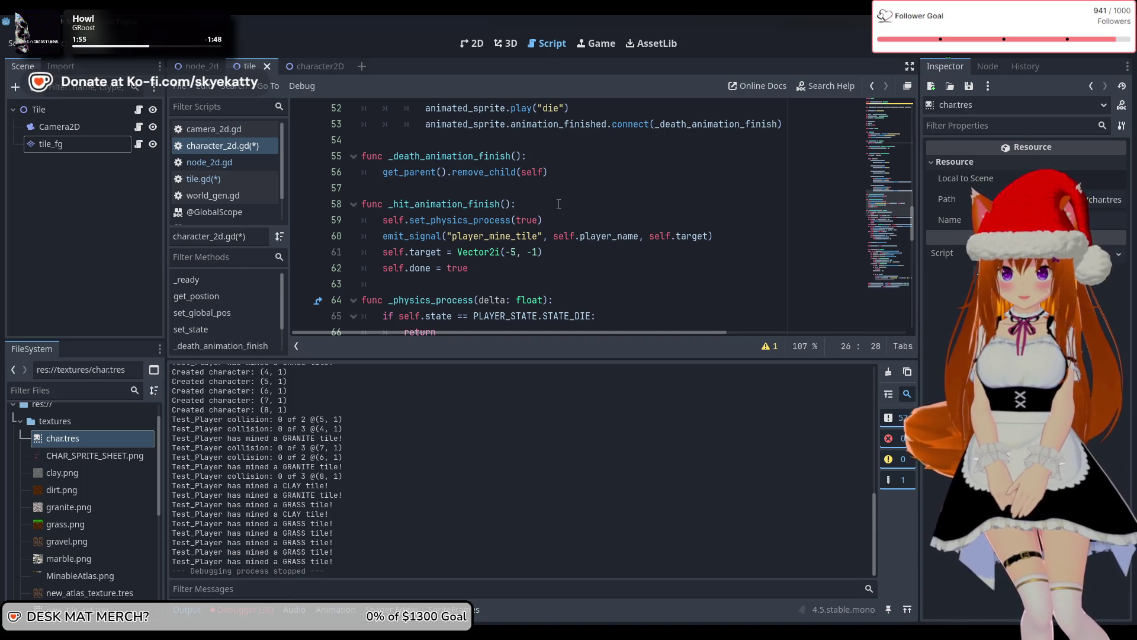
pyautogui.scroll(1, 510, 261)
pyautogui.click(577, 219)
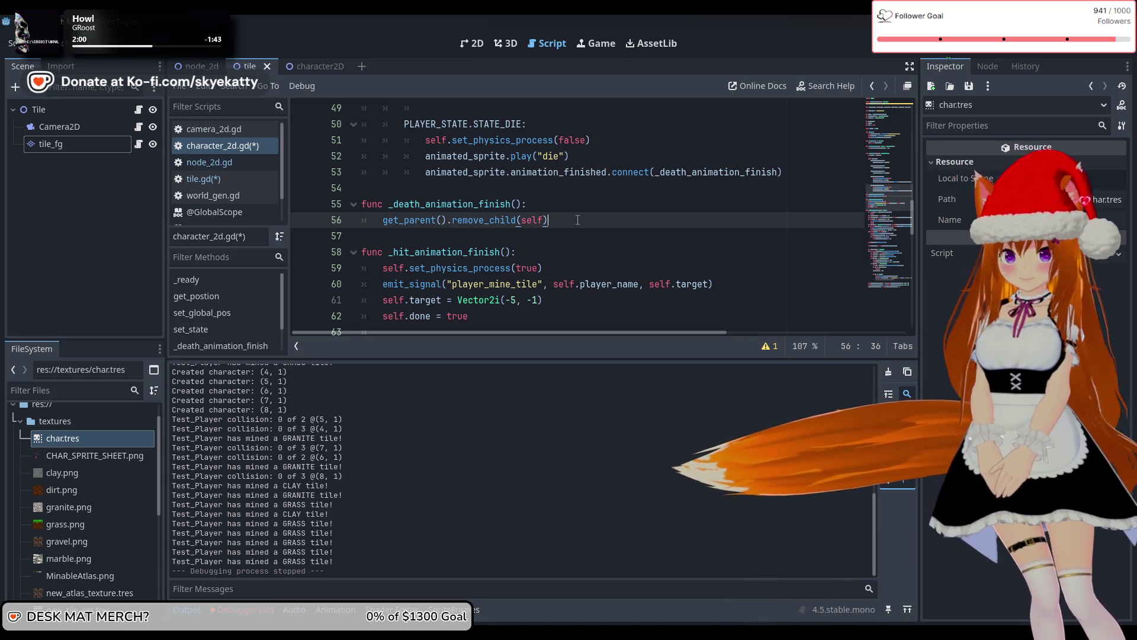
# Insert emit_signal("player_death", self) above get_parent().remove_child(self)
pyautogui.hotkey('ctrl', 'shift', 'Return')
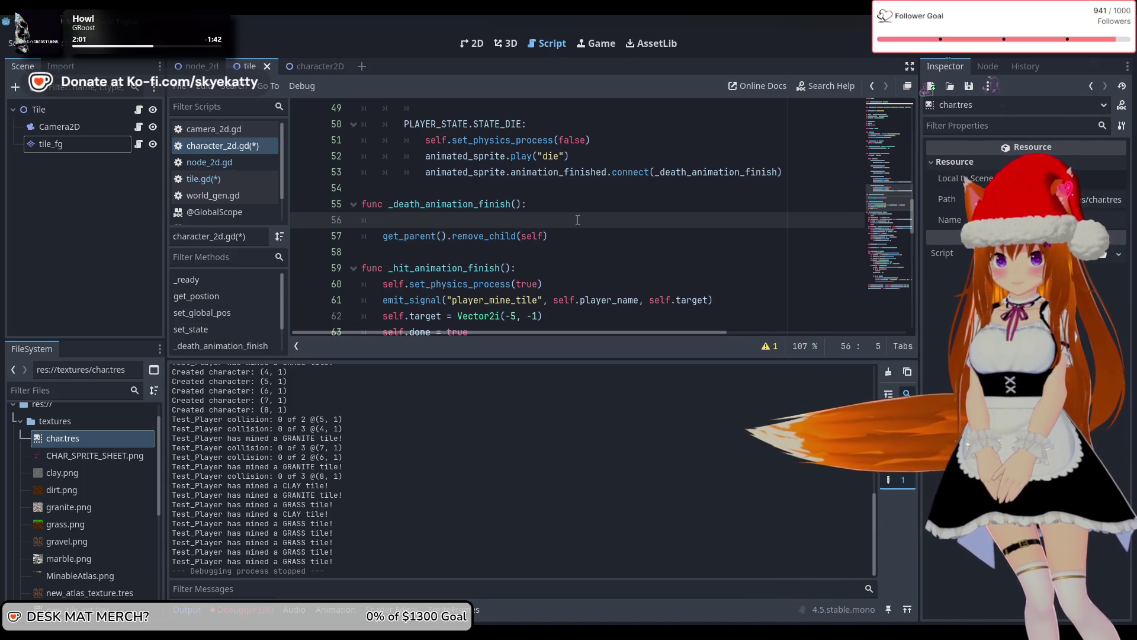
pyautogui.write('emit')
pyautogui.press('Return')
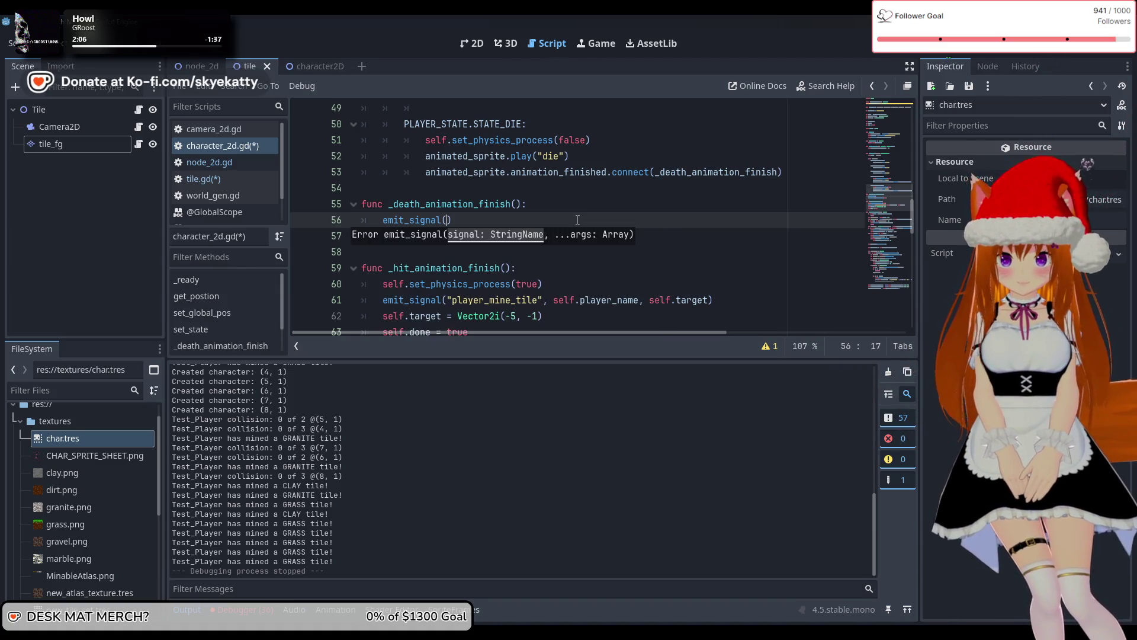
pyautogui.write('player_death')
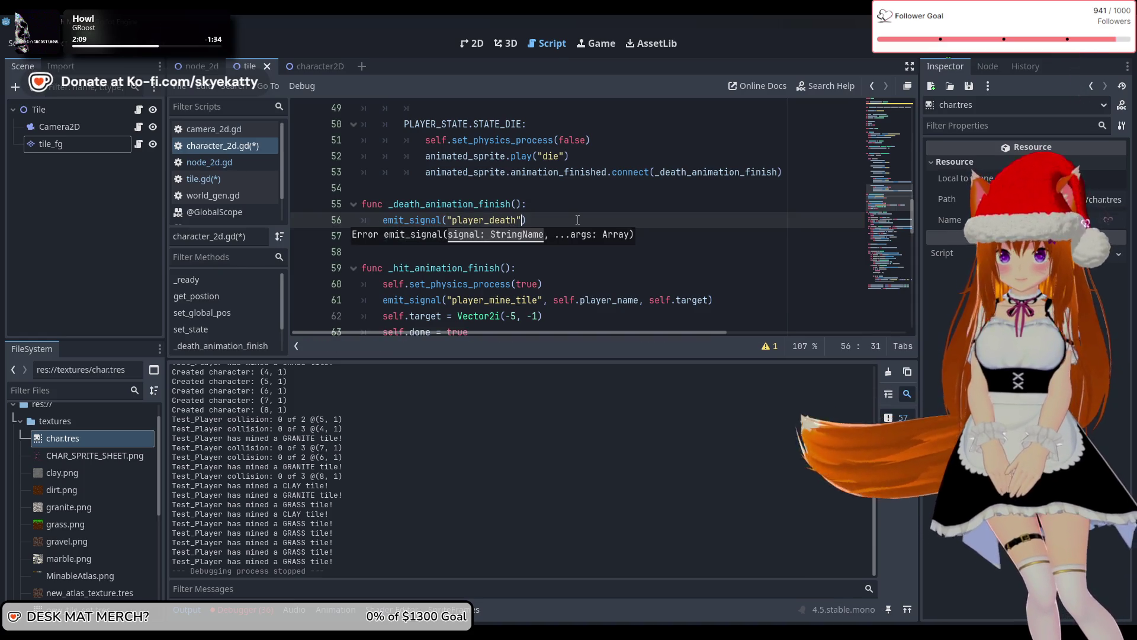
pyautogui.write('", ')
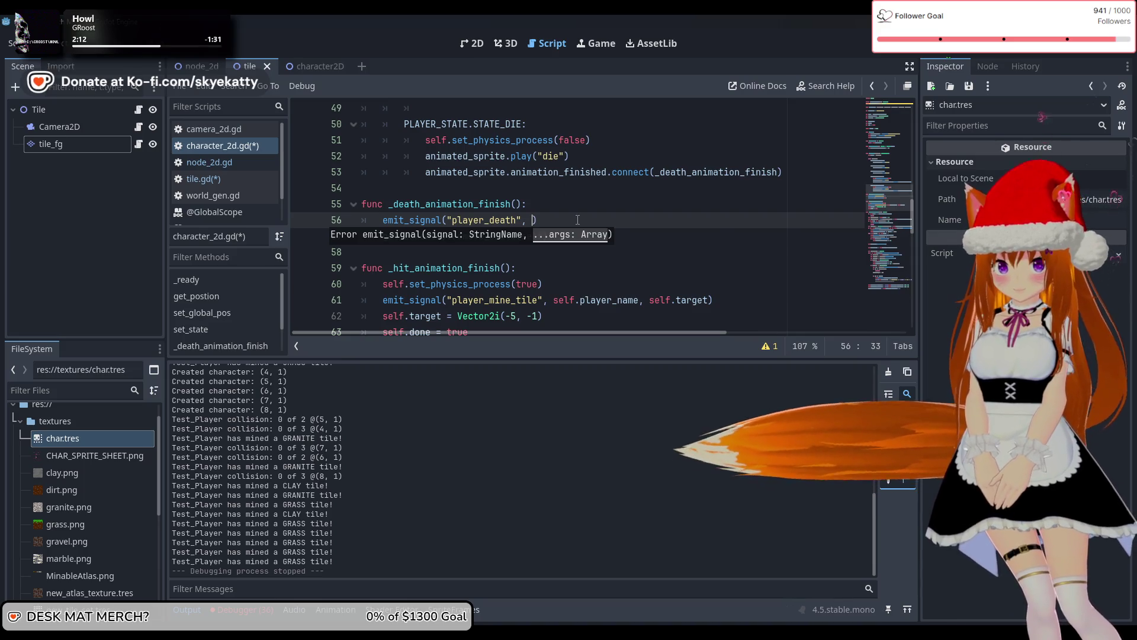
pyautogui.write('elf')
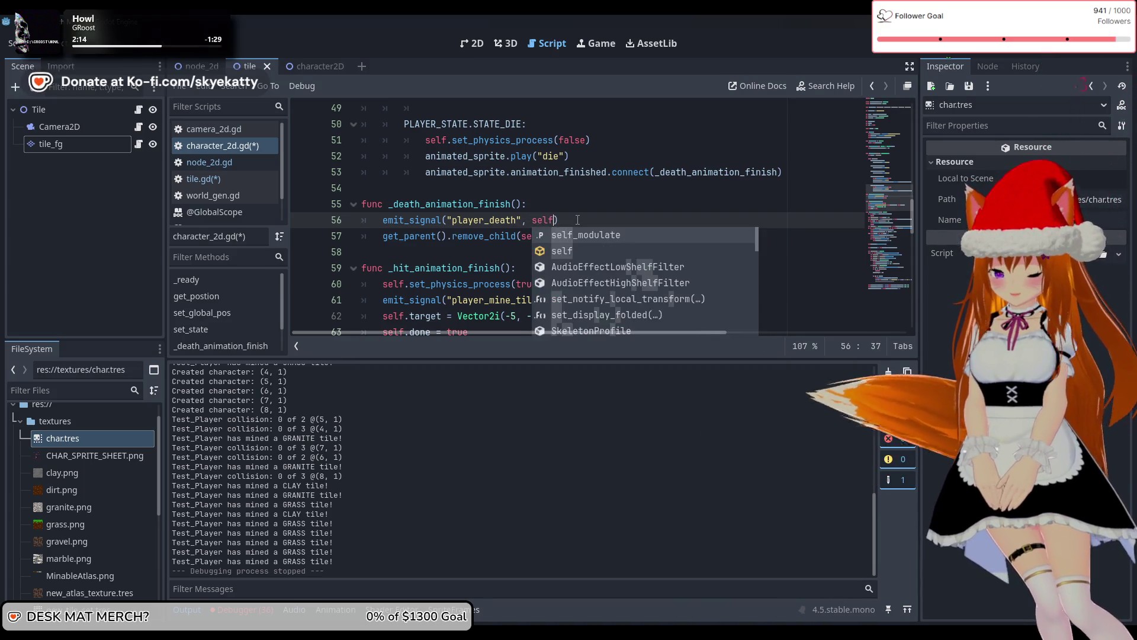
pyautogui.scroll(-1, 587, 218)
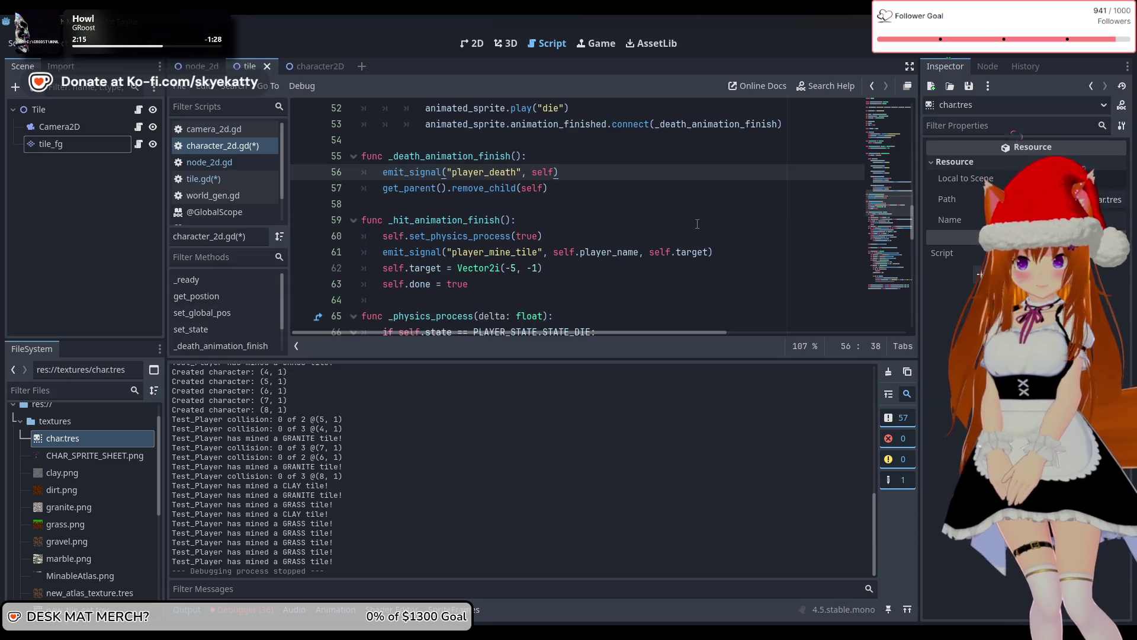
pyautogui.click(582, 222)
pyautogui.scroll(1, 615, 216)
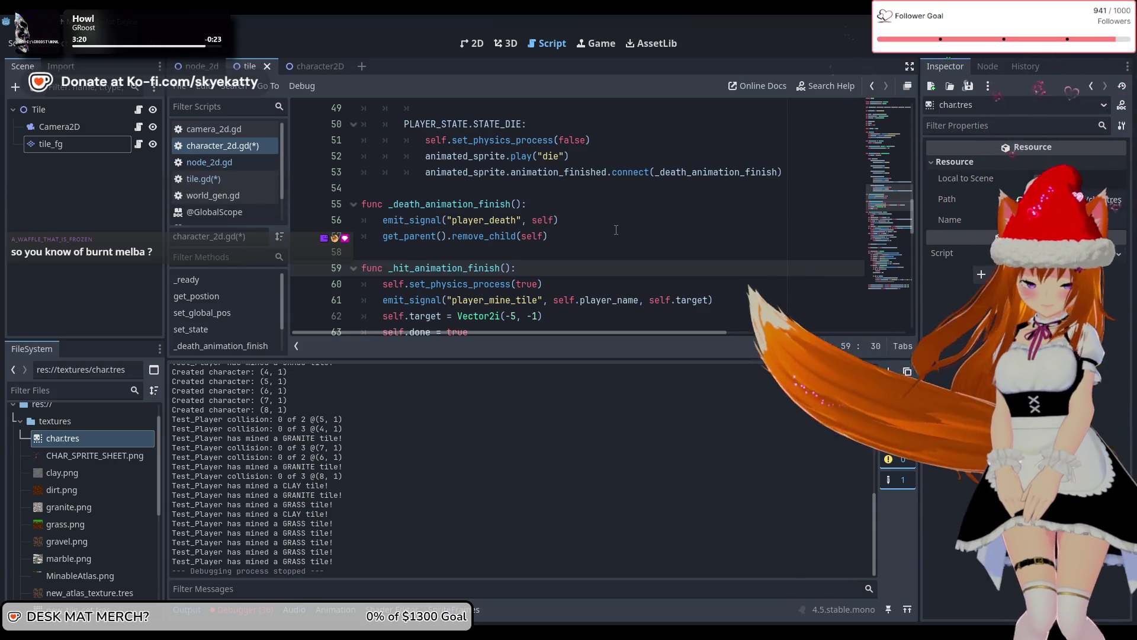
# Check the new player_death emit line, then return to the tile.gd script
pyautogui.scroll(-2, 615, 230)
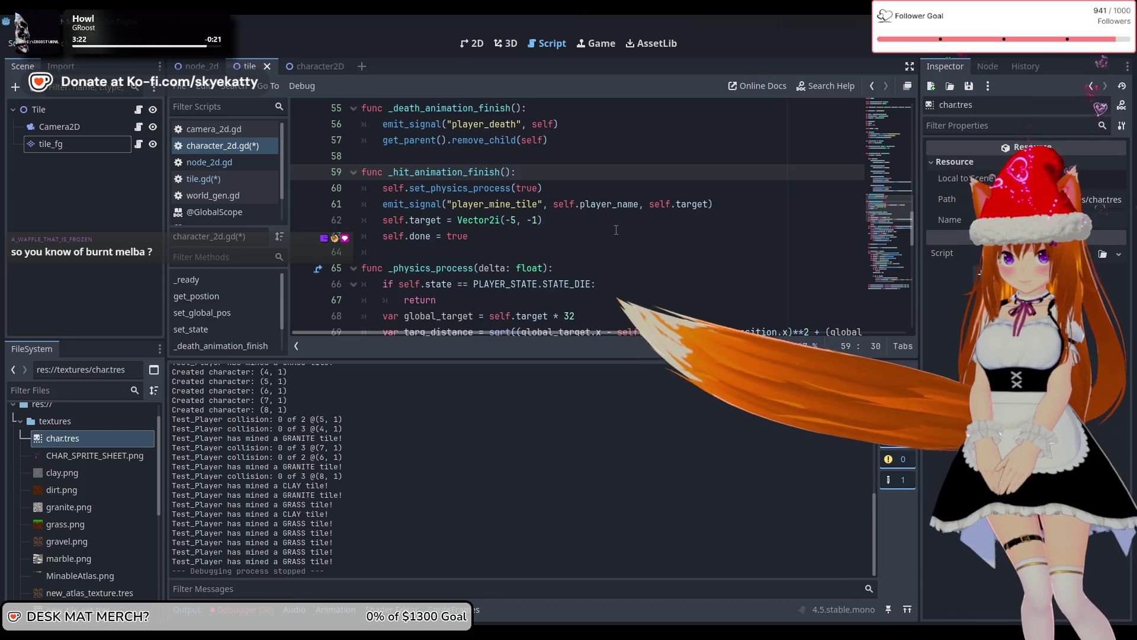
pyautogui.scroll(1, 616, 230)
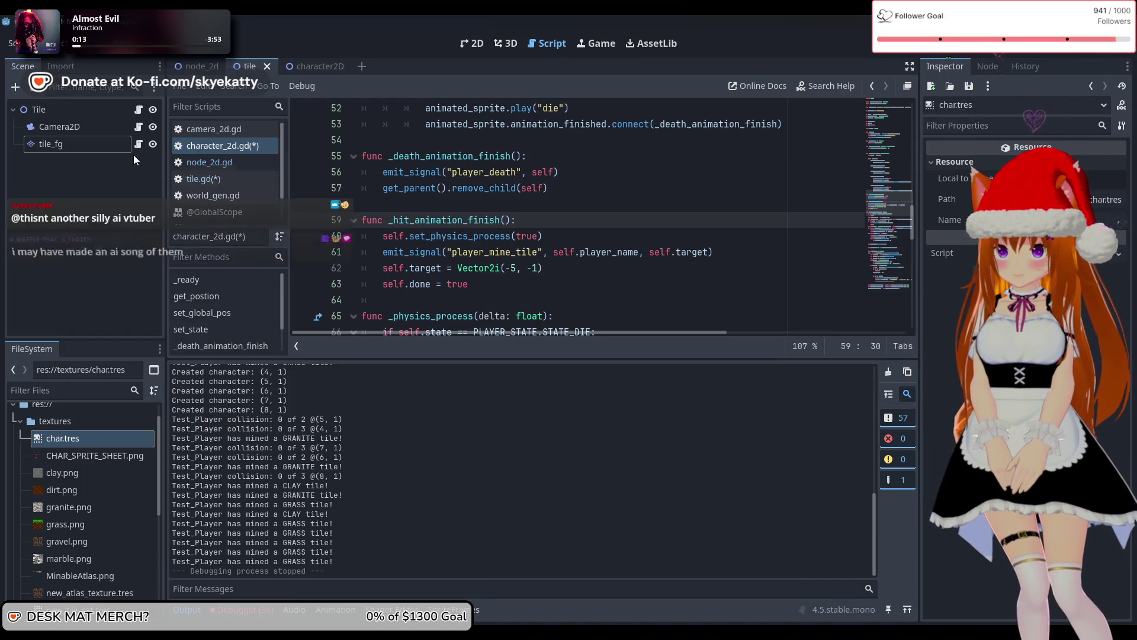
pyautogui.click(219, 178)
# Below _on_player_mine_tile, write the header func _on_player_death(player: Node2D):
pyautogui.scroll(7, 657, 296)
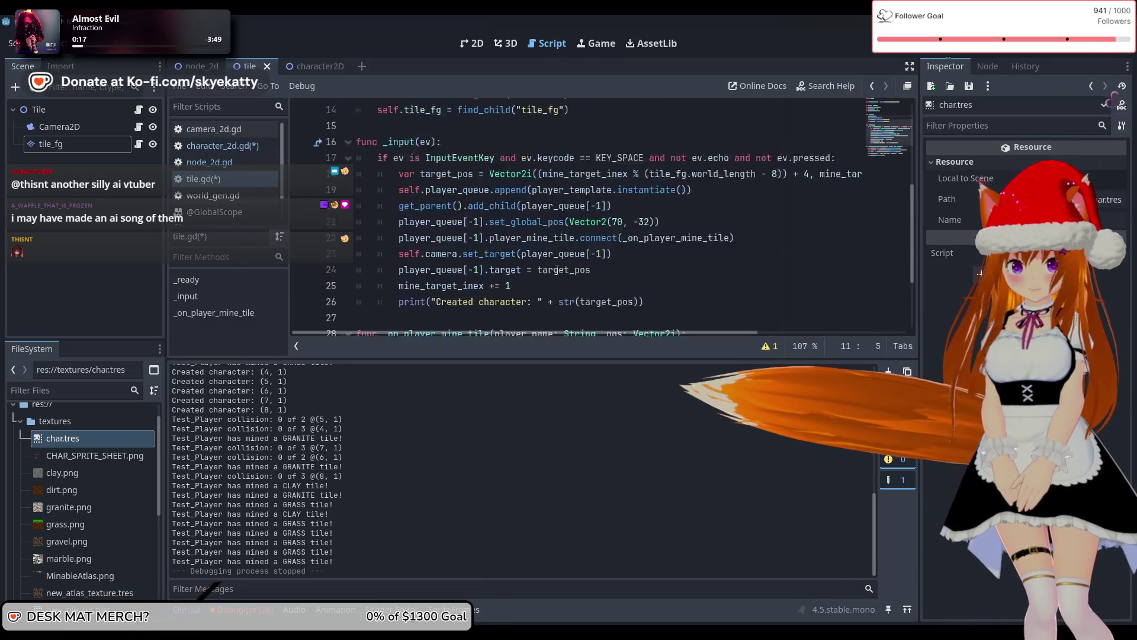
pyautogui.scroll(-7, 556, 286)
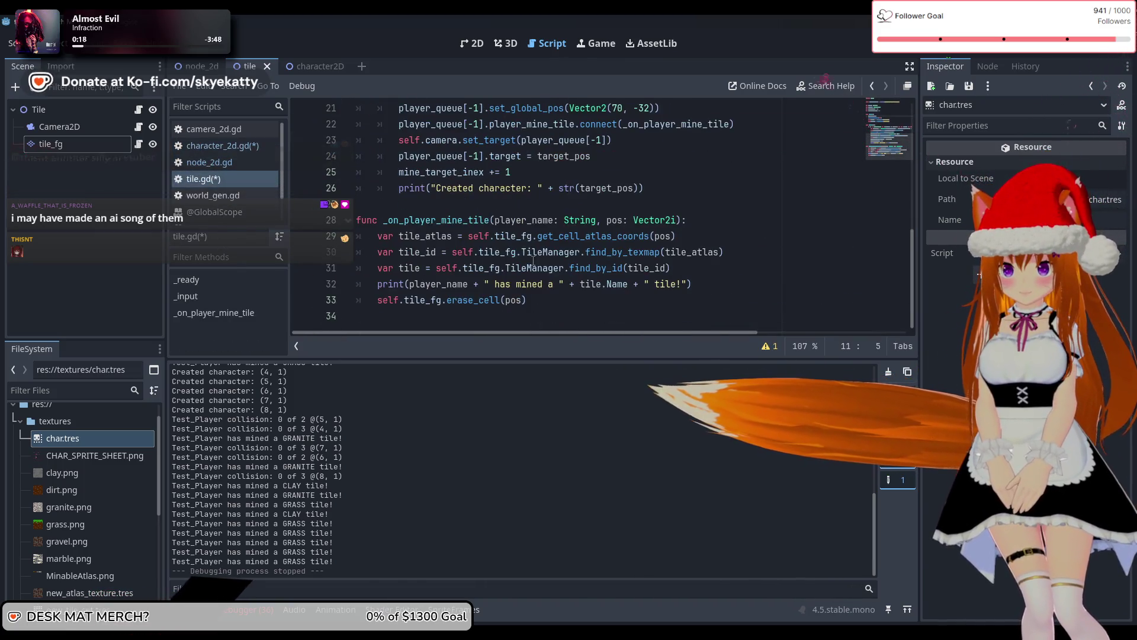
pyautogui.click(595, 298)
pyautogui.press('Return')
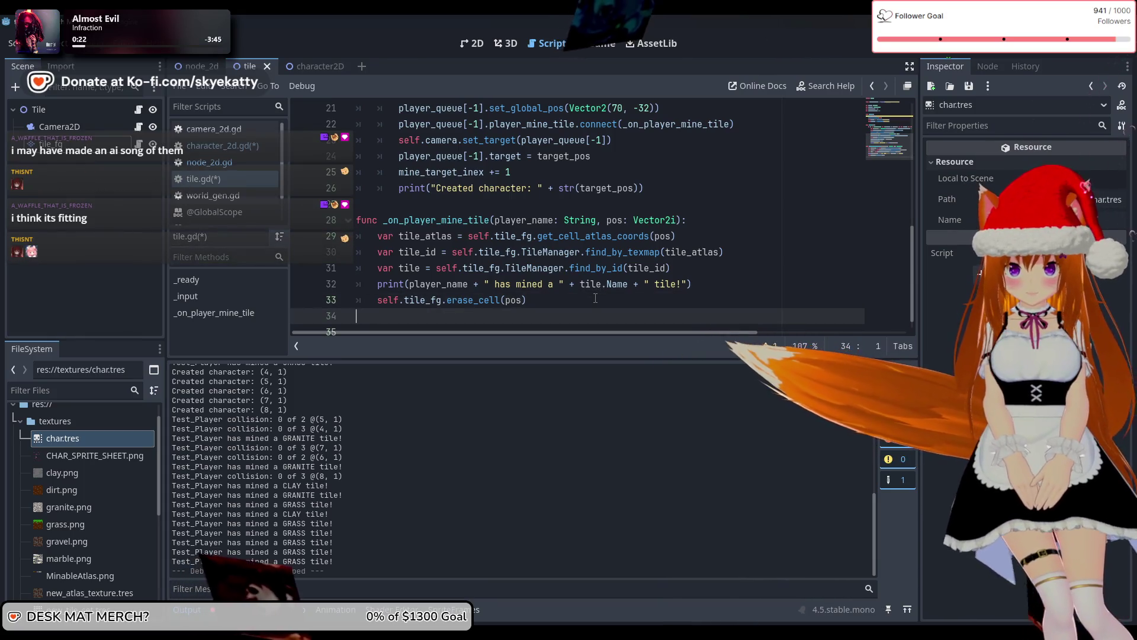
pyautogui.press('BackSpace')
pyautogui.press('Return')
pyautogui.write('func ')
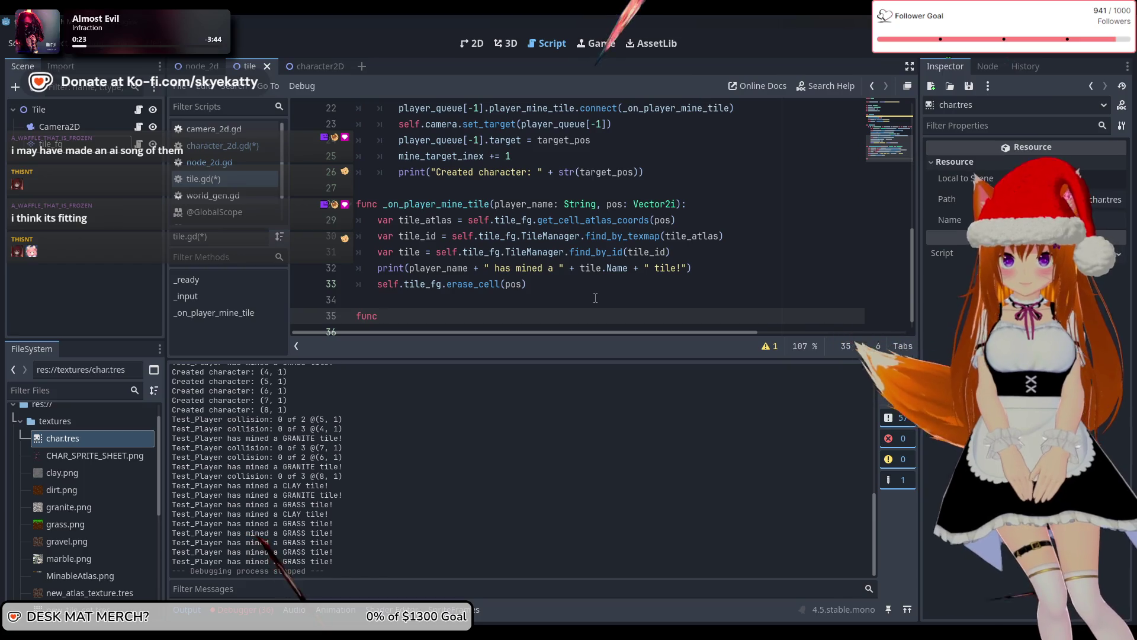
pyautogui.write('_on_l')
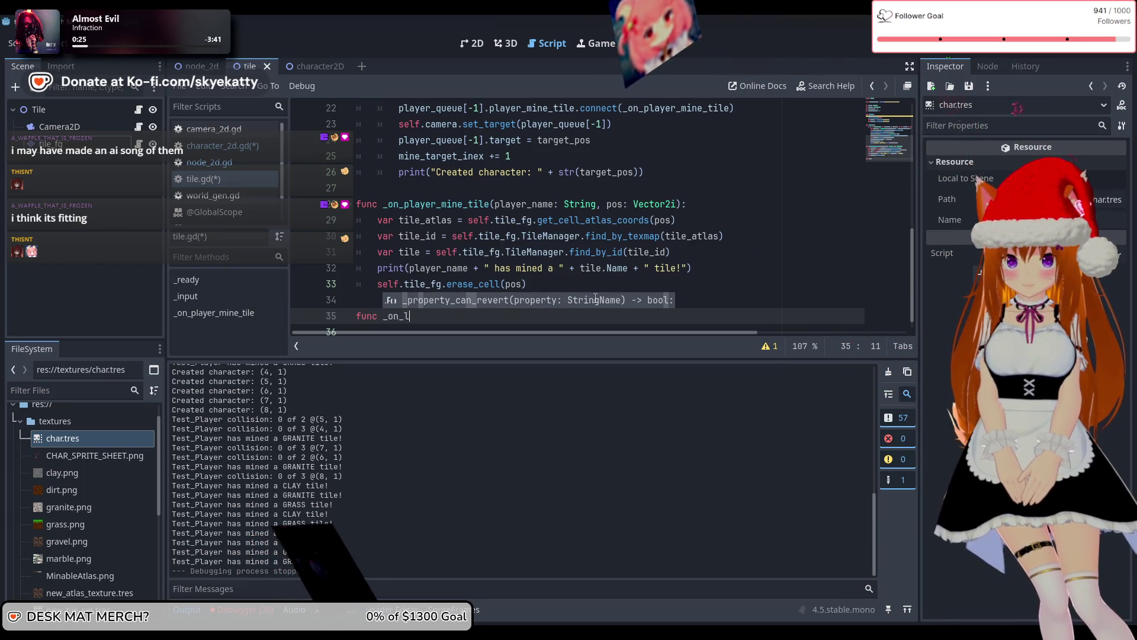
pyautogui.press('BackSpace')
pyautogui.write('player')
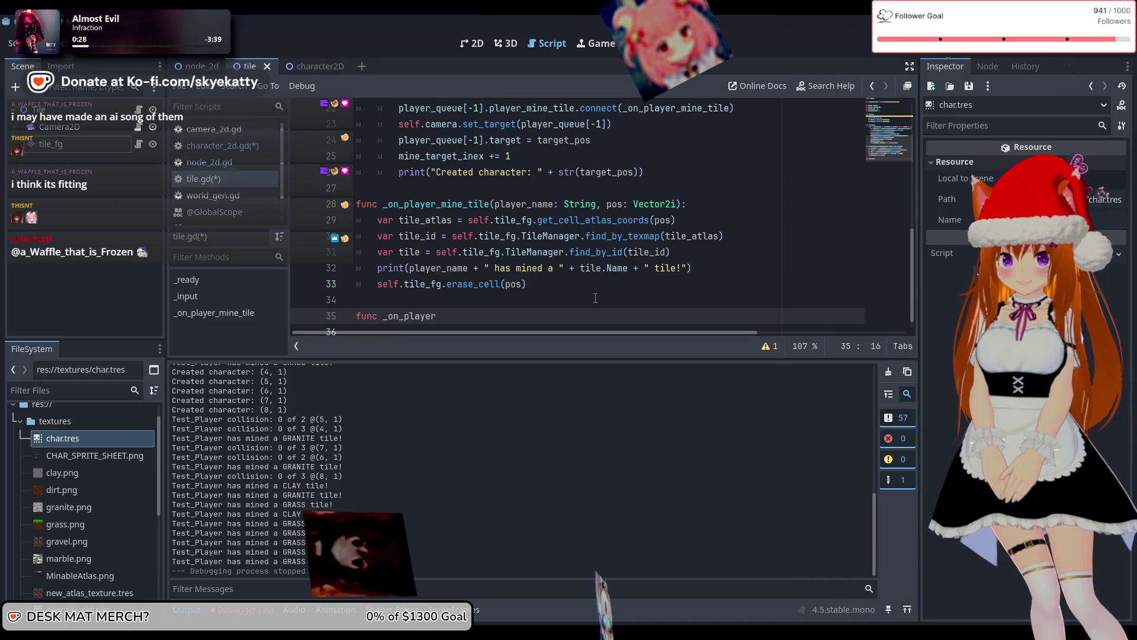
pyautogui.write('_death(')
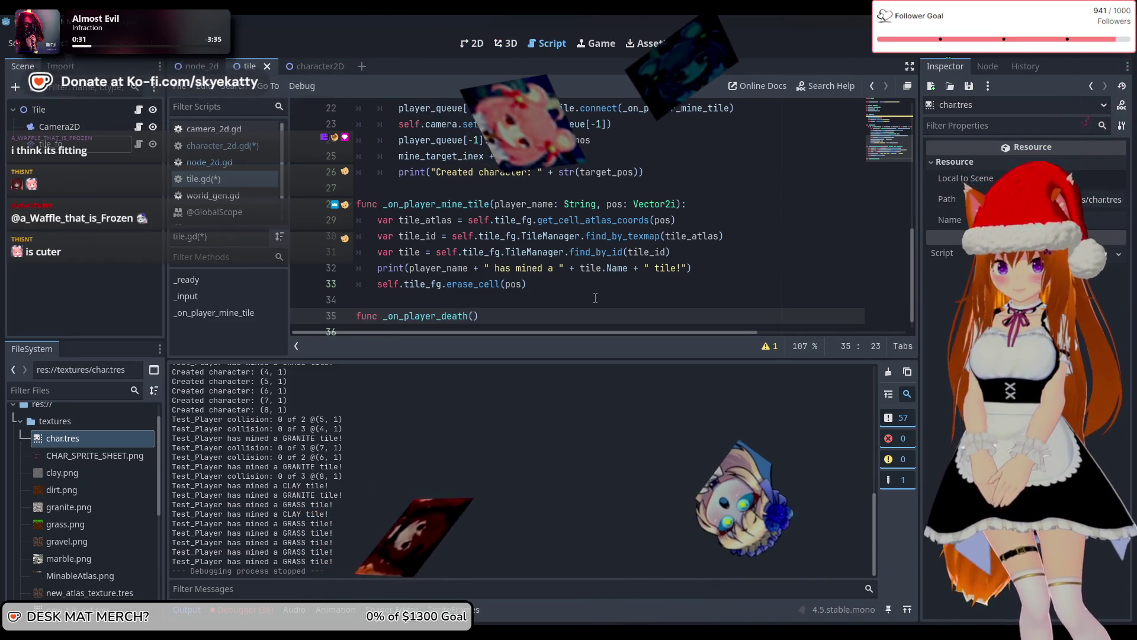
pyautogui.write('player: ')
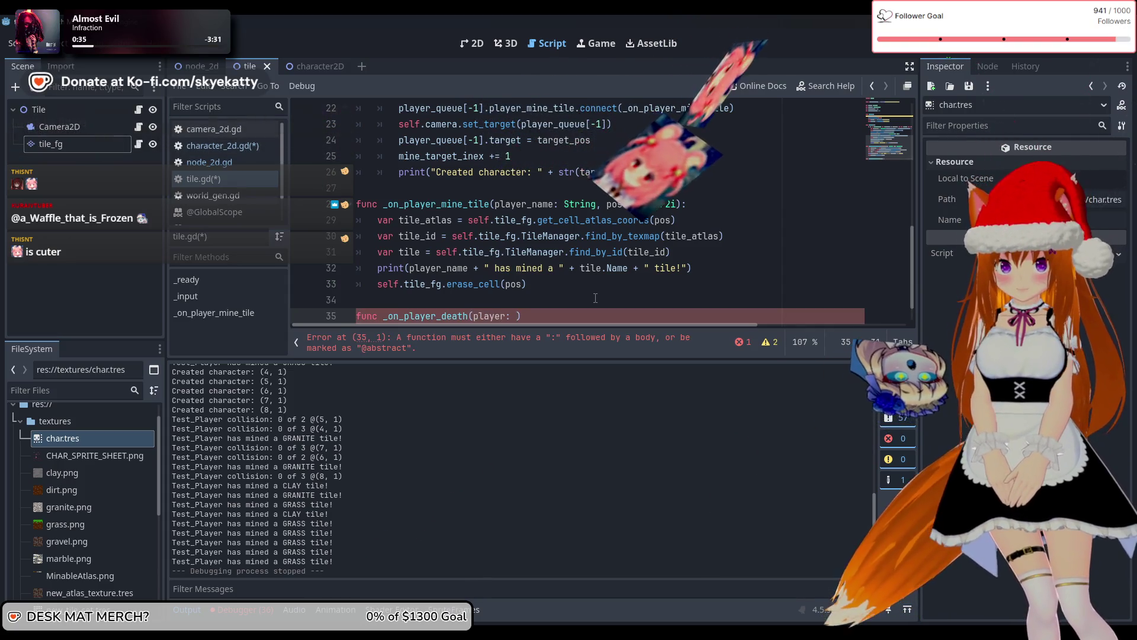
pyautogui.write('Node2D')
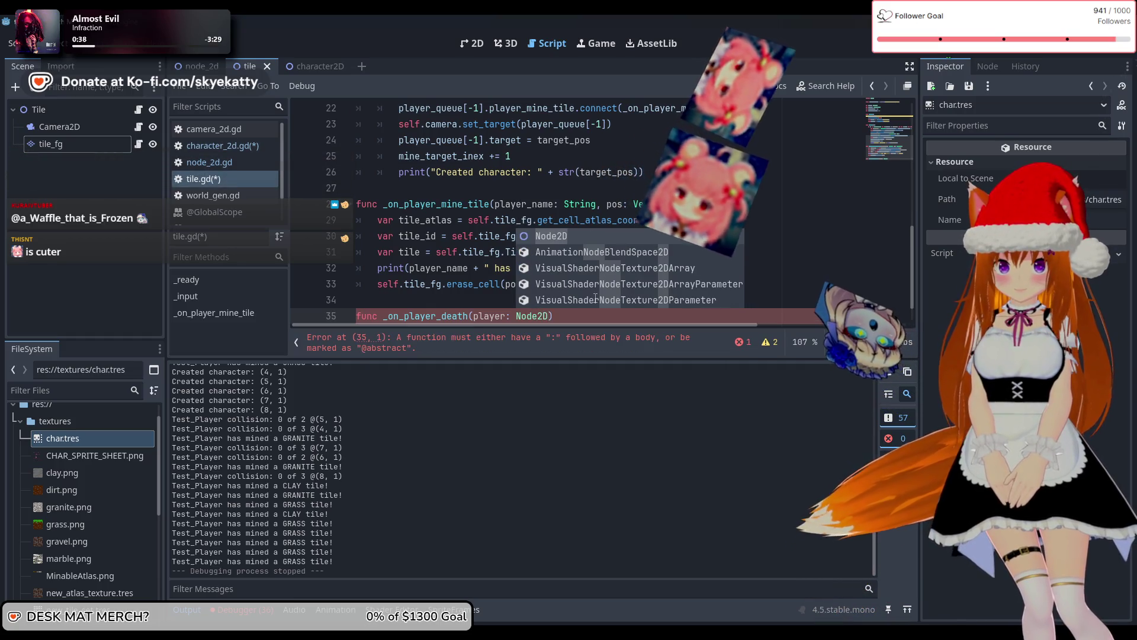
pyautogui.press('End')
pyautogui.press('Return')
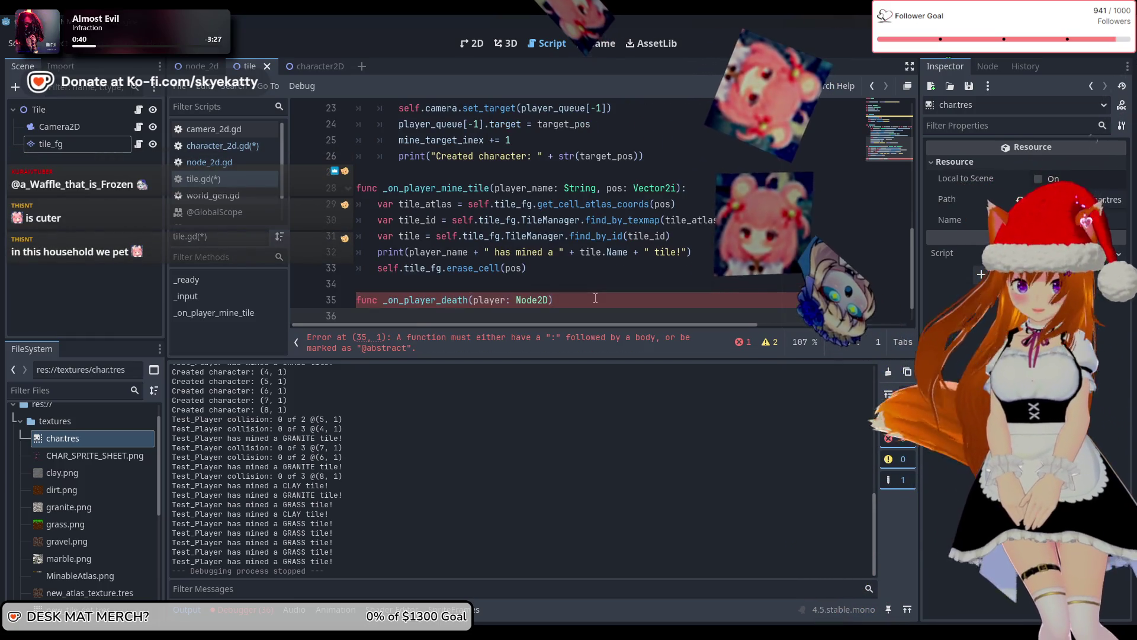
pyautogui.click(595, 297)
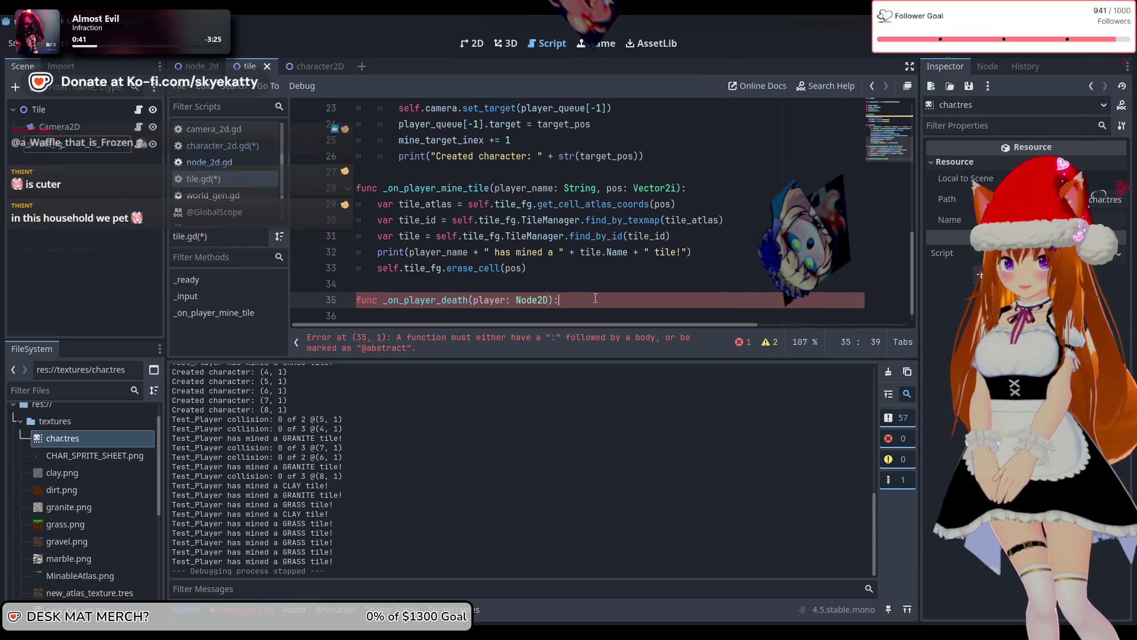
pyautogui.write(':')
pyautogui.press('Return')
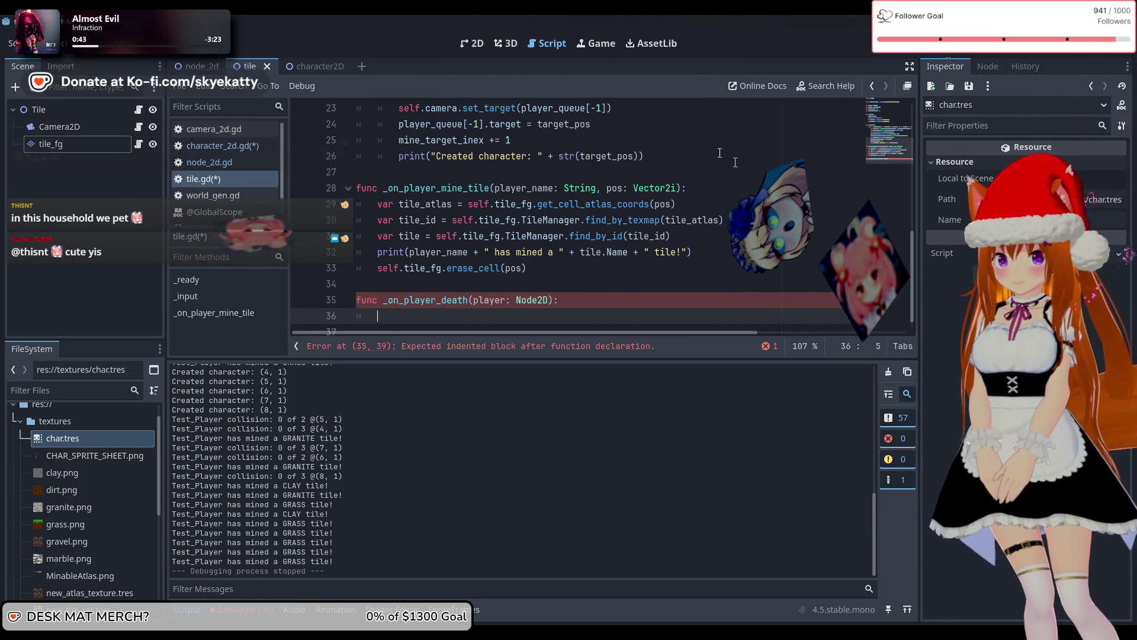
# Write the handler body player_queue.find(player) using autocomplete
pyautogui.scroll(8, 651, 255)
pyautogui.write('inde')
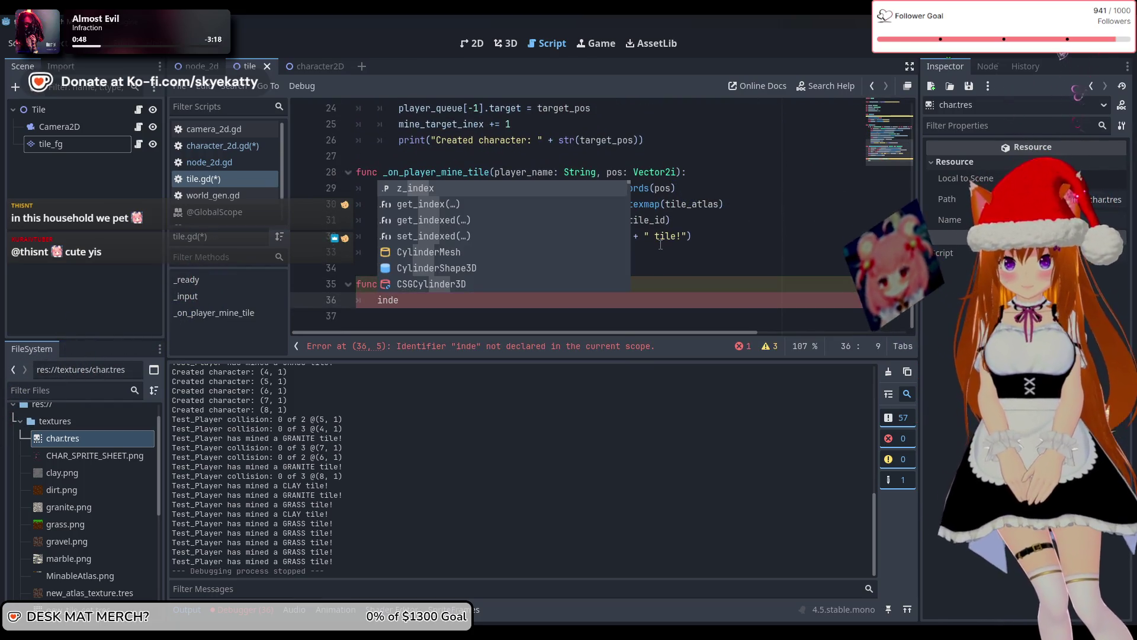
pyautogui.press('BackSpace')
pyautogui.press('BackSpace')
pyautogui.press('BackSpace')
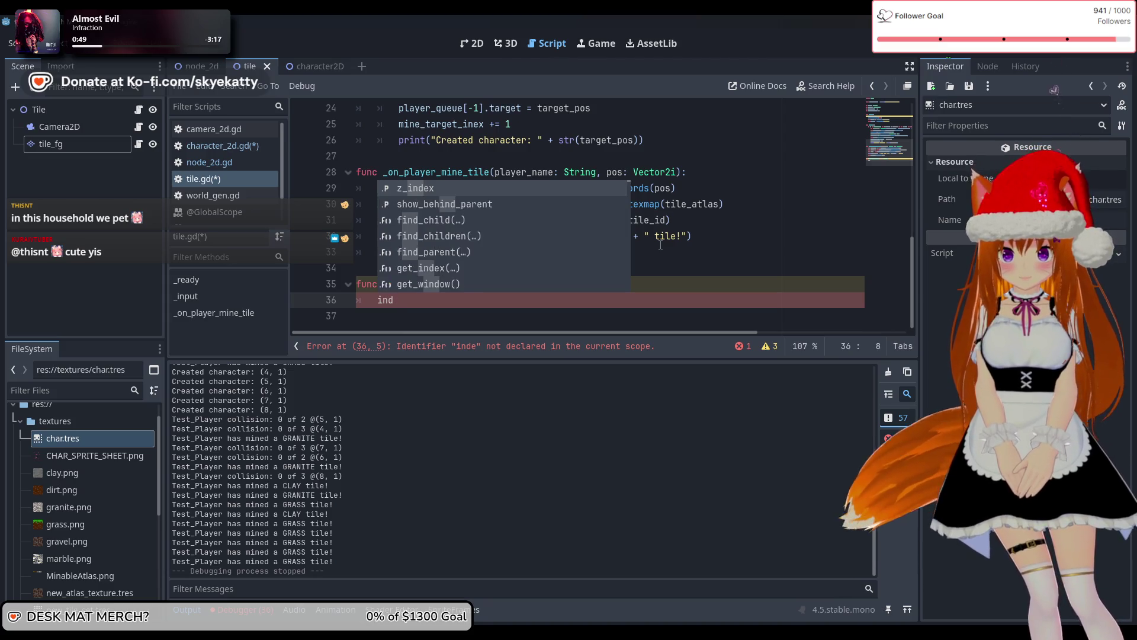
pyautogui.write('fun')
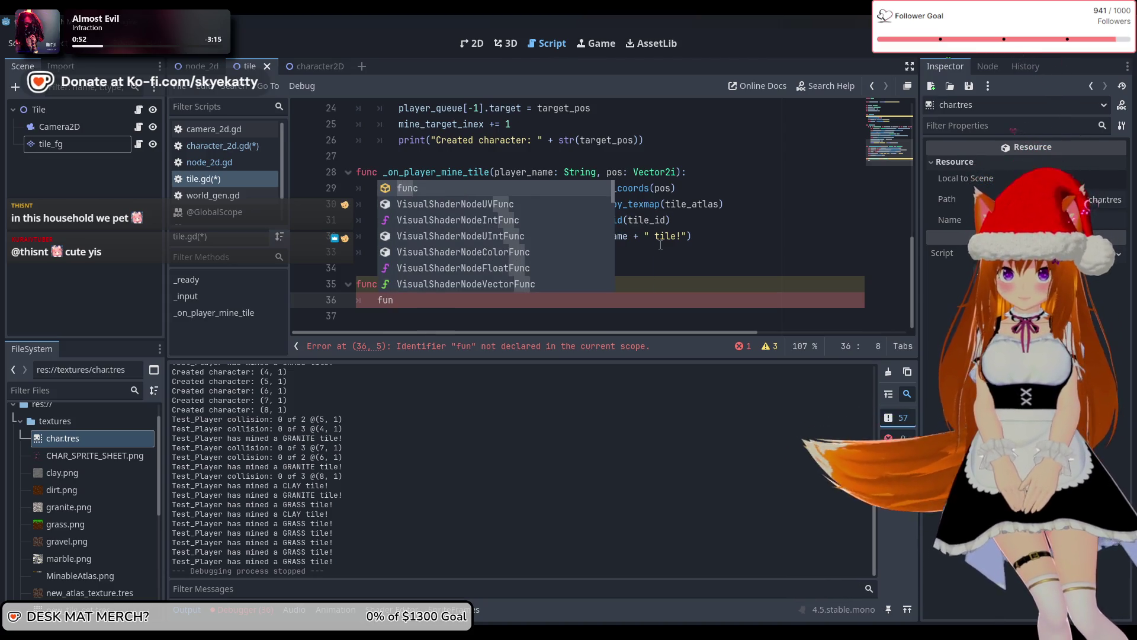
pyautogui.press('BackSpace')
pyautogui.press('BackSpace')
pyautogui.press('BackSpace')
pyautogui.write('qu')
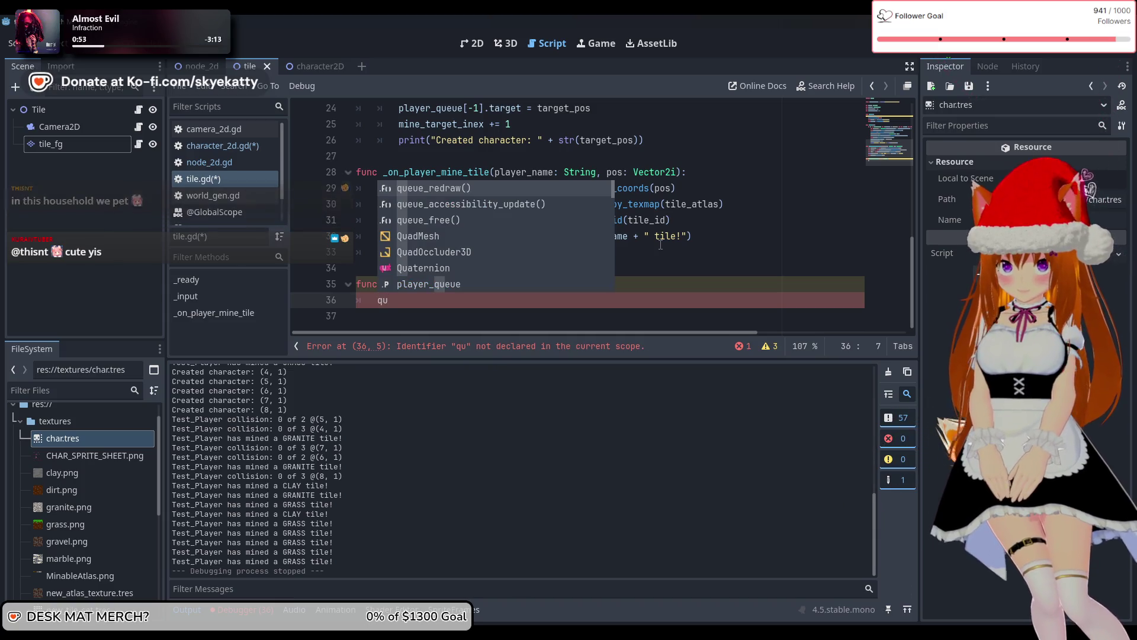
pyautogui.press('BackSpace')
pyautogui.press('BackSpace')
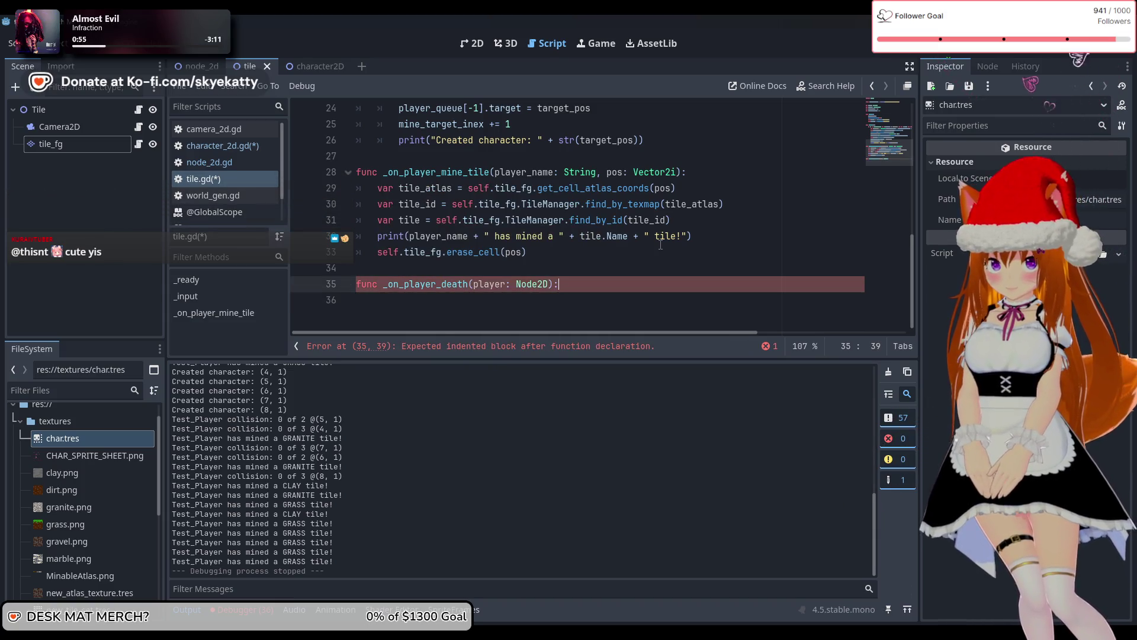
pyautogui.write('player')
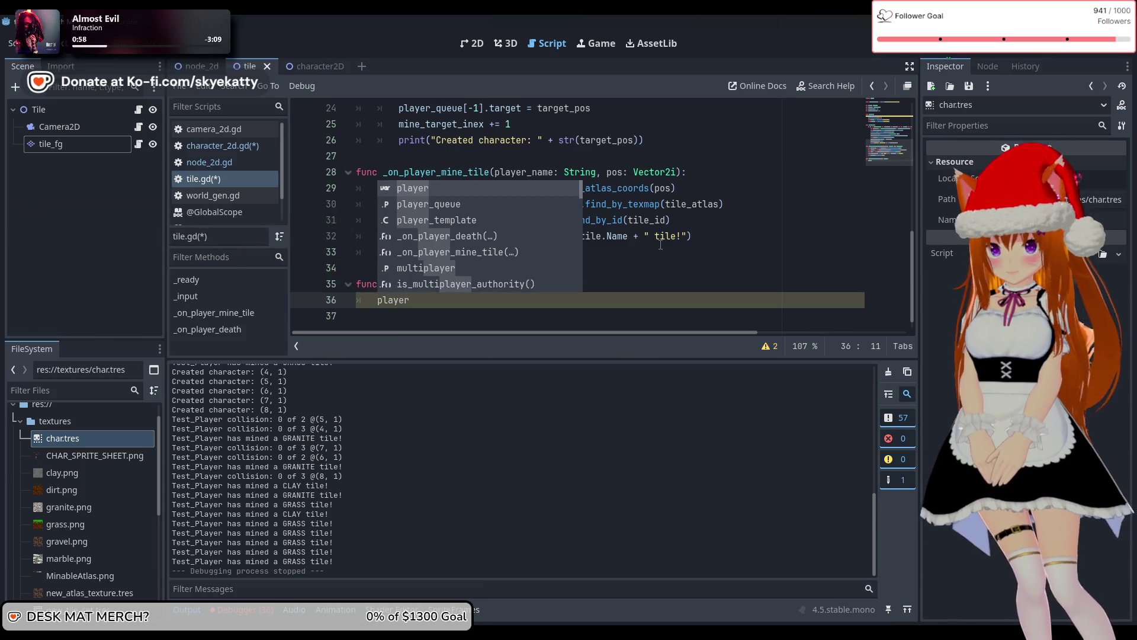
pyautogui.press('Down')
pyautogui.press('Return')
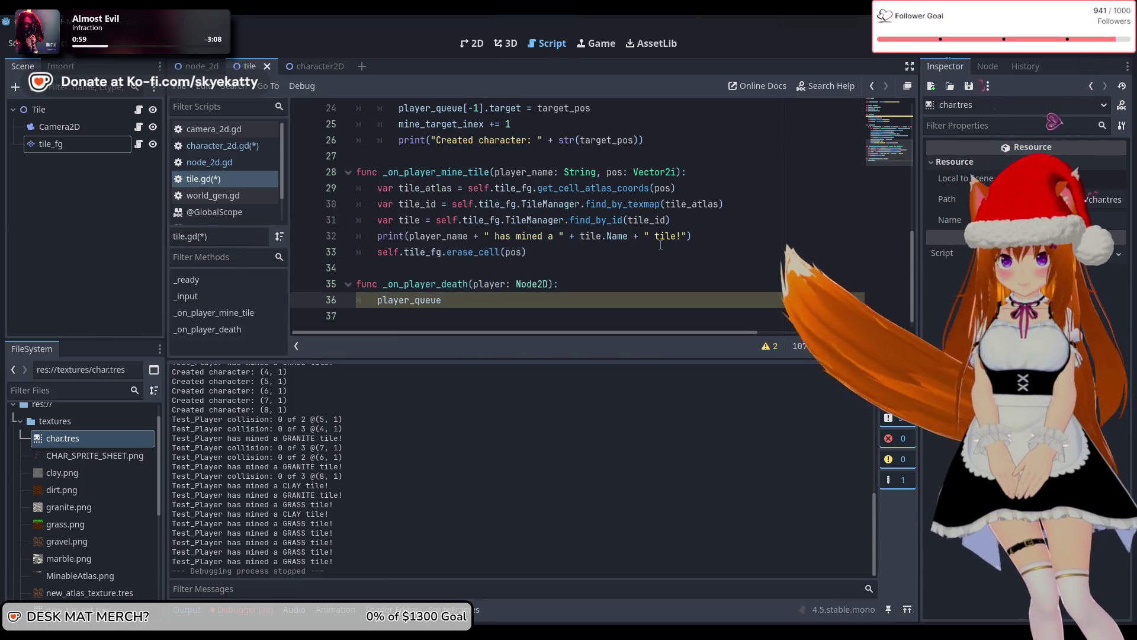
pyautogui.write('.fi')
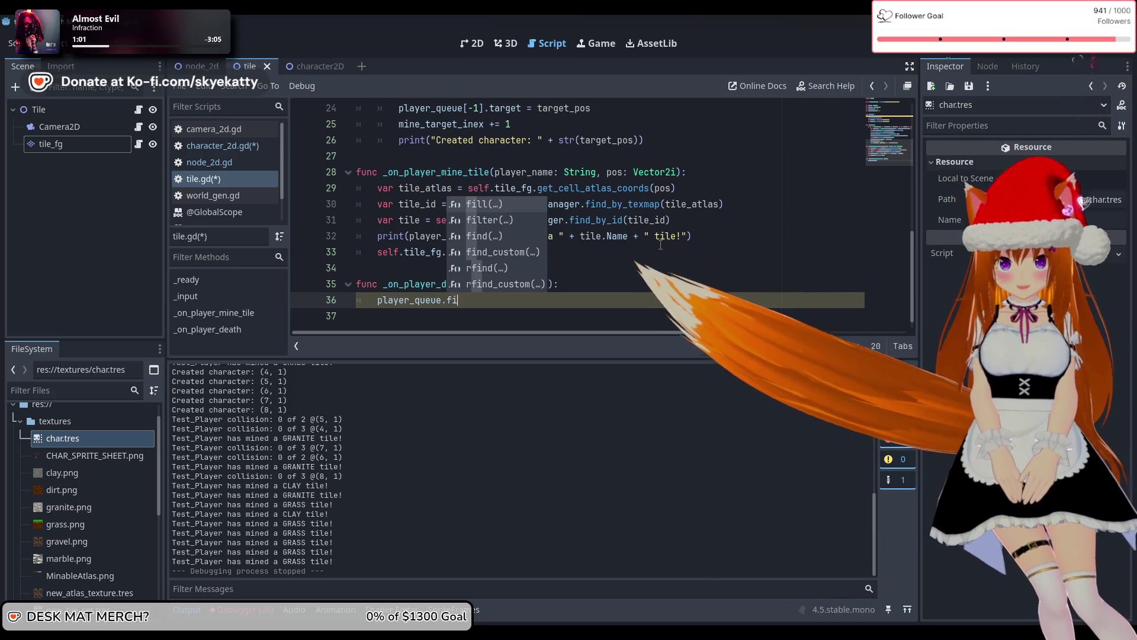
pyautogui.press('Down')
pyautogui.press('Down')
pyautogui.press('Return')
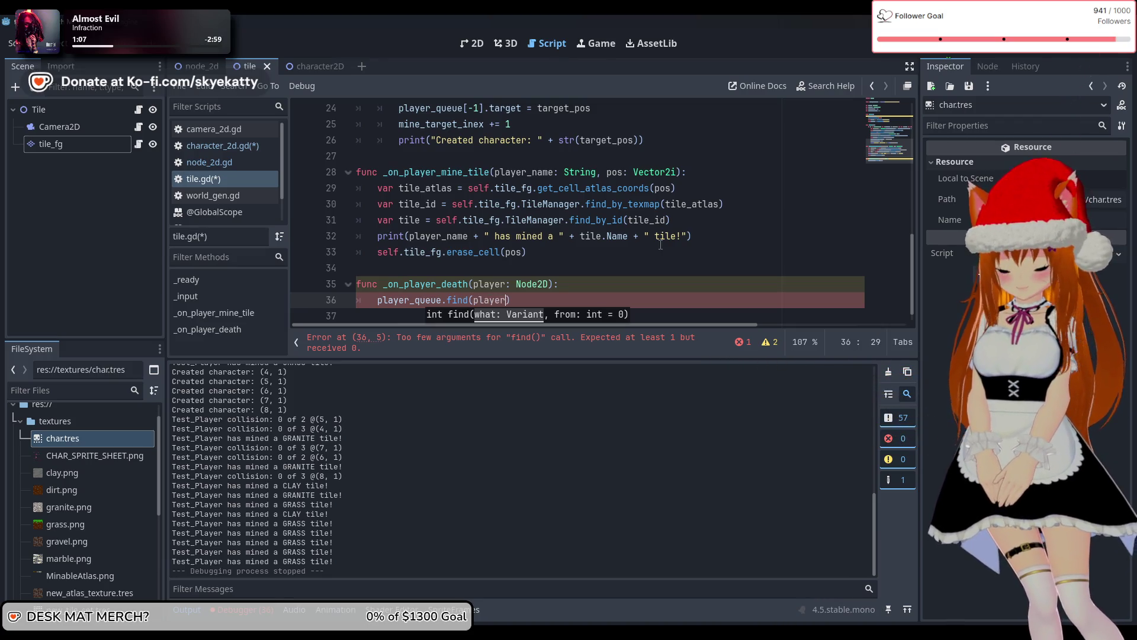
pyautogui.write(')')
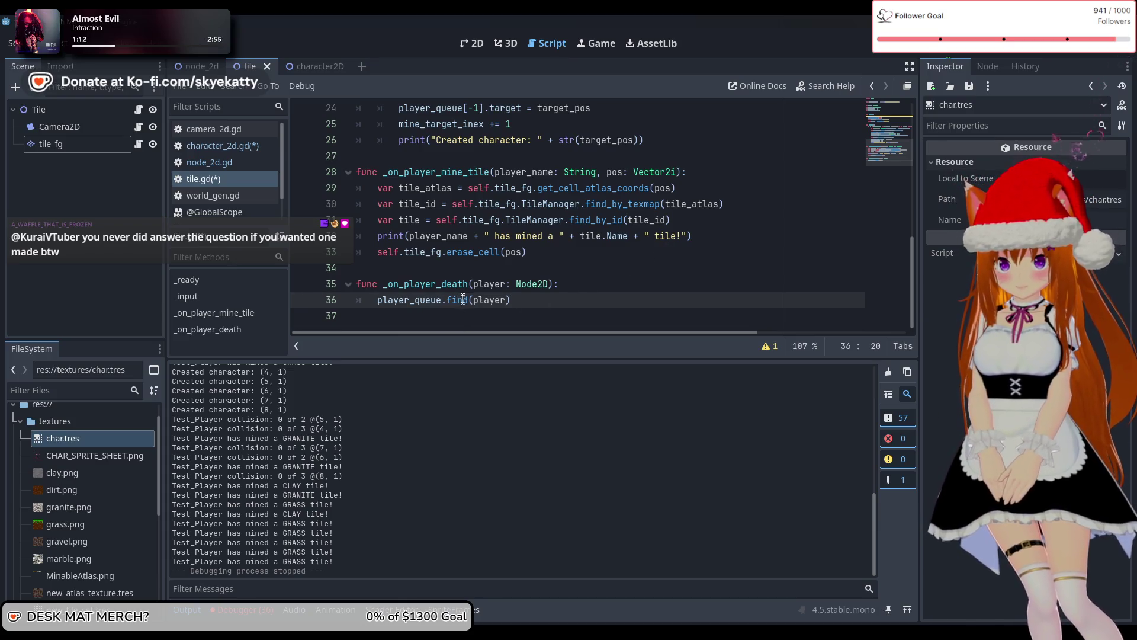
# Look up the Node2D type on the handler header, then return to the find call
pyautogui.moveTo(463, 299)
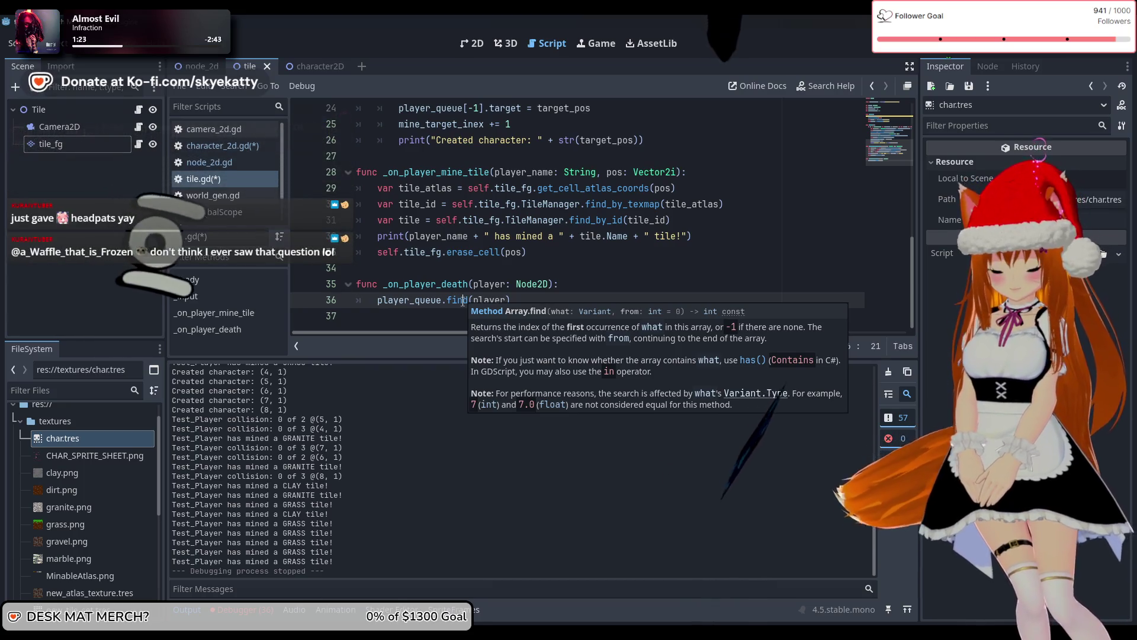
pyautogui.click(537, 286)
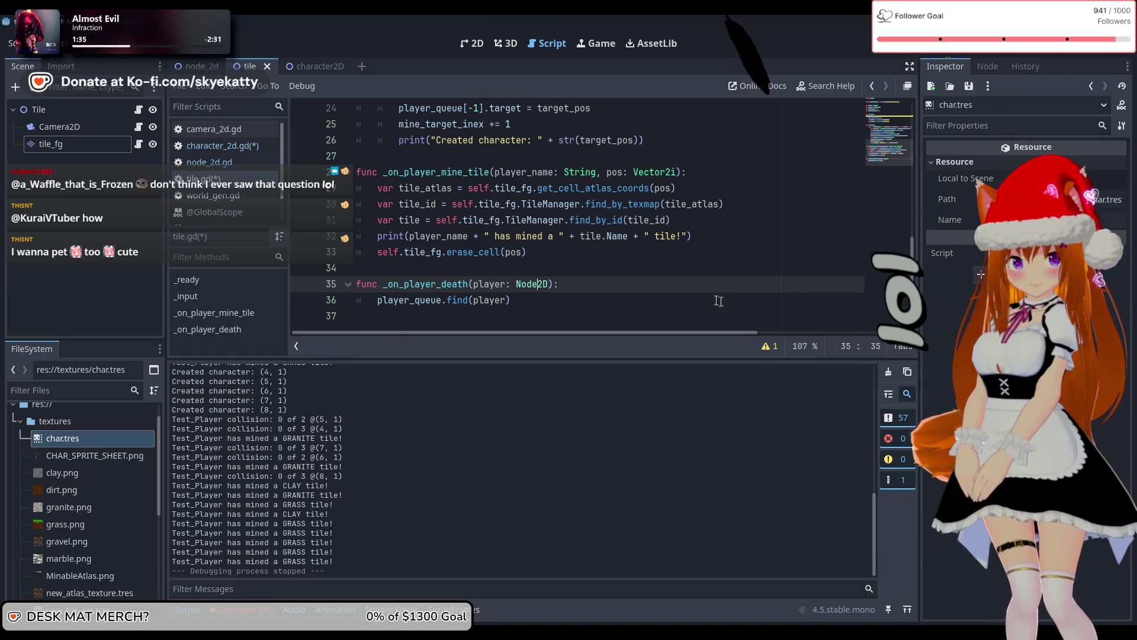
pyautogui.click(600, 297)
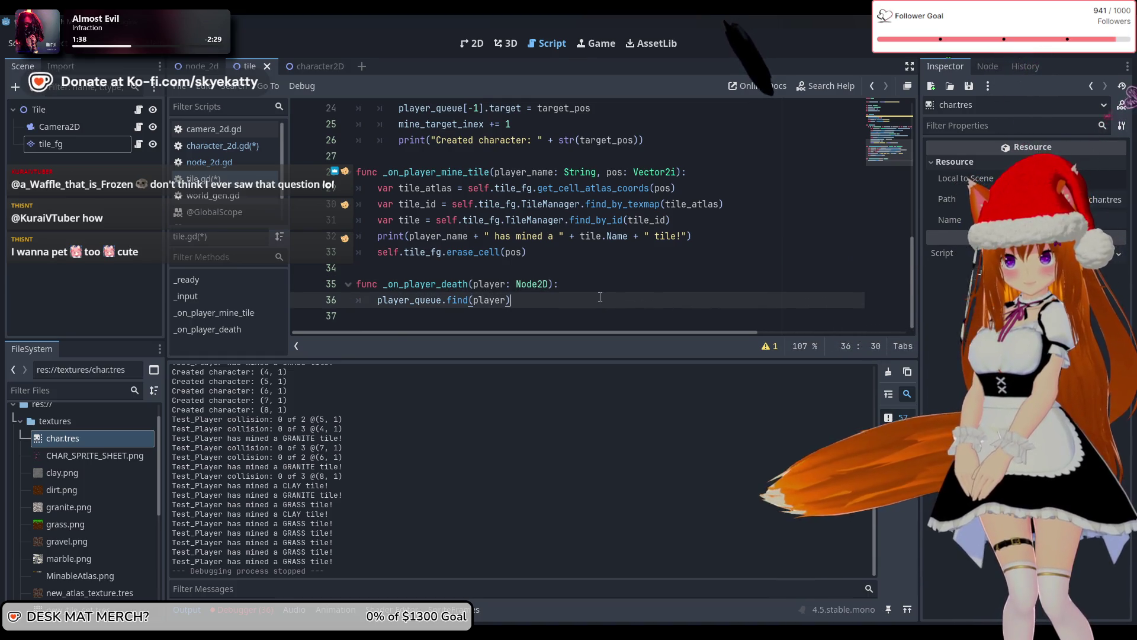
pyautogui.scroll(7, 600, 297)
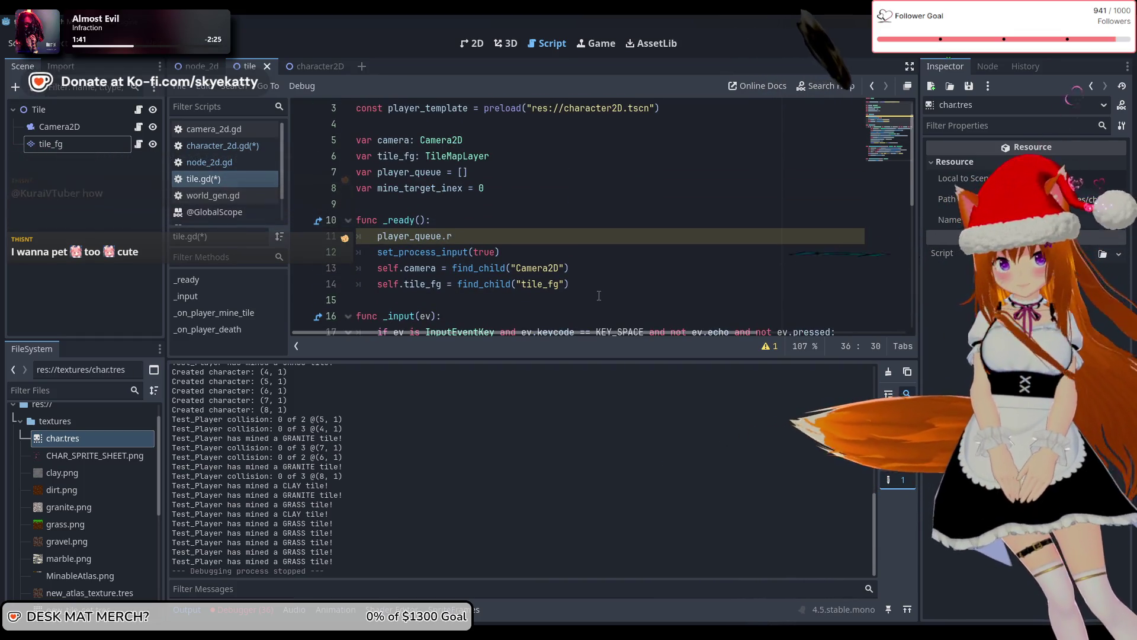
# Delete the stray player_queue.r line from _ready
pyautogui.moveTo(453, 236); pyautogui.dragTo(320, 234)
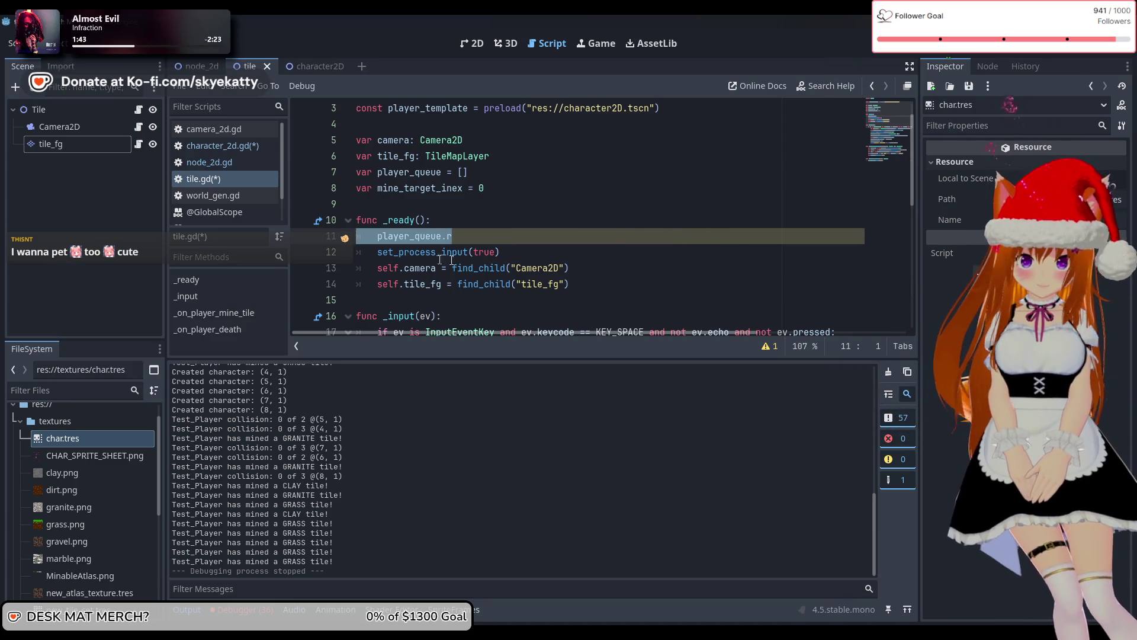
pyautogui.press('BackSpace')
pyautogui.press('BackSpace')
pyautogui.scroll(-7, 505, 277)
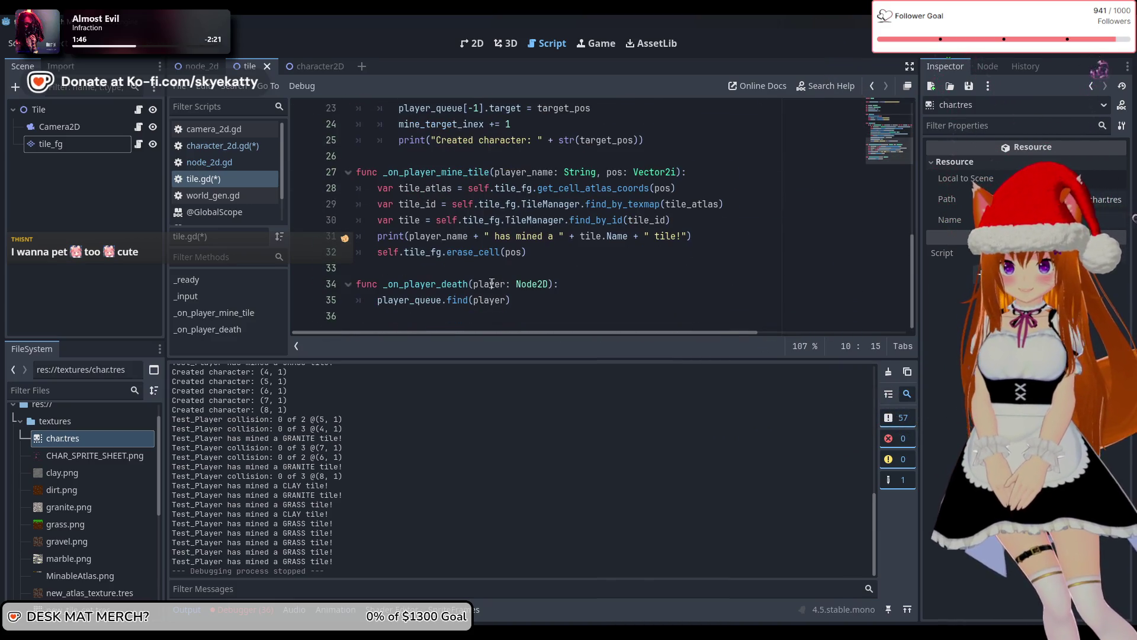
pyautogui.click(379, 301)
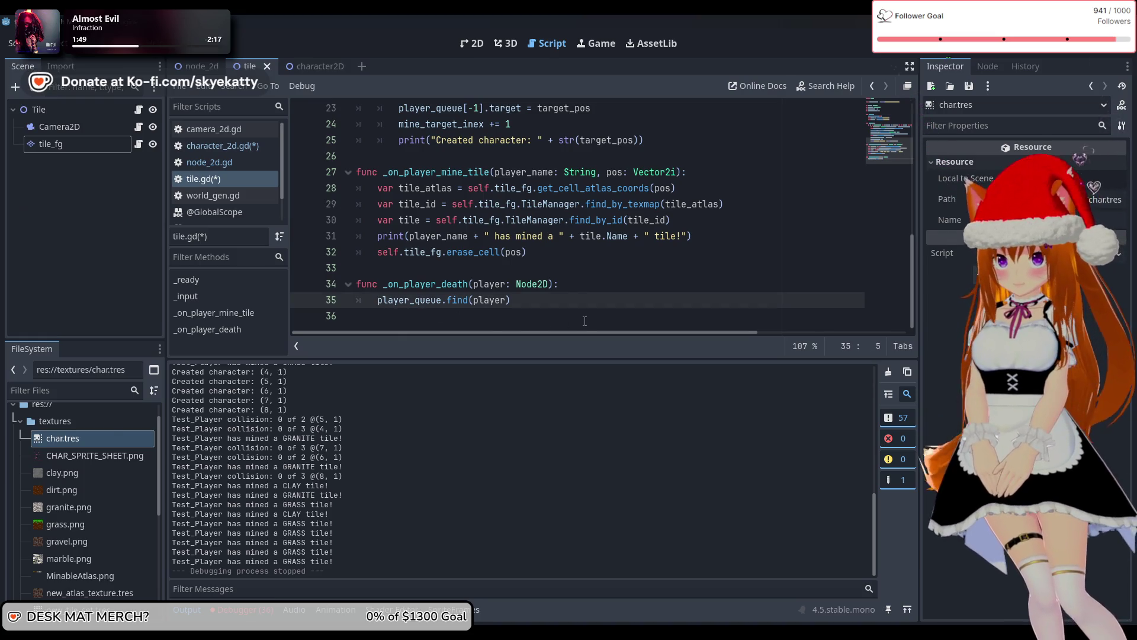
# Review the character-spawning code on lines 22–24 of _input, then switch to Discord
pyautogui.scroll(4, 584, 321)
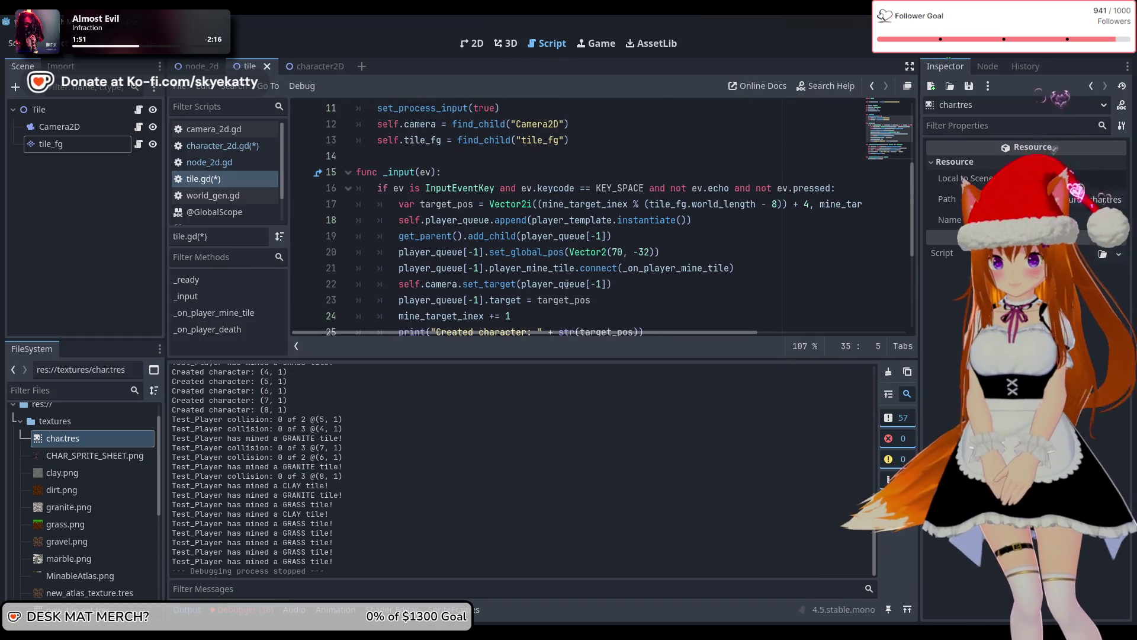
pyautogui.scroll(-2, 474, 148)
pyautogui.scroll(2, 569, 195)
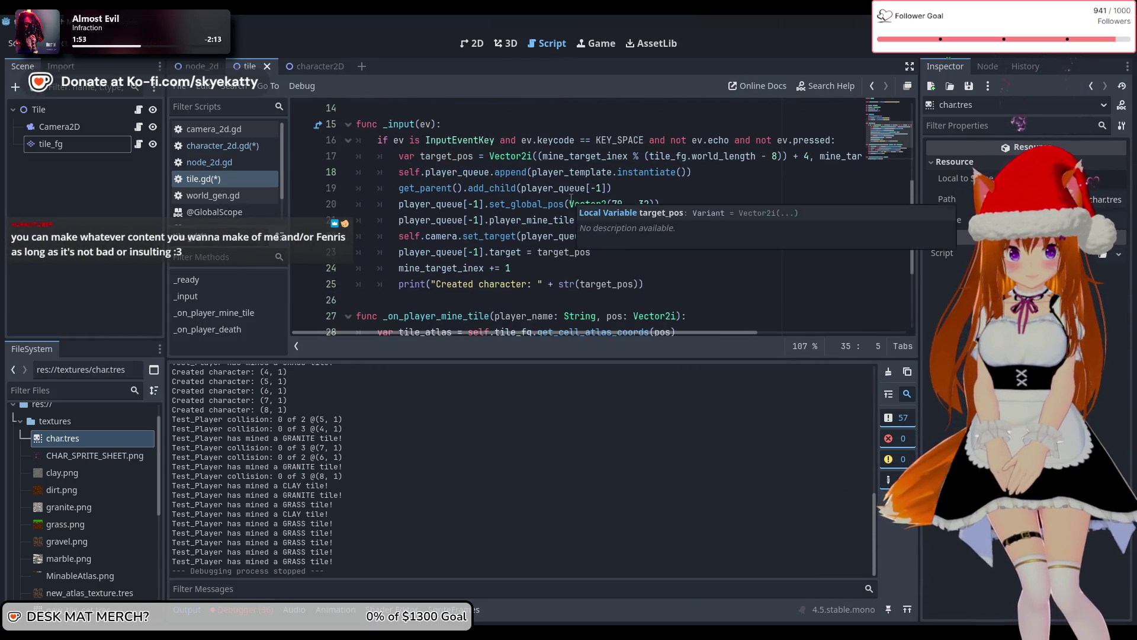
pyautogui.scroll(-1, 572, 198)
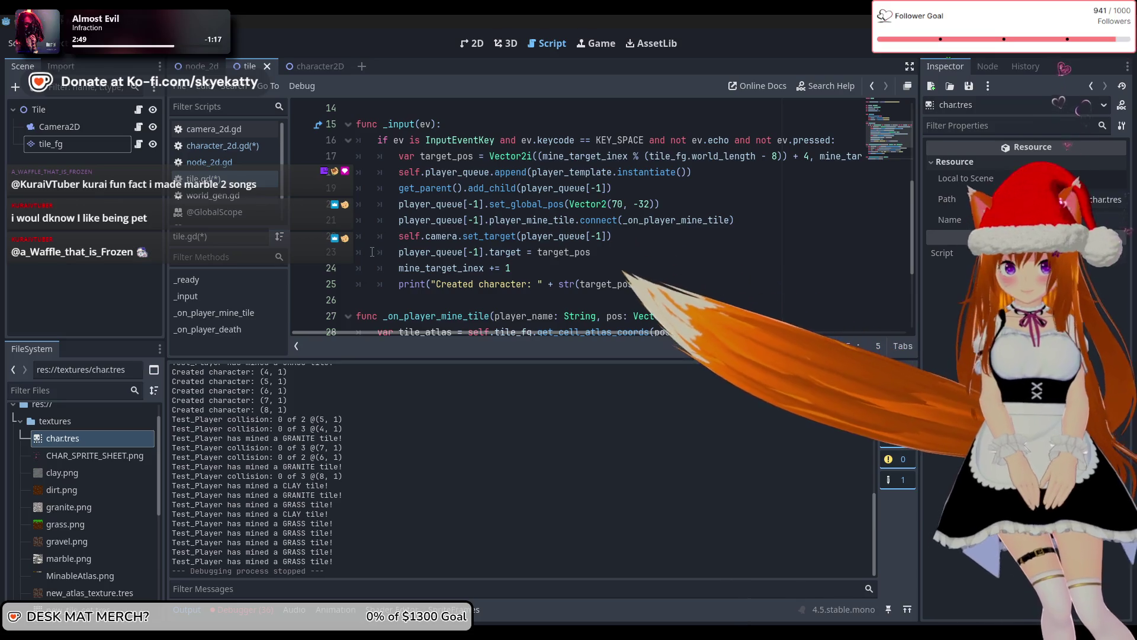
pyautogui.click(549, 234)
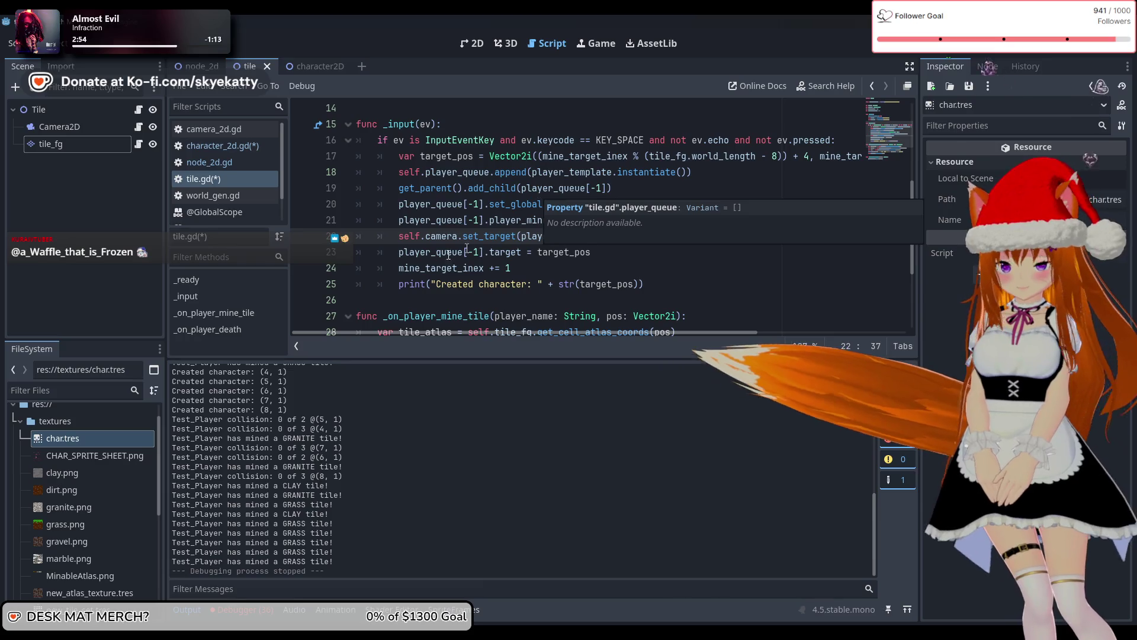
pyautogui.click(660, 271)
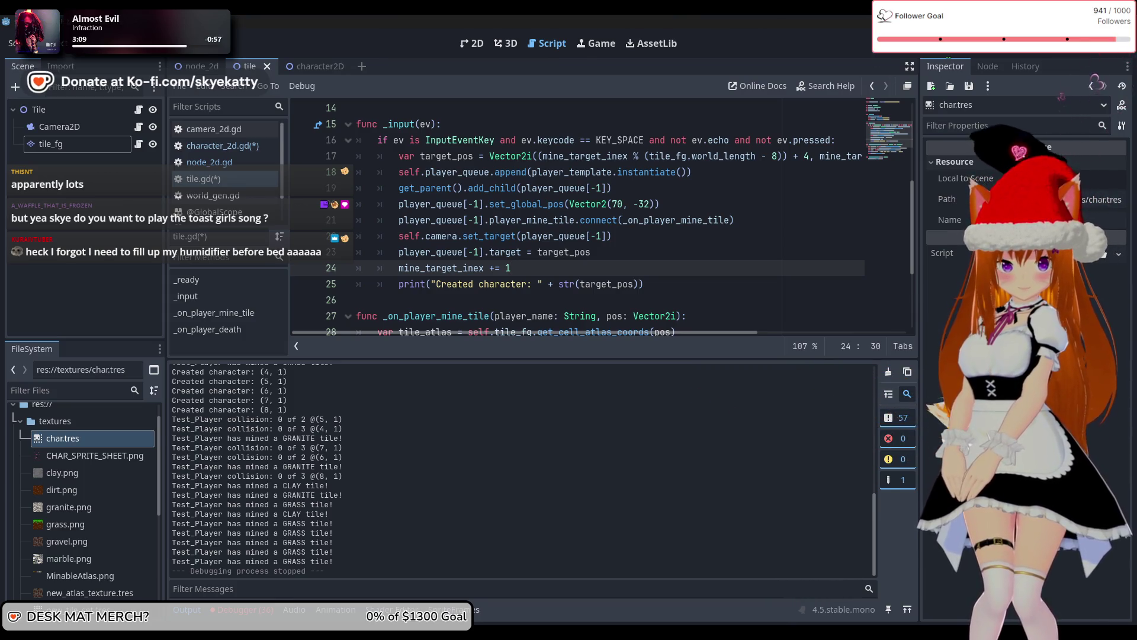
pyautogui.hotkey('alt', 'Tab')
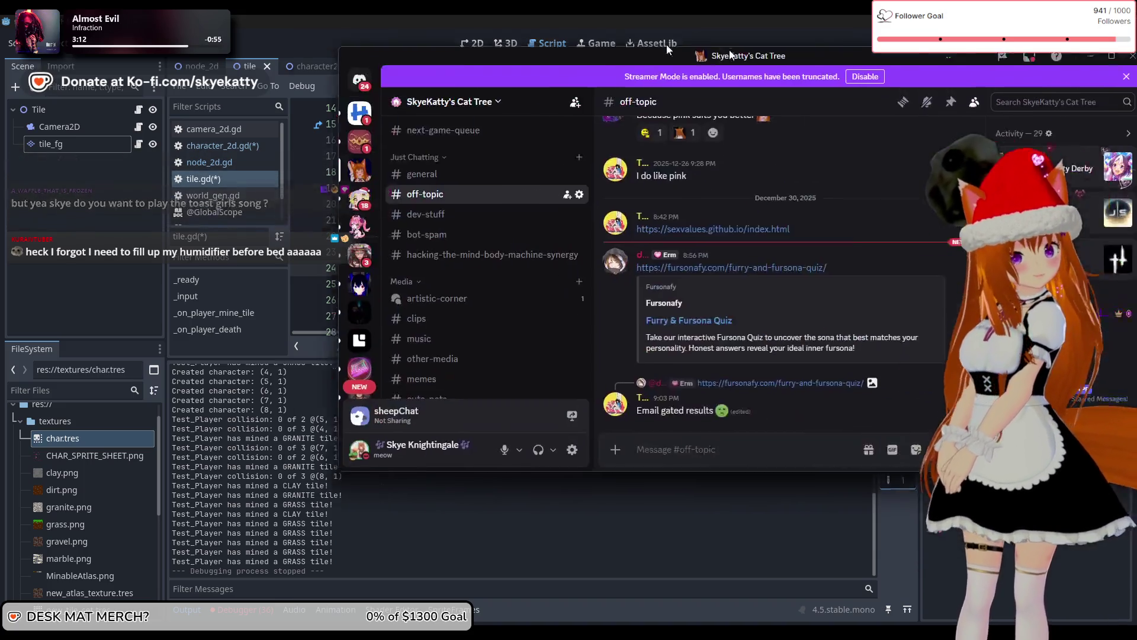
# Use Alt+Tab to leave the Discord server chat for the Godot script editor
pyautogui.hotkey('alt', 'Tab')
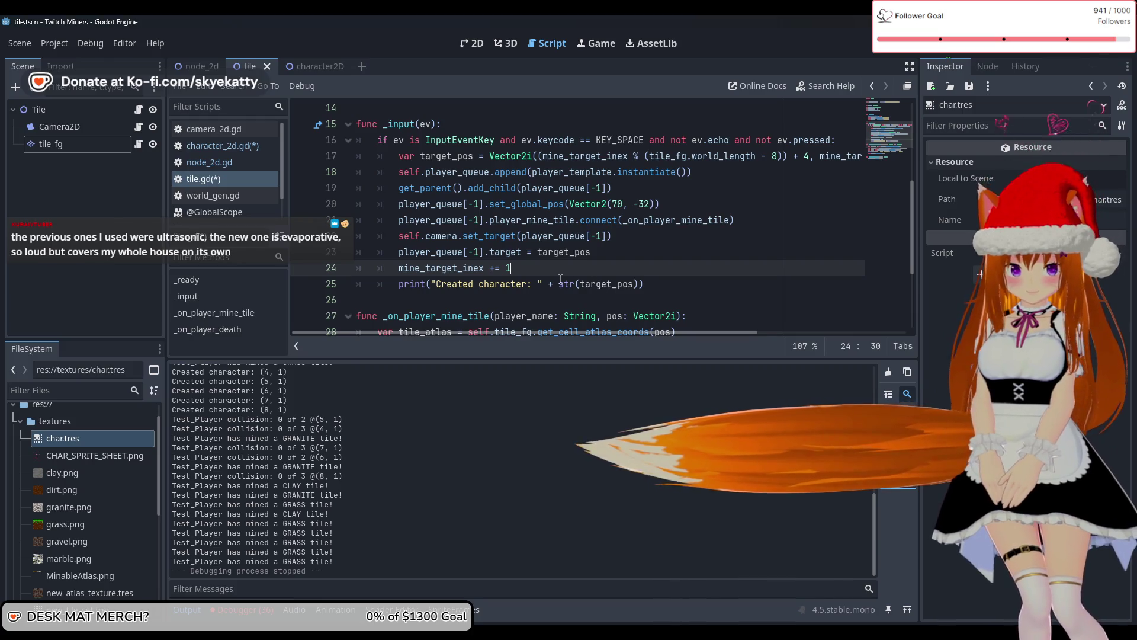
# Dismiss the str documentation popup in tile.gd
pyautogui.moveTo(560, 278)
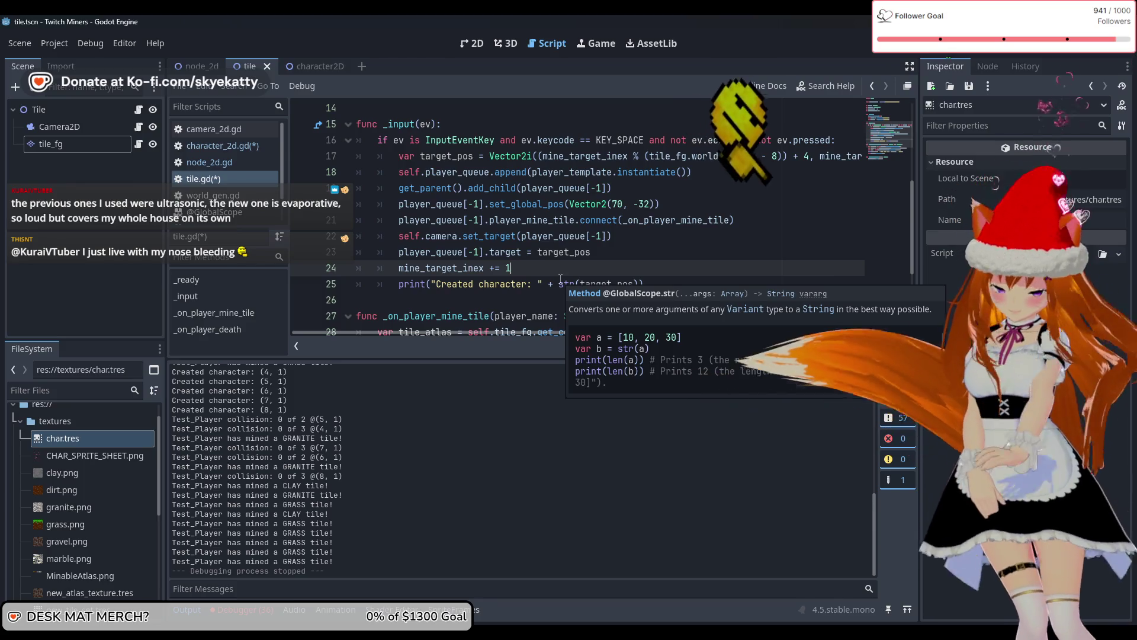
pyautogui.click(502, 283)
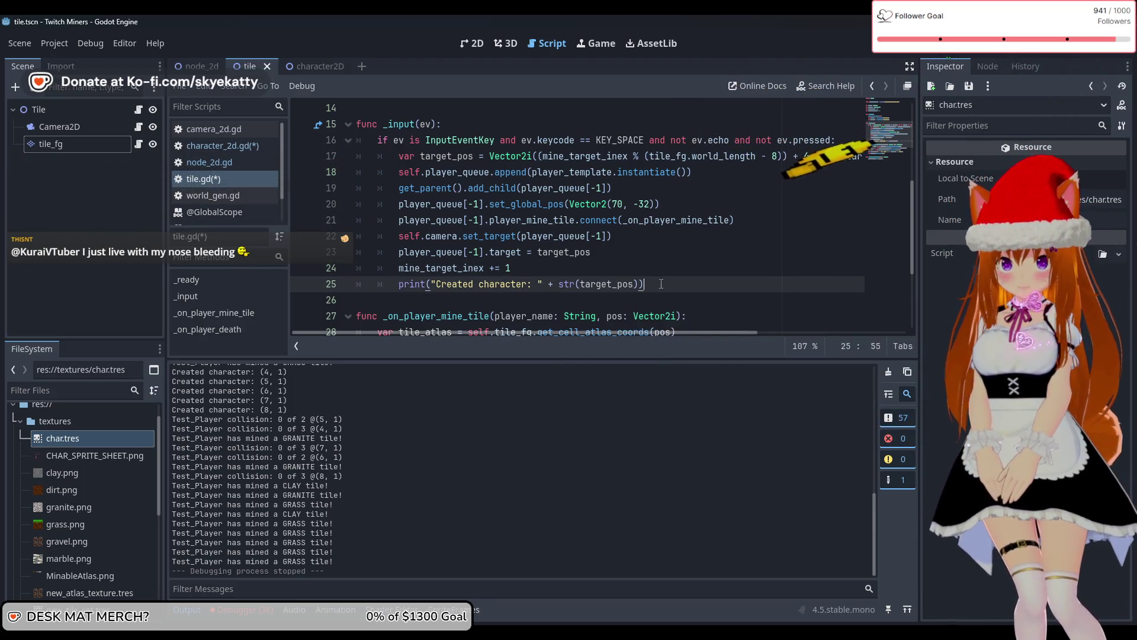
pyautogui.scroll(-1, 661, 284)
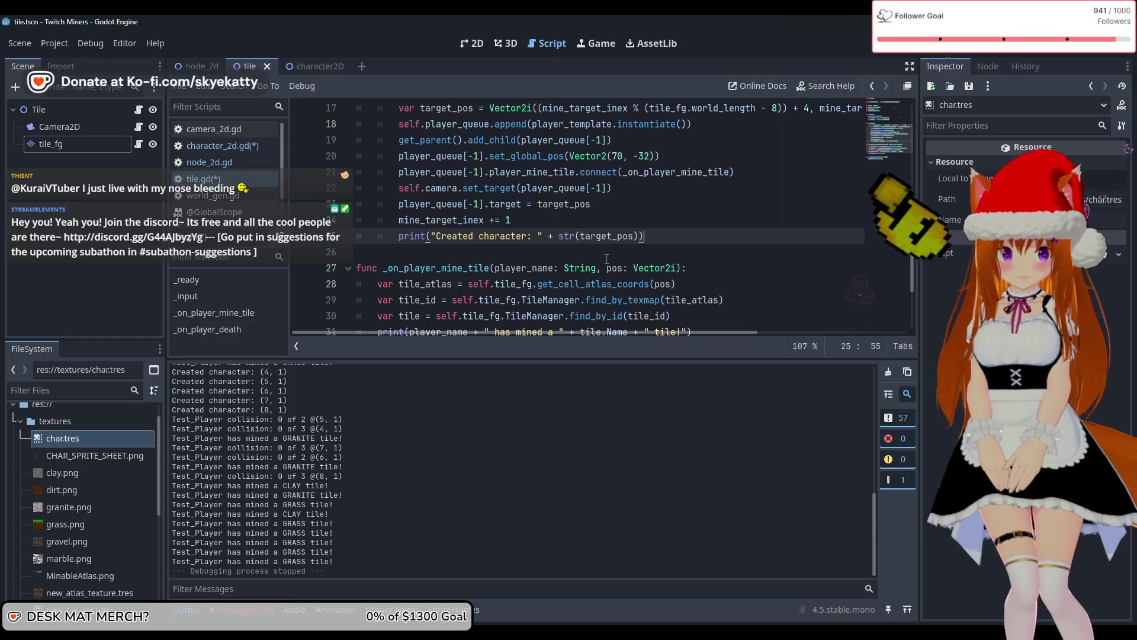
pyautogui.moveTo(642, 273)
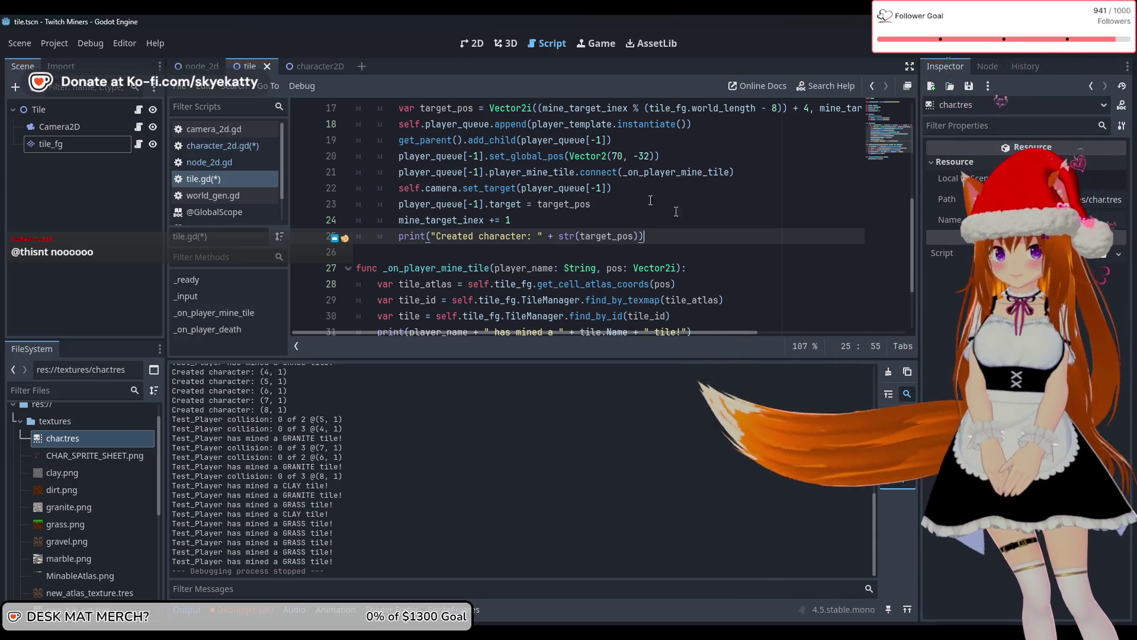
pyautogui.scroll(2, 551, 235)
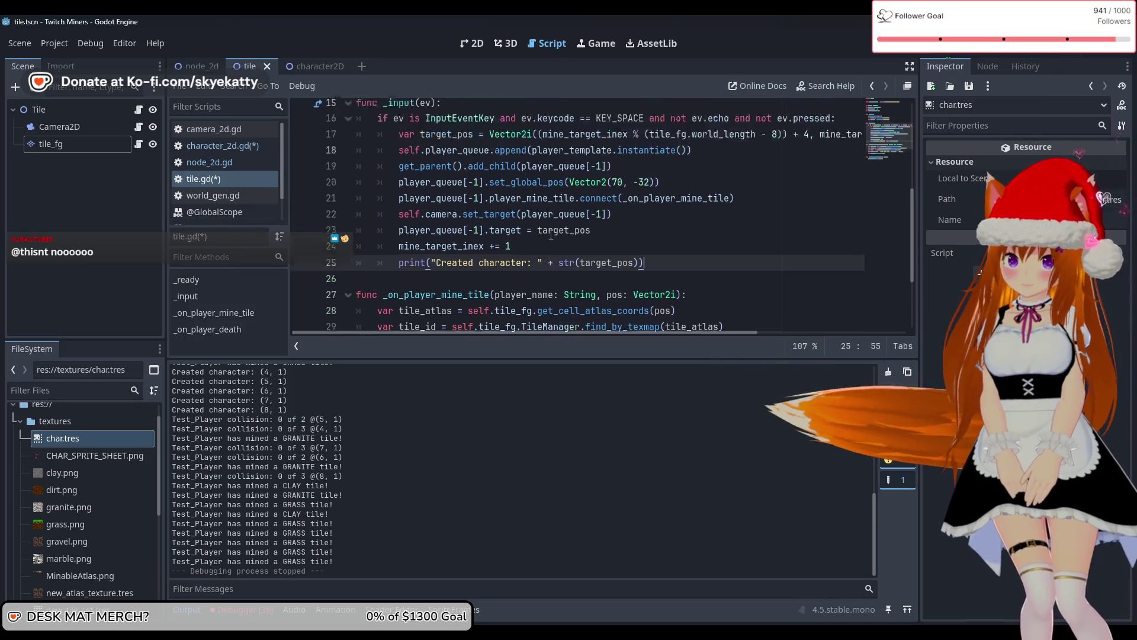
pyautogui.scroll(-1, 551, 235)
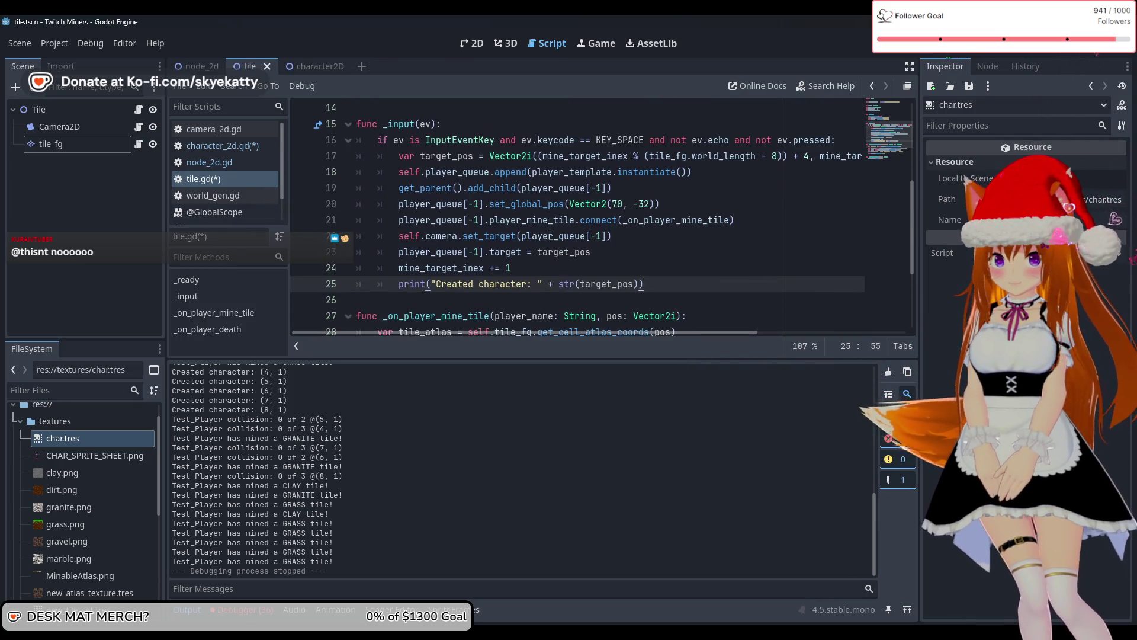
# Move the cursor through lines 23–25 of the _input spawn code to find the insertion point
pyautogui.click(663, 268)
pyautogui.click(693, 285)
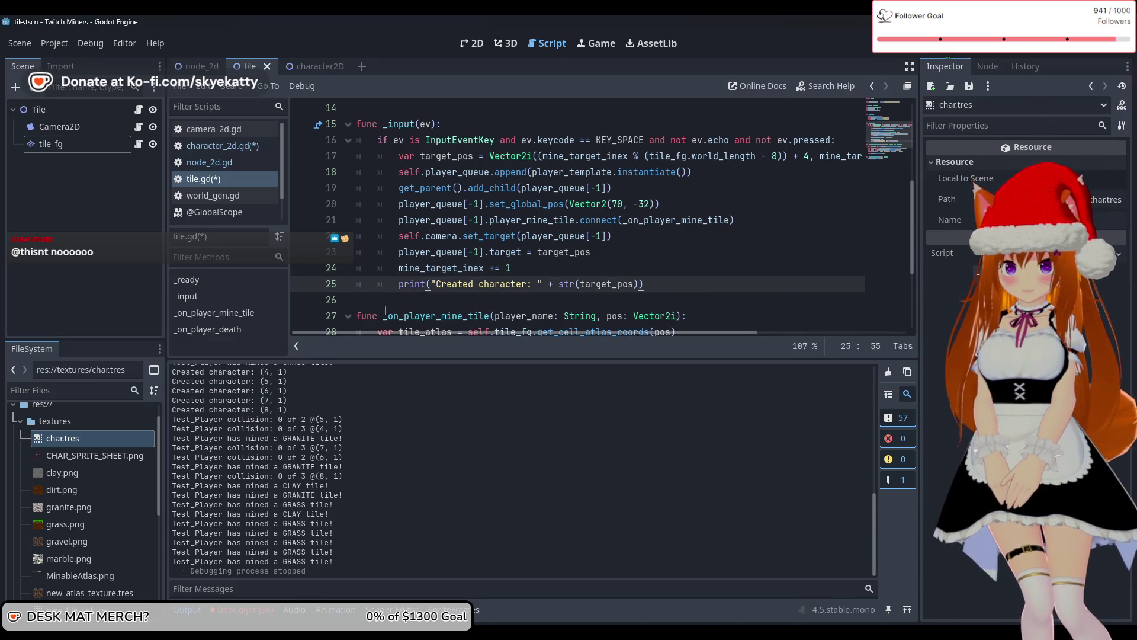
pyautogui.scroll(-3, 385, 310)
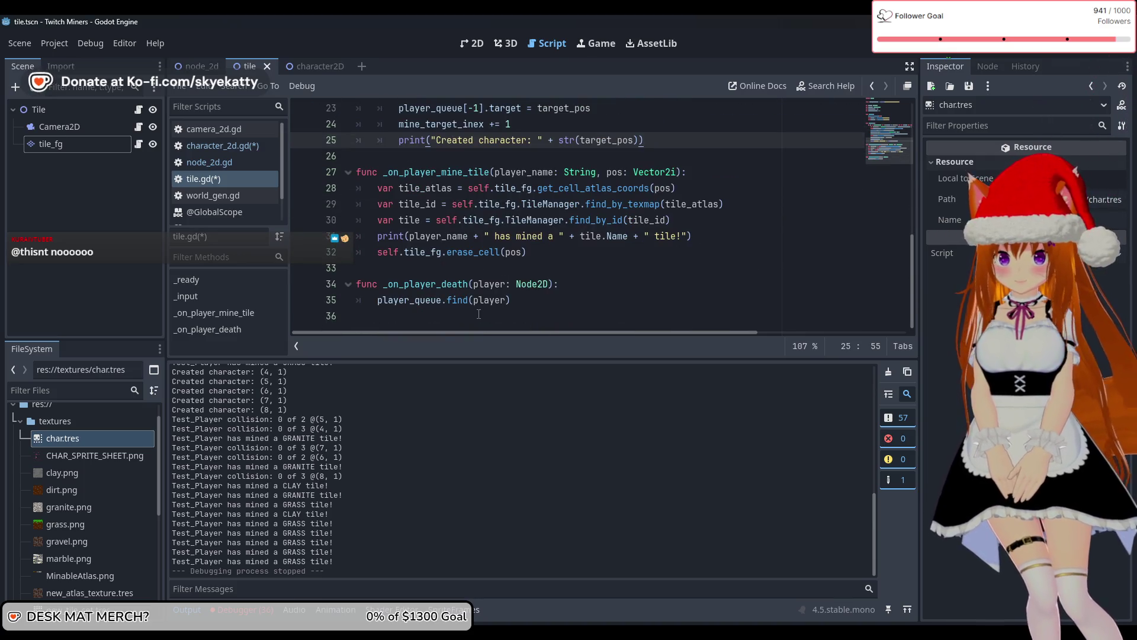
pyautogui.scroll(5, 523, 300)
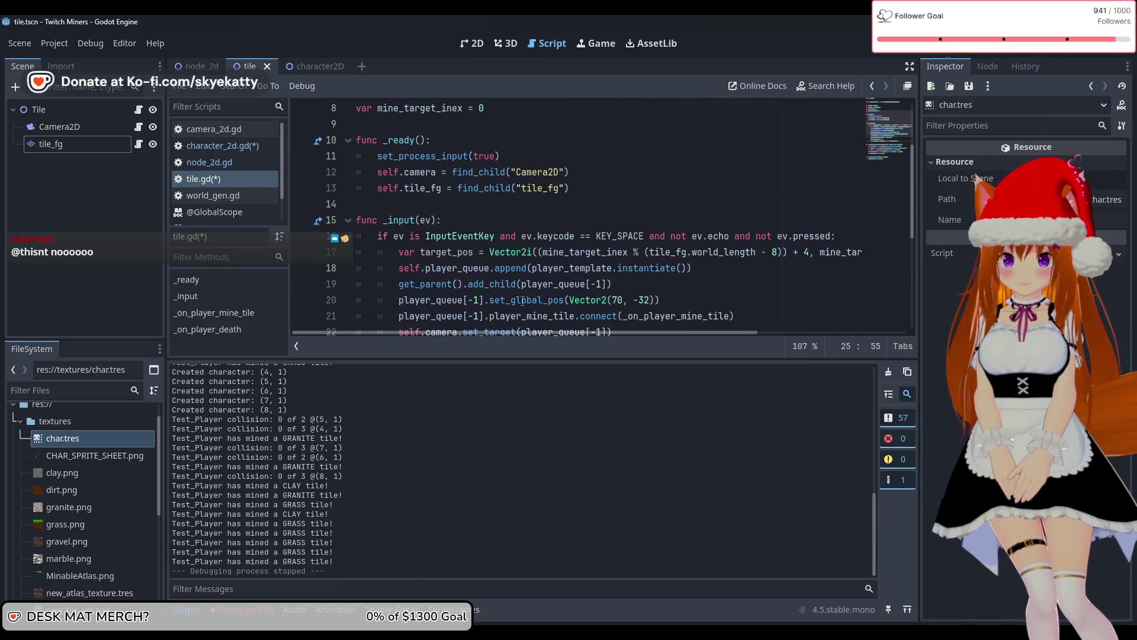
pyautogui.scroll(3, 523, 301)
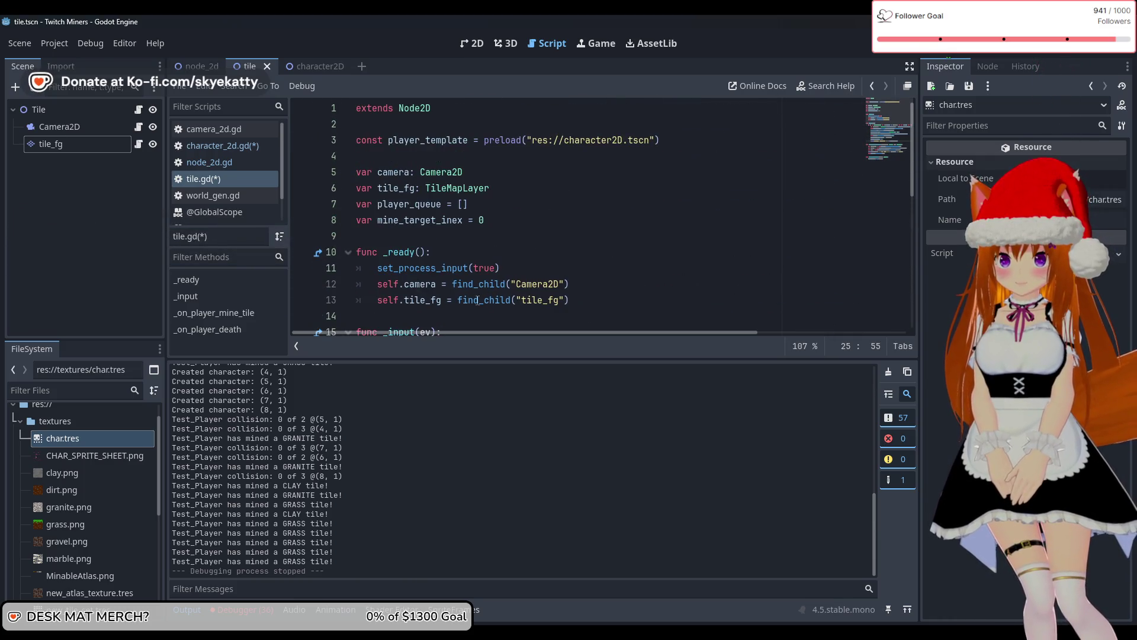
pyautogui.scroll(-1, 391, 295)
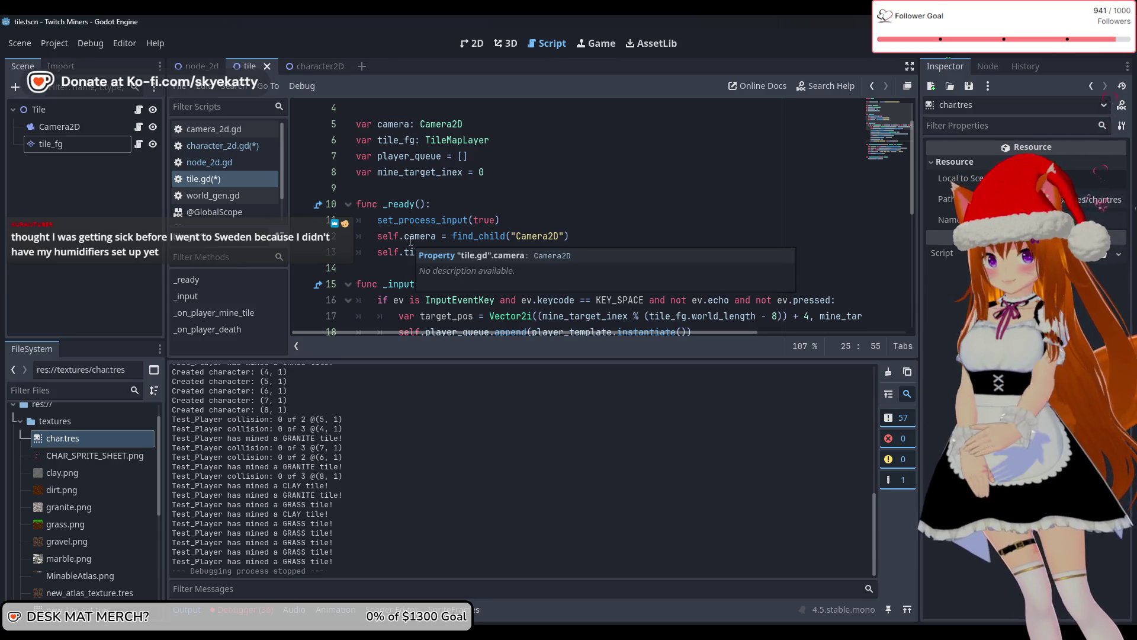
pyautogui.scroll(-4, 411, 241)
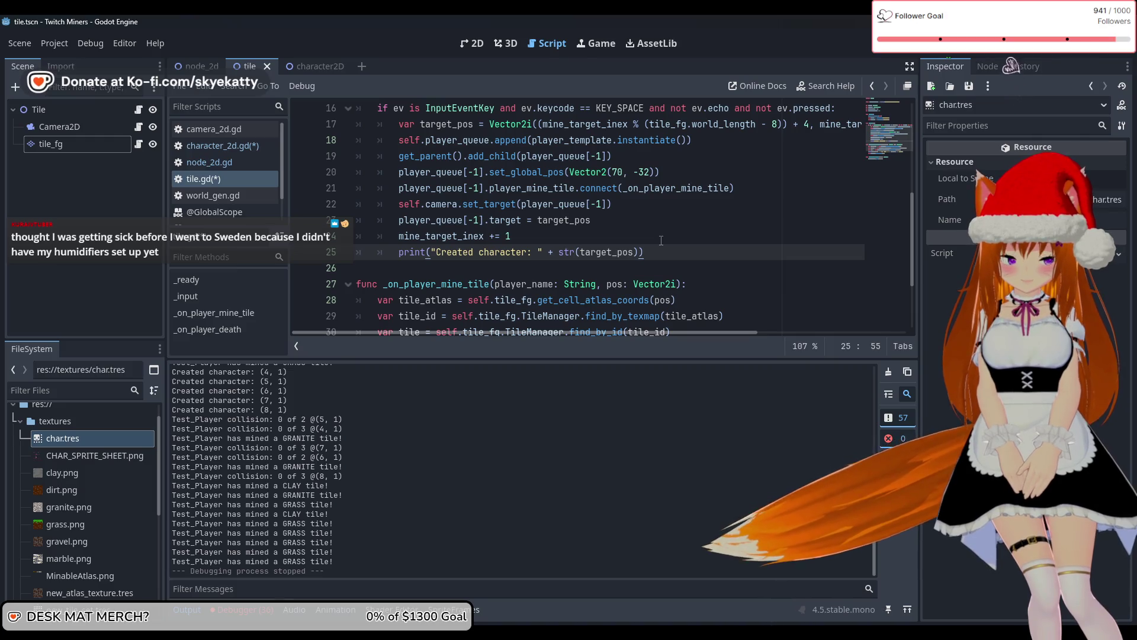
pyautogui.press('Up')
pyautogui.press('Up')
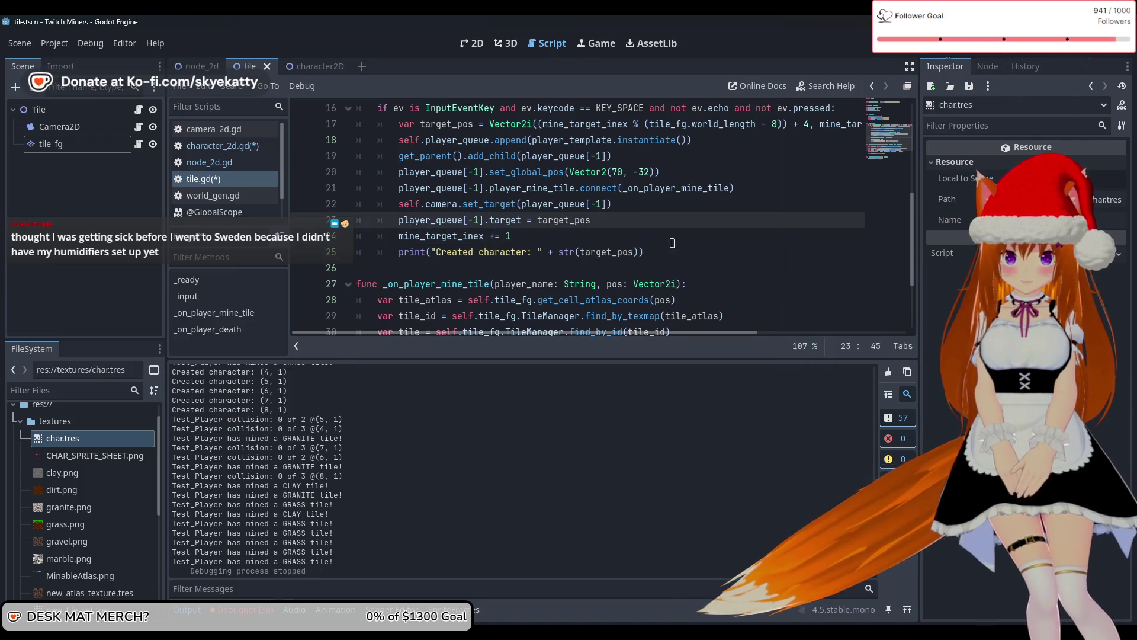
pyautogui.scroll(1, 681, 249)
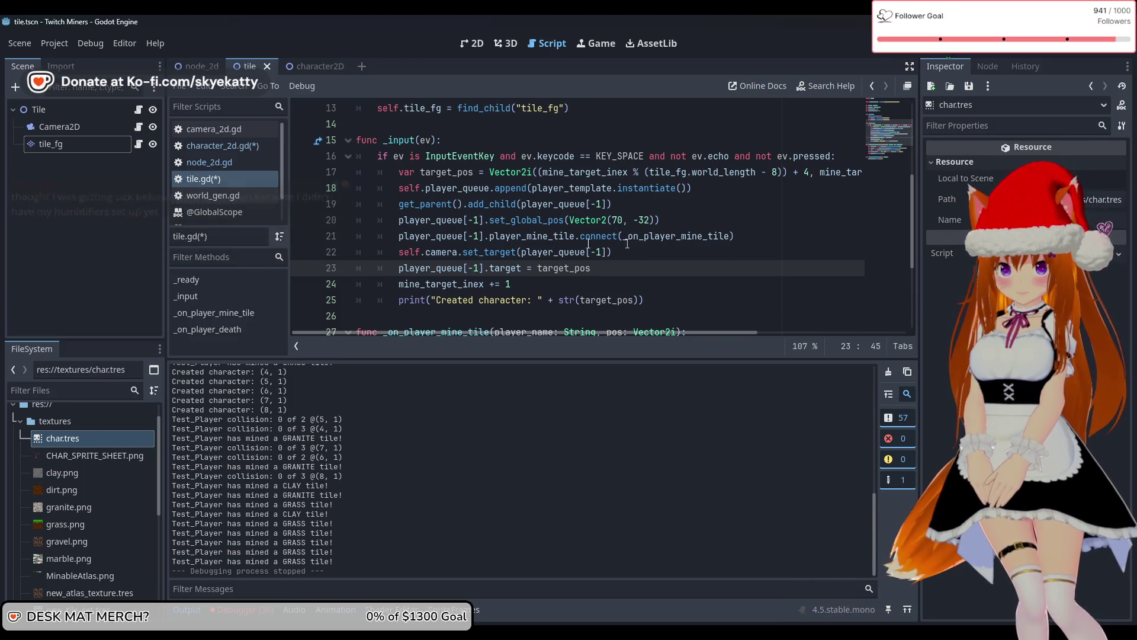
pyautogui.scroll(-1, 650, 251)
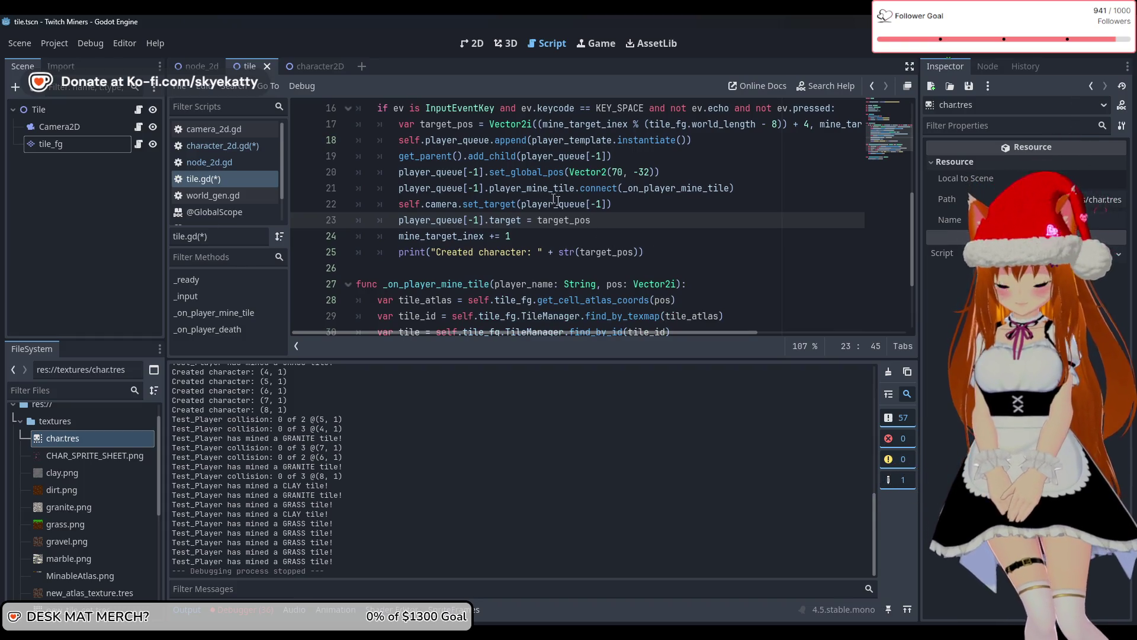
# Add a new line after the player_mine_tile connect call and autocomplete player_queue
pyautogui.click(761, 187)
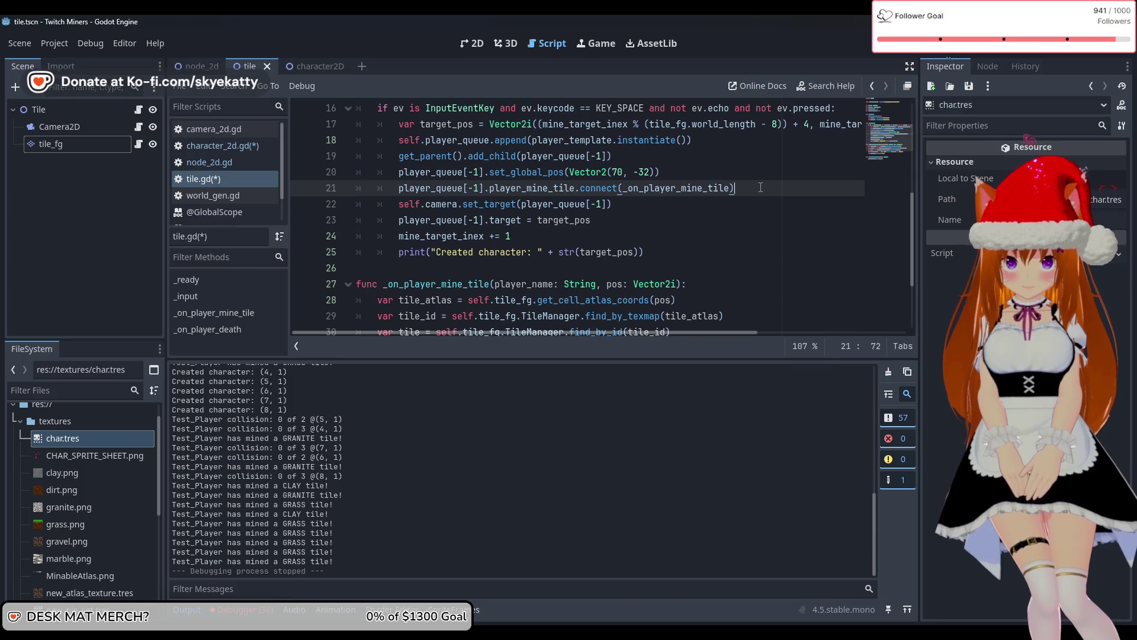
pyautogui.press('Return')
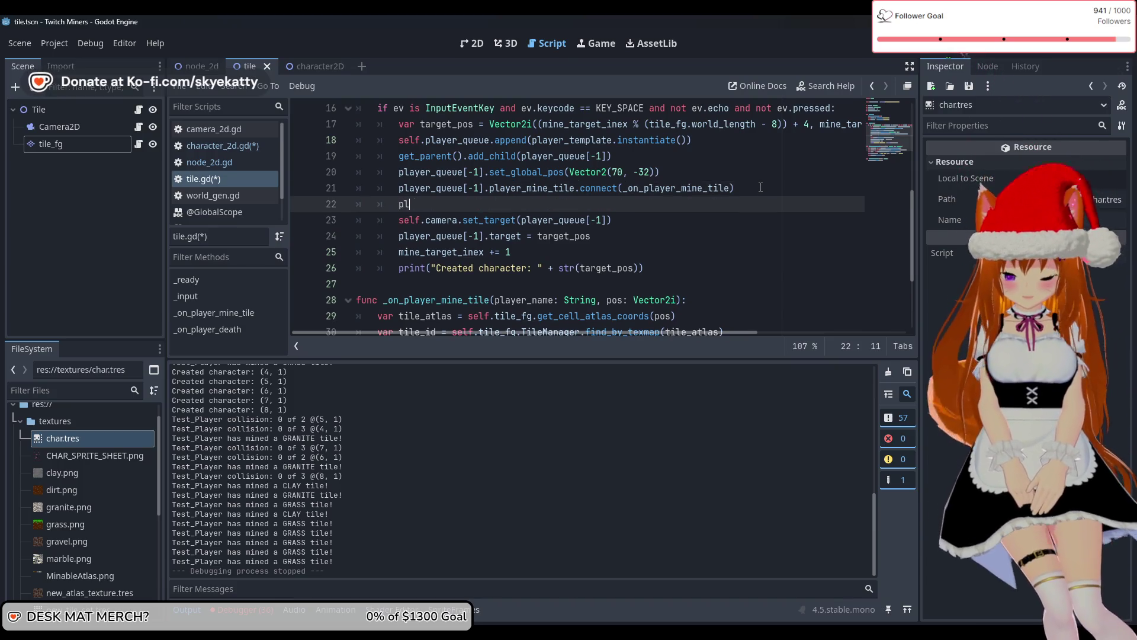
pyautogui.write('au')
pyautogui.press('Return')
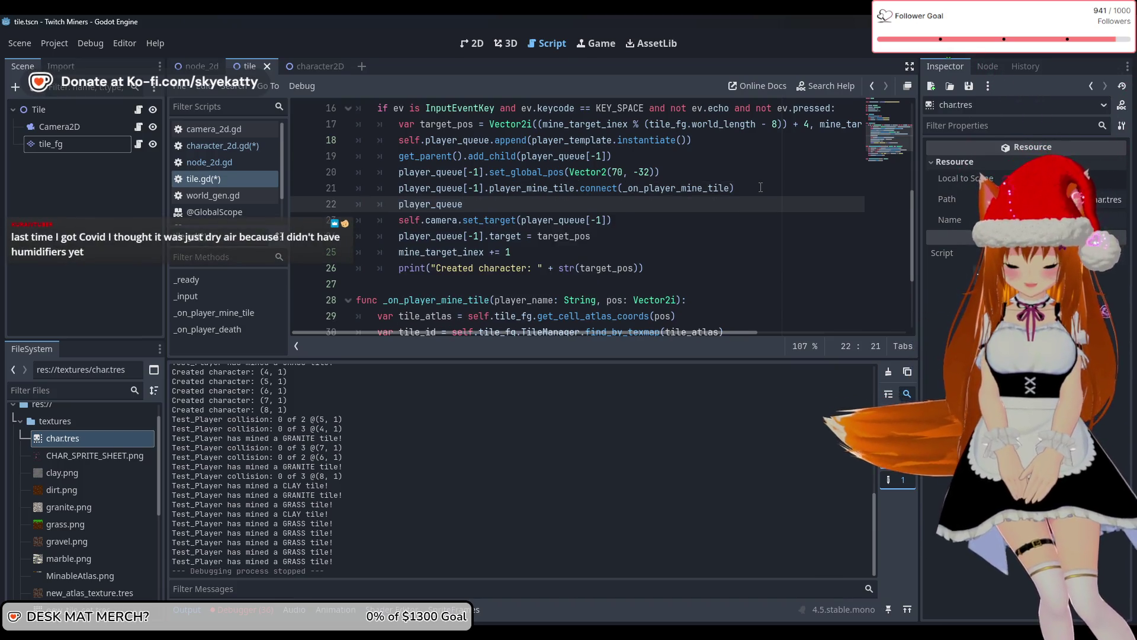